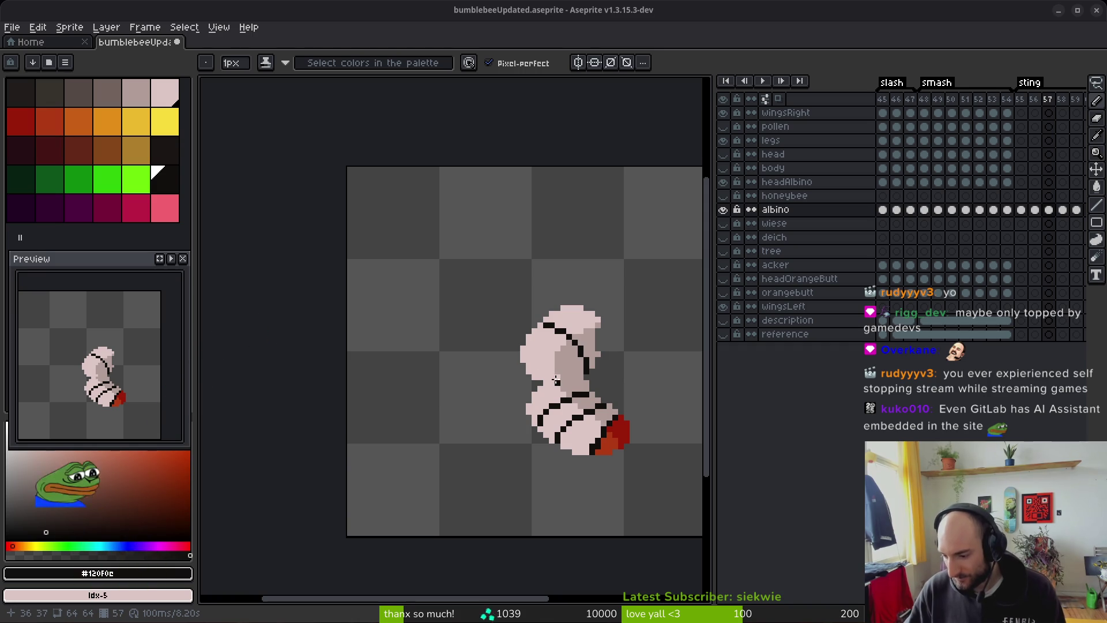
Step: Zoom in and pick the shadow pink #b19d99 from the palette as the drawing colour
{"action": "scroll", "coordinate": [599, 388], "scroll_direction": "up", "scroll_amount": 5}
{"action": "left_click", "coordinate": [516, 327], "text": "alt"}
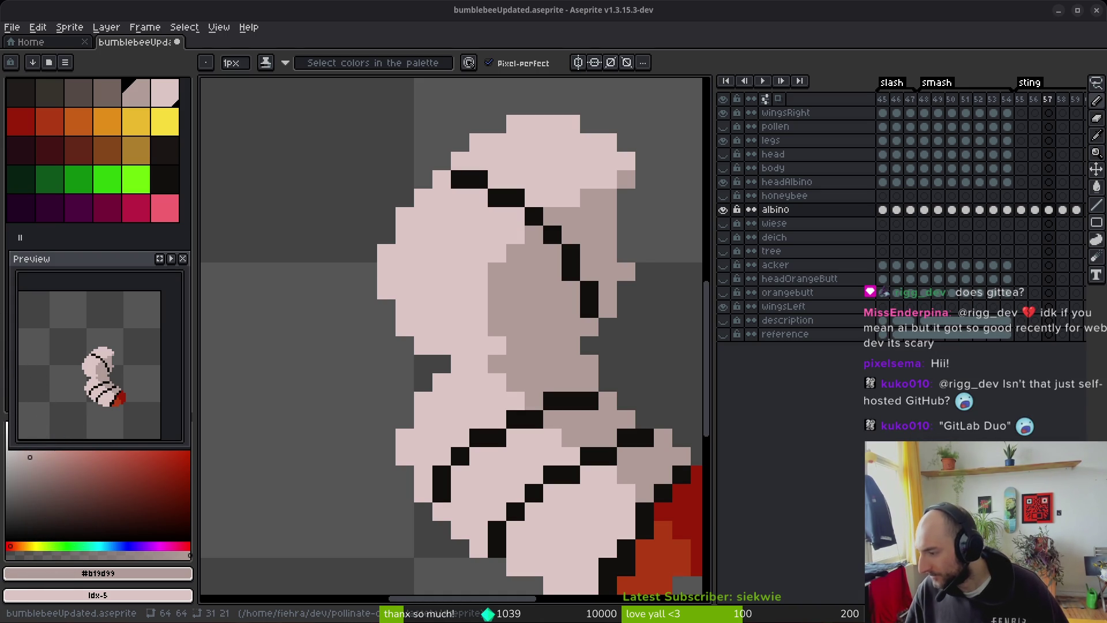
Step: Switch to GitLab, dismiss the account menu and open the pollinate or die project
{"action": "key", "text": "alt+Tab"}
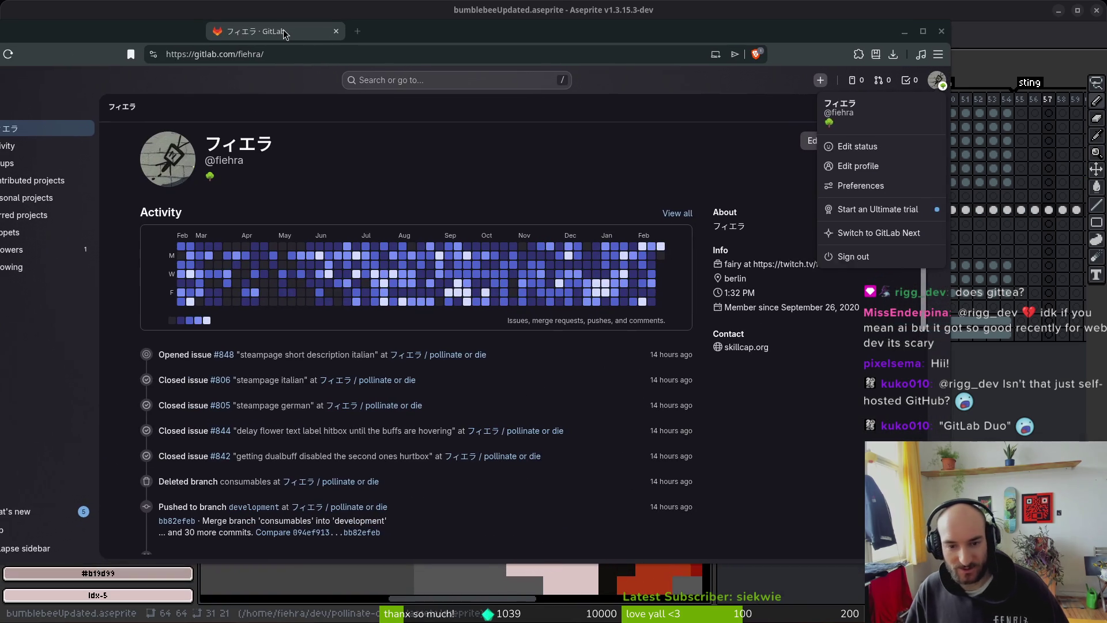
{"action": "left_click", "coordinate": [283, 423]}
{"action": "left_click", "coordinate": [464, 354]}
{"action": "left_click_drag", "start_coordinate": [170, 32], "coordinate": [241, 30]}
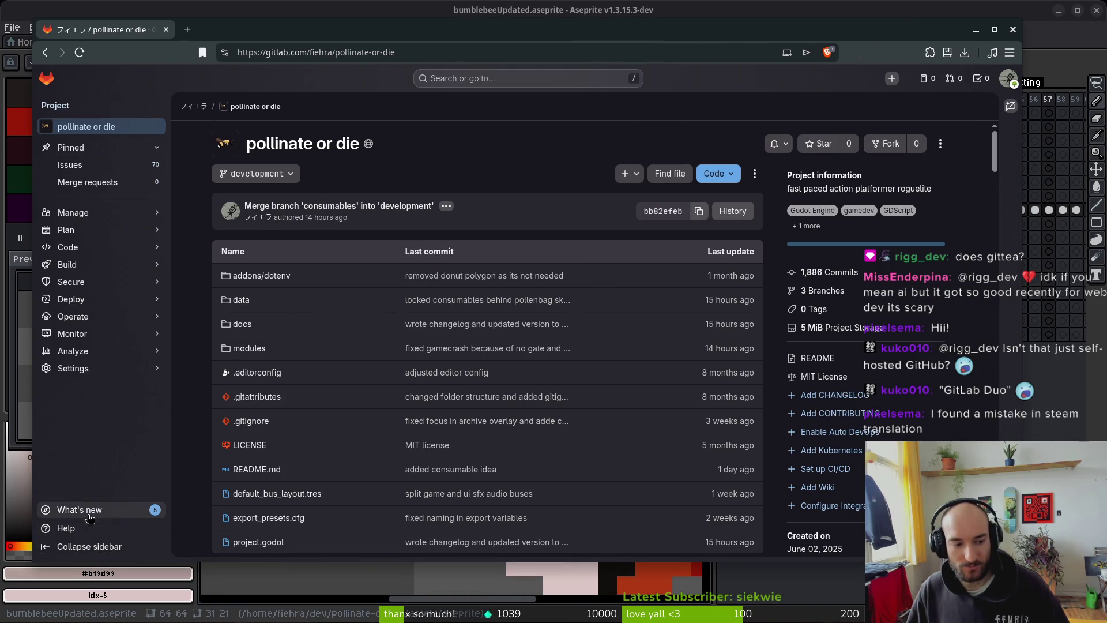
Step: Check the project's create menu and the account options menu, then close it
{"action": "mouse_move", "coordinate": [75, 356]}
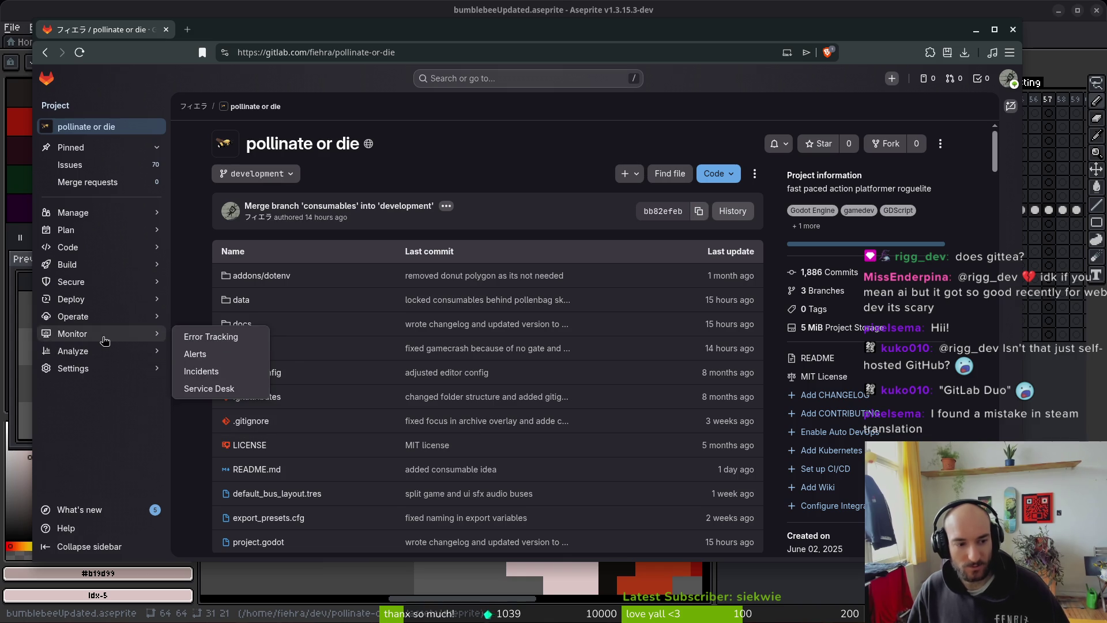
{"action": "mouse_move", "coordinate": [100, 320]}
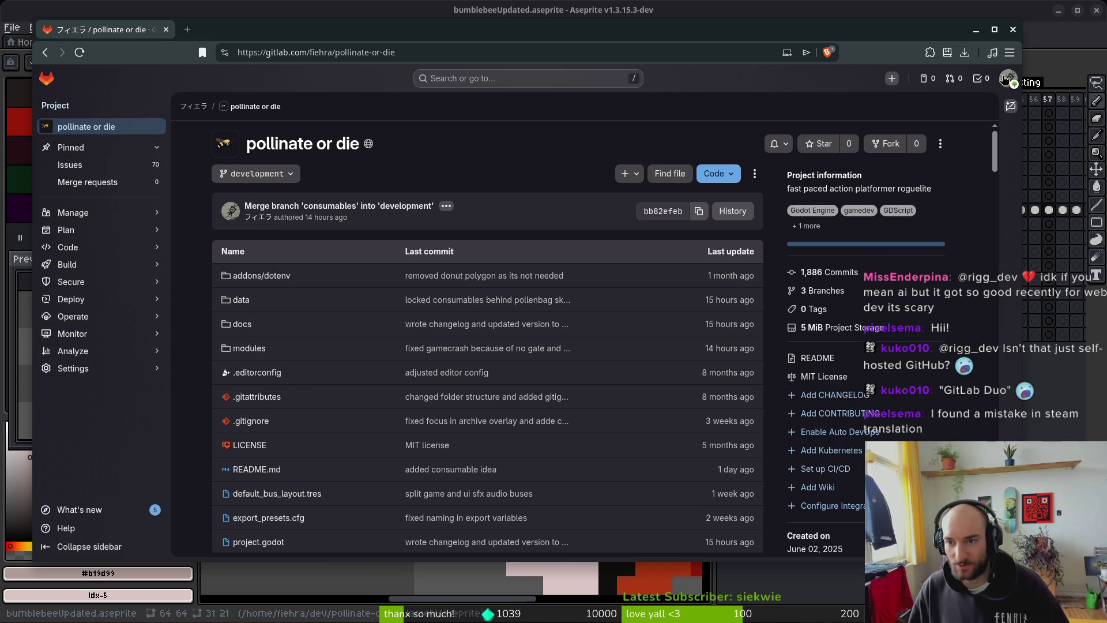
{"action": "left_click", "coordinate": [892, 79]}
{"action": "left_click", "coordinate": [1010, 80]}
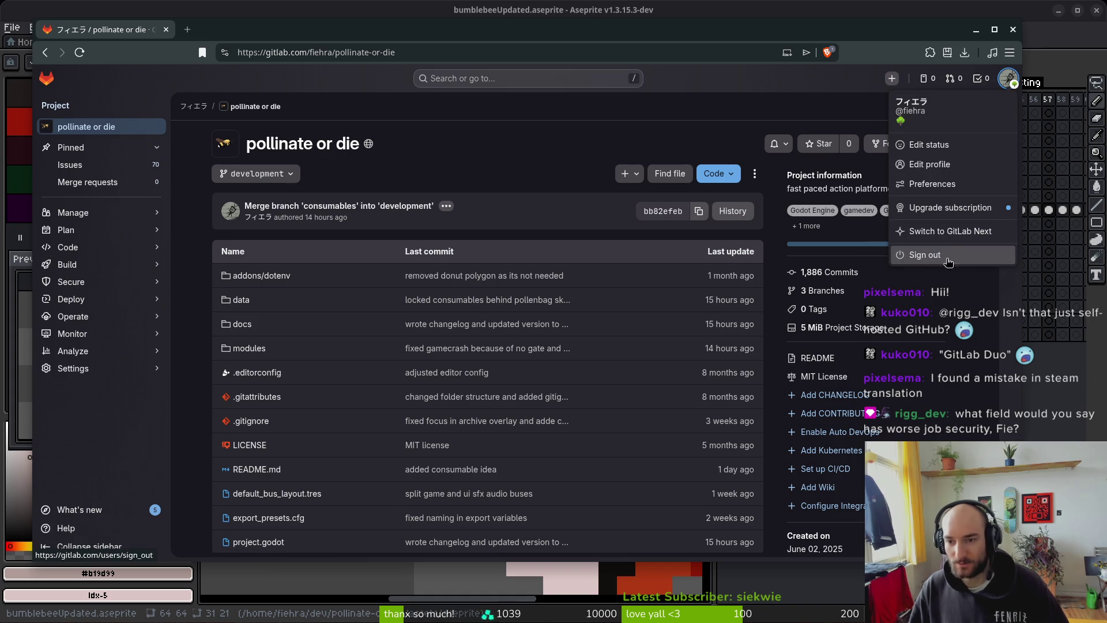
{"action": "left_click", "coordinate": [835, 110]}
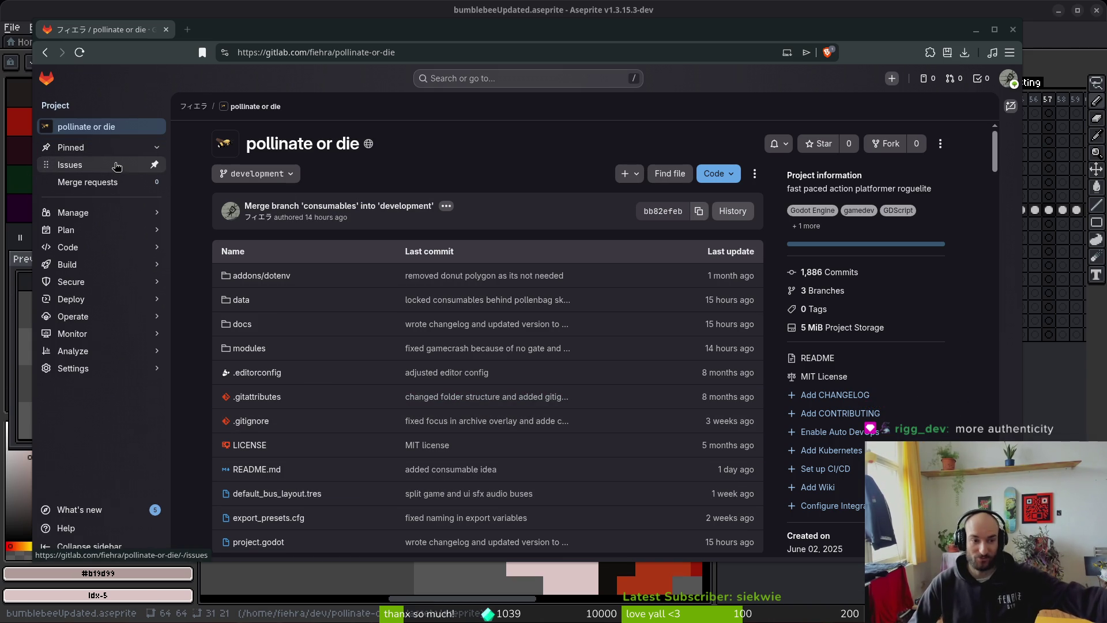
Step: Open Issues from the pinned sidebar to list the project's 70 open issues
{"action": "left_click", "coordinate": [117, 166]}
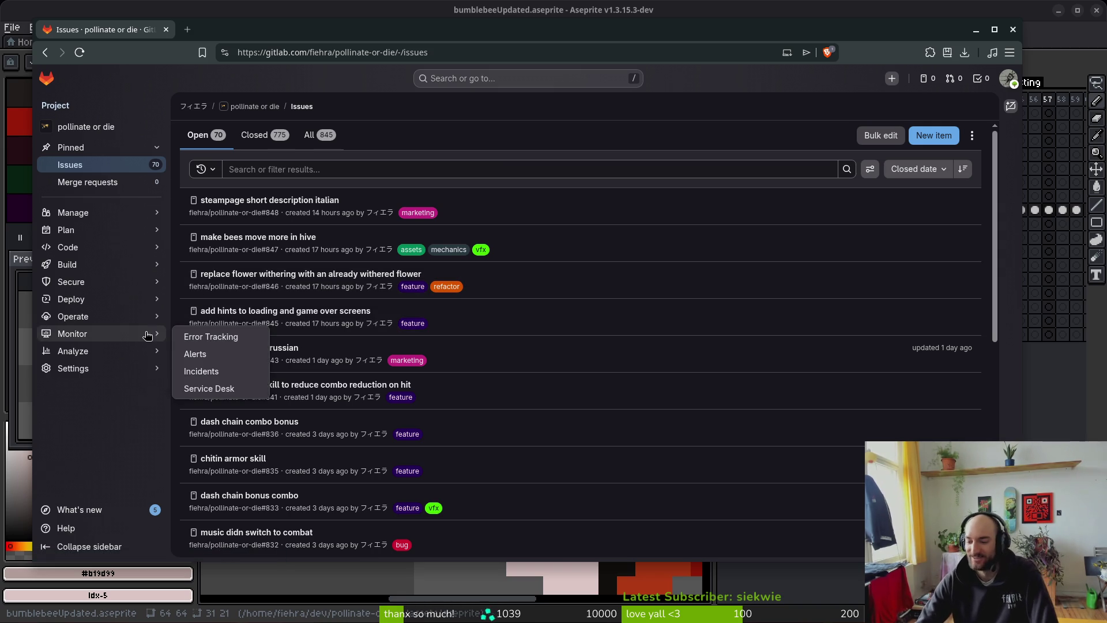
{"action": "mouse_move", "coordinate": [155, 321]}
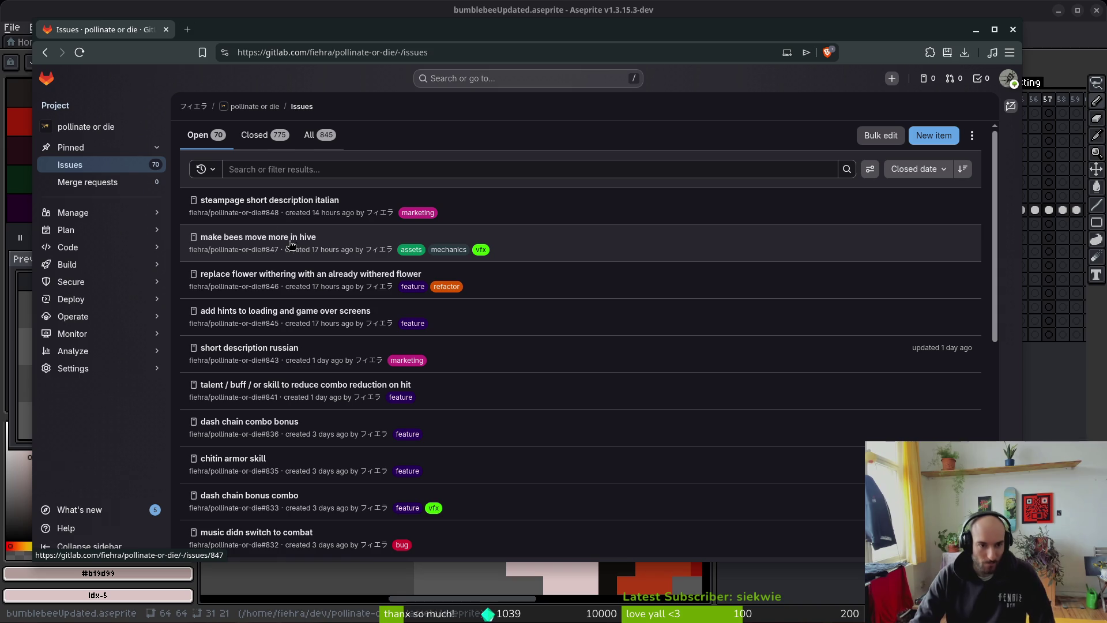
Step: Back in Aseprite, erase light edge pixels and fill a lower-edge gap, then undo the erasures
{"action": "key", "text": "alt+Tab"}
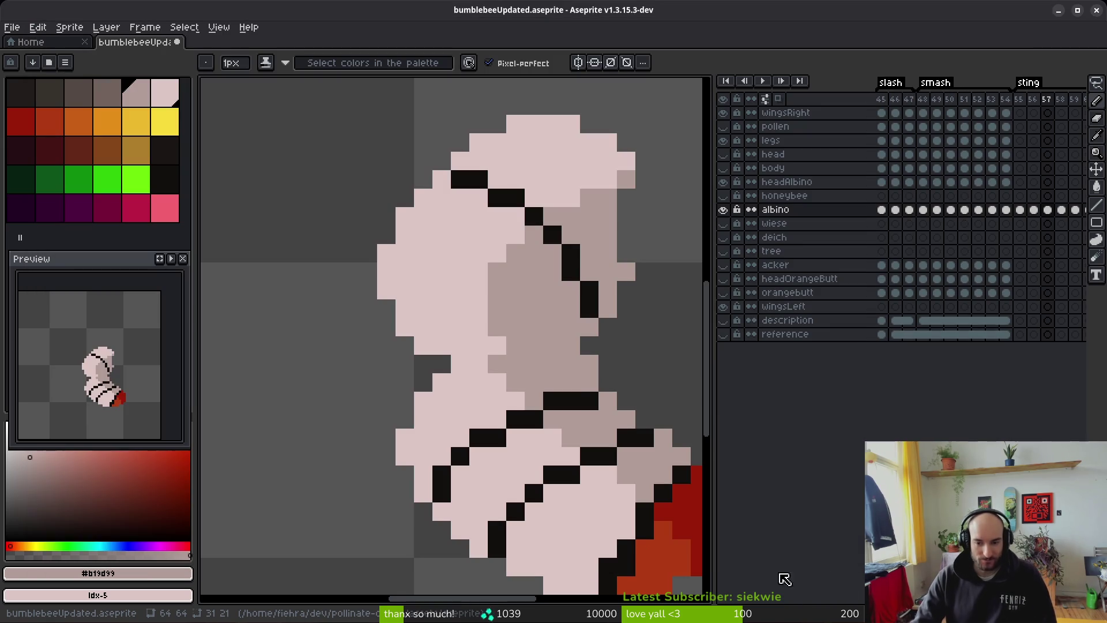
{"action": "left_click_drag", "start_coordinate": [505, 403], "coordinate": [487, 401]}
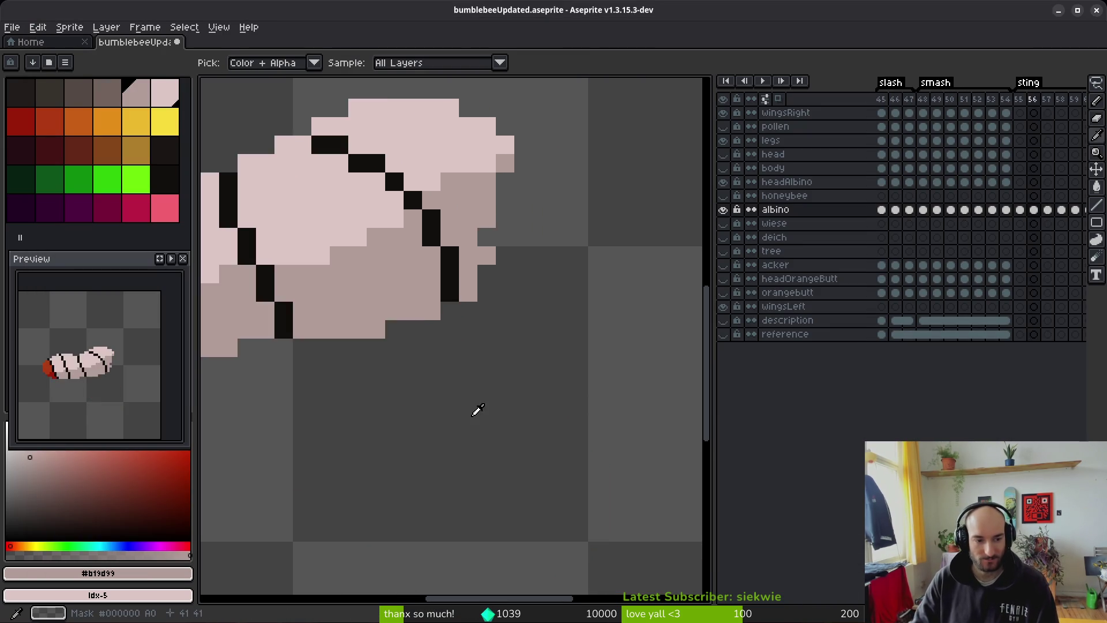
{"action": "scroll", "coordinate": [447, 372], "scroll_direction": "down", "scroll_amount": 1}
{"action": "key", "text": "b"}
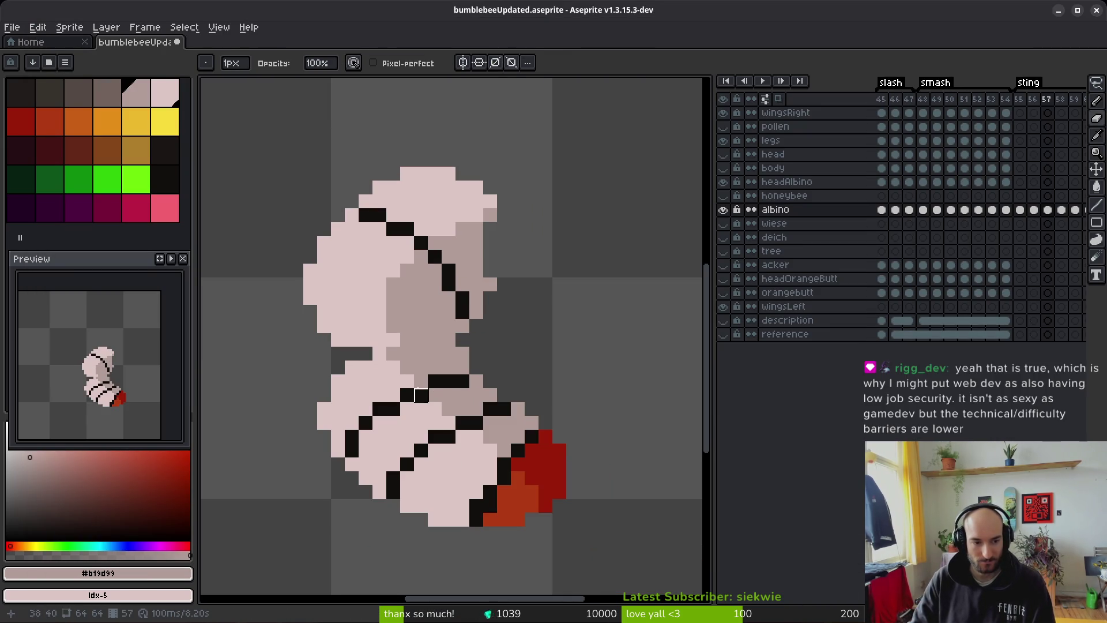
{"action": "right_click", "coordinate": [323, 423]}
{"action": "right_click", "coordinate": [338, 395]}
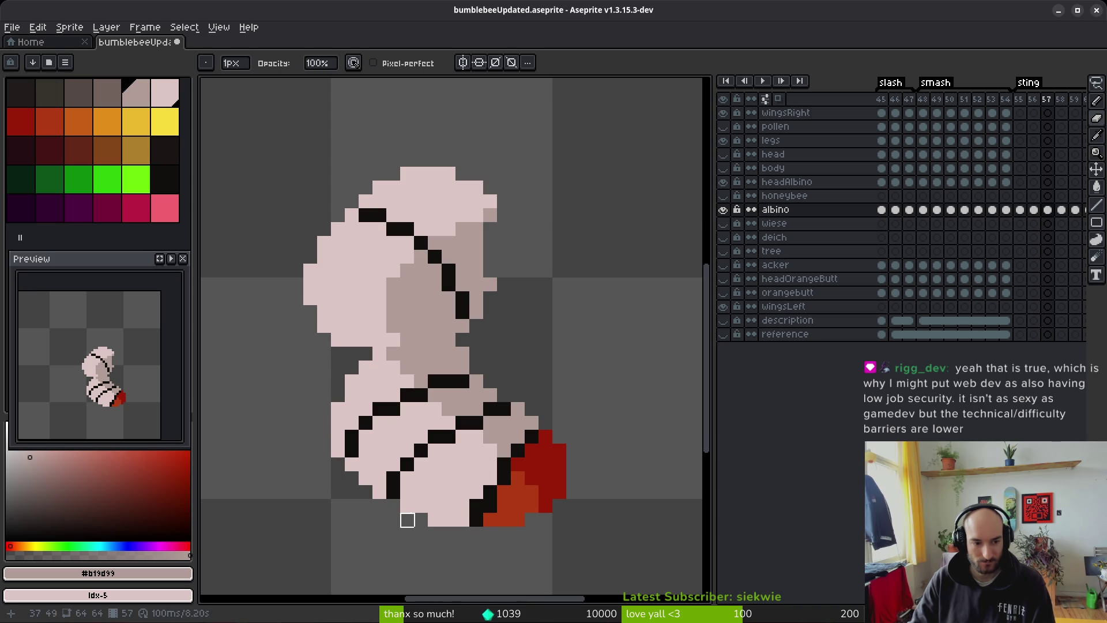
{"action": "left_click", "coordinate": [407, 507]}
{"action": "key", "text": "alt"}
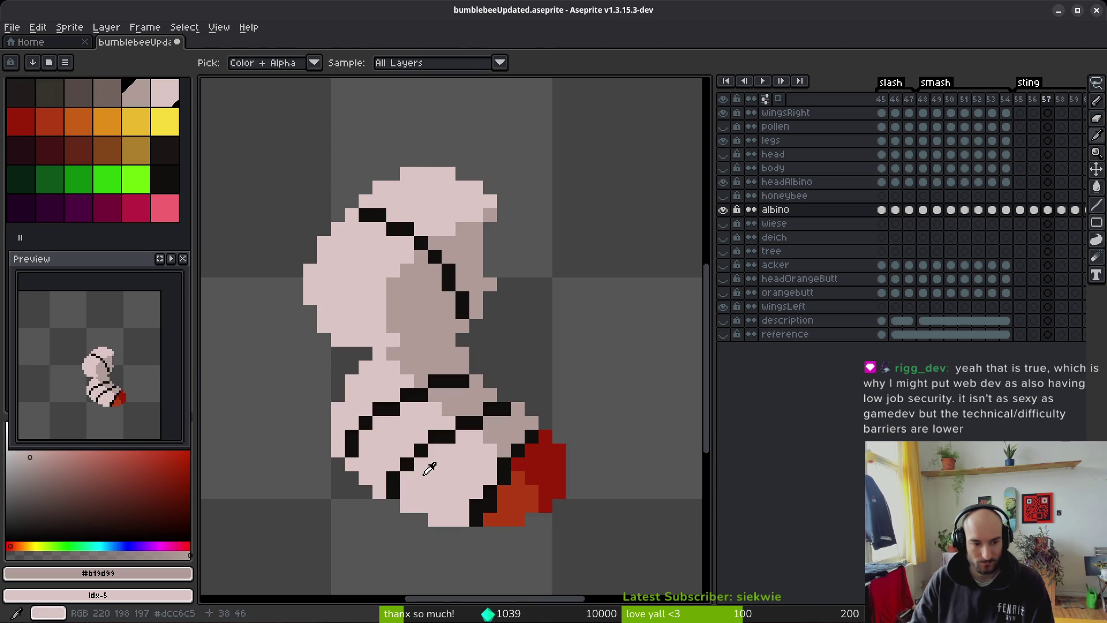
{"action": "key", "text": "ctrl+z"}
{"action": "key", "text": "ctrl+z"}
{"action": "key", "text": "ctrl+z"}
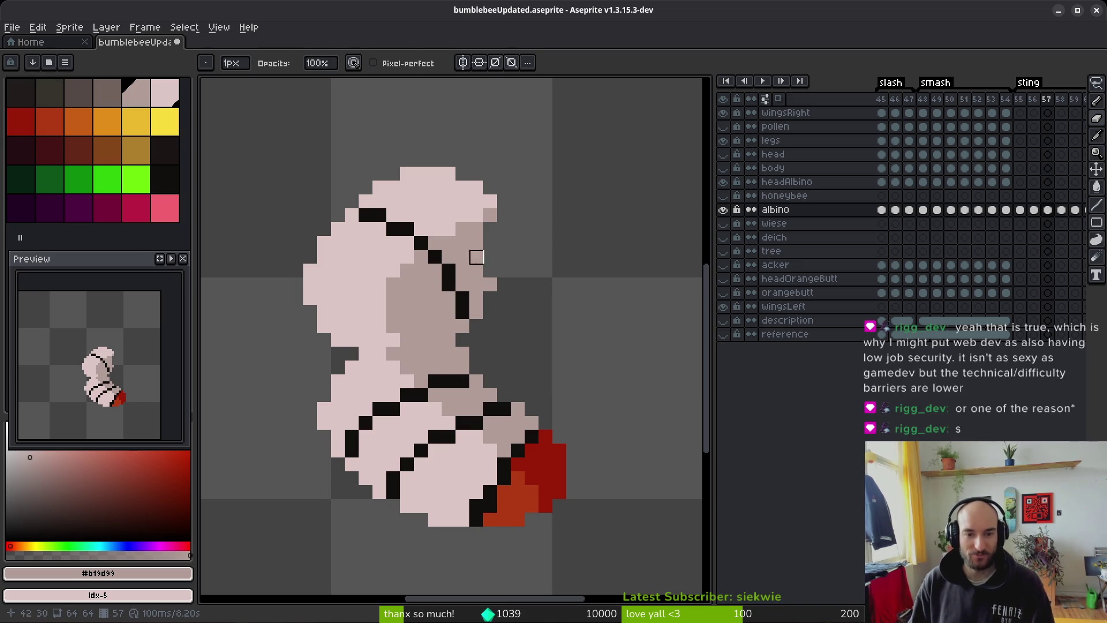
Step: Pick the dark orange #af3a13 from the bee's rear as the drawing colour
{"action": "key", "text": "b"}
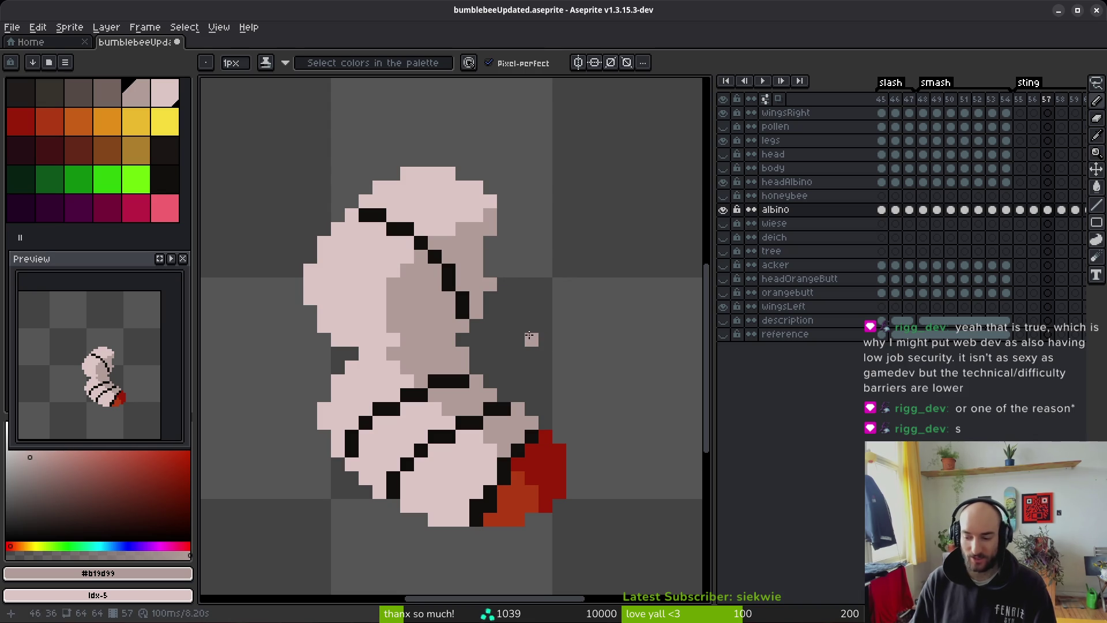
{"action": "scroll", "coordinate": [447, 326], "scroll_direction": "up", "scroll_amount": 1}
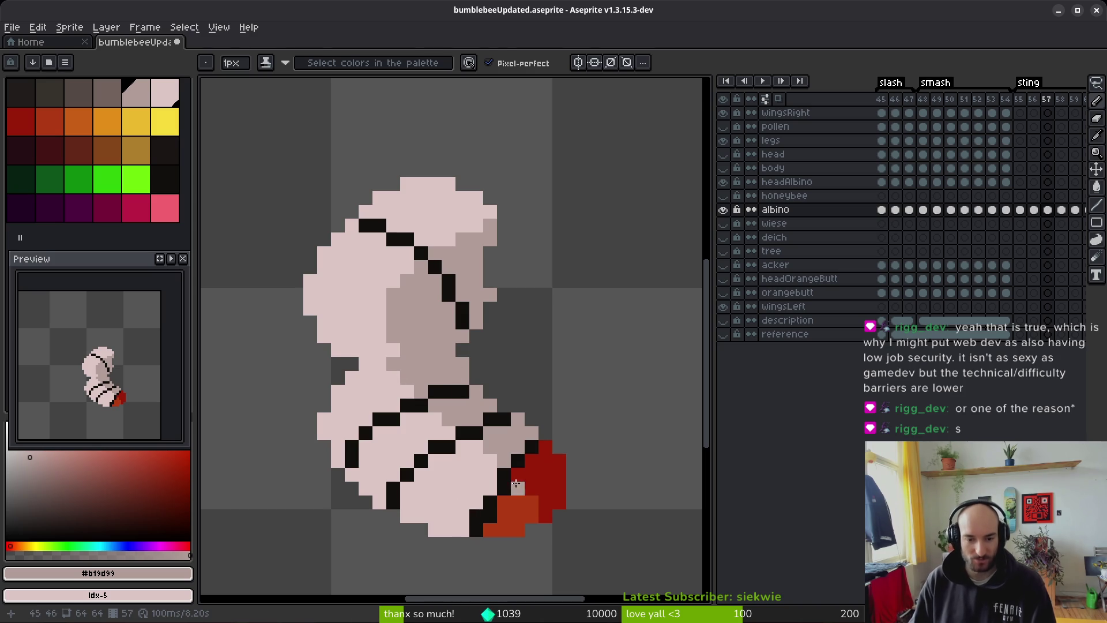
{"action": "left_click", "coordinate": [522, 500], "text": "alt"}
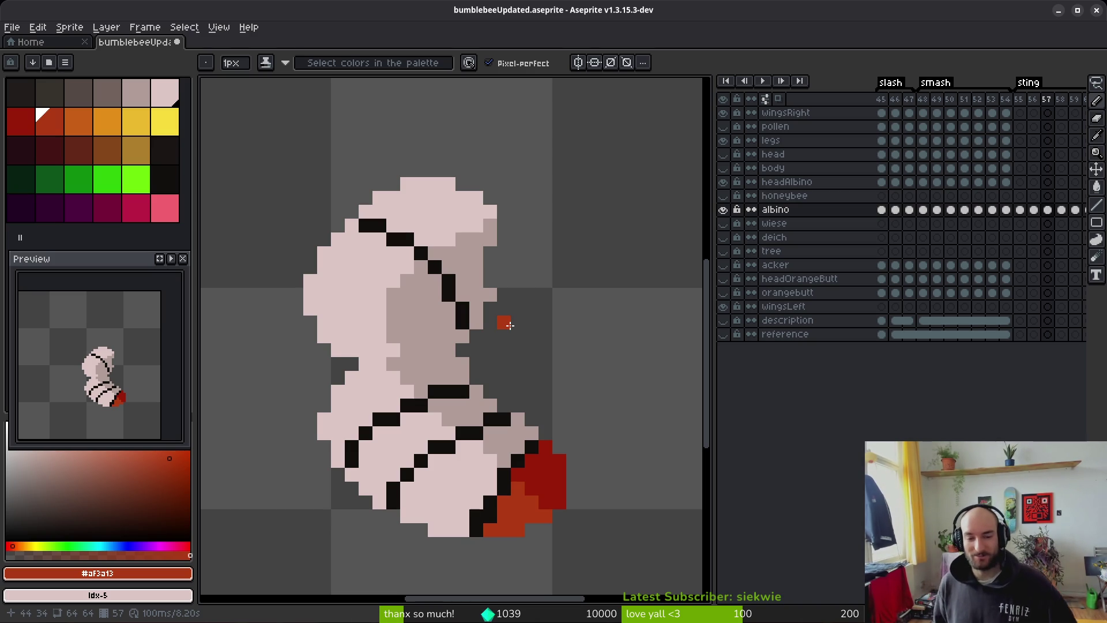
Step: Erase the stray pixel beside the bee and choose a near-black palette colour
{"action": "key", "text": "e"}
{"action": "left_click", "coordinate": [463, 364]}
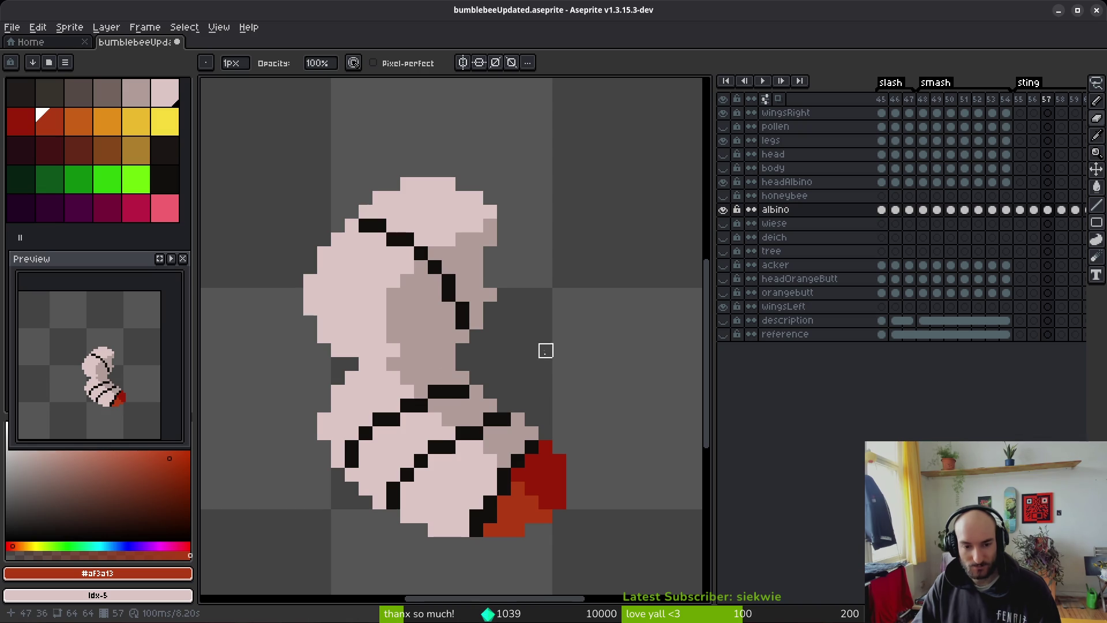
{"action": "scroll", "coordinate": [546, 350], "scroll_direction": "down", "scroll_amount": 2}
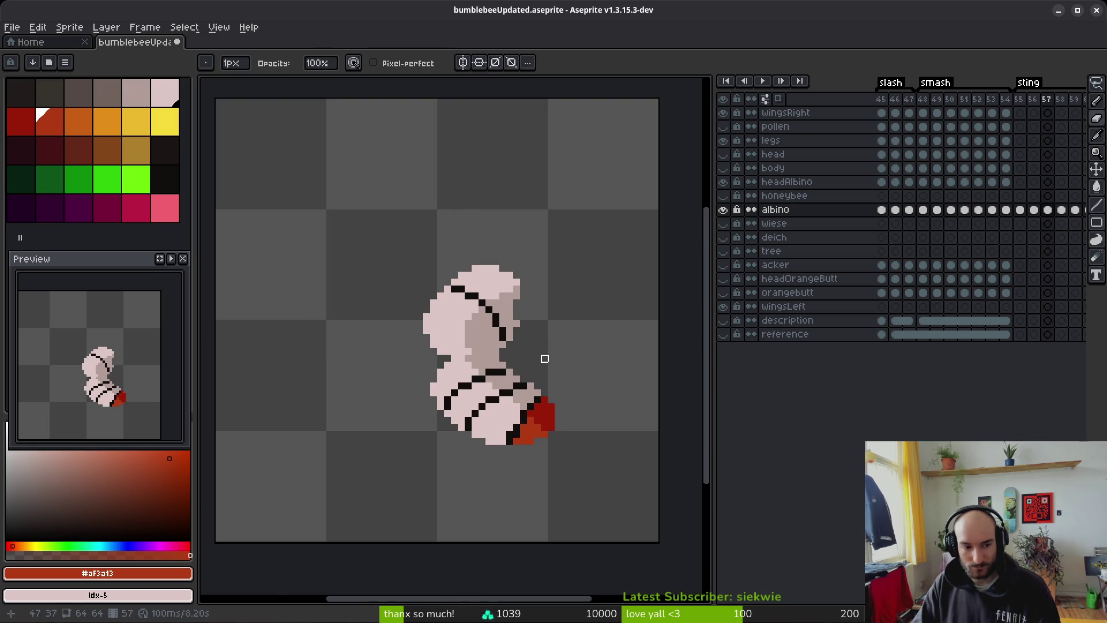
{"action": "key", "text": "b"}
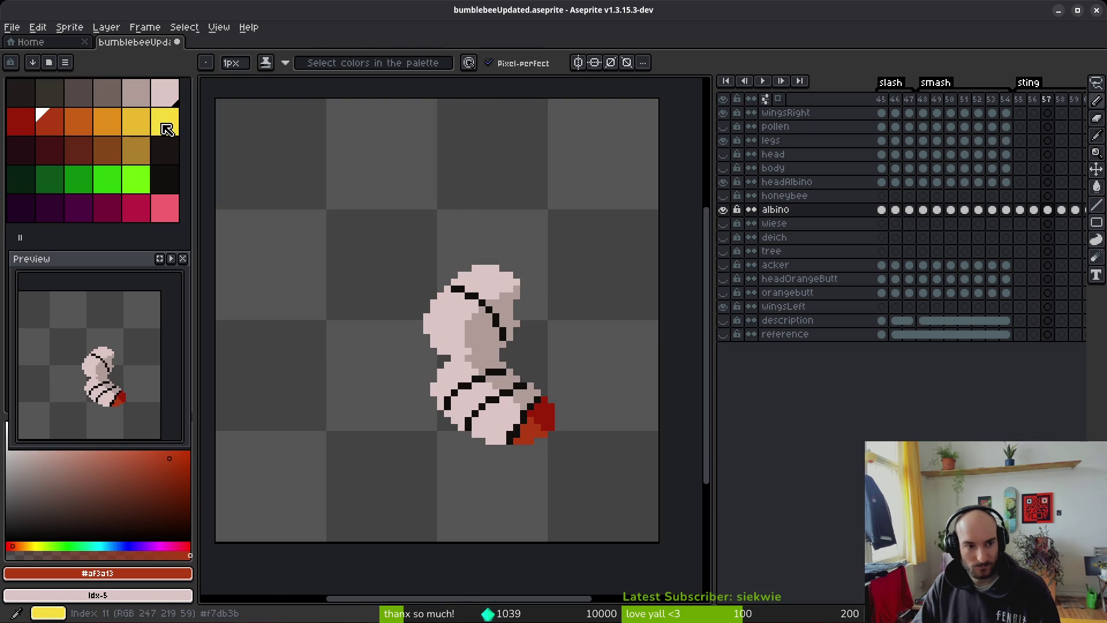
{"action": "left_click", "coordinate": [166, 179]}
{"action": "left_click", "coordinate": [163, 151]}
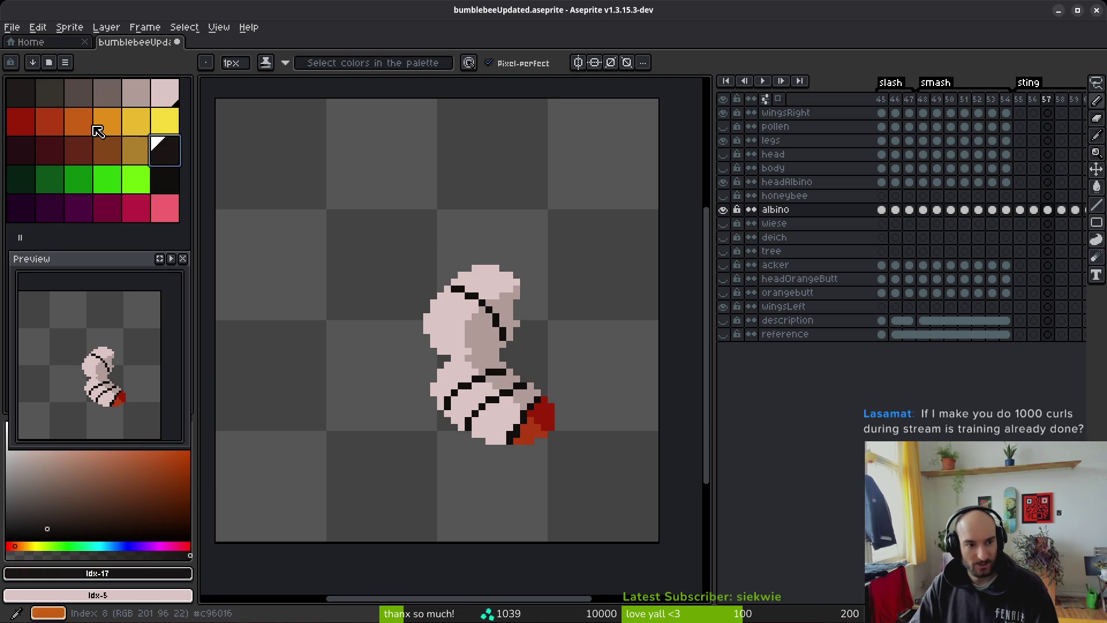
Step: Place the first black stinger pixels beside the red tip, undoing the stray strokes
{"action": "scroll", "coordinate": [385, 364], "scroll_direction": "up", "scroll_amount": 5}
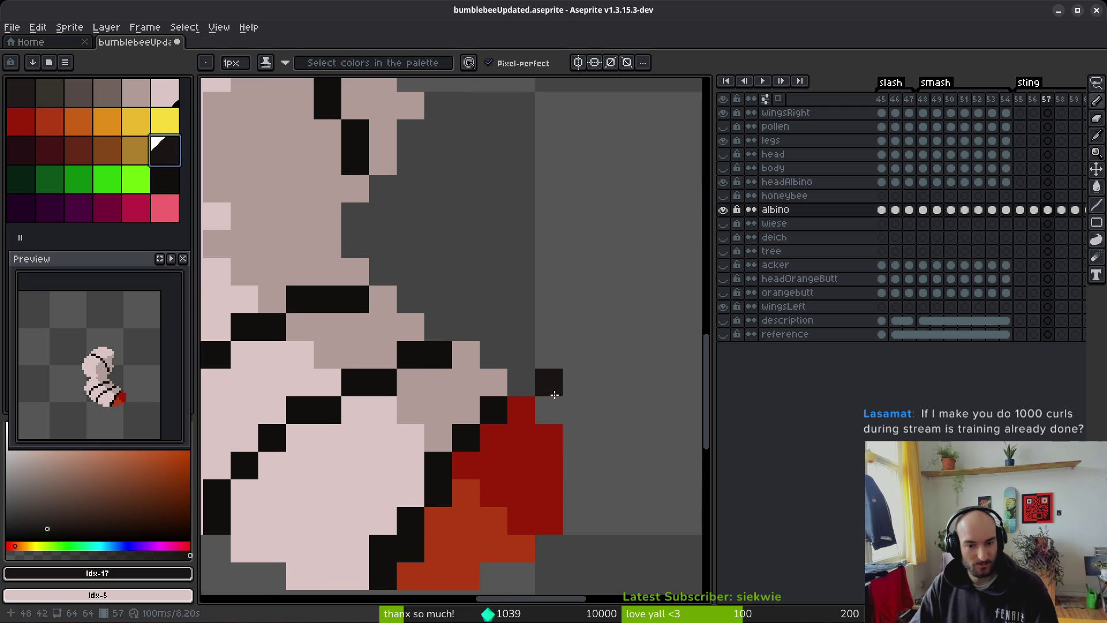
{"action": "mouse_move", "coordinate": [439, 374]}
{"action": "left_mouse_down"}
{"action": "mouse_move", "coordinate": [634, 322]}
{"action": "mouse_move", "coordinate": [425, 357]}
{"action": "mouse_move", "coordinate": [568, 346]}
{"action": "mouse_move", "coordinate": [535, 332]}
{"action": "mouse_move", "coordinate": [576, 296]}
{"action": "mouse_move", "coordinate": [593, 338]}
{"action": "left_mouse_up"}
{"action": "scroll", "coordinate": [598, 322], "scroll_direction": "down", "scroll_amount": 3}
{"action": "scroll", "coordinate": [593, 338], "scroll_direction": "down", "scroll_amount": 4}
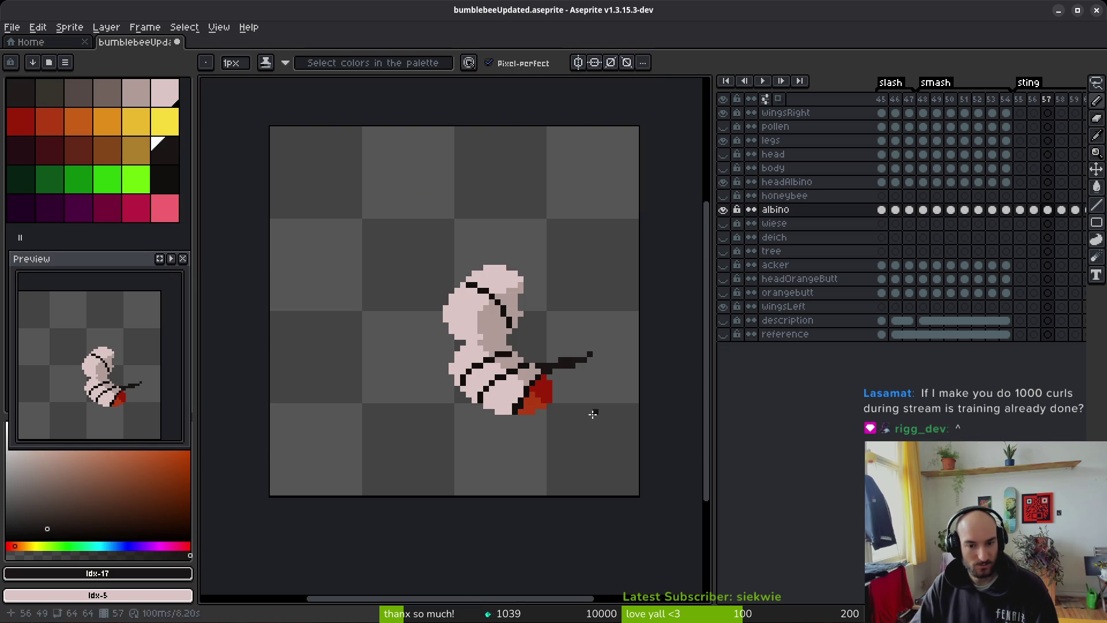
{"action": "key", "text": "ctrl+z"}
{"action": "key", "text": "ctrl+z"}
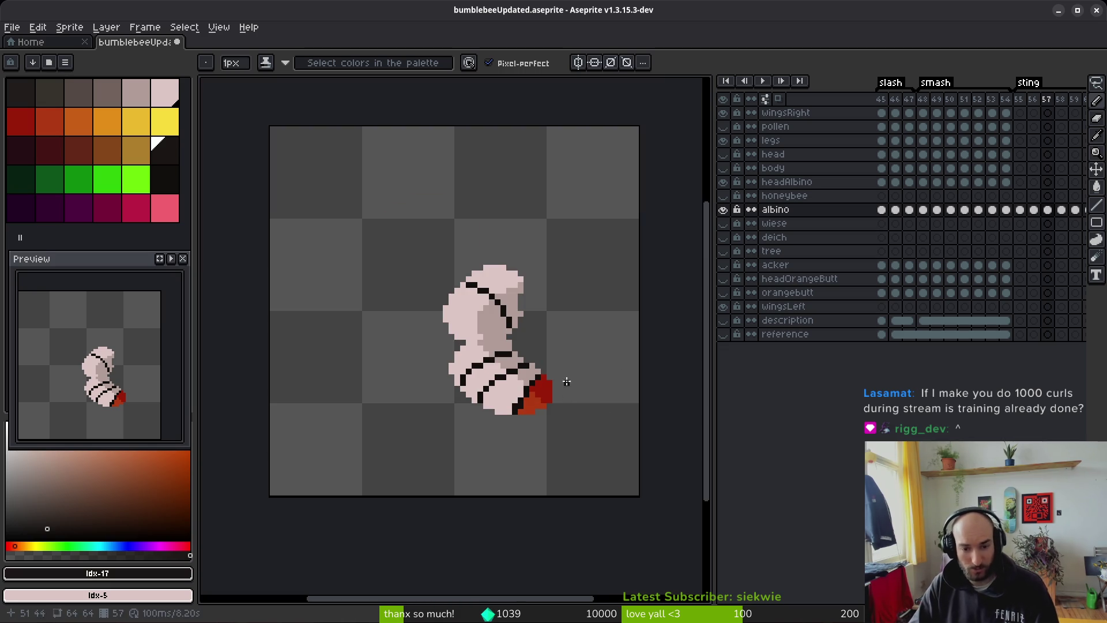
{"action": "scroll", "coordinate": [576, 376], "scroll_direction": "up", "scroll_amount": 5}
{"action": "left_click", "coordinate": [165, 180]}
{"action": "left_click", "coordinate": [461, 388]}
{"action": "left_click", "coordinate": [480, 406]}
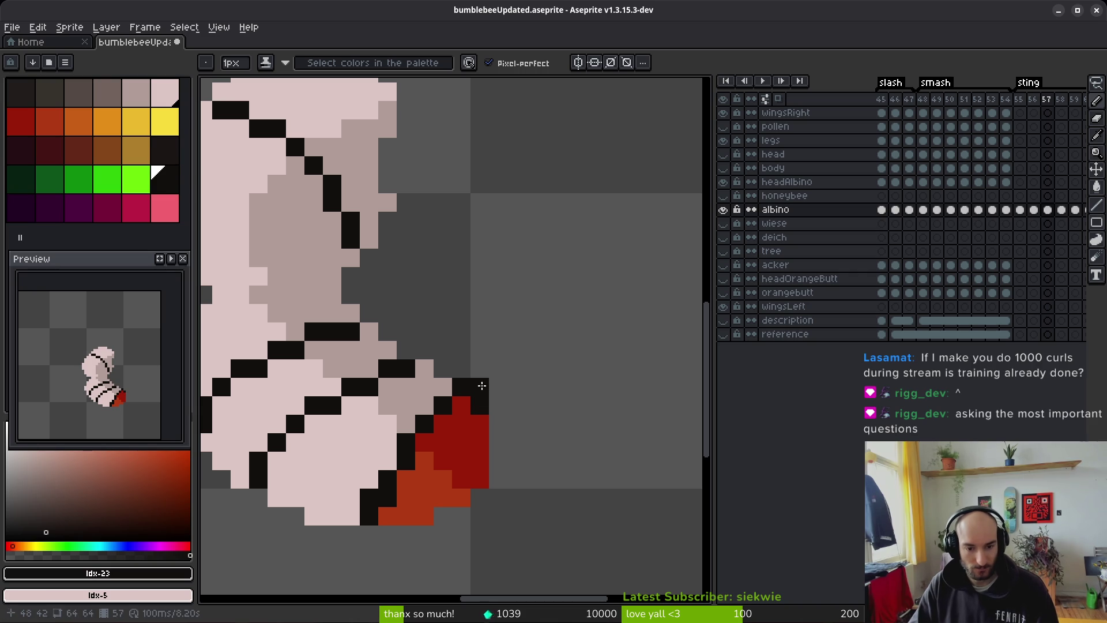
{"action": "left_click", "coordinate": [461, 369]}
{"action": "key", "text": "ctrl+z"}
{"action": "key", "text": "ctrl+z"}
Step: Build an L-shaped black outline at the tip and start the stinger's top row
{"action": "left_click", "coordinate": [443, 369]}
{"action": "left_click", "coordinate": [479, 406]}
{"action": "left_click", "coordinate": [480, 387]}
{"action": "left_click", "coordinate": [462, 369]}
{"action": "left_click", "coordinate": [480, 372]}
{"action": "left_click", "coordinate": [498, 388]}
{"action": "left_click", "coordinate": [498, 369]}
{"action": "left_click_drag", "start_coordinate": [498, 369], "coordinate": [515, 367]}
Step: Lengthen the black stinger line to the right and pick yellow
{"action": "scroll", "coordinate": [626, 439], "scroll_direction": "down", "scroll_amount": 4}
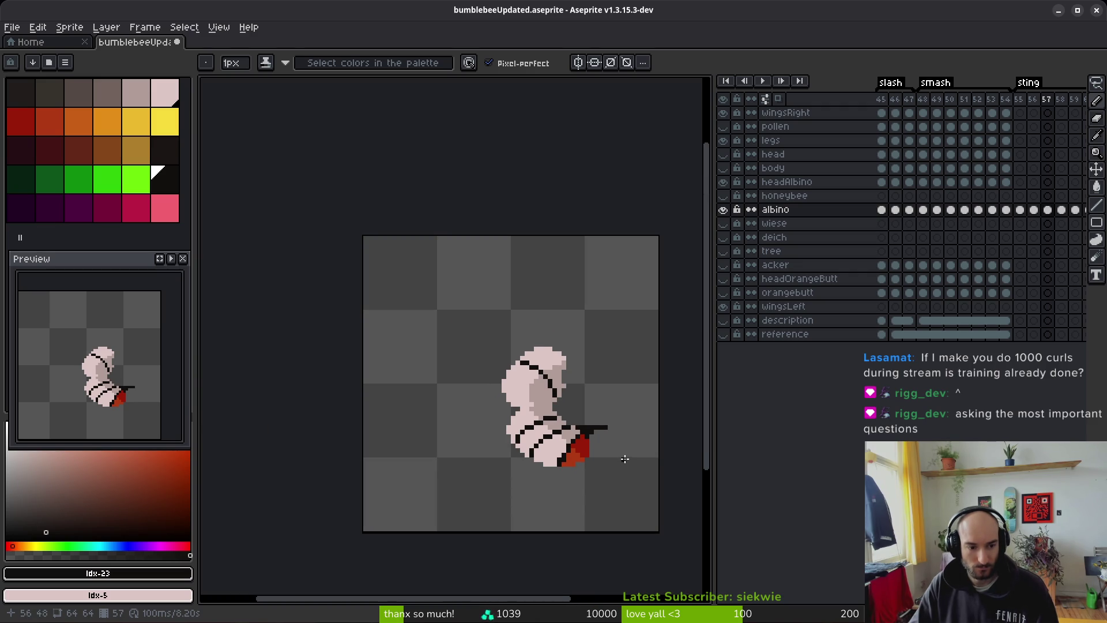
{"action": "scroll", "coordinate": [625, 458], "scroll_direction": "up", "scroll_amount": 4}
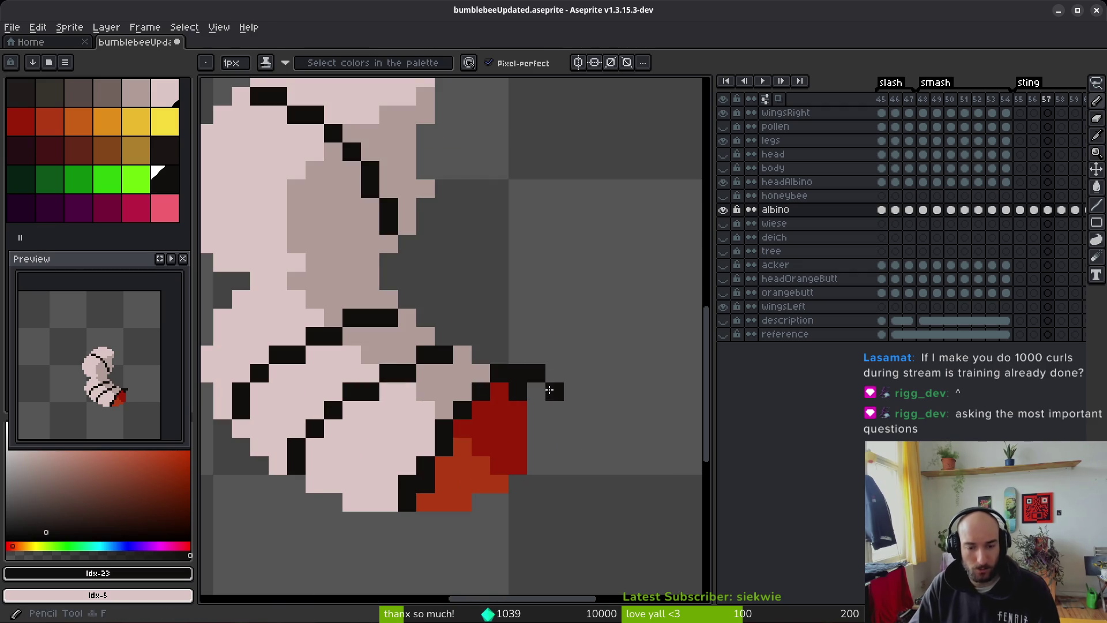
{"action": "left_click_drag", "start_coordinate": [570, 373], "coordinate": [610, 372]}
{"action": "left_click", "coordinate": [535, 392]}
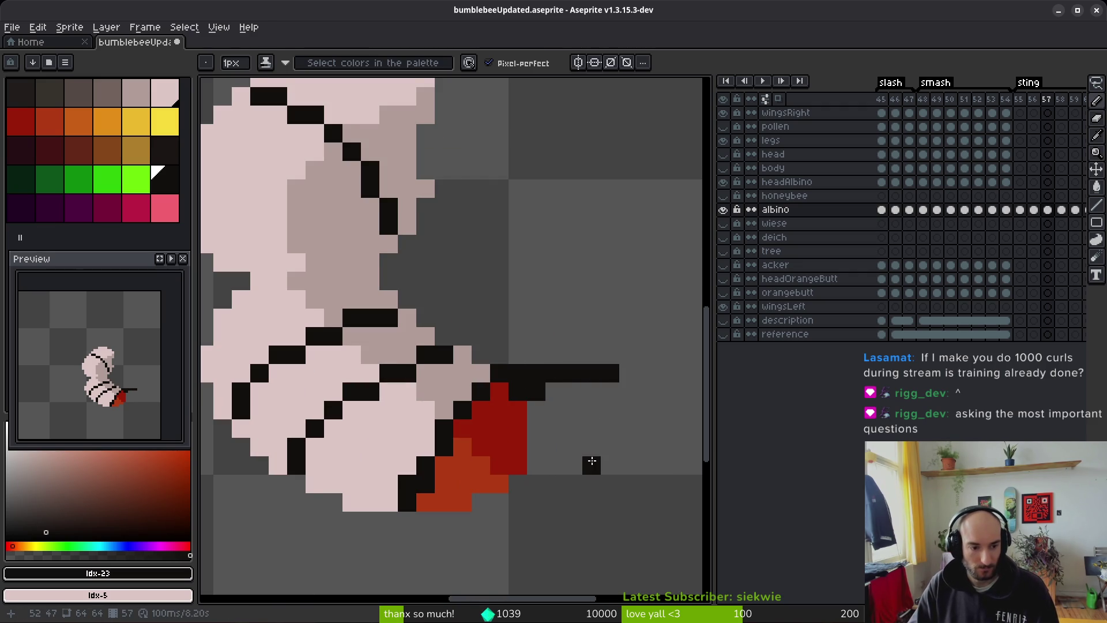
{"action": "scroll", "coordinate": [533, 383], "scroll_direction": "right", "scroll_amount": 2}
{"action": "left_click", "coordinate": [164, 119]}
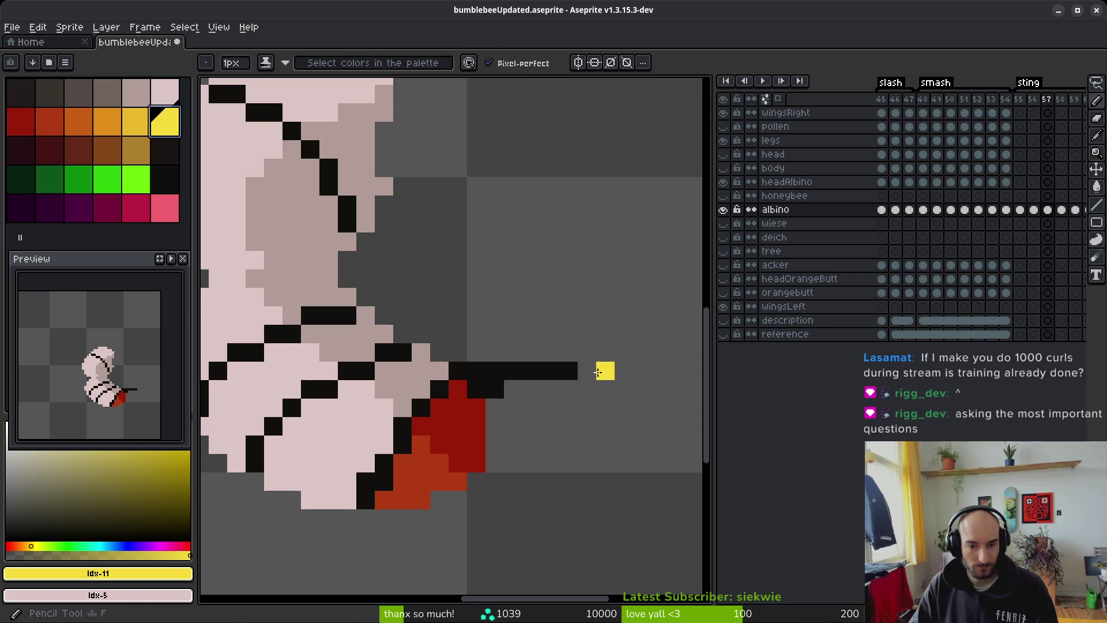
Step: Draw upper, lower and side yellow streaks around the stinger, redoing one overlong line
{"action": "scroll", "coordinate": [599, 372], "scroll_direction": "up", "scroll_amount": 3}
{"action": "scroll", "coordinate": [609, 352], "scroll_direction": "down", "scroll_amount": 3}
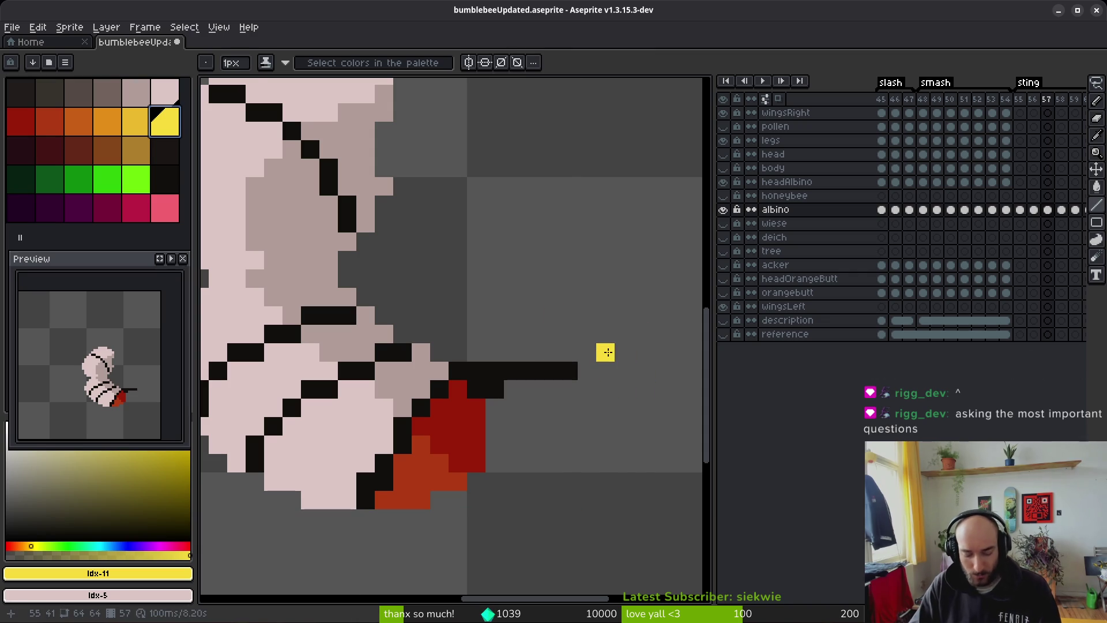
{"action": "mouse_move", "coordinate": [626, 352]}
{"action": "left_mouse_down"}
{"action": "mouse_move", "coordinate": [531, 316]}
{"action": "mouse_move", "coordinate": [551, 315]}
{"action": "left_mouse_up"}
{"action": "mouse_move", "coordinate": [643, 371]}
{"action": "left_mouse_down"}
{"action": "mouse_move", "coordinate": [622, 389]}
{"action": "mouse_move", "coordinate": [526, 423]}
{"action": "mouse_move", "coordinate": [510, 459]}
{"action": "mouse_move", "coordinate": [532, 445]}
{"action": "left_mouse_up"}
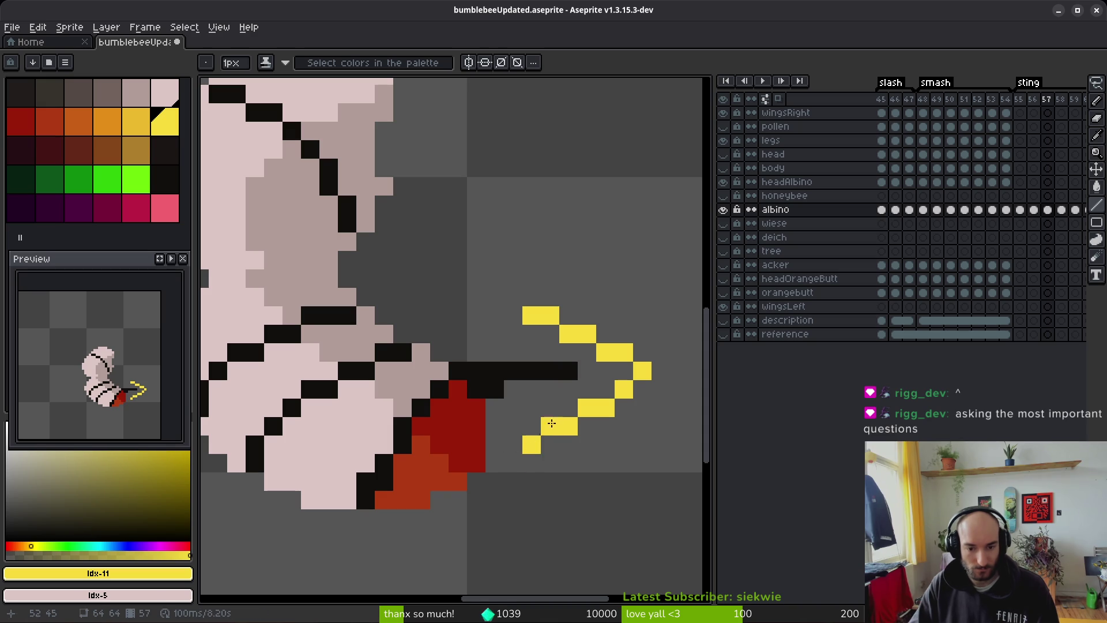
{"action": "left_click_drag", "start_coordinate": [545, 392], "coordinate": [447, 411]}
{"action": "left_click", "coordinate": [500, 340]}
{"action": "mouse_move", "coordinate": [499, 340]}
{"action": "left_mouse_down"}
{"action": "mouse_move", "coordinate": [396, 292]}
{"action": "mouse_move", "coordinate": [391, 313]}
{"action": "left_mouse_up"}
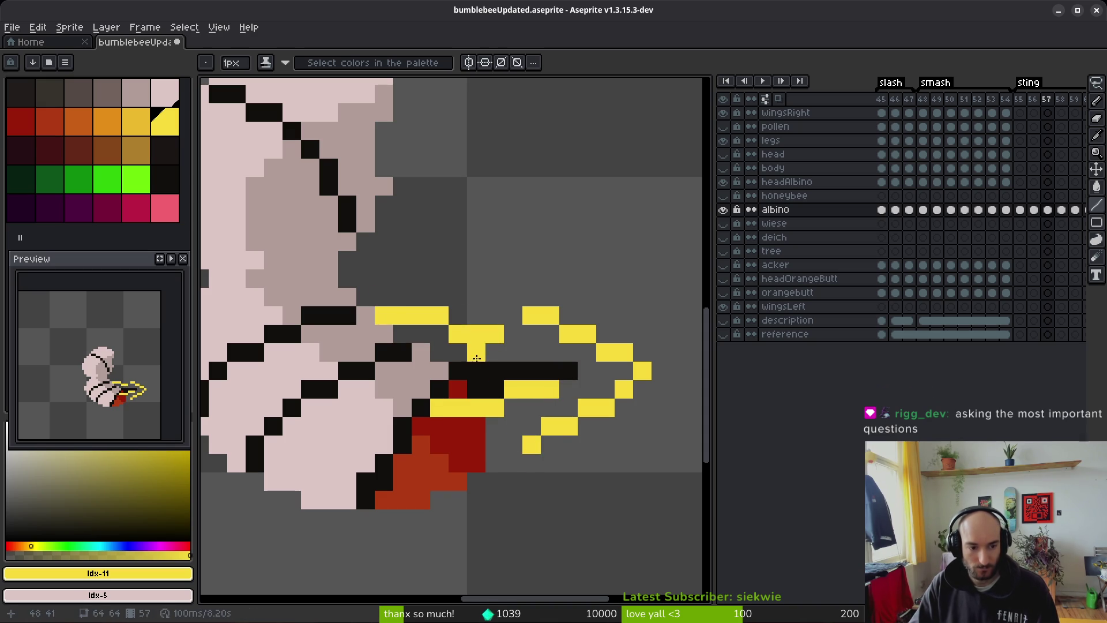
{"action": "key", "text": "ctrl+z"}
{"action": "mouse_move", "coordinate": [550, 352]}
{"action": "left_mouse_down"}
{"action": "mouse_move", "coordinate": [467, 323]}
{"action": "mouse_move", "coordinate": [443, 336]}
{"action": "mouse_move", "coordinate": [458, 353]}
{"action": "mouse_move", "coordinate": [495, 353]}
{"action": "left_mouse_up"}
{"action": "scroll", "coordinate": [516, 402], "scroll_direction": "down", "scroll_amount": 4}
Step: Compare with the previous frame and undo the yellow sting streaks on frame 57
{"action": "key", "text": "Left"}
{"action": "key", "text": "Right"}
{"action": "key", "text": "ctrl+z"}
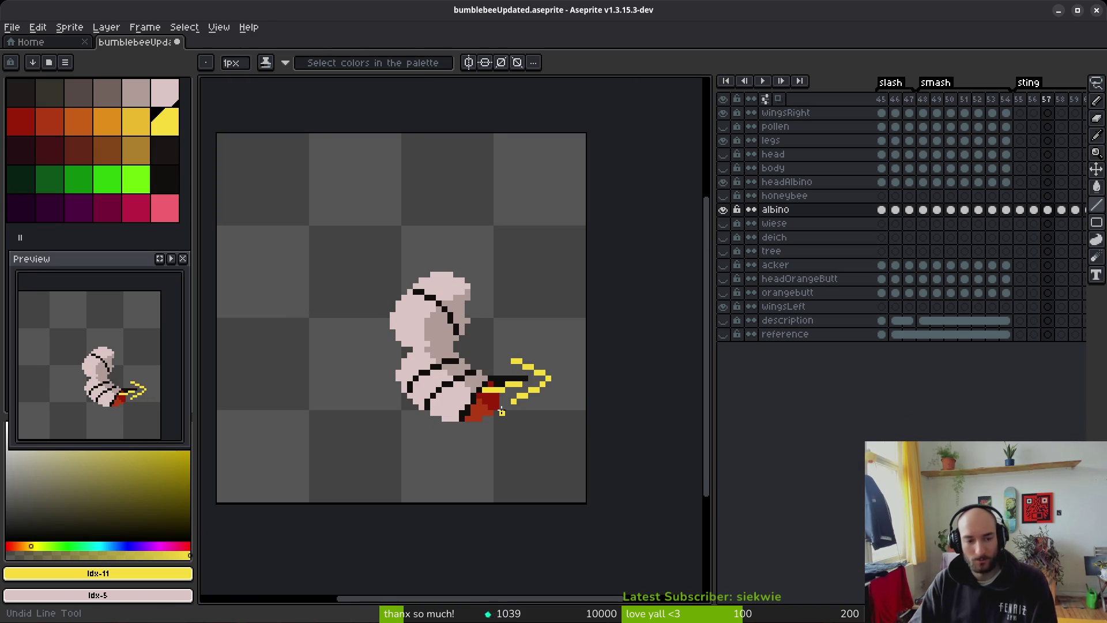
{"action": "key", "text": "ctrl+z"}
{"action": "key", "text": "ctrl+y"}
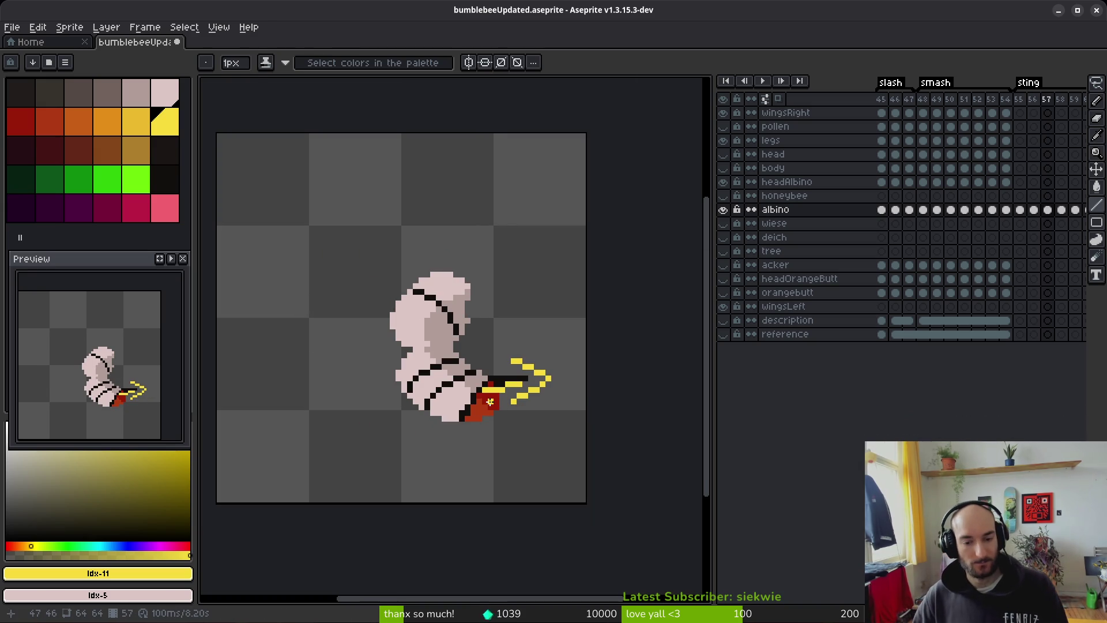
{"action": "key", "text": "ctrl+z"}
{"action": "key", "text": "ctrl+z"}
{"action": "key", "text": "ctrl+z"}
Step: Draw a short yellow line just above the stinger, then undo it
{"action": "scroll", "coordinate": [541, 381], "scroll_direction": "up", "scroll_amount": 7}
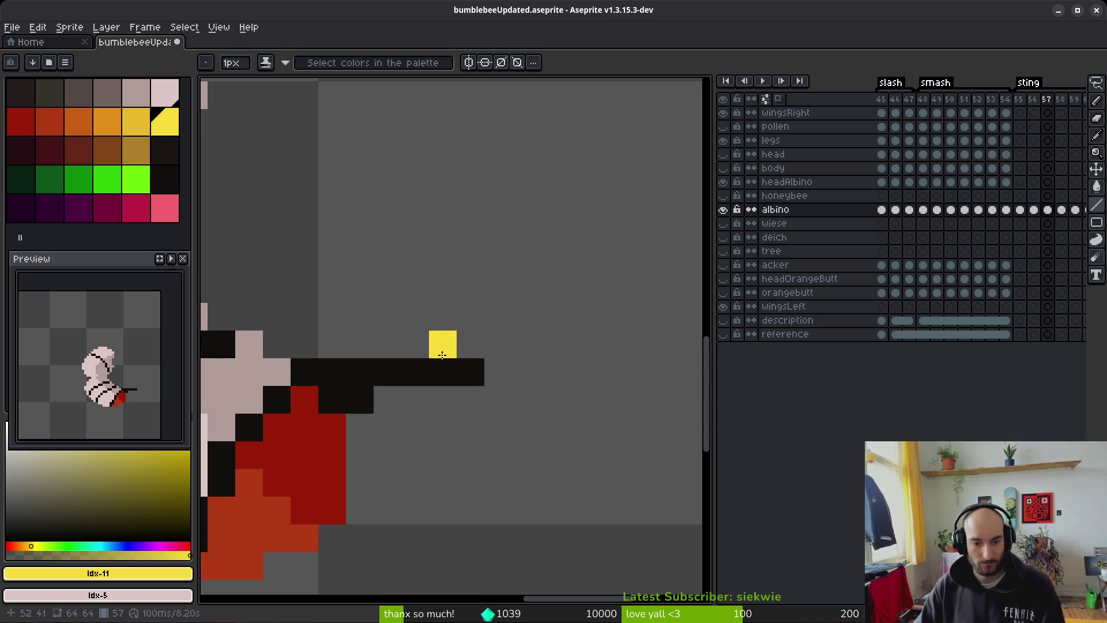
{"action": "left_click_drag", "start_coordinate": [415, 344], "coordinate": [495, 356]}
{"action": "left_click", "coordinate": [523, 346]}
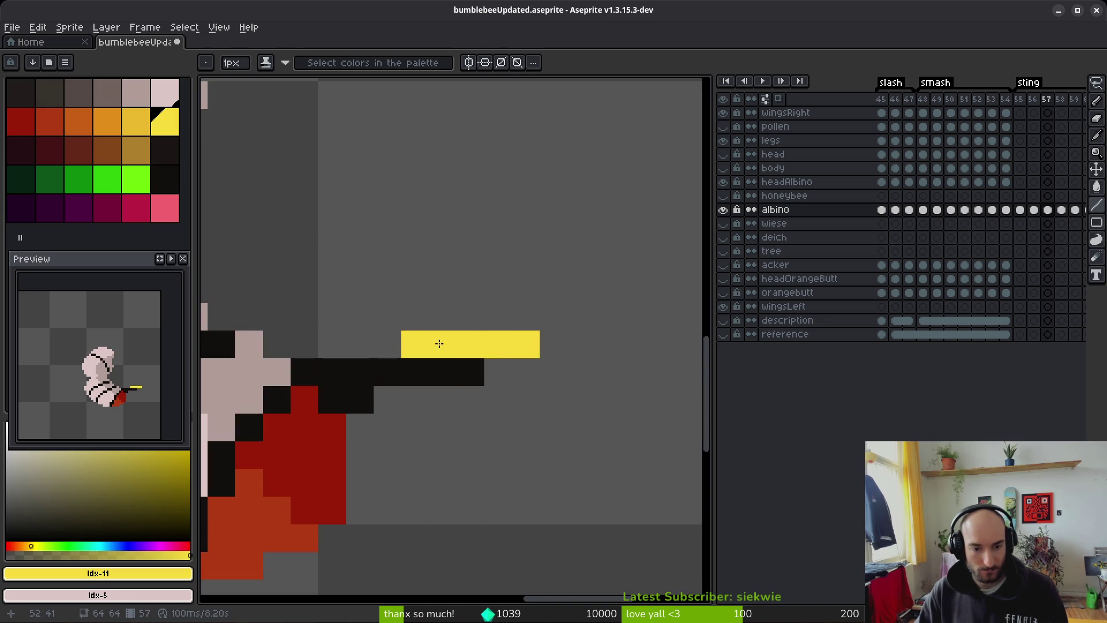
{"action": "scroll", "coordinate": [452, 442], "scroll_direction": "down", "scroll_amount": 5}
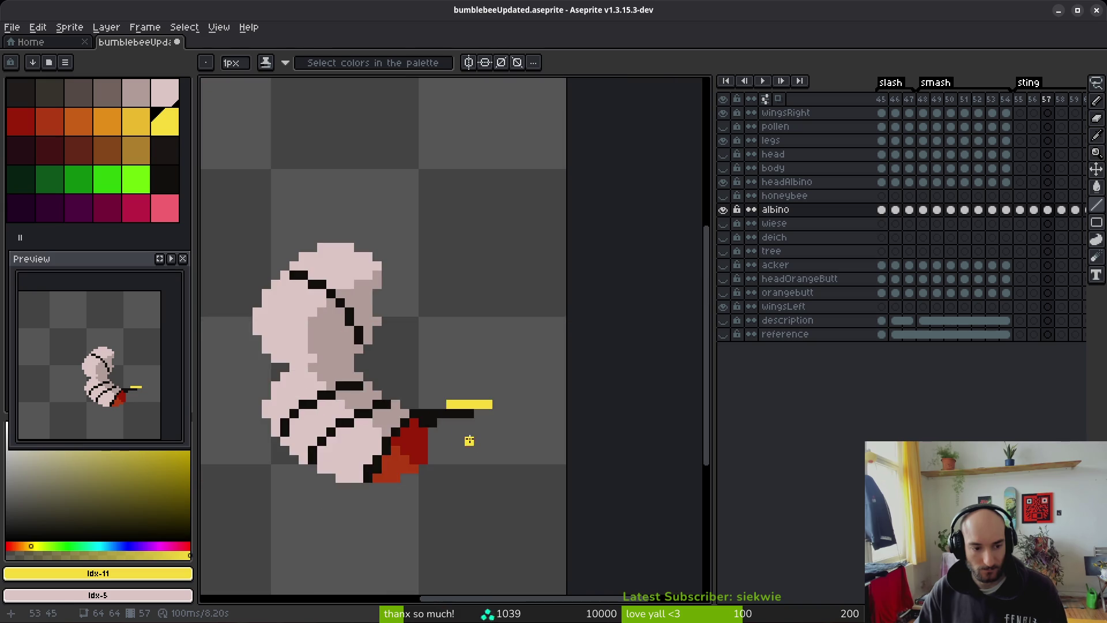
{"action": "key", "text": "ctrl+z"}
{"action": "key", "text": "ctrl+z"}
Step: Clear the yellow line and return to Aseprite via the window overview
{"action": "key", "text": "ctrl+y"}
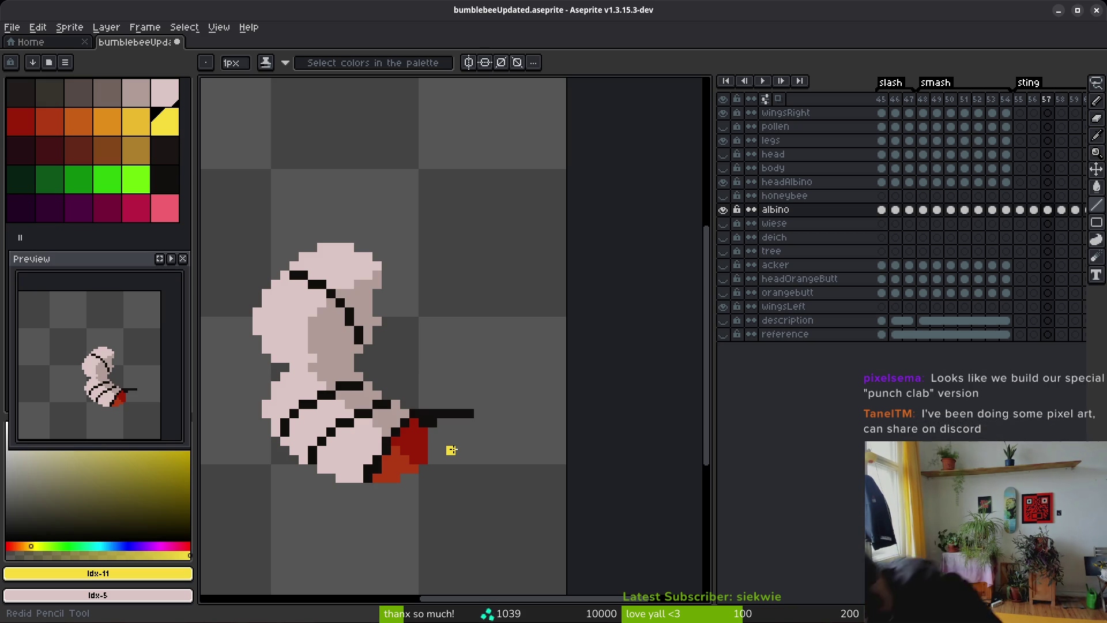
{"action": "key", "text": "super"}
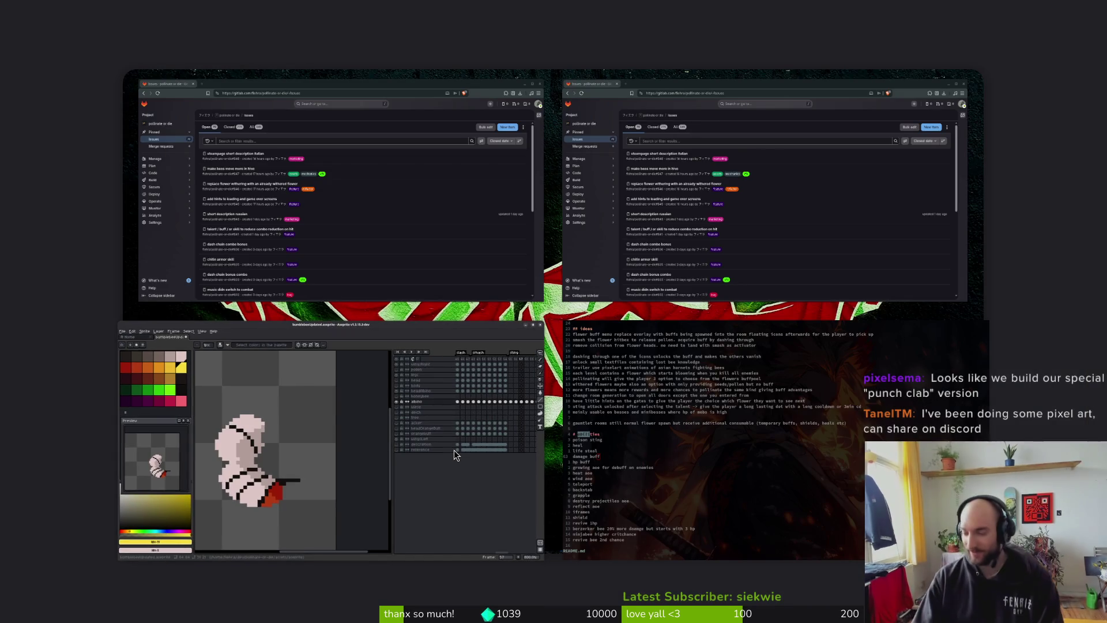
{"action": "left_click", "coordinate": [454, 449]}
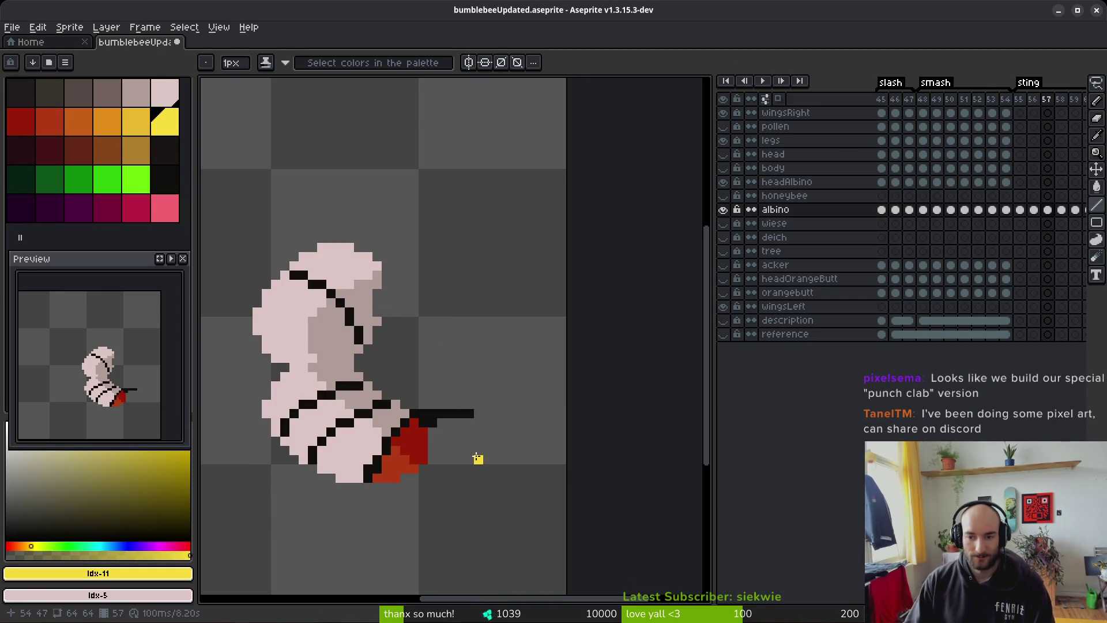
{"action": "scroll", "coordinate": [494, 402], "scroll_direction": "down", "scroll_amount": 1}
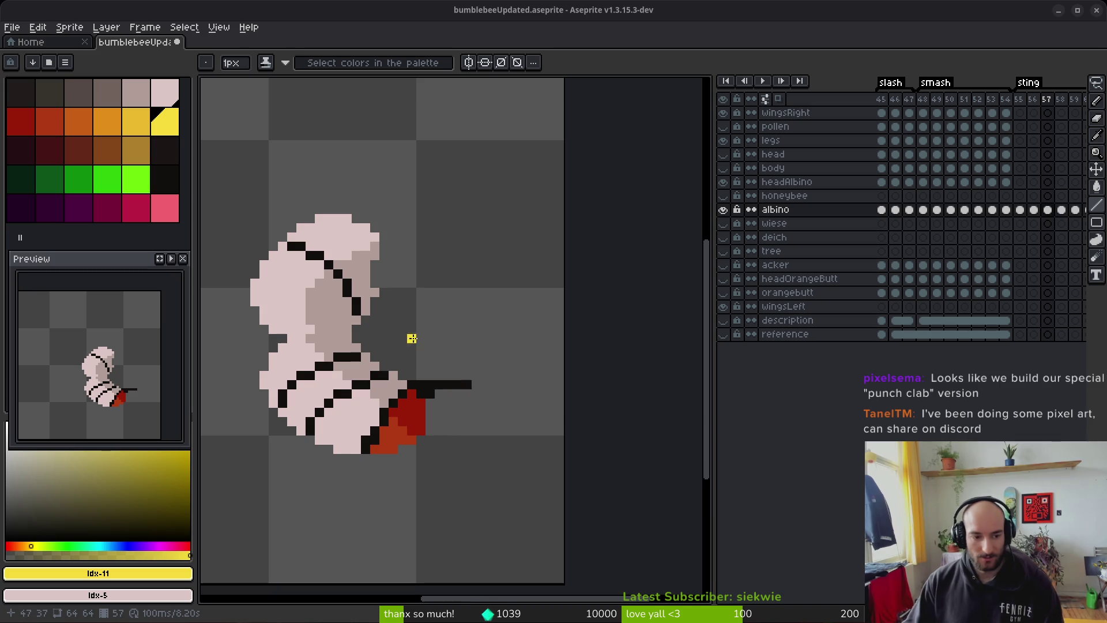
Step: Step back and forth through frames 55–59 to compare the sting poses
{"action": "scroll", "coordinate": [465, 378], "scroll_direction": "left", "scroll_amount": 1}
{"action": "key", "text": "Left"}
{"action": "key", "text": "Right"}
{"action": "key", "text": "Left"}
{"action": "key", "text": "Right"}
{"action": "key", "text": "Left"}
{"action": "key", "text": "Left"}
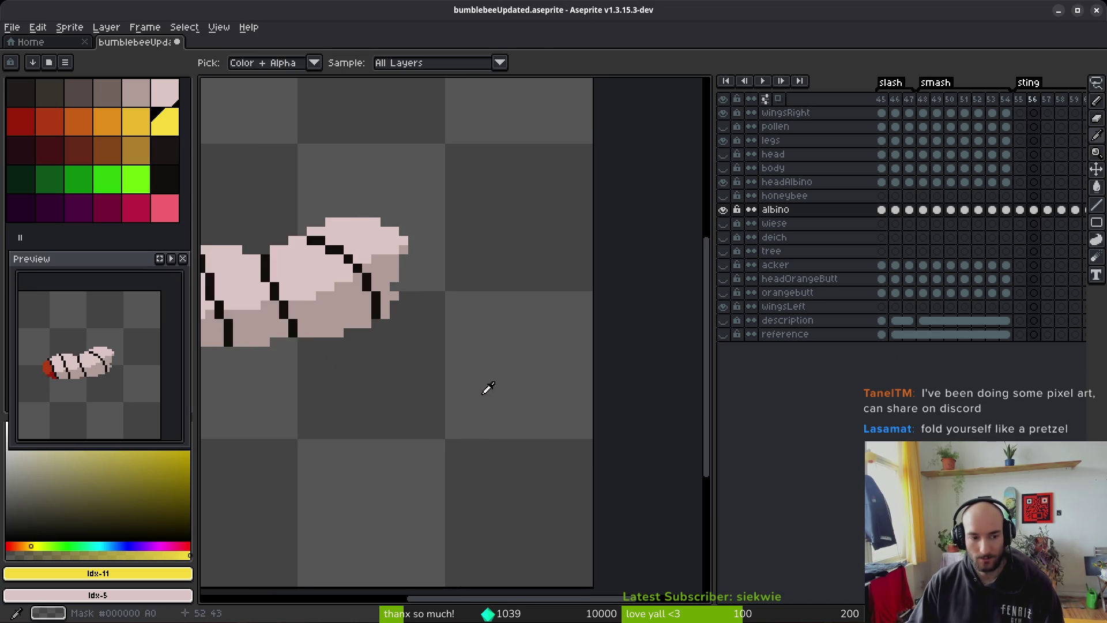
{"action": "key", "text": "Right"}
{"action": "key", "text": "ctrl+0"}
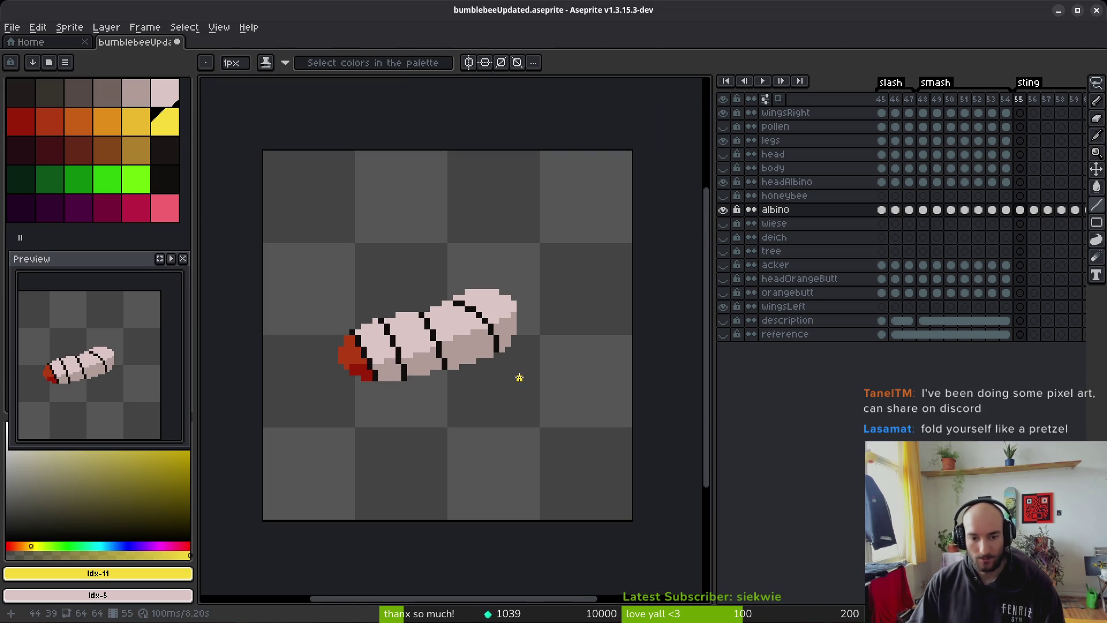
{"action": "key", "text": "Right"}
{"action": "key", "text": "Right"}
{"action": "key", "text": "Right"}
{"action": "key", "text": "Right"}
{"action": "key", "text": "Right"}
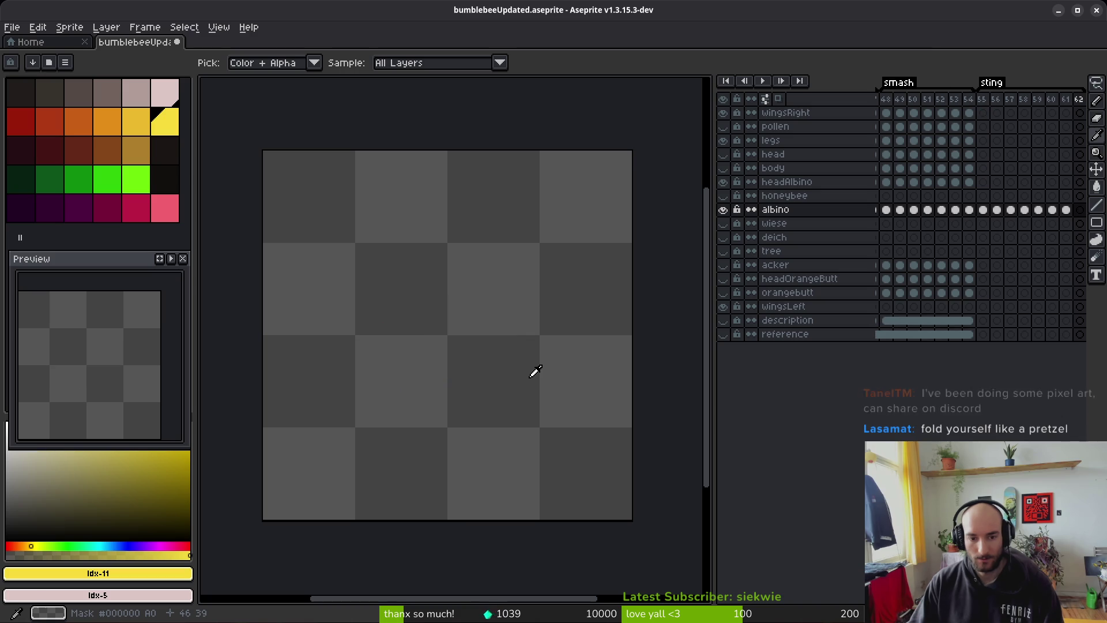
{"action": "key", "text": "Left"}
{"action": "key", "text": "Left"}
{"action": "key", "text": "Left"}
{"action": "key", "text": "Left"}
{"action": "key", "text": "Left"}
{"action": "key", "text": "Left"}
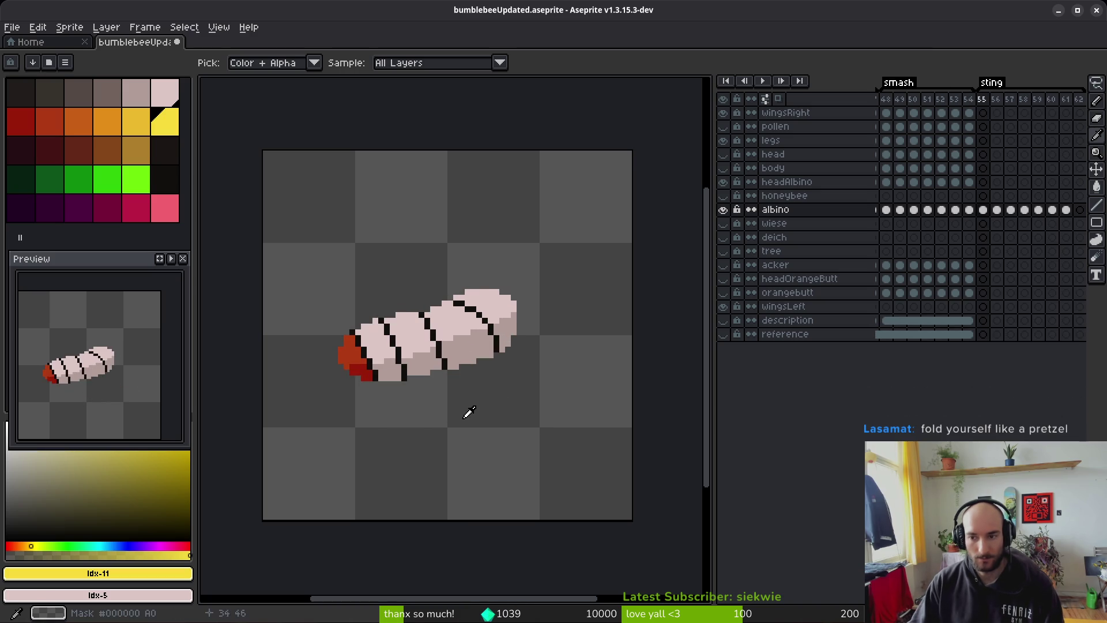
{"action": "key", "text": "Right"}
{"action": "key", "text": "b"}
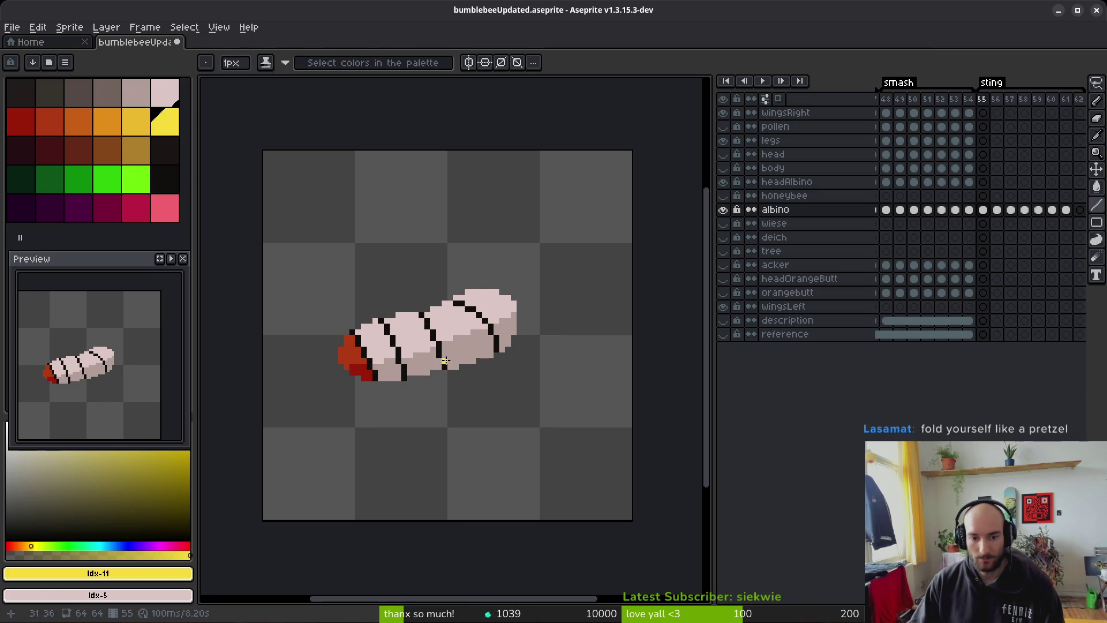
Step: Move through the albino layer's cels from frame 49 to frame 56
{"action": "left_click", "coordinate": [896, 210]}
{"action": "key", "text": "Right"}
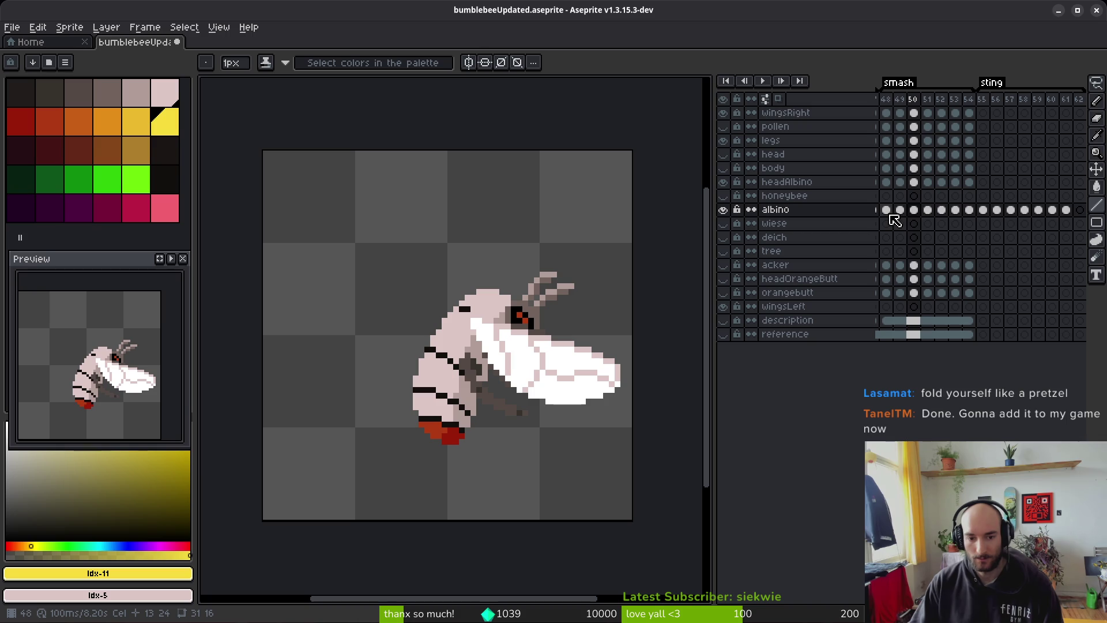
{"action": "key", "text": "Right"}
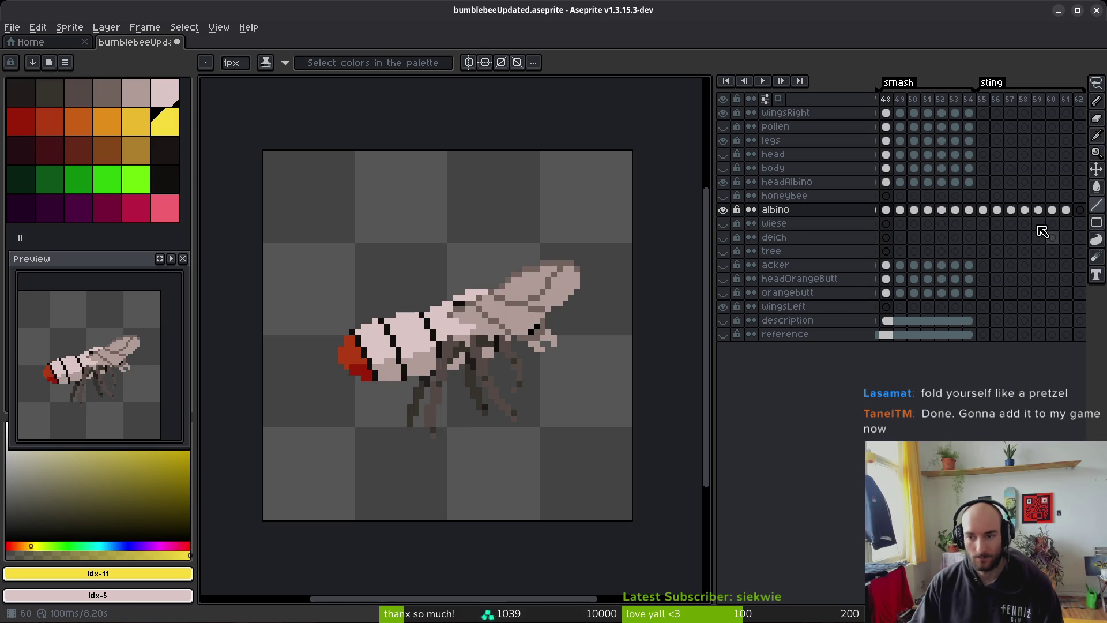
{"action": "left_click", "coordinate": [988, 214]}
{"action": "key", "text": "Right"}
{"action": "key", "text": "Right"}
{"action": "key", "text": "Left"}
Step: Insert a new frame 57 after frame 56 and paste the bee body into its albino cel
{"action": "key", "text": "alt+b"}
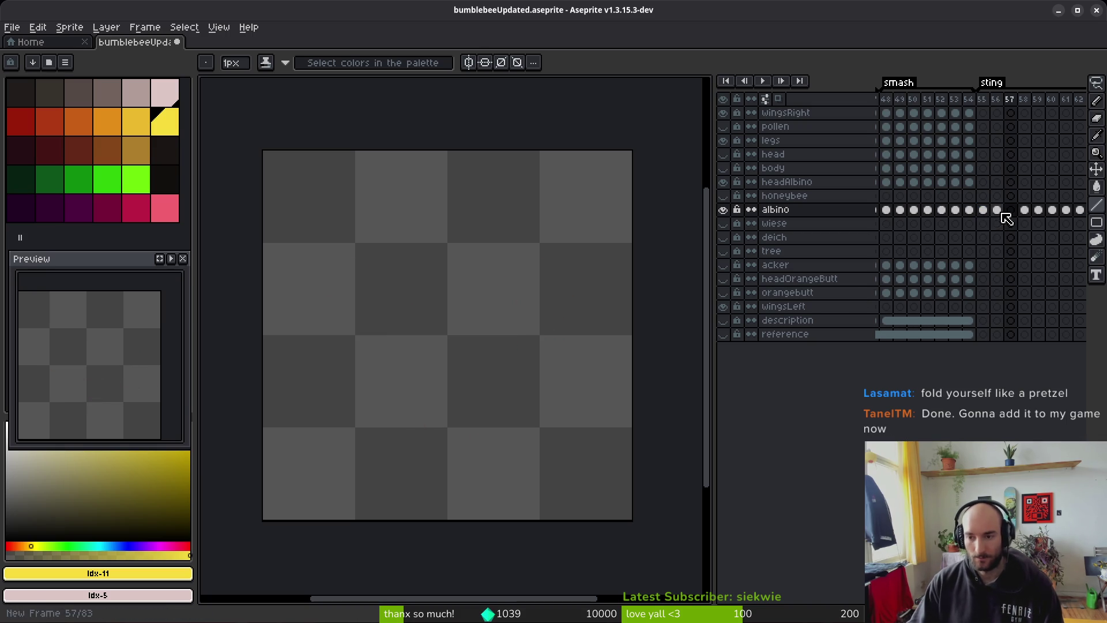
{"action": "left_click", "coordinate": [997, 211]}
{"action": "left_click", "coordinate": [1011, 210]}
{"action": "key", "text": "ctrl+v"}
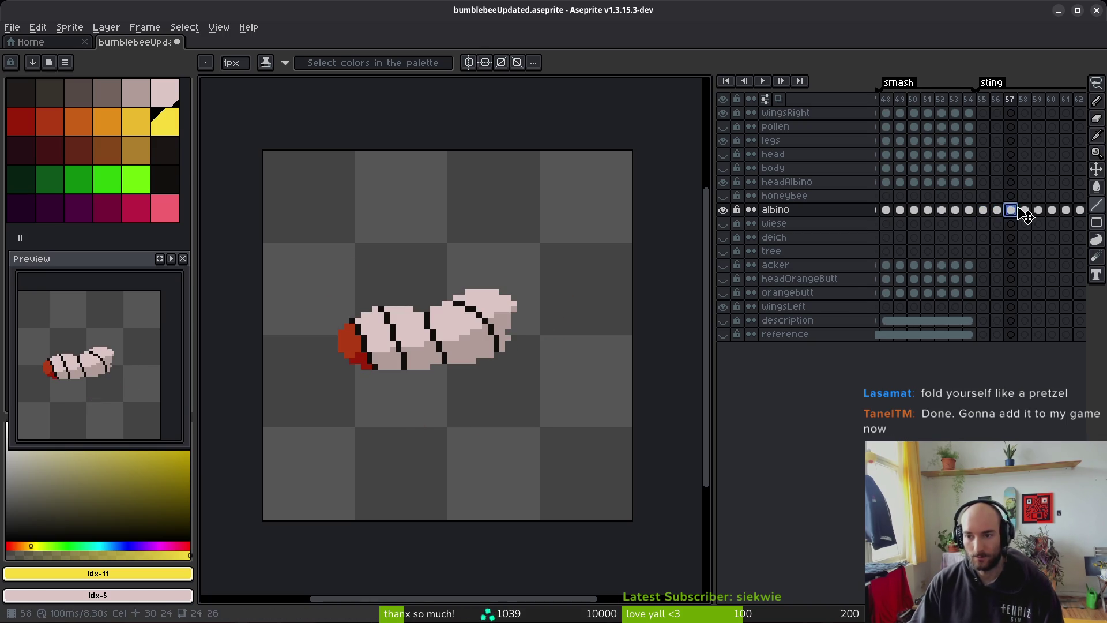
{"action": "scroll", "coordinate": [968, 224], "scroll_direction": "right", "scroll_amount": 2}
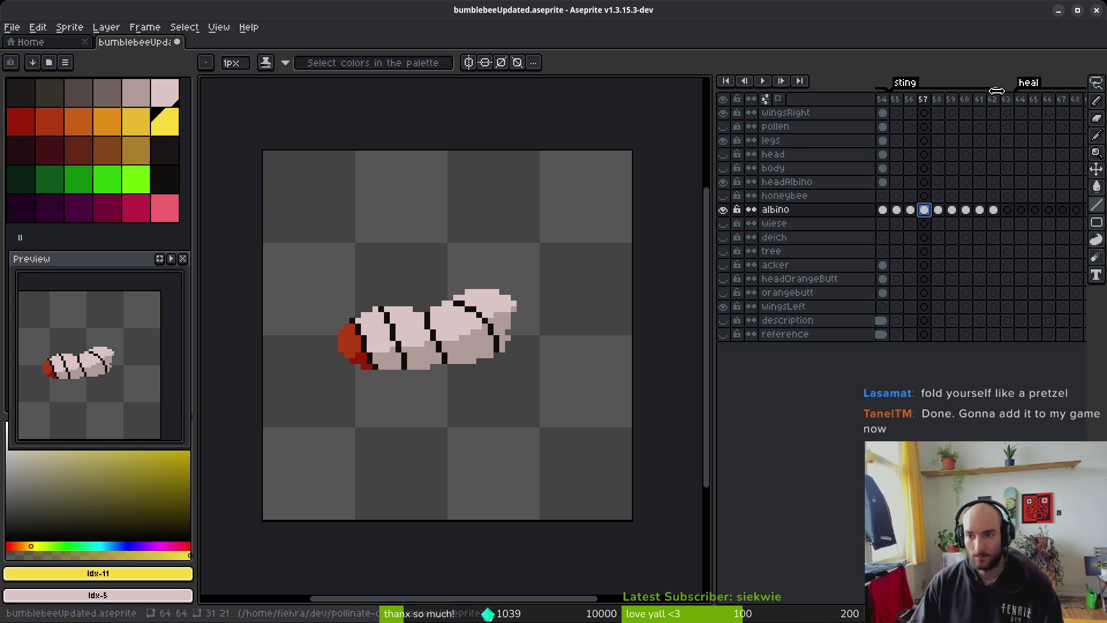
{"action": "left_click", "coordinate": [897, 210]}
{"action": "left_click", "coordinate": [908, 210]}
{"action": "key", "text": "Right"}
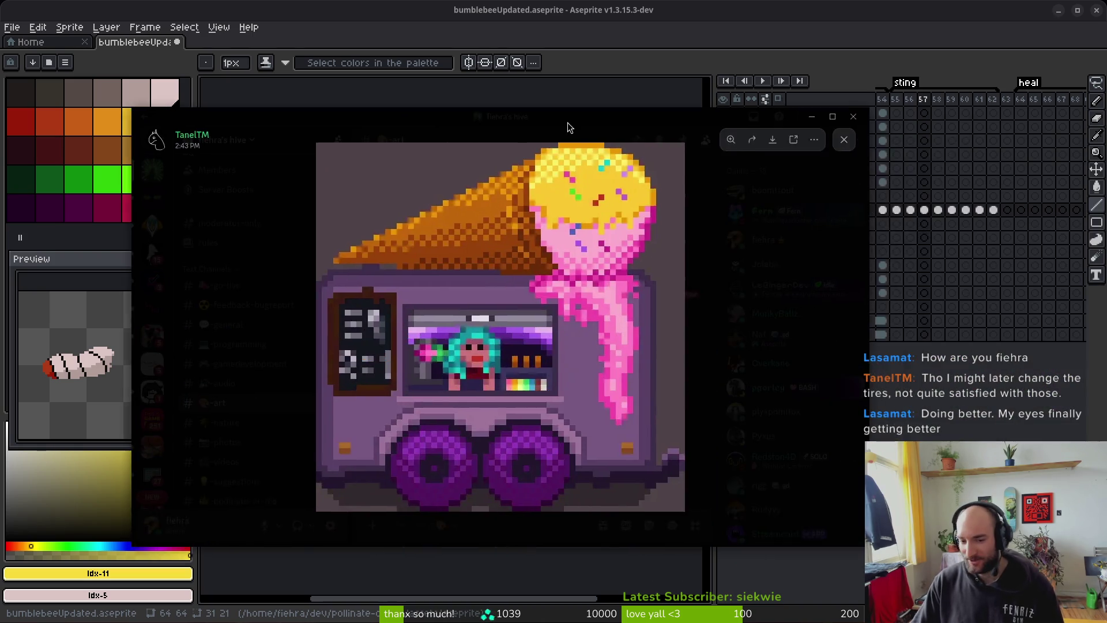
Step: Drag the shared ice-cream truck image viewer over the Aseprite canvas
{"action": "left_click_drag", "start_coordinate": [567, 122], "coordinate": [710, 136]}
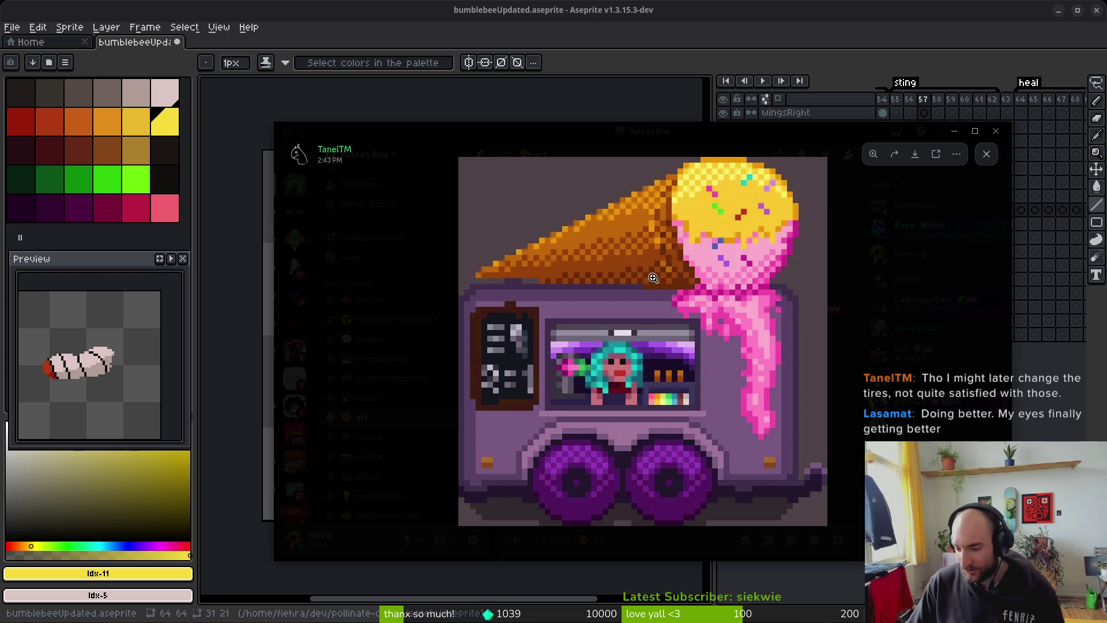
Step: Dismiss Discord's enlarged ice-cream truck picture to get back to the bee animation
{"action": "left_click", "coordinate": [455, 143]}
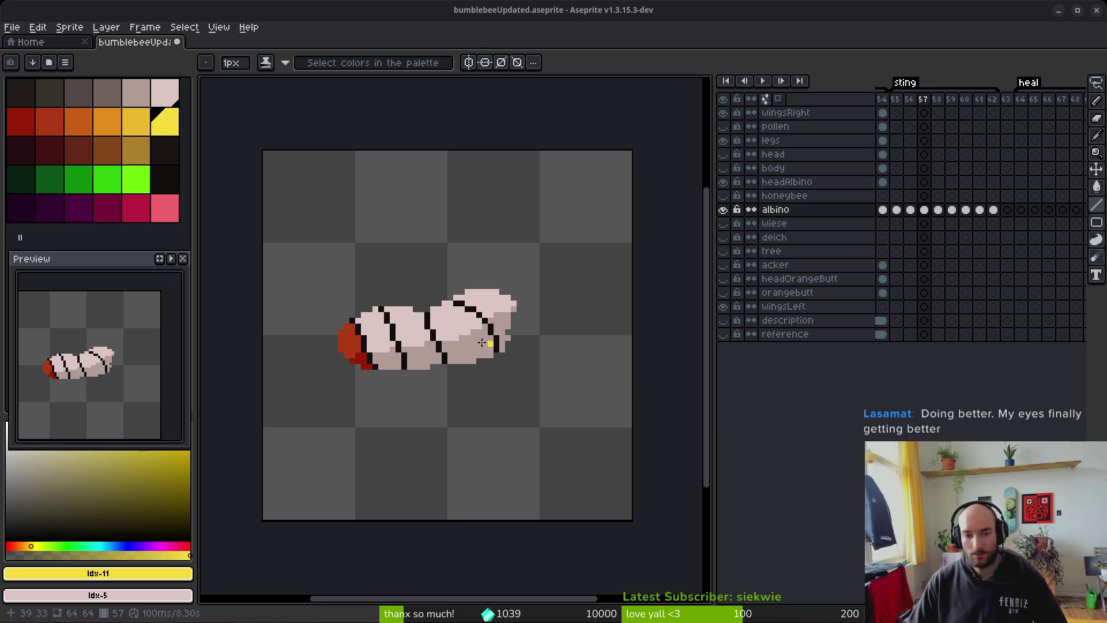
Step: Select the albino layer's cel at frame 55 in the timeline
{"action": "left_click", "coordinate": [899, 210]}
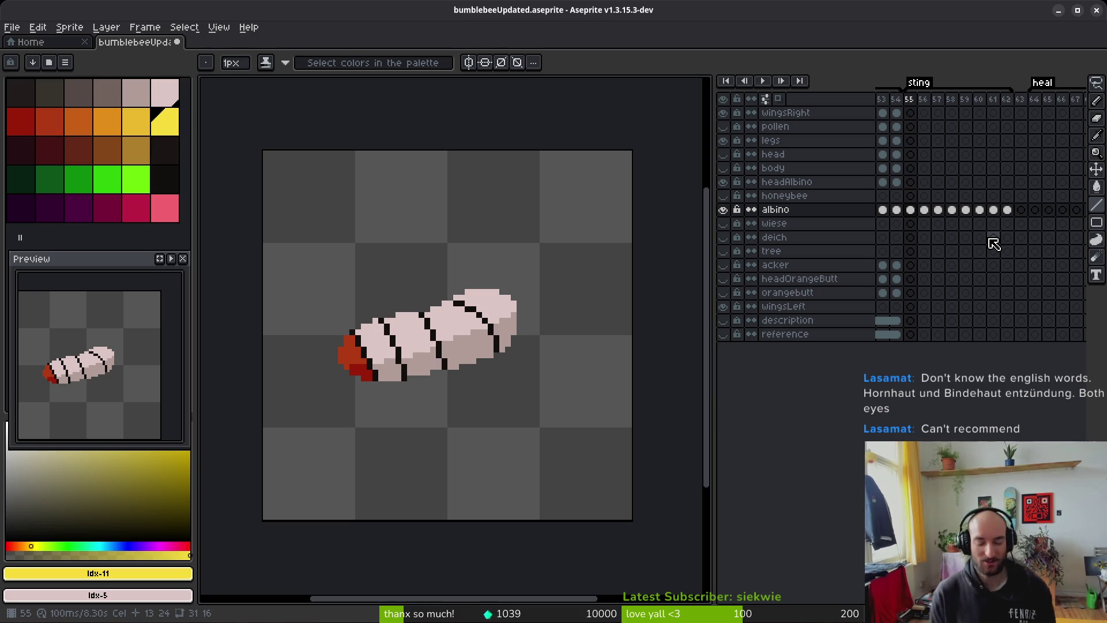
Step: Move the albino body cel to frame 59 and review the frames around it
{"action": "key", "text": "i"}
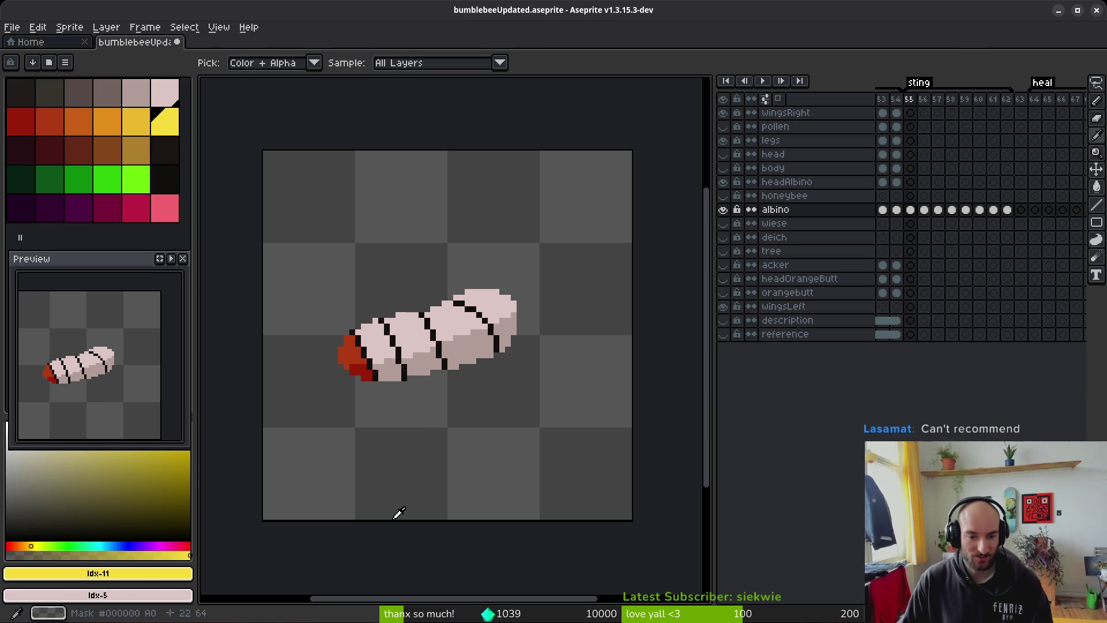
{"action": "key", "text": "Left"}
{"action": "key", "text": "b"}
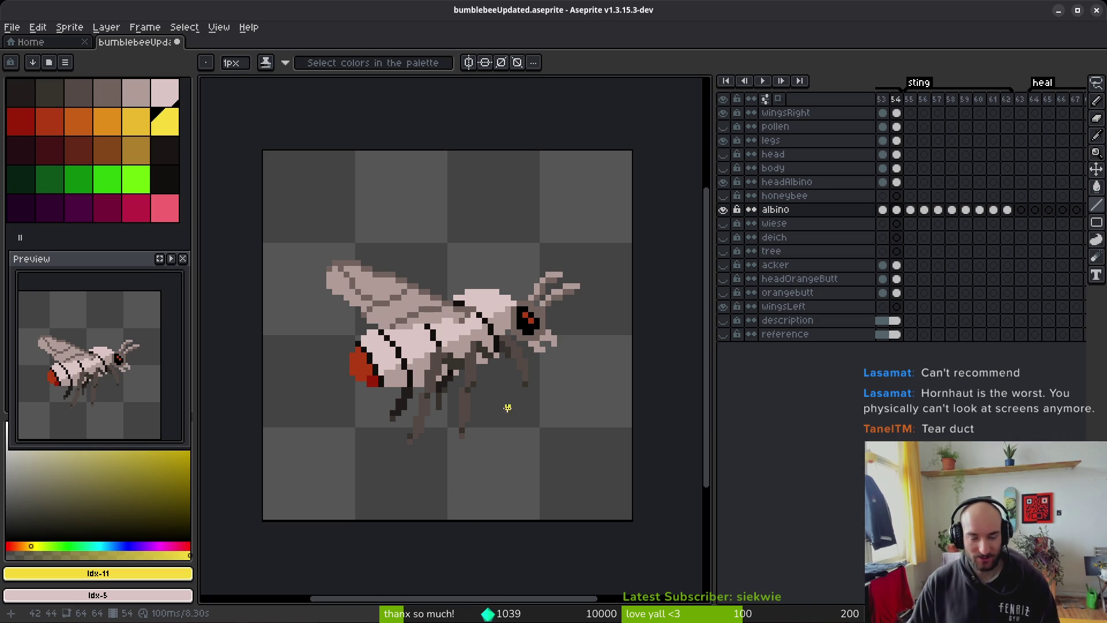
{"action": "mouse_move", "coordinate": [588, 436]}
{"action": "left_mouse_down"}
{"action": "mouse_move", "coordinate": [559, 413]}
{"action": "mouse_move", "coordinate": [579, 429]}
{"action": "left_mouse_up"}
{"action": "left_click", "coordinate": [923, 209]}
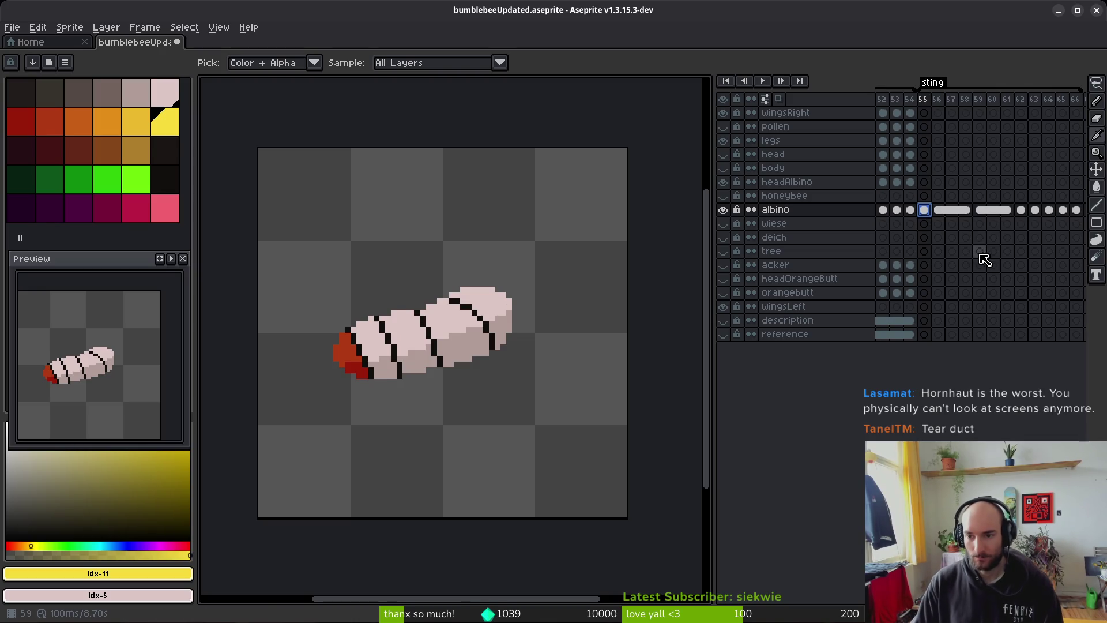
{"action": "key", "text": "ctrl+z"}
{"action": "mouse_move", "coordinate": [978, 216]}
{"action": "left_mouse_down"}
{"action": "mouse_move", "coordinate": [927, 218]}
{"action": "mouse_move", "coordinate": [963, 217]}
{"action": "mouse_move", "coordinate": [951, 218]}
{"action": "mouse_move", "coordinate": [973, 230]}
{"action": "left_mouse_up"}
{"action": "key", "text": "Right"}
{"action": "key", "text": "Right"}
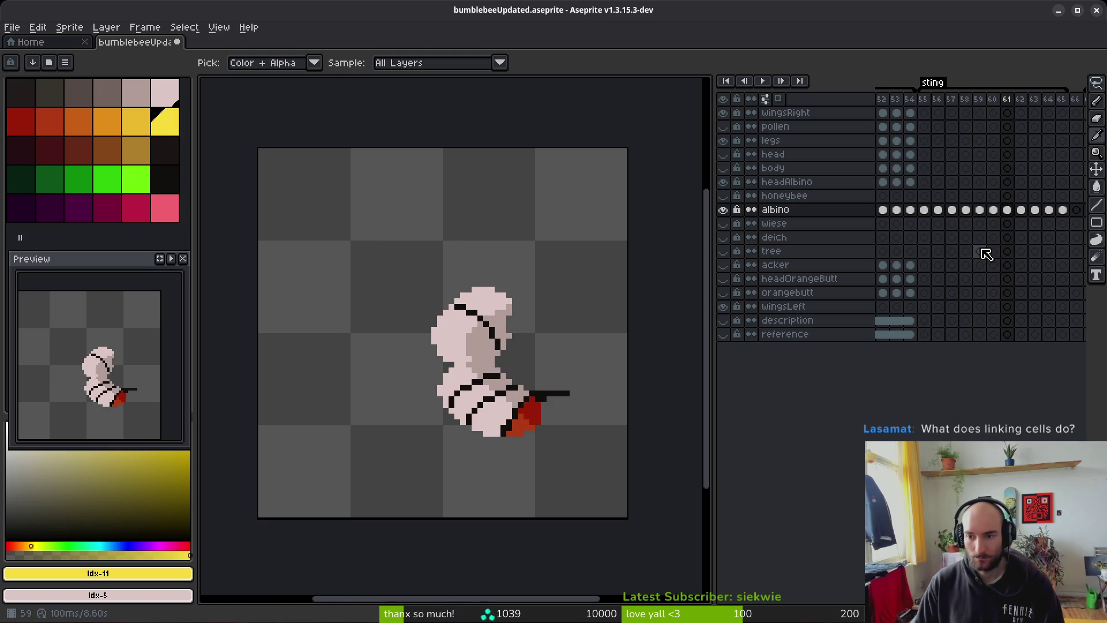
{"action": "key", "text": "Left"}
{"action": "key", "text": "Left"}
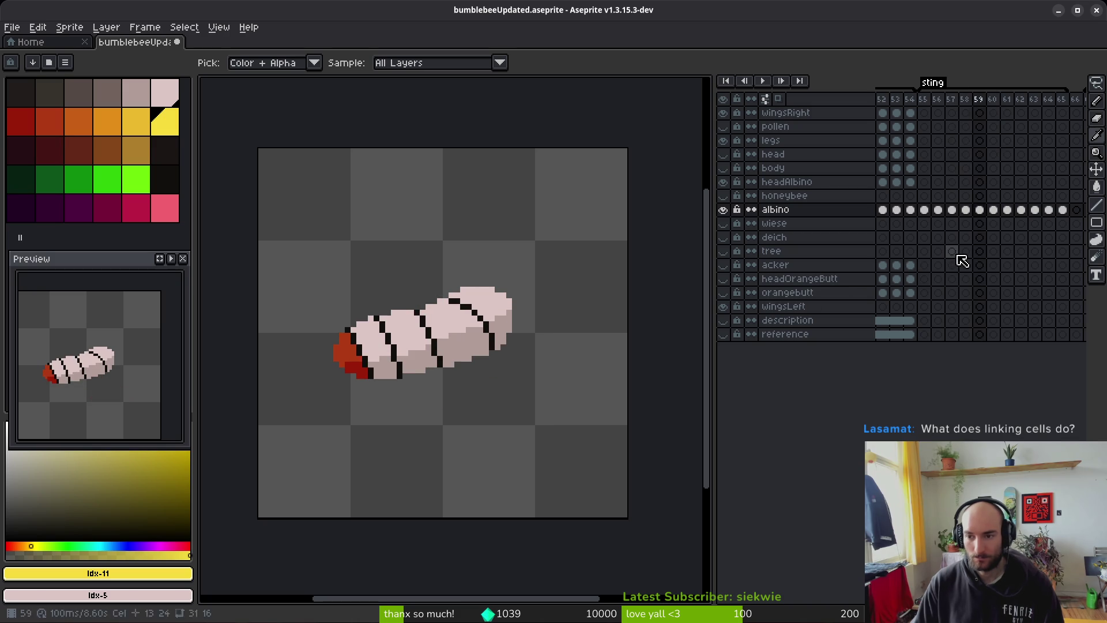
Step: Copy albino cels 55–56 and paste them into a new empty frame 61 as frames 61–62
{"action": "left_click_drag", "start_coordinate": [924, 210], "coordinate": [938, 211]}
{"action": "key", "text": "ctrl+c"}
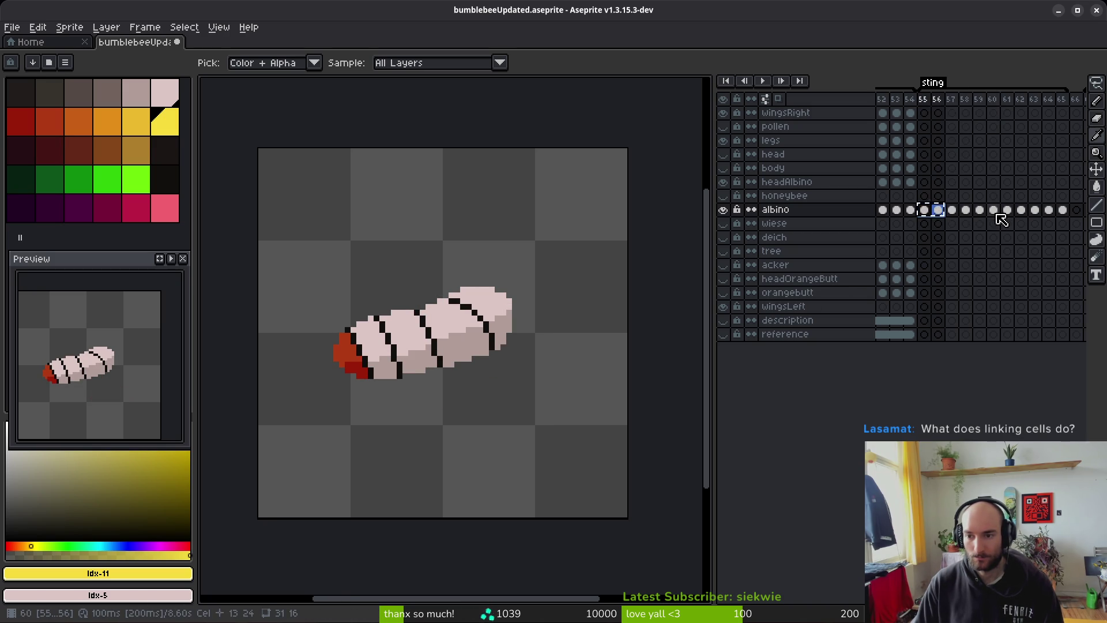
{"action": "left_click", "coordinate": [994, 210]}
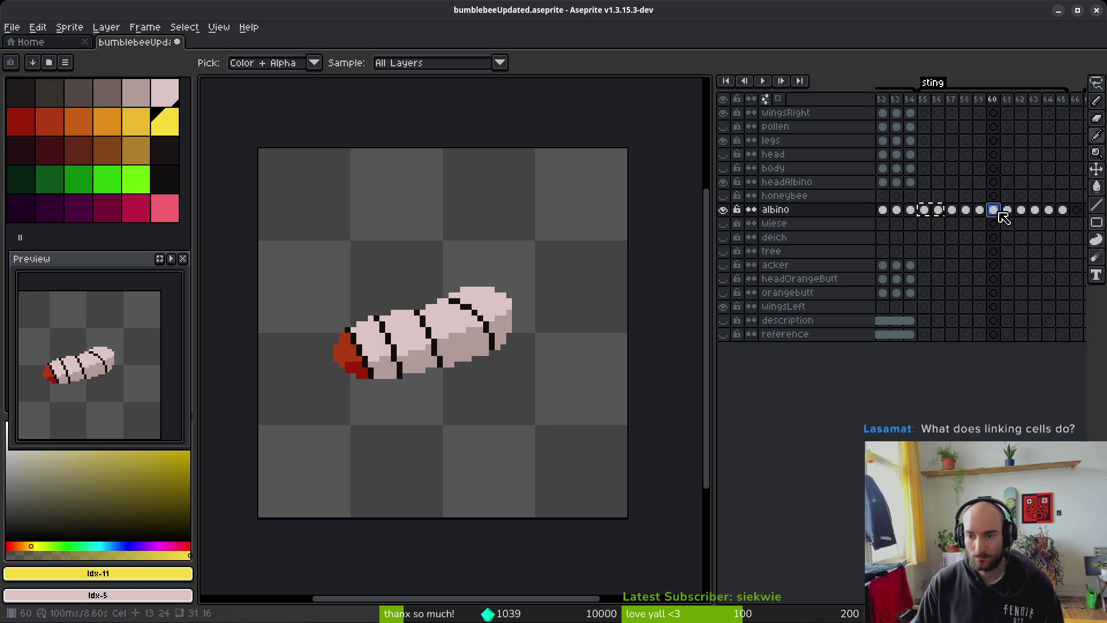
{"action": "key", "text": "super+v"}
{"action": "key", "text": "Escape"}
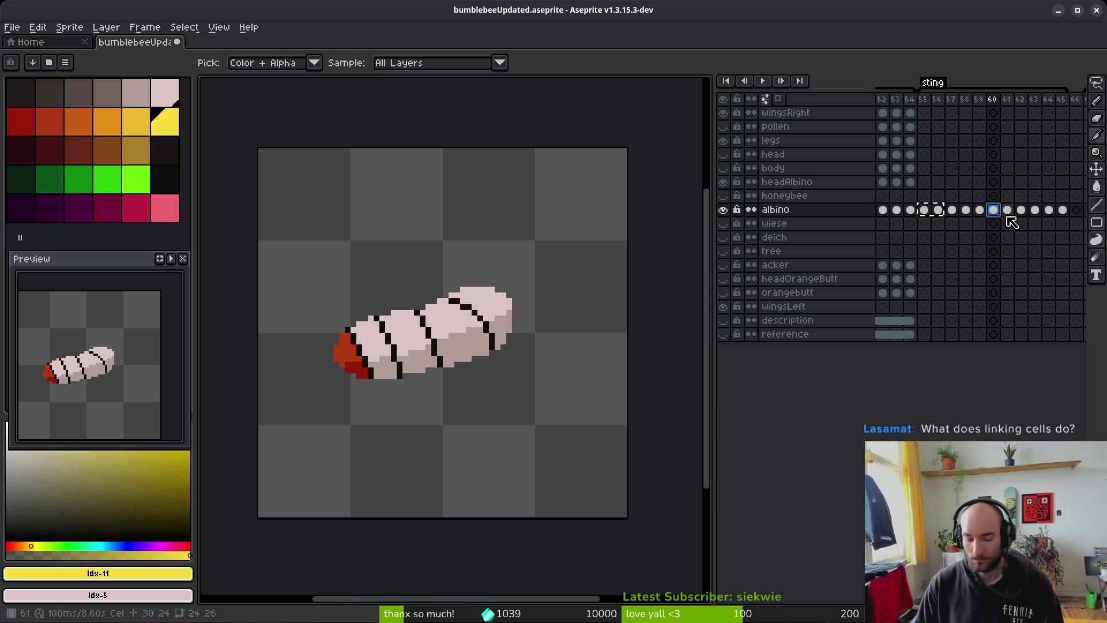
{"action": "left_click", "coordinate": [1009, 211]}
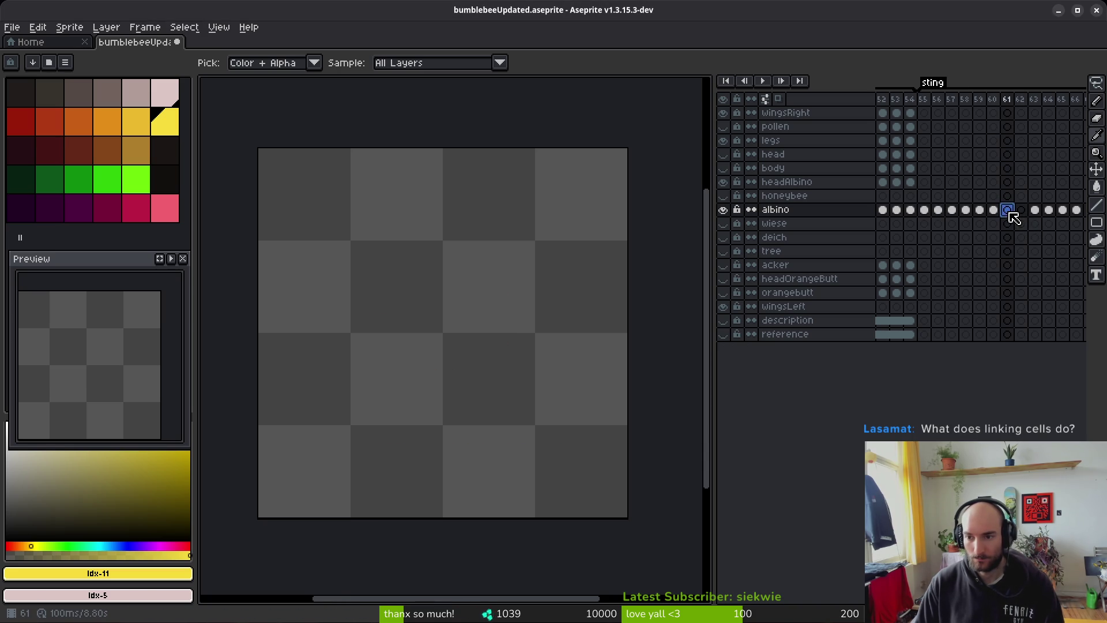
{"action": "left_click_drag", "start_coordinate": [924, 210], "coordinate": [964, 217]}
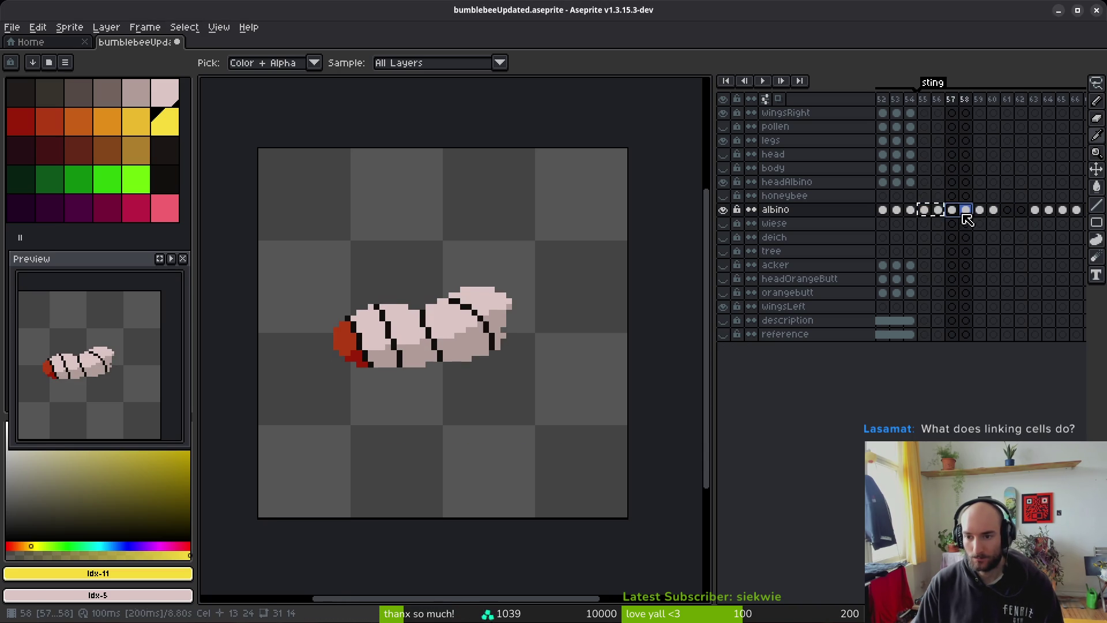
{"action": "left_click", "coordinate": [1007, 212]}
{"action": "key", "text": "ctrl+v"}
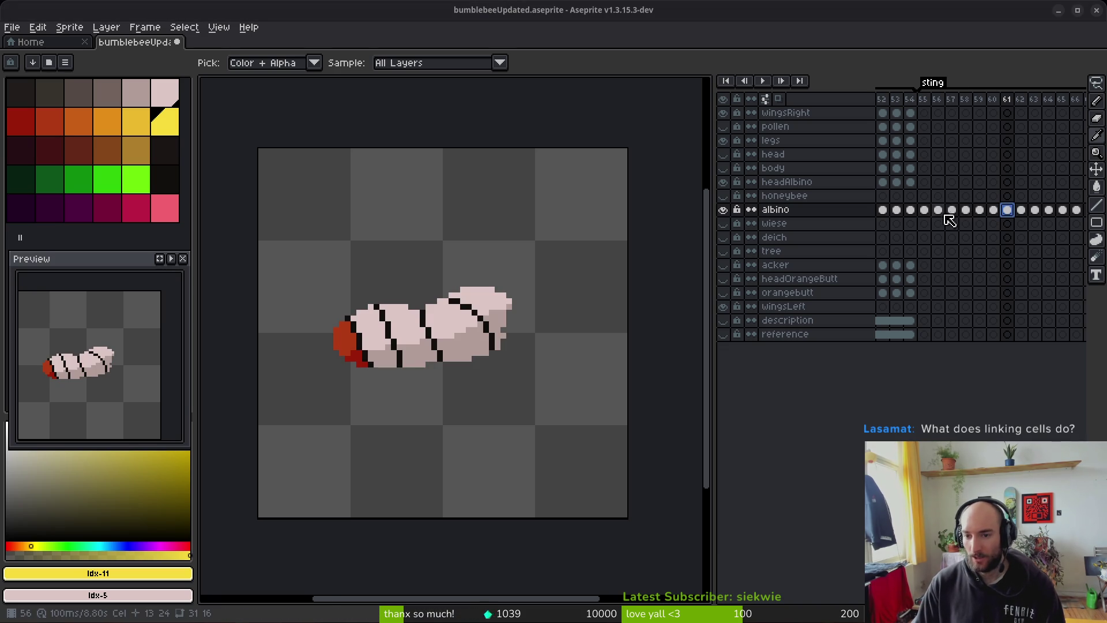
{"action": "left_click_drag", "start_coordinate": [931, 212], "coordinate": [938, 211]}
Step: Link albino cels 55–56, check with a yellow test stroke, undo it and save
{"action": "right_click", "coordinate": [927, 212]}
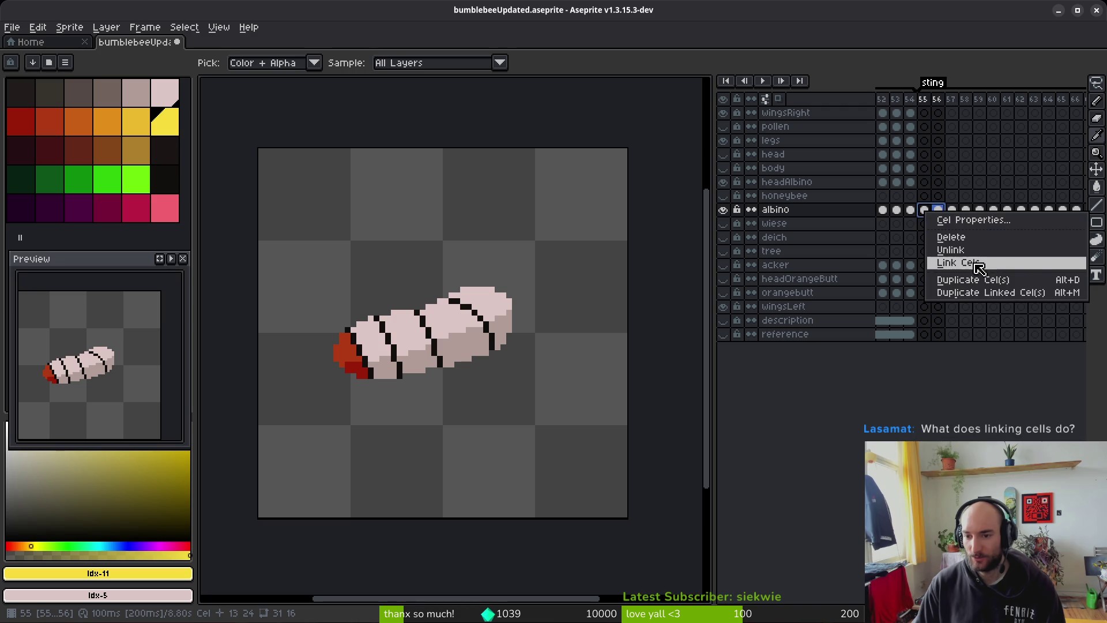
{"action": "left_click", "coordinate": [978, 266]}
{"action": "left_click", "coordinate": [927, 212]}
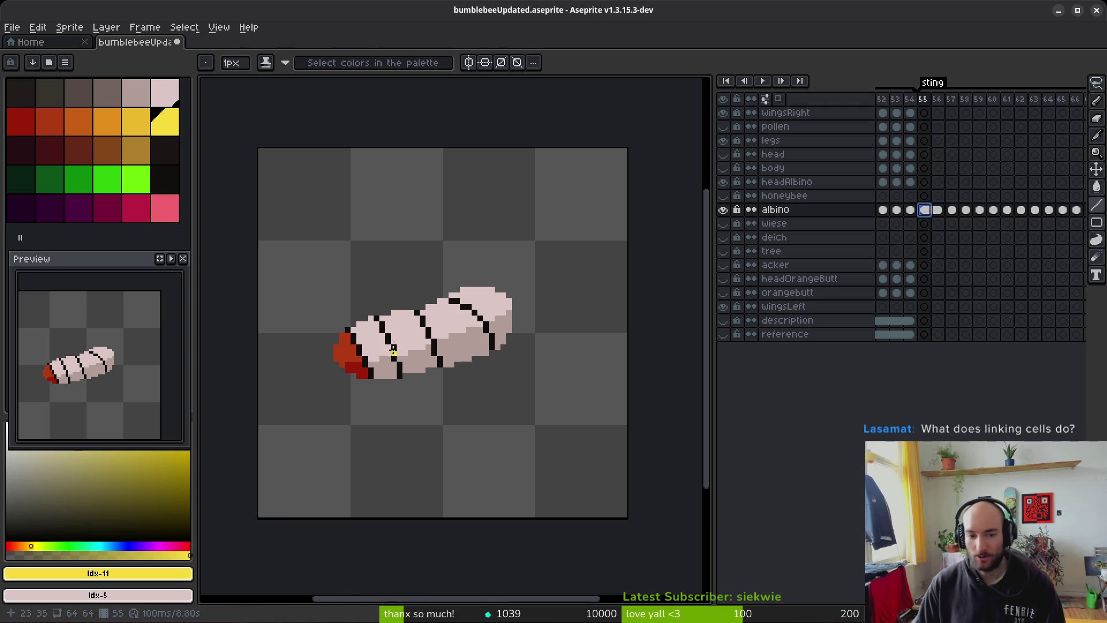
{"action": "scroll", "coordinate": [450, 318], "scroll_direction": "up", "scroll_amount": 2}
{"action": "mouse_move", "coordinate": [485, 354]}
{"action": "left_mouse_down"}
{"action": "mouse_move", "coordinate": [447, 346]}
{"action": "mouse_move", "coordinate": [447, 308]}
{"action": "mouse_move", "coordinate": [458, 354]}
{"action": "mouse_move", "coordinate": [476, 315]}
{"action": "mouse_move", "coordinate": [482, 369]}
{"action": "left_mouse_up"}
{"action": "left_click_drag", "start_coordinate": [448, 334], "coordinate": [494, 330]}
{"action": "left_click", "coordinate": [937, 210]}
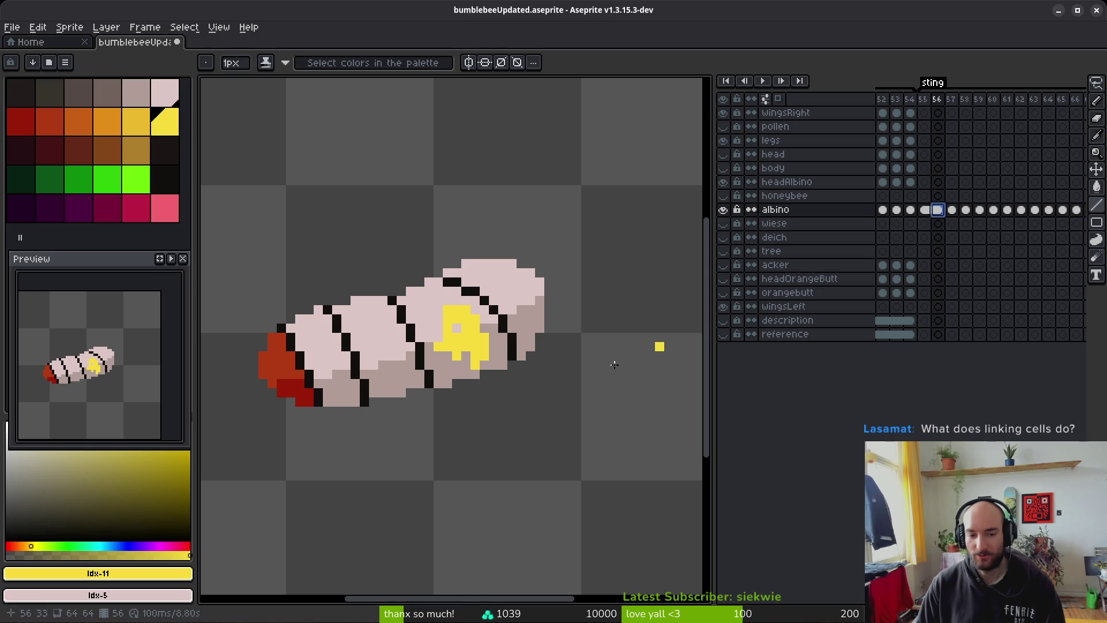
{"action": "key", "text": "ctrl+z"}
{"action": "key", "text": "ctrl+z"}
{"action": "key", "text": "ctrl+z"}
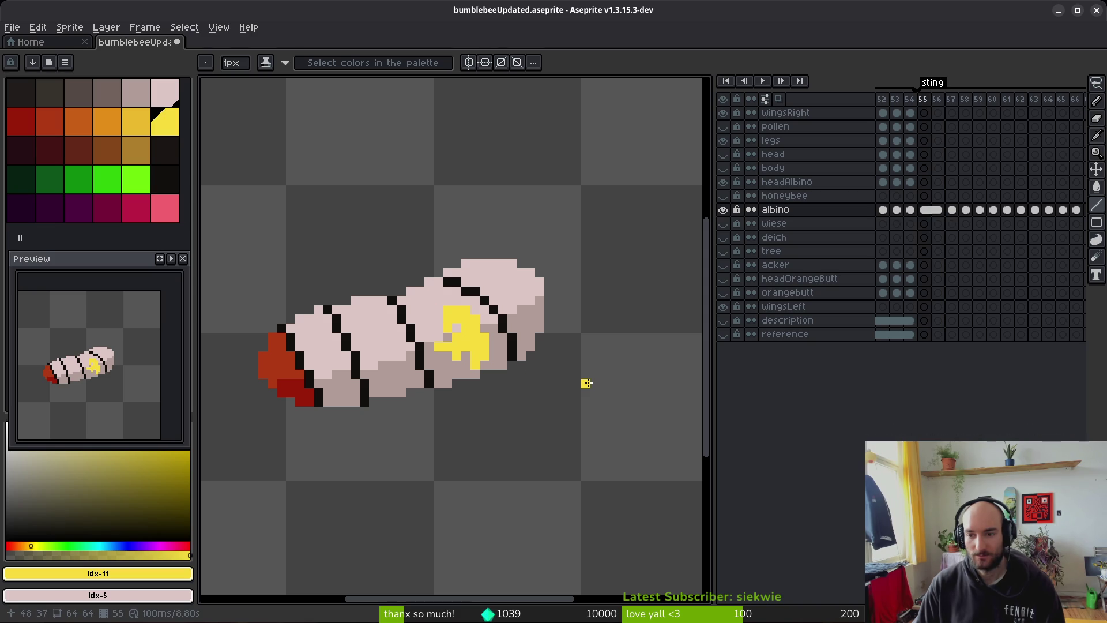
{"action": "key", "text": "ctrl+z"}
{"action": "key", "text": "ctrl+z"}
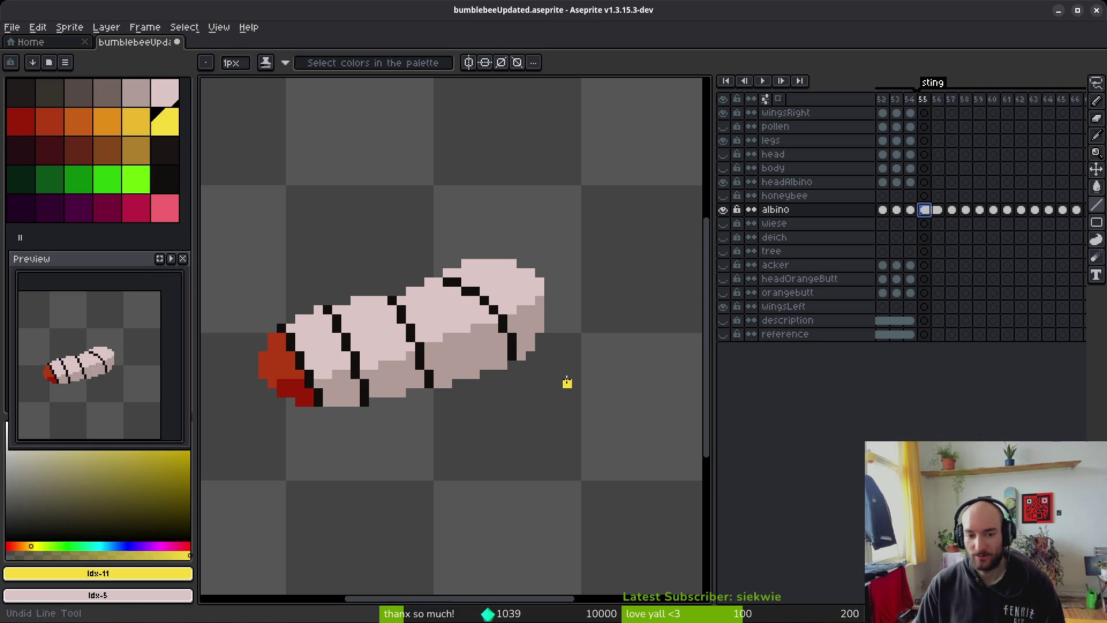
{"action": "key", "text": "ctrl+s"}
Step: Link albino cel pairs 57–58, 59–60 and 61–62, then return to frame 55
{"action": "left_click_drag", "start_coordinate": [957, 217], "coordinate": [965, 215]}
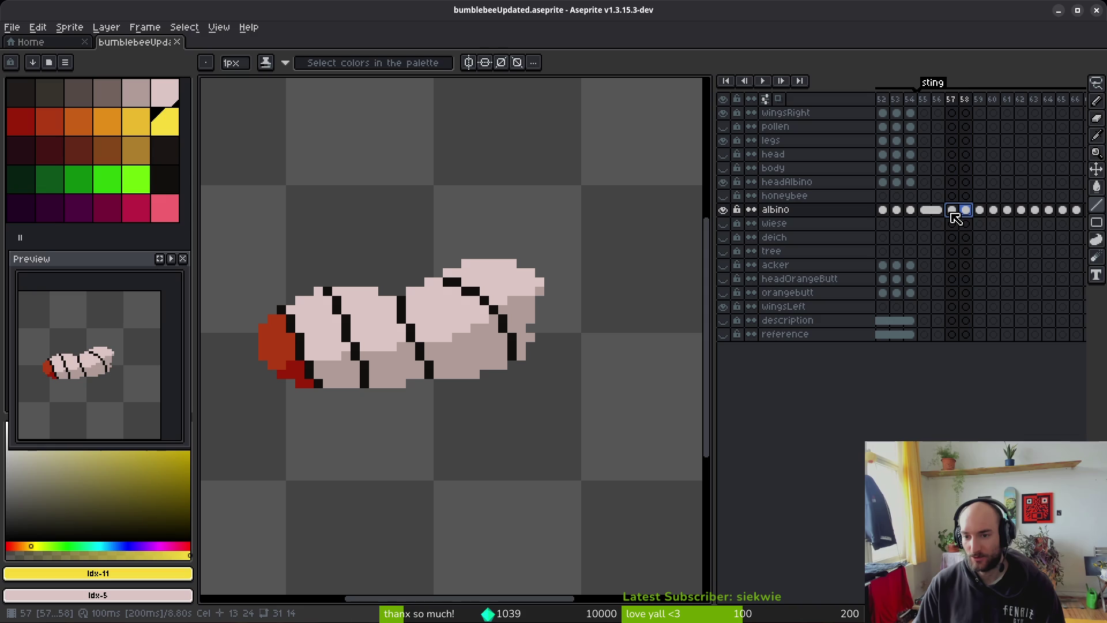
{"action": "right_click", "coordinate": [960, 215]}
{"action": "left_click", "coordinate": [1013, 267]}
{"action": "left_click_drag", "start_coordinate": [979, 215], "coordinate": [1019, 215]}
{"action": "right_click", "coordinate": [986, 215]}
{"action": "left_click", "coordinate": [1012, 267]}
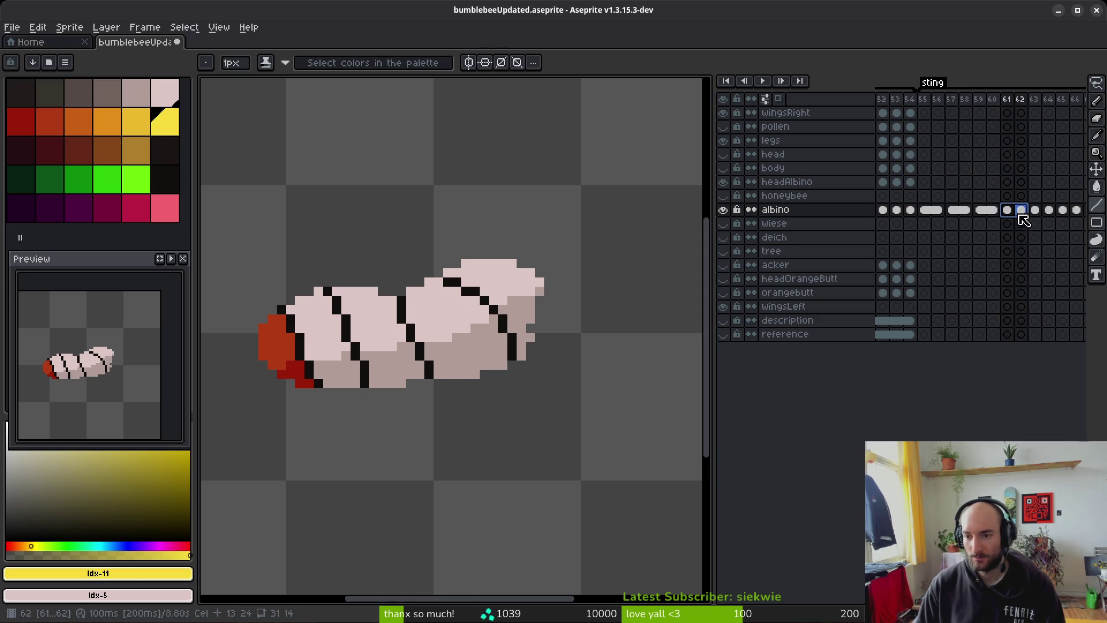
{"action": "right_click", "coordinate": [1014, 214]}
{"action": "left_click", "coordinate": [1015, 267]}
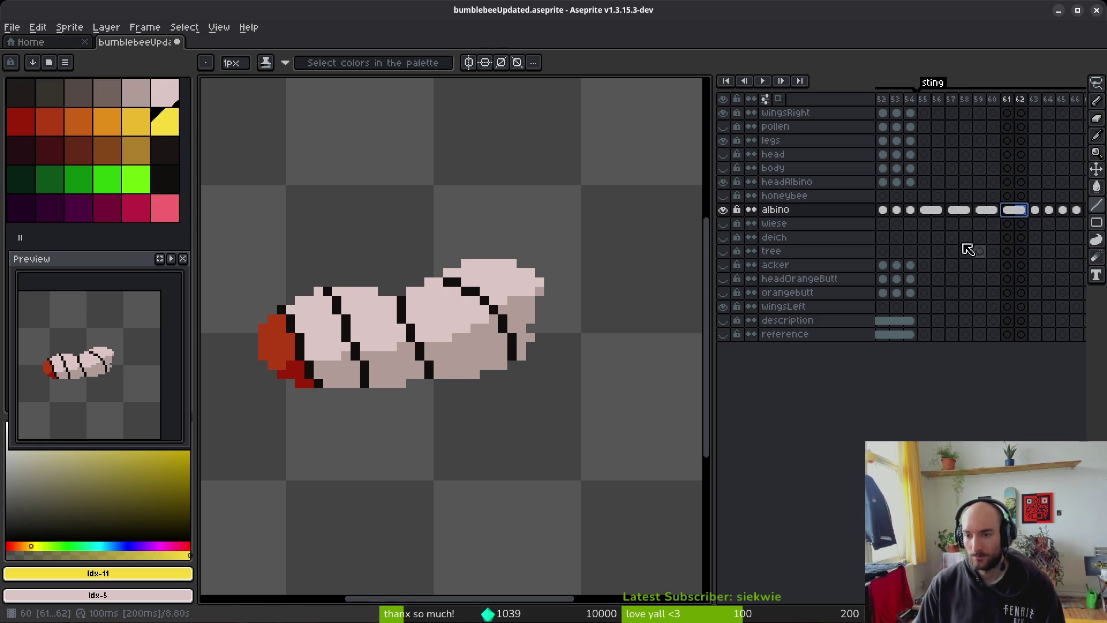
{"action": "left_click", "coordinate": [926, 210]}
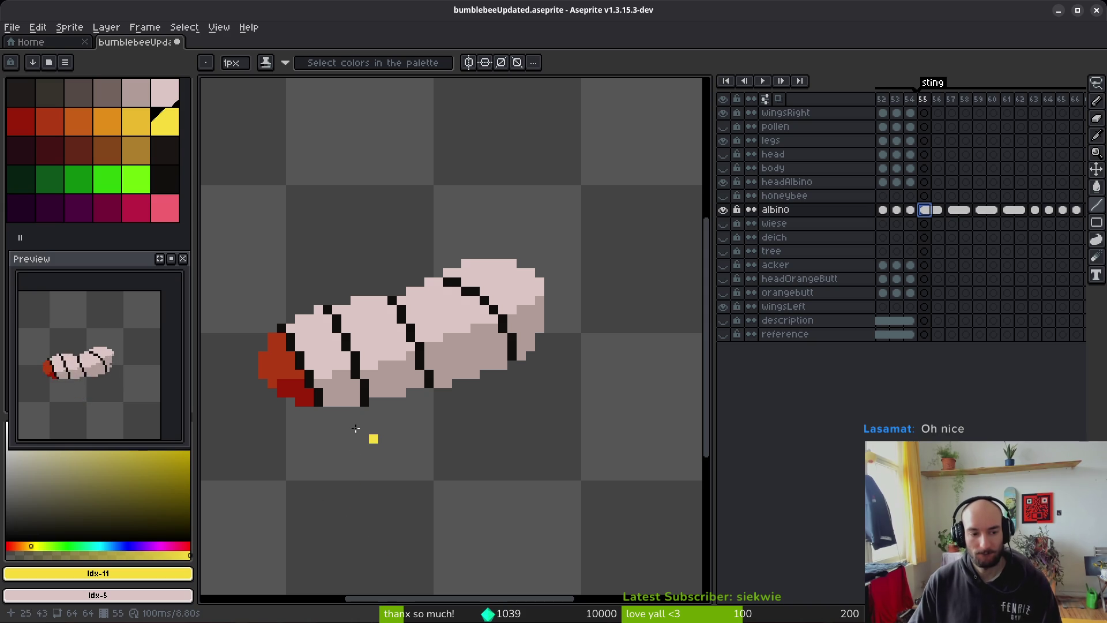
{"action": "key", "text": "Right"}
{"action": "key", "text": "Right"}
Step: Pick black and draw leg pixels under the bee's lower-left end on frame 60
{"action": "key", "text": "i"}
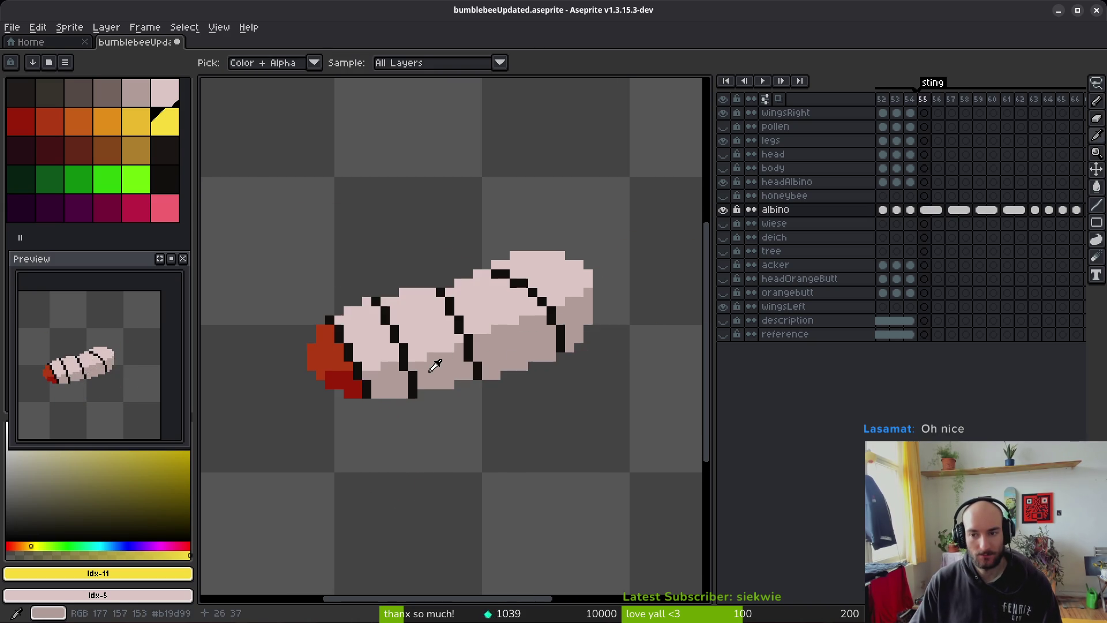
{"action": "key", "text": "Right"}
{"action": "key", "text": "Right"}
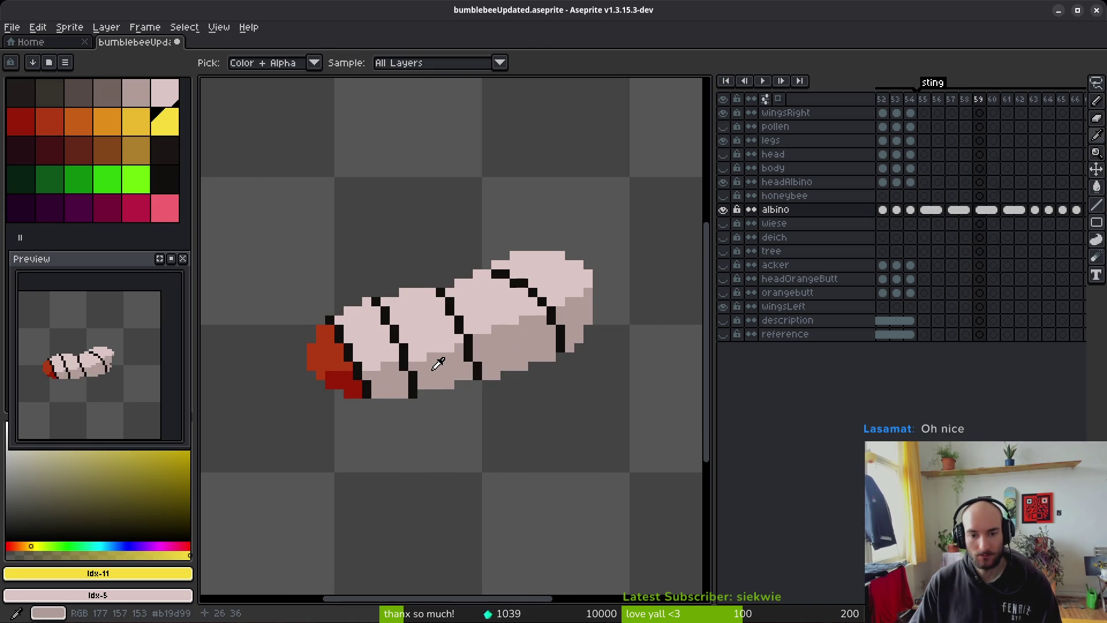
{"action": "key", "text": "Right"}
{"action": "key", "text": "Right"}
{"action": "key", "text": "b"}
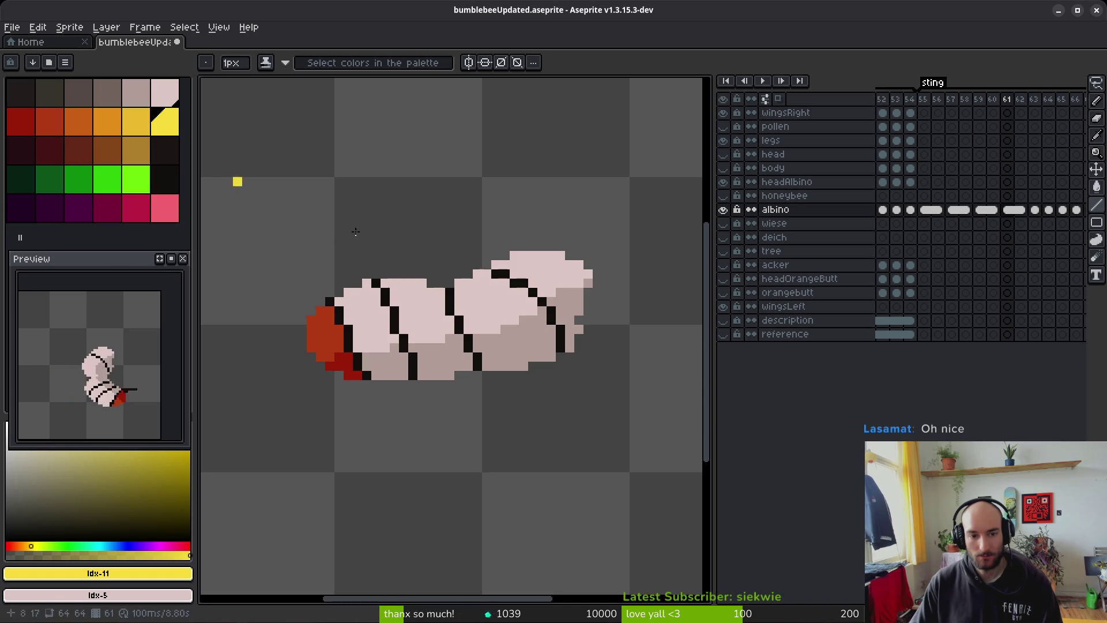
{"action": "left_click", "coordinate": [165, 180]}
{"action": "key", "text": "Left"}
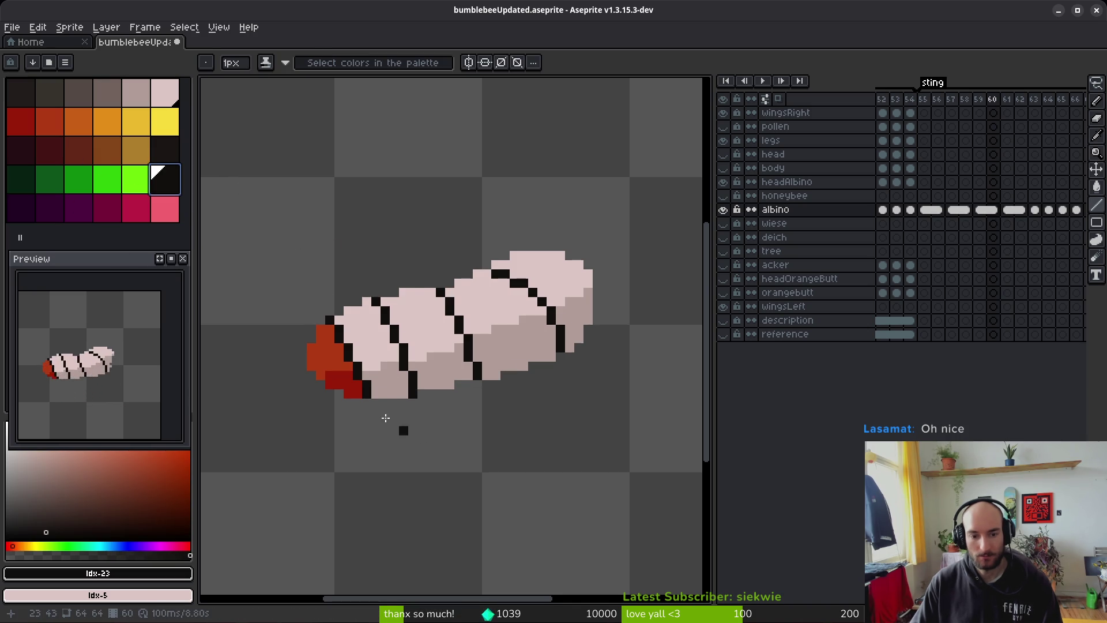
{"action": "scroll", "coordinate": [335, 369], "scroll_direction": "up", "scroll_amount": 2}
{"action": "left_click_drag", "start_coordinate": [331, 393], "coordinate": [304, 408]}
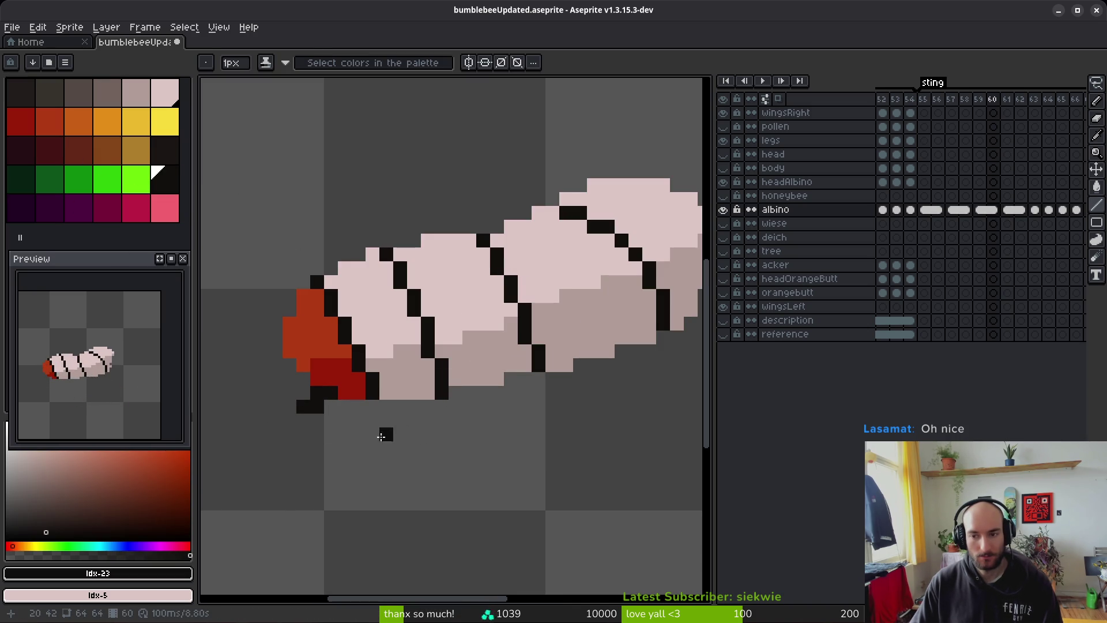
Step: On frame 61, add black leg pixels below the red tail and a leg line to its left
{"action": "key", "text": "b"}
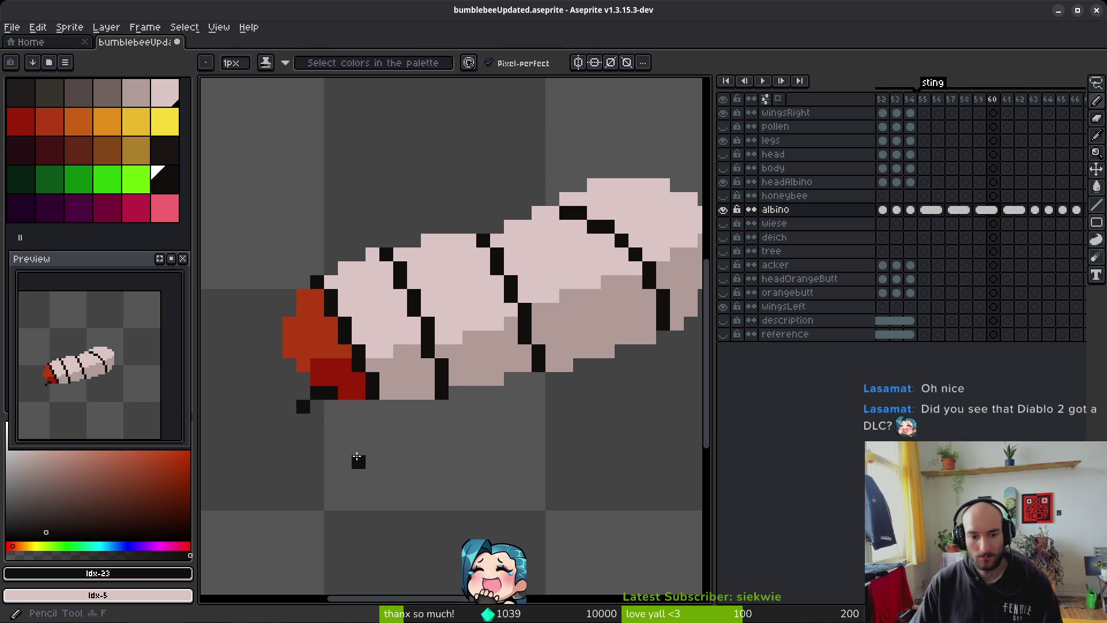
{"action": "key", "text": "Right"}
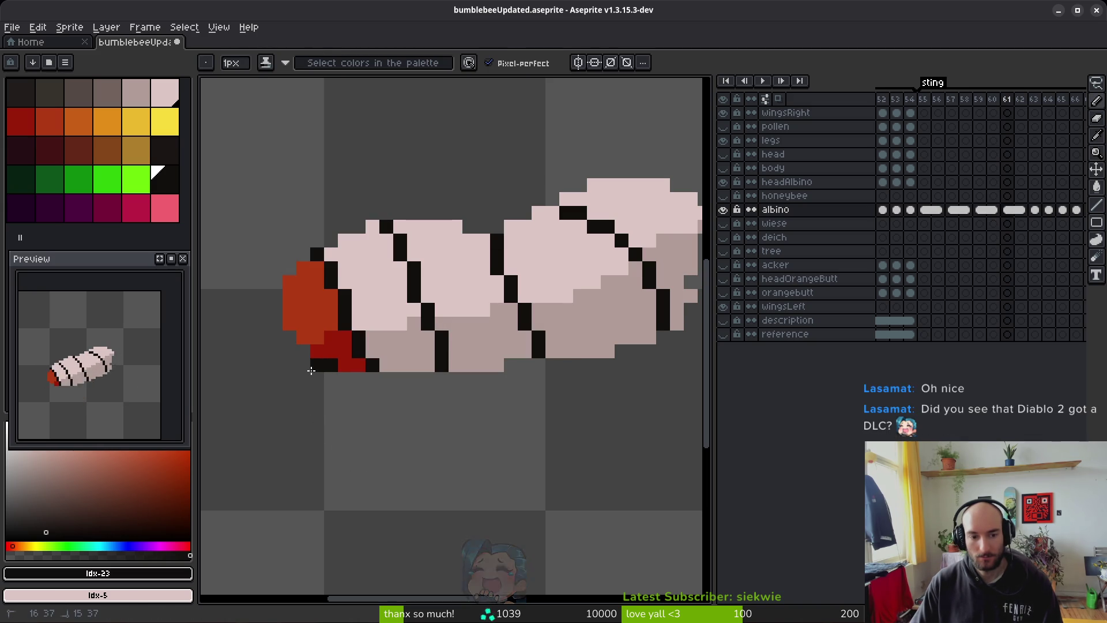
{"action": "left_click", "coordinate": [301, 368]}
{"action": "left_click", "coordinate": [303, 353]}
{"action": "left_click", "coordinate": [288, 368]}
{"action": "left_click_drag", "start_coordinate": [285, 374], "coordinate": [242, 378]}
{"action": "left_click_drag", "start_coordinate": [385, 418], "coordinate": [449, 406]}
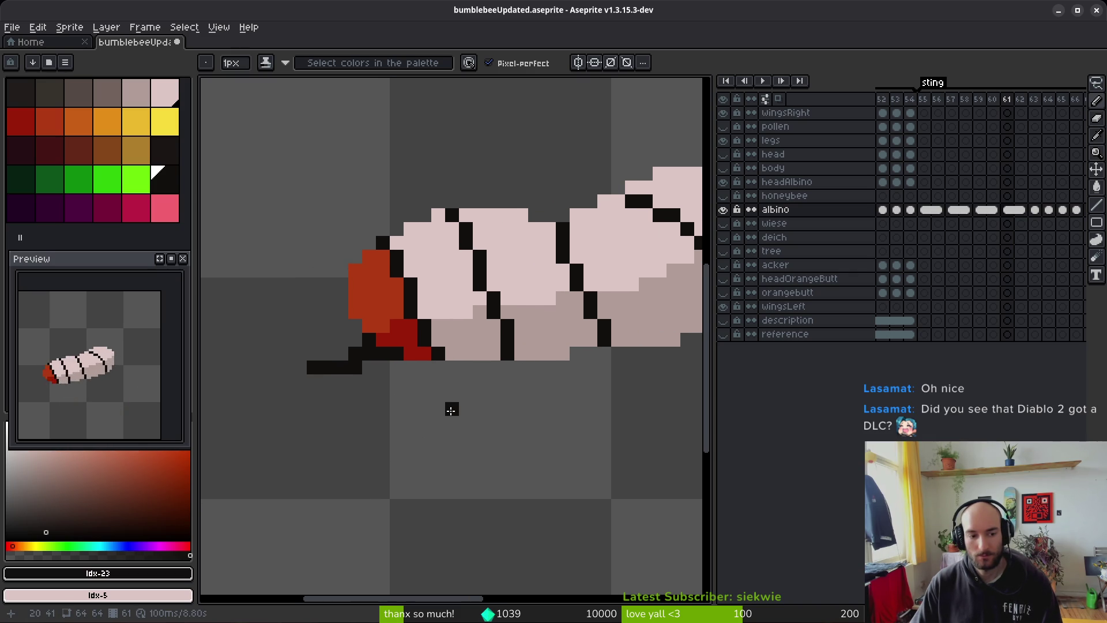
{"action": "scroll", "coordinate": [461, 398], "scroll_direction": "down", "scroll_amount": 4}
Step: Play the animation, then add three black leg pixels below the red tip
{"action": "key", "text": "i"}
{"action": "key", "text": "Return"}
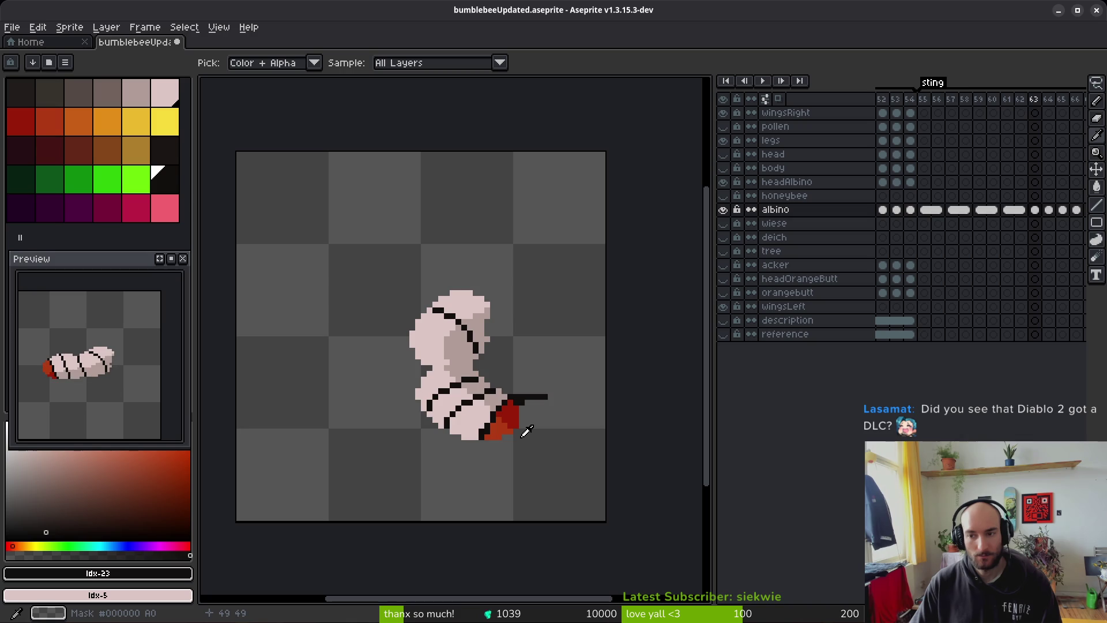
{"action": "key", "text": "b"}
{"action": "scroll", "coordinate": [484, 398], "scroll_direction": "up", "scroll_amount": 4}
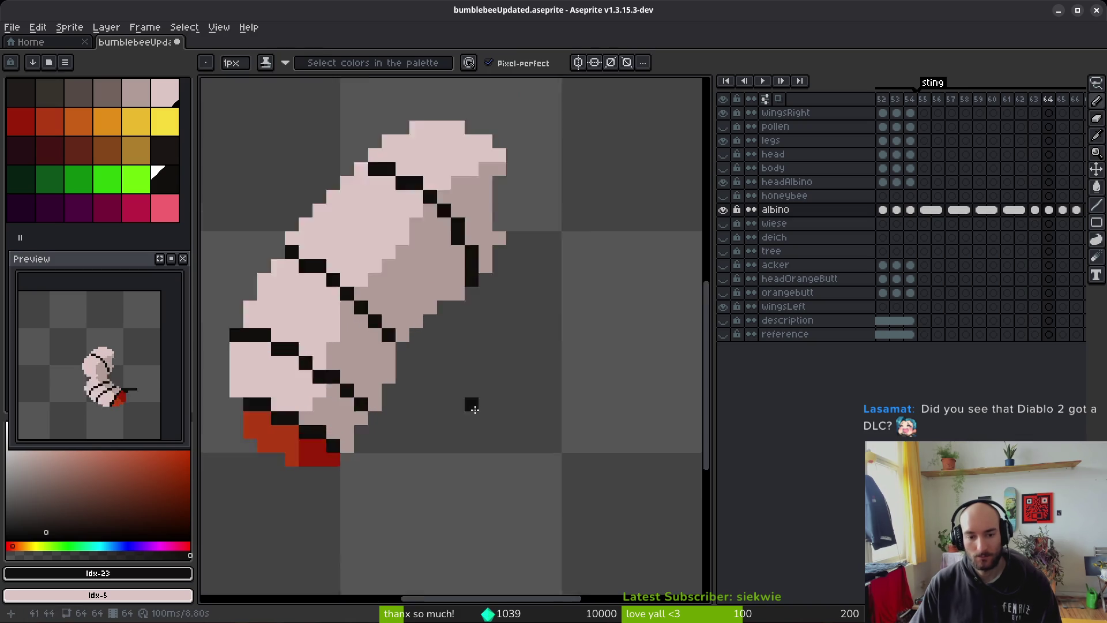
{"action": "left_click", "coordinate": [388, 378]}
{"action": "left_click", "coordinate": [387, 397]}
{"action": "left_click", "coordinate": [405, 415]}
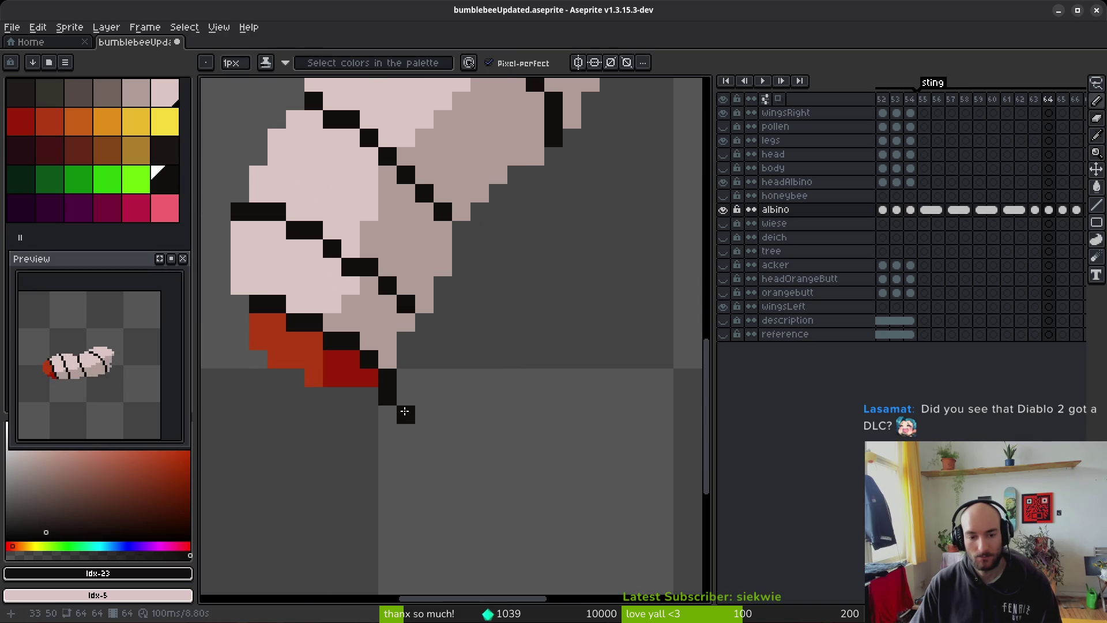
{"action": "scroll", "coordinate": [505, 460], "scroll_direction": "down", "scroll_amount": 4}
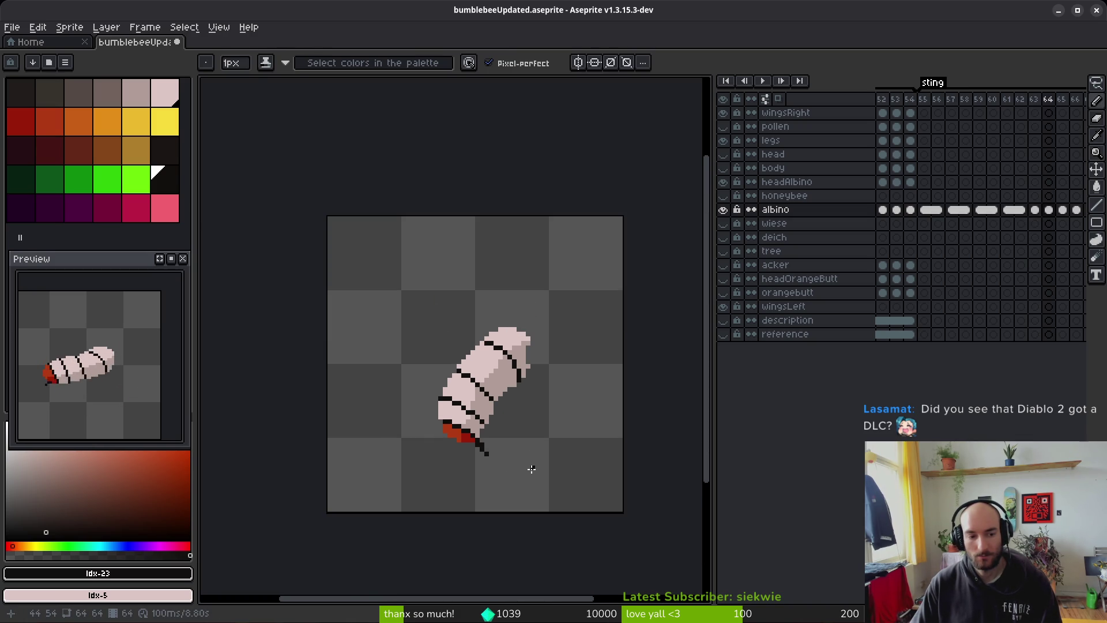
{"action": "scroll", "coordinate": [488, 443], "scroll_direction": "up", "scroll_amount": 5}
Step: Draw a diagonal black leg below the red tail on frame 65
{"action": "key", "text": "i"}
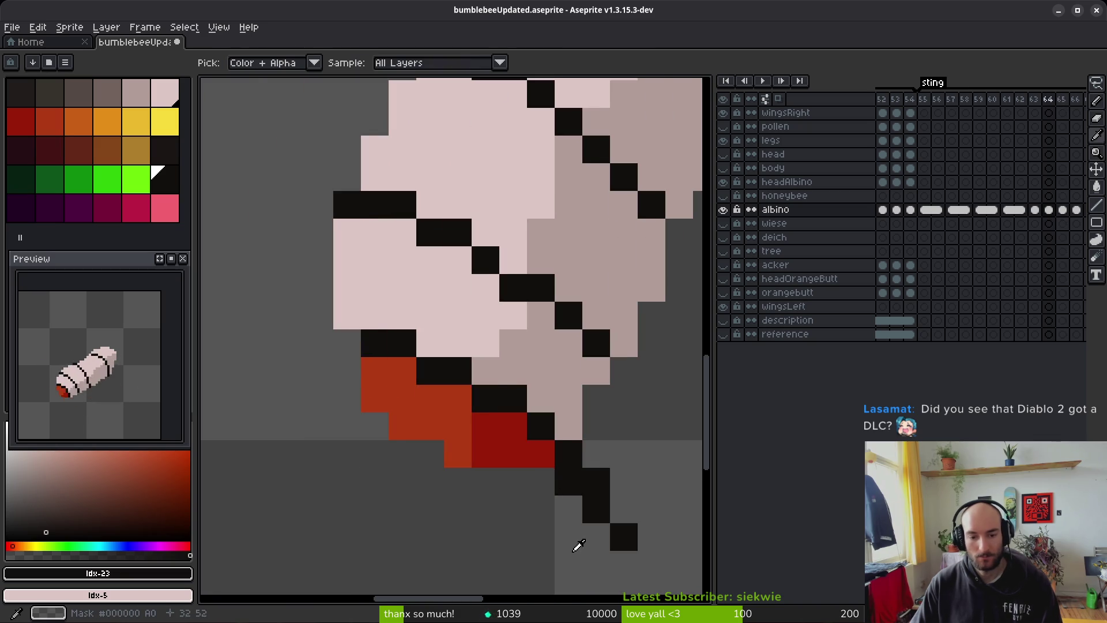
{"action": "key", "text": "b"}
{"action": "key", "text": "Right"}
{"action": "mouse_move", "coordinate": [441, 447]}
{"action": "left_mouse_down"}
{"action": "mouse_move", "coordinate": [481, 477]}
{"action": "mouse_move", "coordinate": [542, 492]}
{"action": "left_mouse_up"}
{"action": "scroll", "coordinate": [568, 508], "scroll_direction": "down", "scroll_amount": 4}
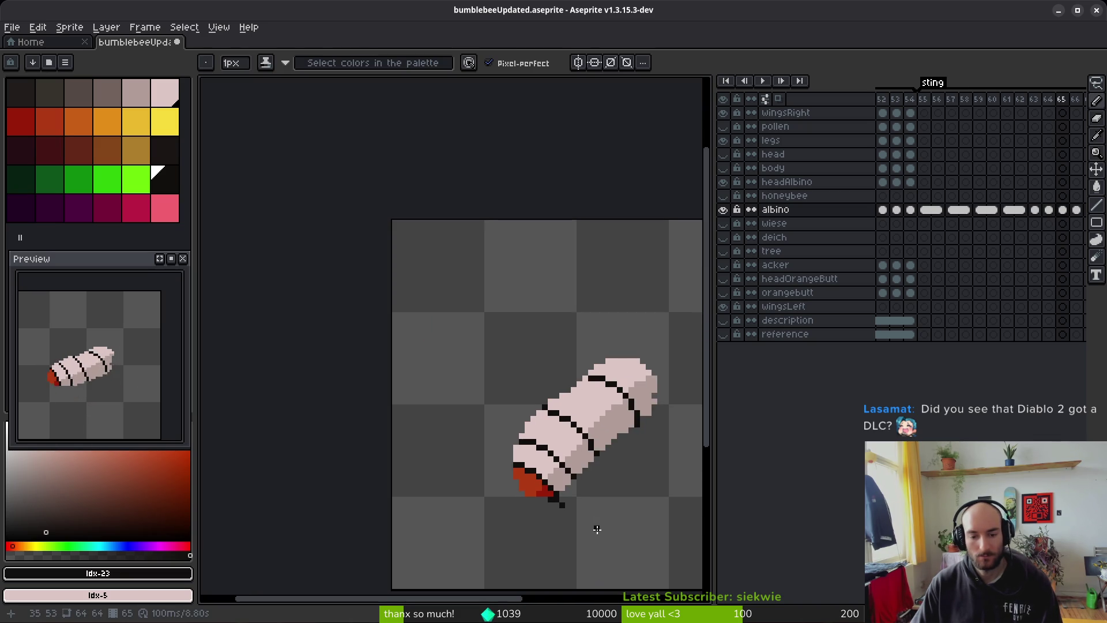
{"action": "scroll", "coordinate": [557, 507], "scroll_direction": "up", "scroll_amount": 3}
Step: Erase the stray pixel, draw black sting pixels below the tail, then go to frame 63
{"action": "key", "text": "e"}
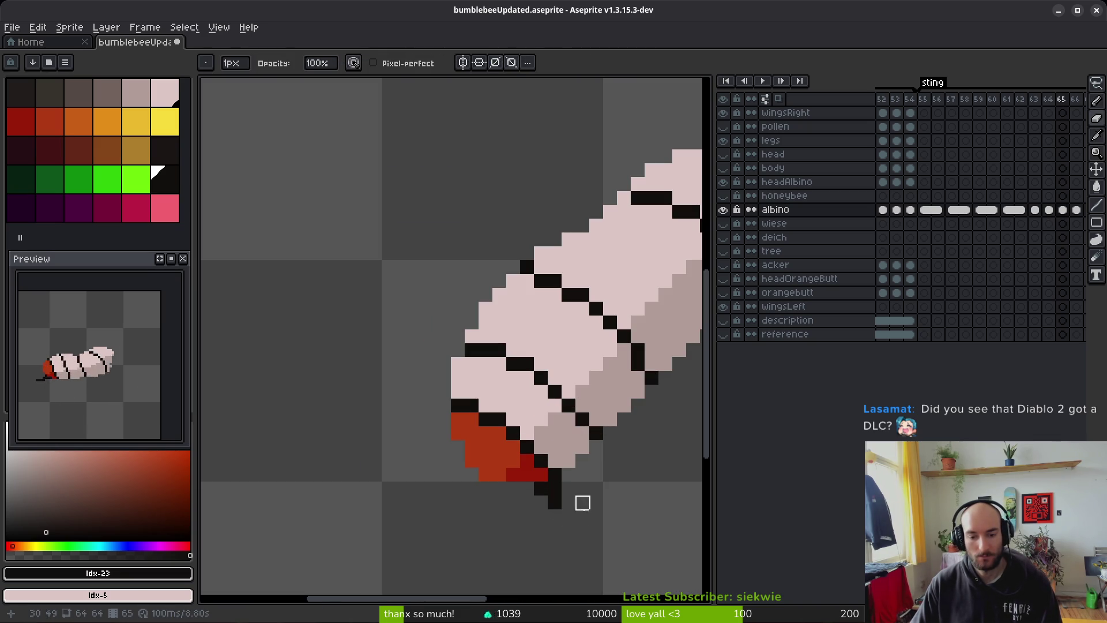
{"action": "left_click", "coordinate": [542, 490]}
{"action": "key", "text": "b"}
{"action": "left_click_drag", "start_coordinate": [553, 488], "coordinate": [563, 502]}
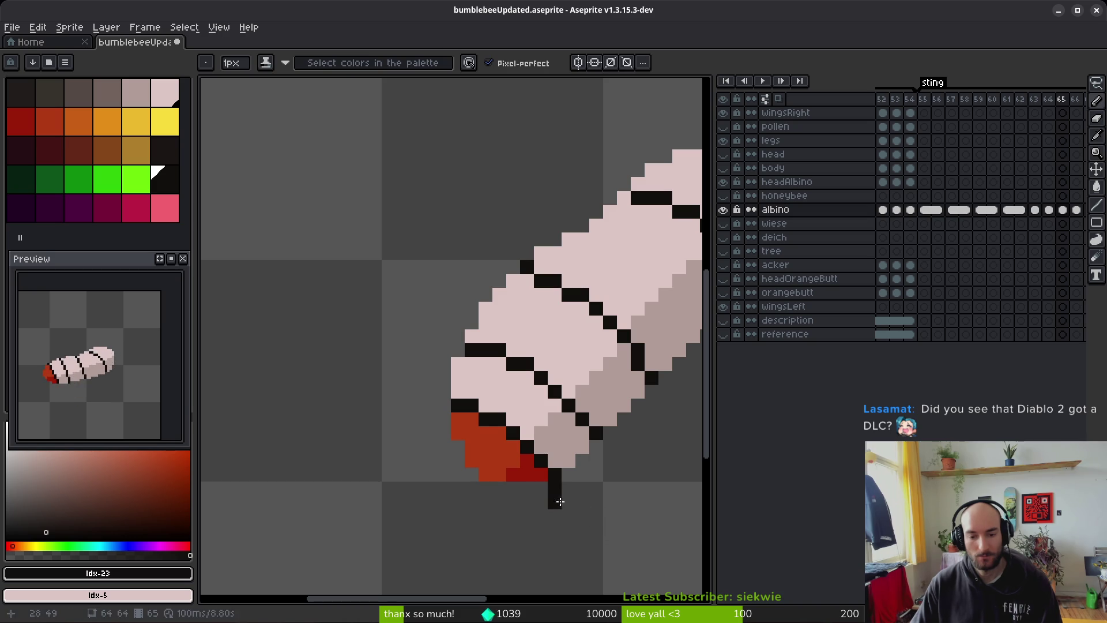
{"action": "scroll", "coordinate": [630, 522], "scroll_direction": "down", "scroll_amount": 3}
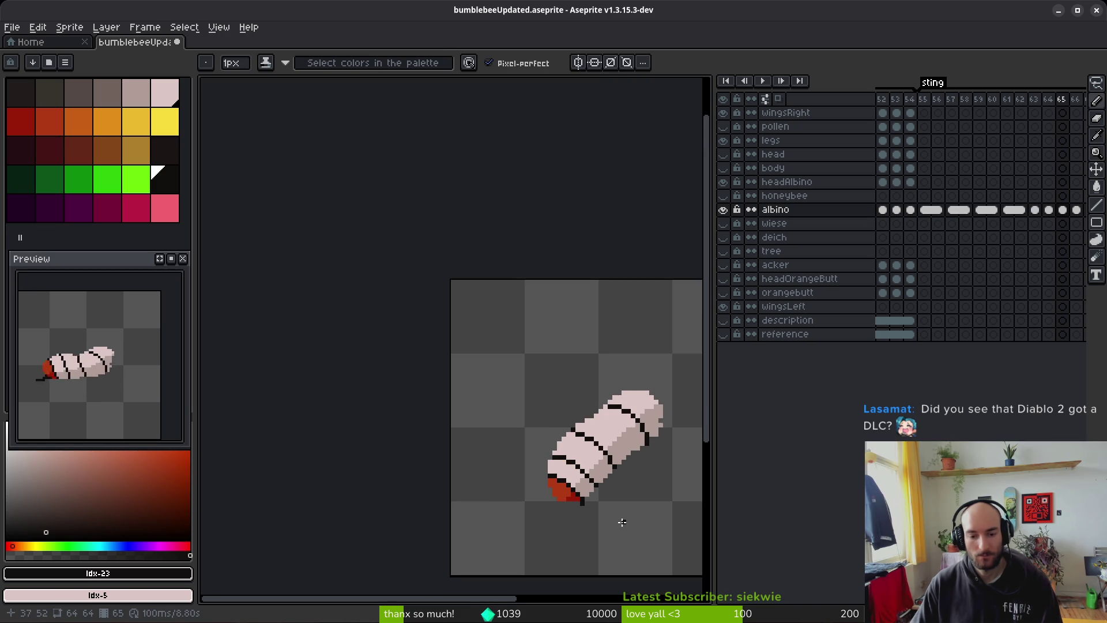
{"action": "left_click_drag", "start_coordinate": [620, 522], "coordinate": [522, 490]}
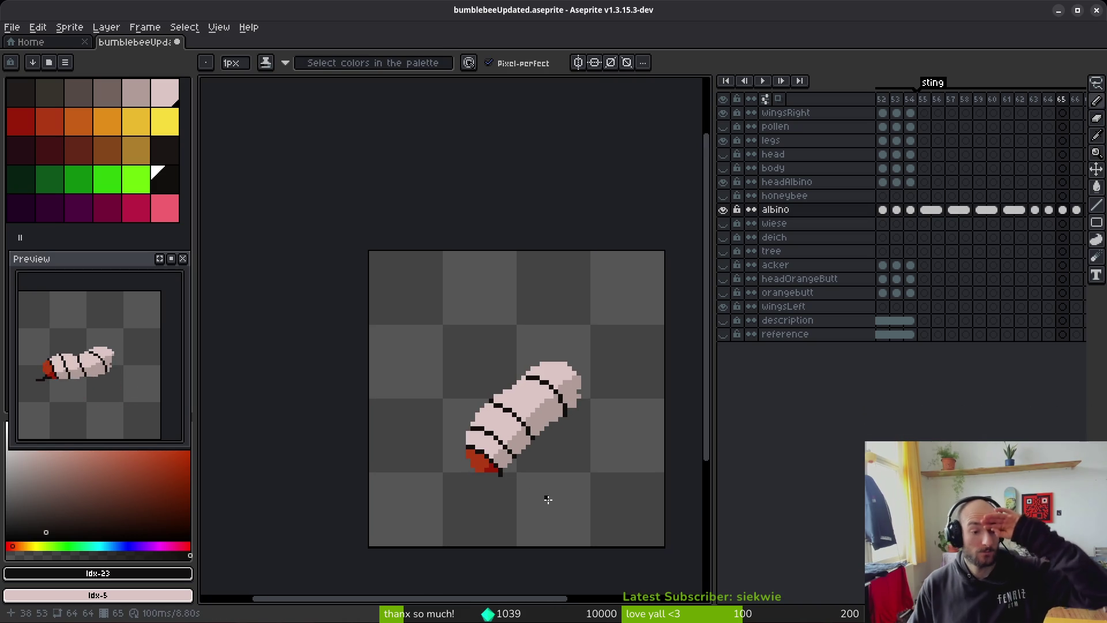
{"action": "key", "text": "Left"}
{"action": "key", "text": "i"}
{"action": "key", "text": "Left"}
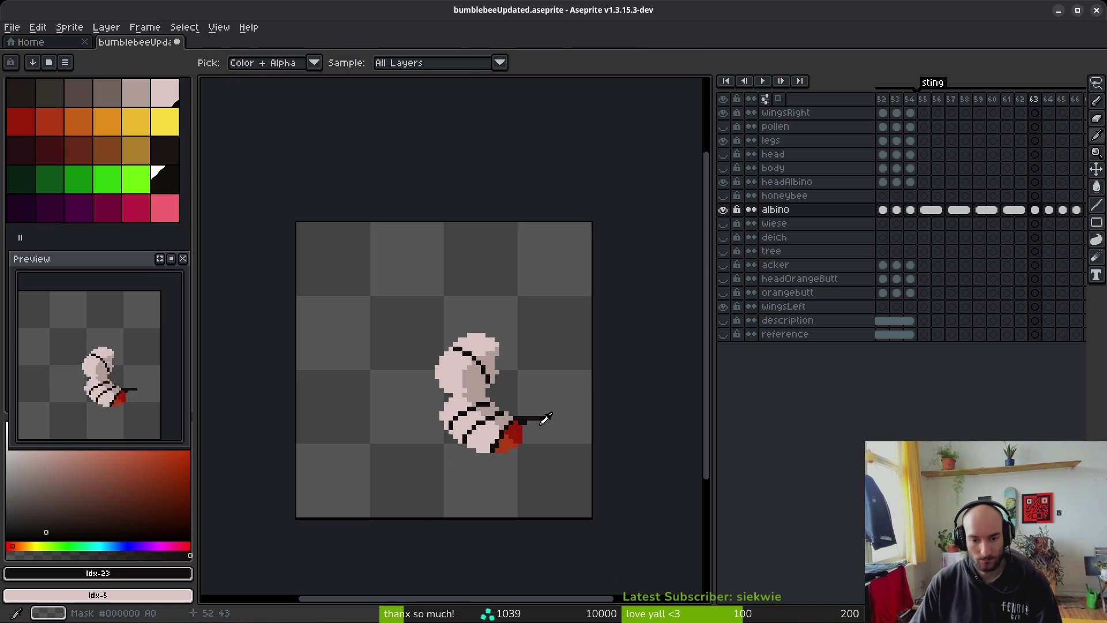
Step: Draw a diagonal black sting up-right from the tail and erase the old horizontal line
{"action": "scroll", "coordinate": [526, 421], "scroll_direction": "up", "scroll_amount": 5}
{"action": "key", "text": "b"}
{"action": "left_click_drag", "start_coordinate": [516, 404], "coordinate": [573, 373]}
{"action": "key", "text": "e"}
{"action": "left_click", "coordinate": [530, 416]}
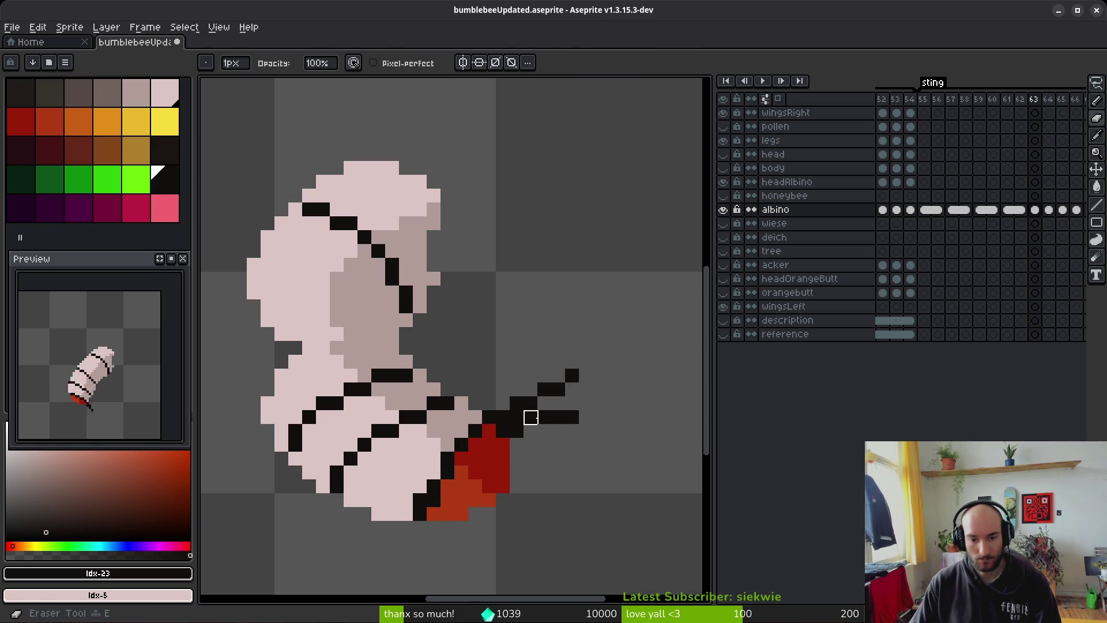
{"action": "left_click_drag", "start_coordinate": [536, 416], "coordinate": [582, 417]}
{"action": "key", "text": "b"}
{"action": "left_click", "coordinate": [528, 416]}
{"action": "left_click", "coordinate": [528, 445]}
{"action": "left_click", "coordinate": [543, 405]}
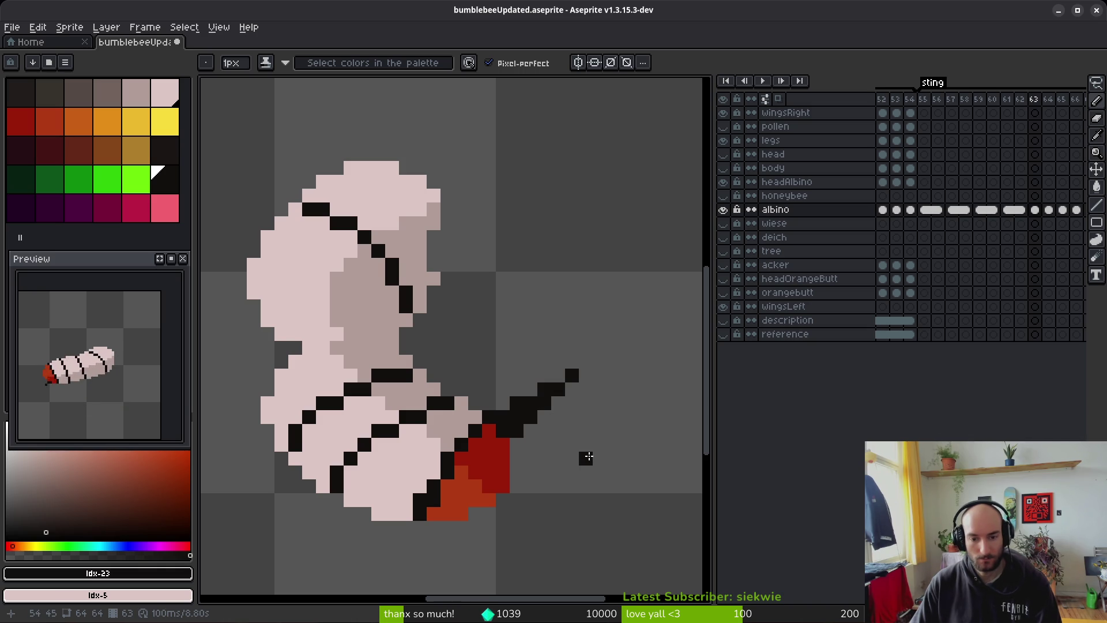
{"action": "scroll", "coordinate": [588, 452], "scroll_direction": "down", "scroll_amount": 2}
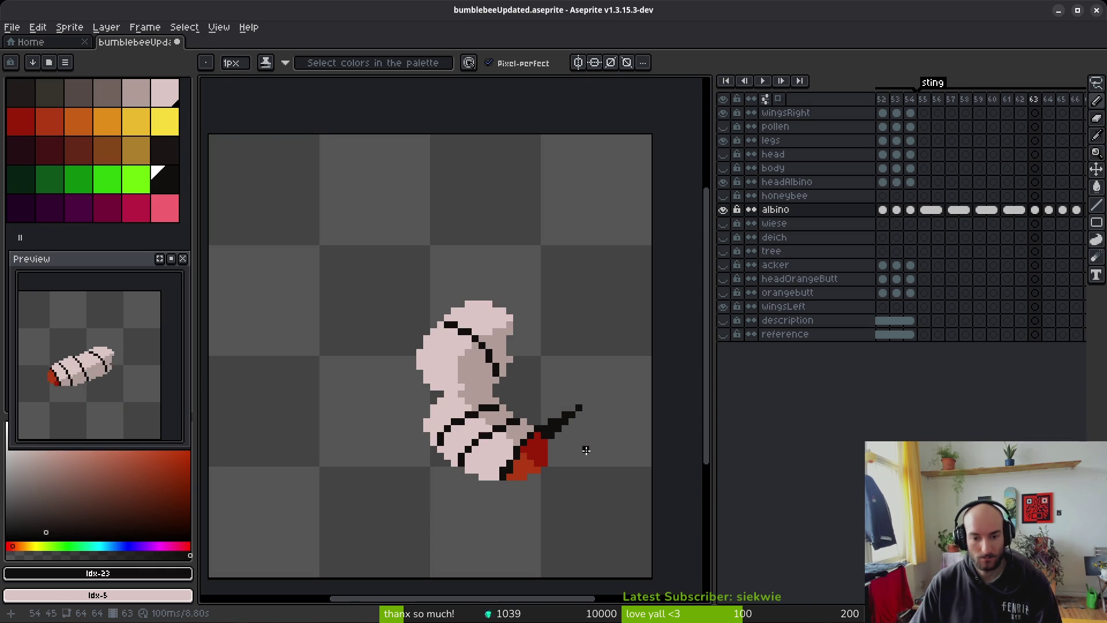
{"action": "scroll", "coordinate": [568, 444], "scroll_direction": "up", "scroll_amount": 4}
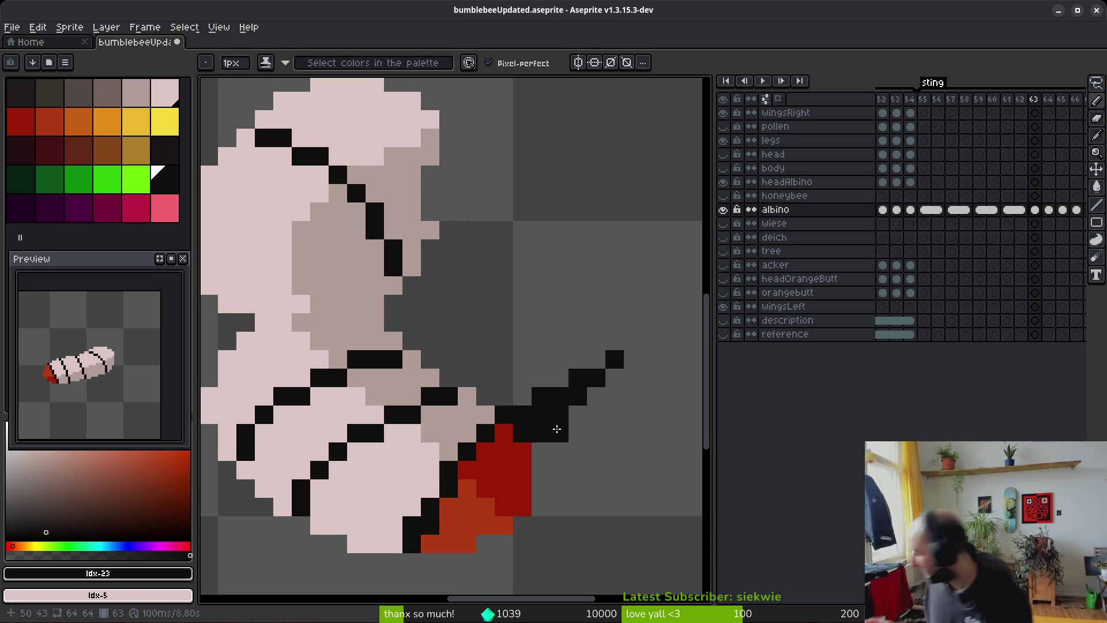
{"action": "key", "text": "ctrl+z"}
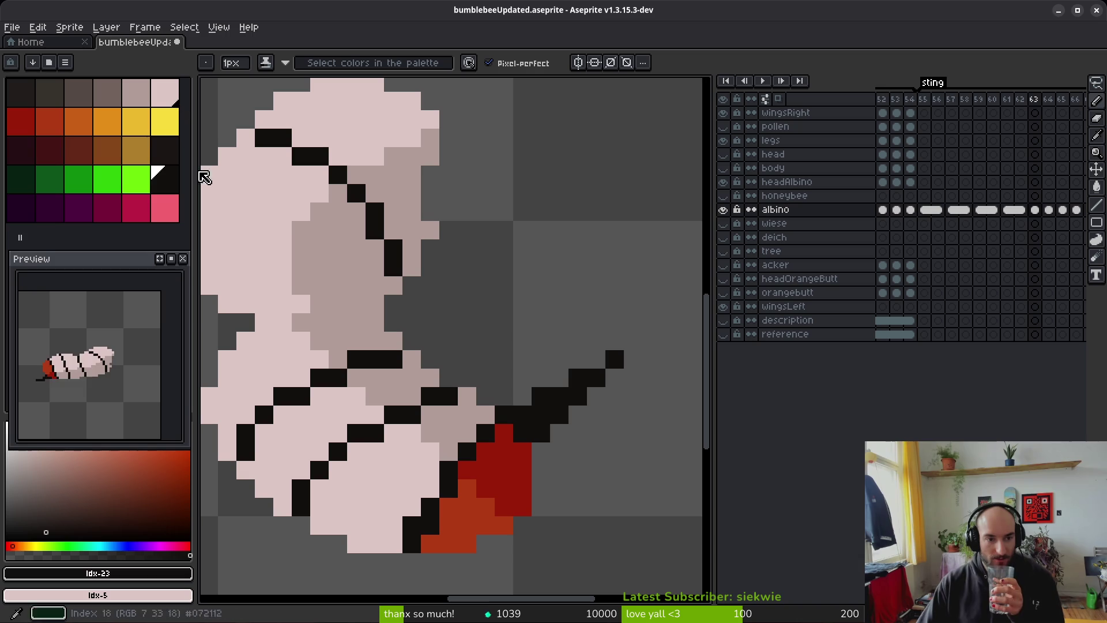
Step: Pick white and paint a white highlight line along the diagonal sting
{"action": "left_click_drag", "start_coordinate": [124, 487], "coordinate": [8, 453]}
{"action": "left_click", "coordinate": [597, 359]}
{"action": "left_click", "coordinate": [615, 359]}
{"action": "left_click", "coordinate": [578, 377]}
{"action": "left_click", "coordinate": [541, 395]}
{"action": "left_click", "coordinate": [596, 377]}
{"action": "left_click", "coordinate": [559, 396]}
{"action": "left_click", "coordinate": [522, 414]}
{"action": "left_click", "coordinate": [504, 414]}
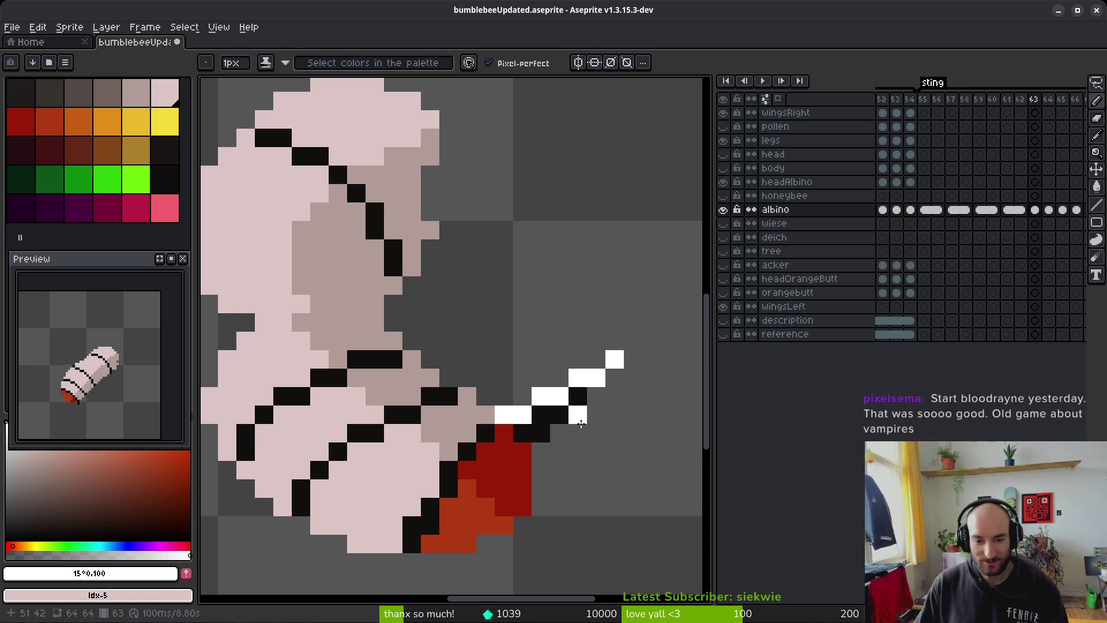
Step: Undo the extra white pixels painted on the frame 63 sting
{"action": "key", "text": "ctrl+z"}
{"action": "key", "text": "ctrl+z"}
{"action": "key", "text": "ctrl+z"}
{"action": "key", "text": "ctrl+z"}
Step: Repaint three single white dots along the sting and compare against frame 62
{"action": "left_click", "coordinate": [614, 359]}
{"action": "left_click", "coordinate": [577, 378]}
{"action": "left_click", "coordinate": [540, 395]}
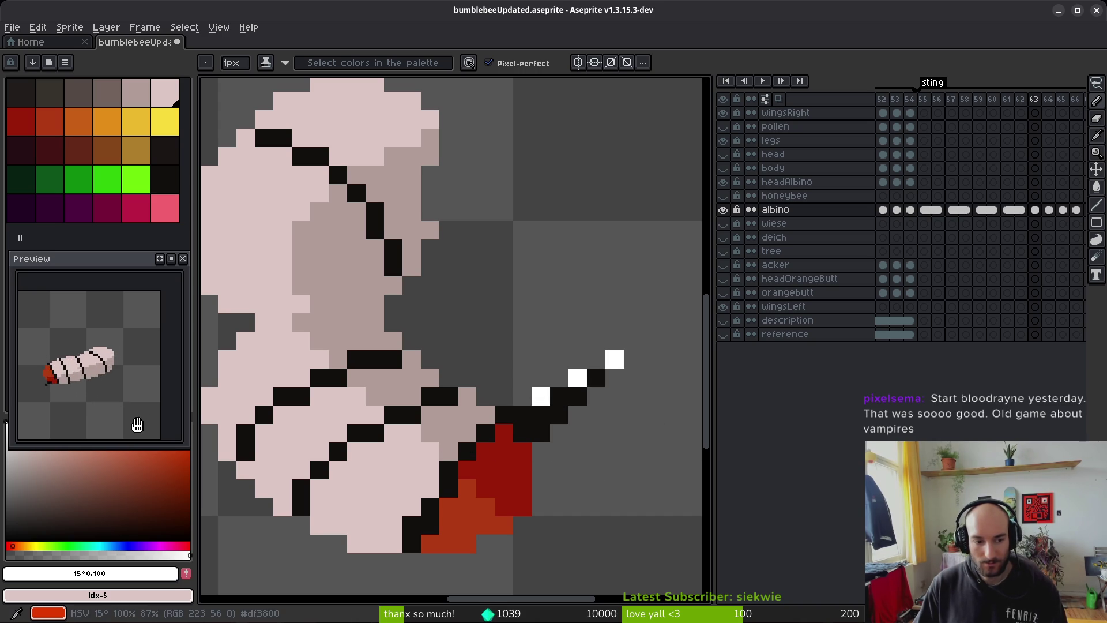
{"action": "scroll", "coordinate": [138, 423], "scroll_direction": "down", "scroll_amount": 2}
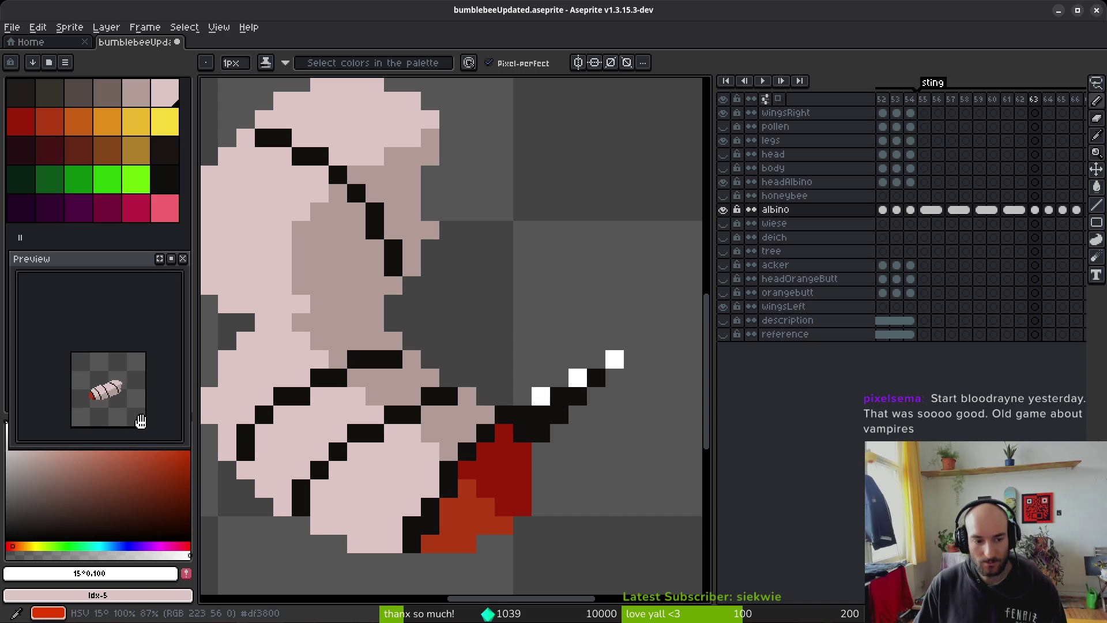
{"action": "scroll", "coordinate": [548, 430], "scroll_direction": "down", "scroll_amount": 4}
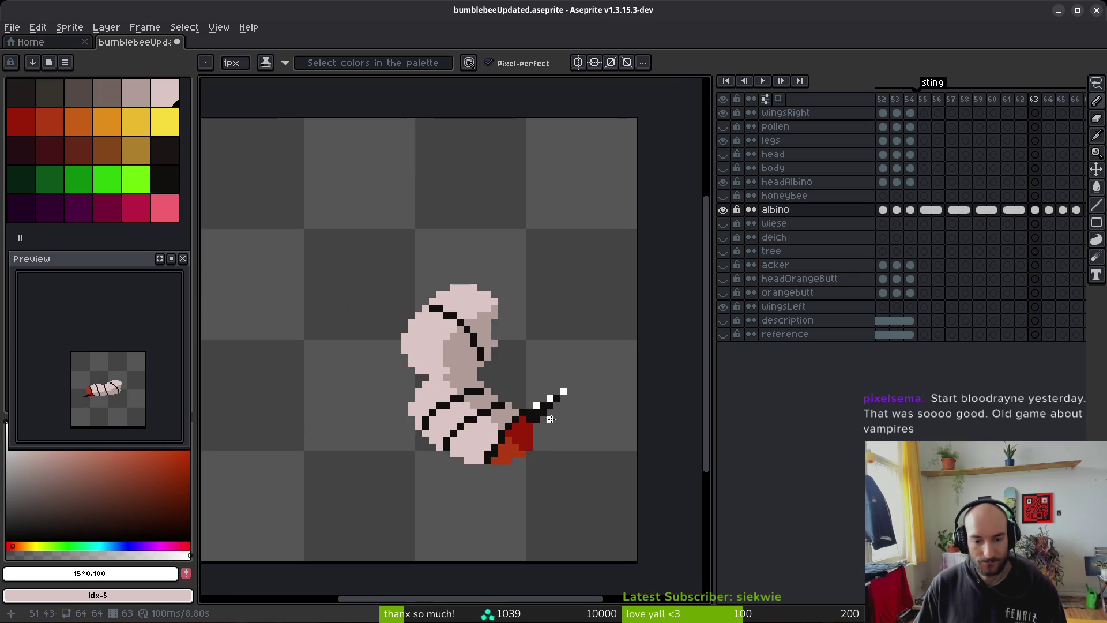
{"action": "key", "text": "Left"}
{"action": "key", "text": "Right"}
{"action": "key", "text": "b"}
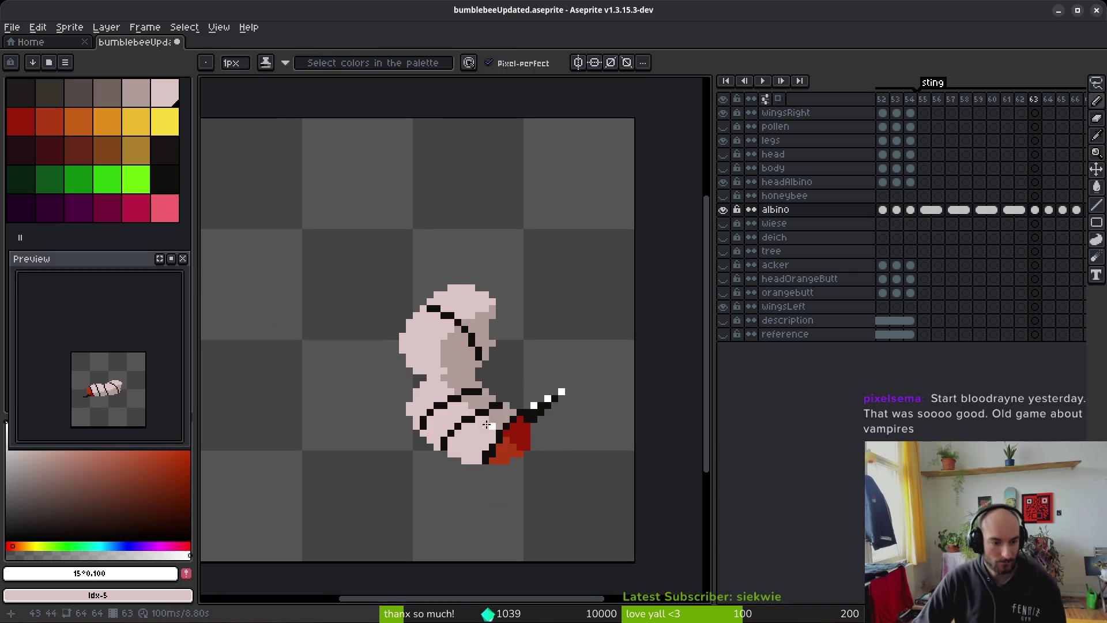
Step: Step through sting frames 62–68 to review them, ending back on frame 62
{"action": "scroll", "coordinate": [491, 425], "scroll_direction": "up", "scroll_amount": 3}
{"action": "scroll", "coordinate": [448, 367], "scroll_direction": "down", "scroll_amount": 2}
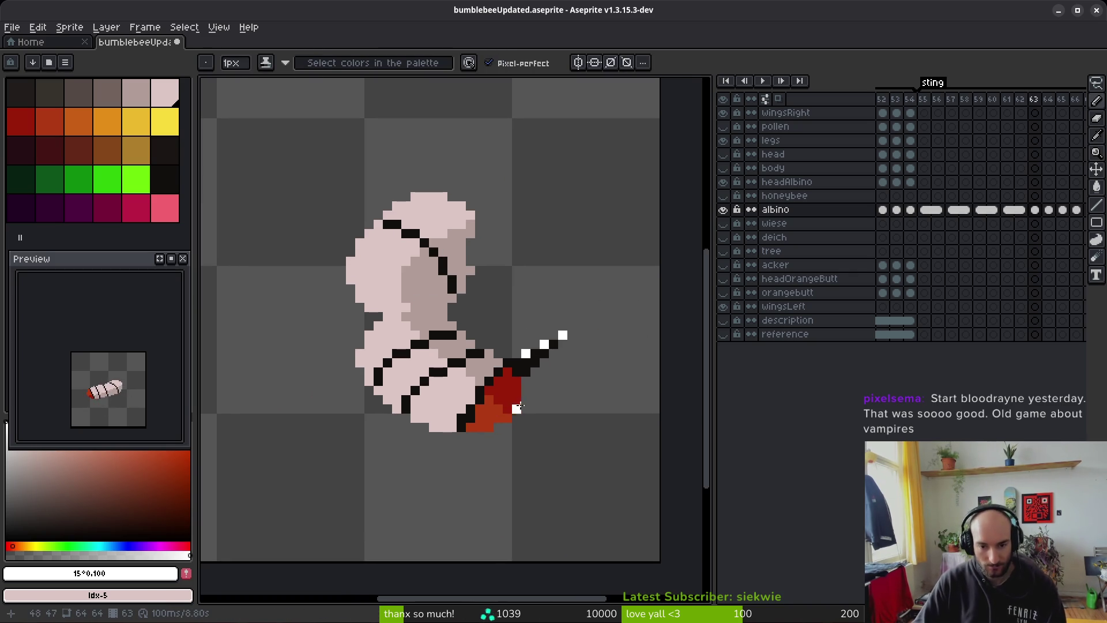
{"action": "scroll", "coordinate": [507, 408], "scroll_direction": "up", "scroll_amount": 2}
{"action": "key", "text": "i"}
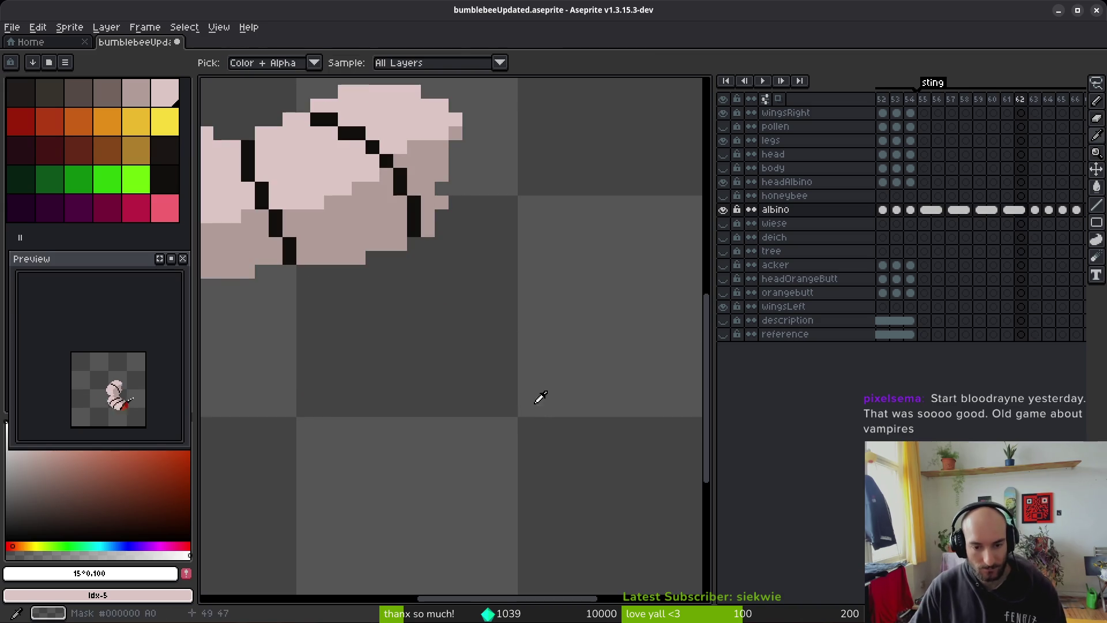
{"action": "key", "text": "Left"}
{"action": "scroll", "coordinate": [486, 395], "scroll_direction": "down", "scroll_amount": 3}
{"action": "key", "text": "Right"}
{"action": "key", "text": "Right"}
{"action": "key", "text": "Right"}
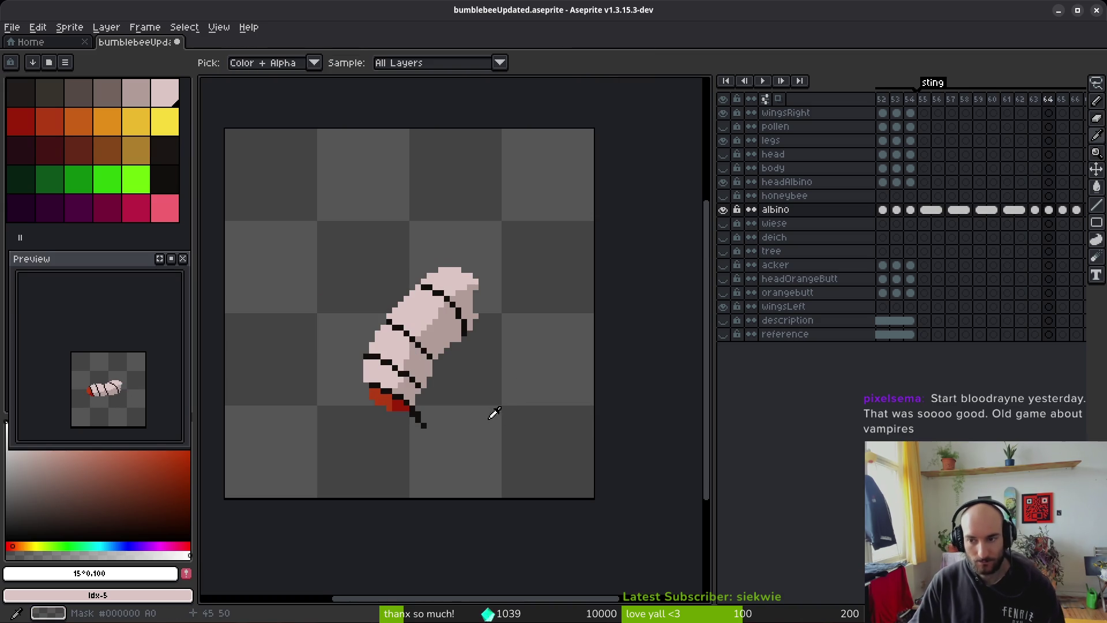
{"action": "key", "text": "Right"}
{"action": "key", "text": "Left"}
{"action": "key", "text": "Left"}
{"action": "key", "text": "Left"}
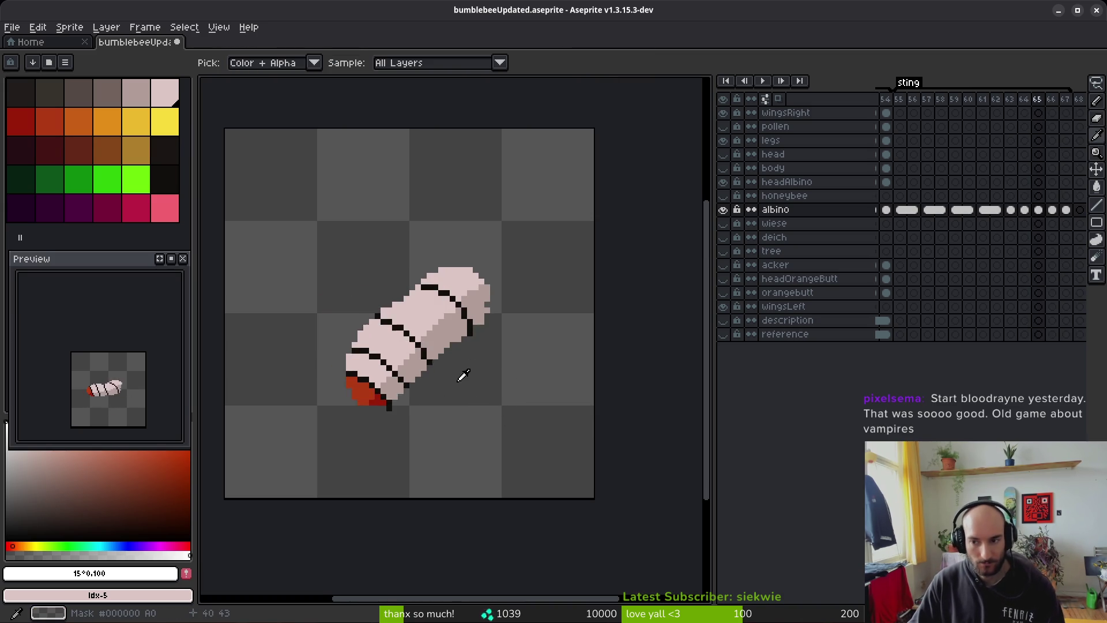
{"action": "key", "text": "b"}
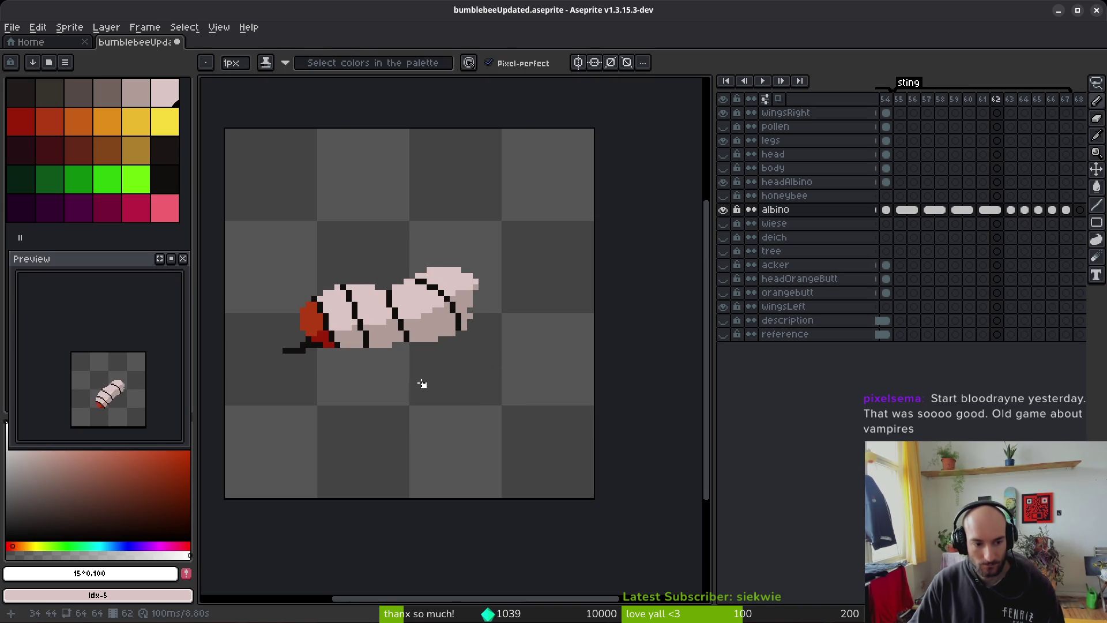
Step: Compare the albino body and legs cels on frames 48, 49, 54 and 55
{"action": "left_click", "coordinate": [905, 213]}
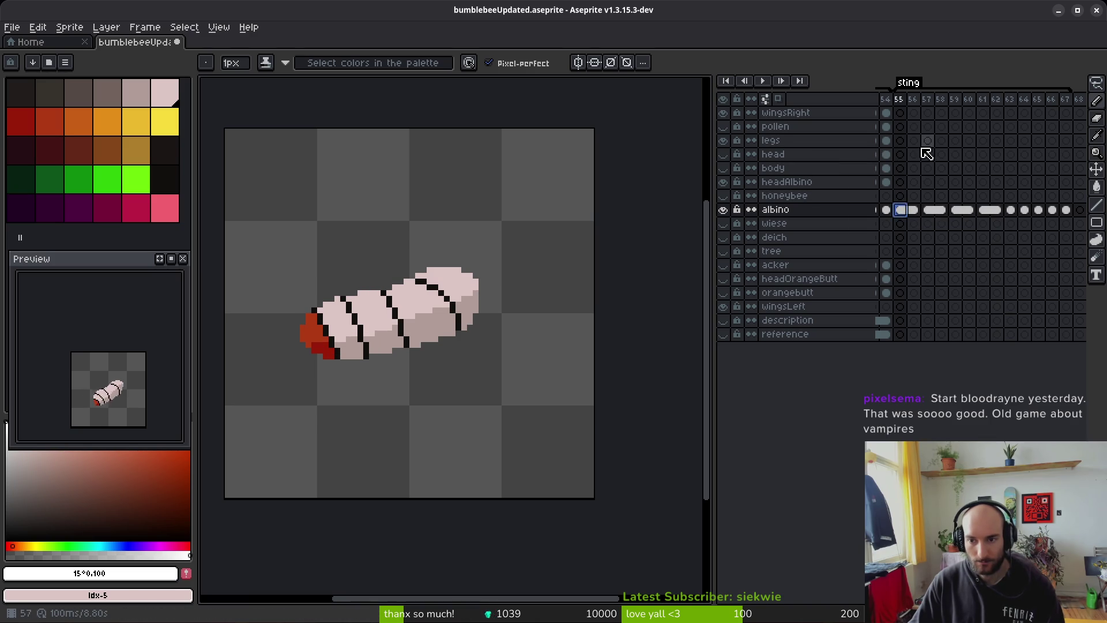
{"action": "scroll", "coordinate": [1015, 167], "scroll_direction": "left", "scroll_amount": 5}
{"action": "left_click", "coordinate": [1019, 141]}
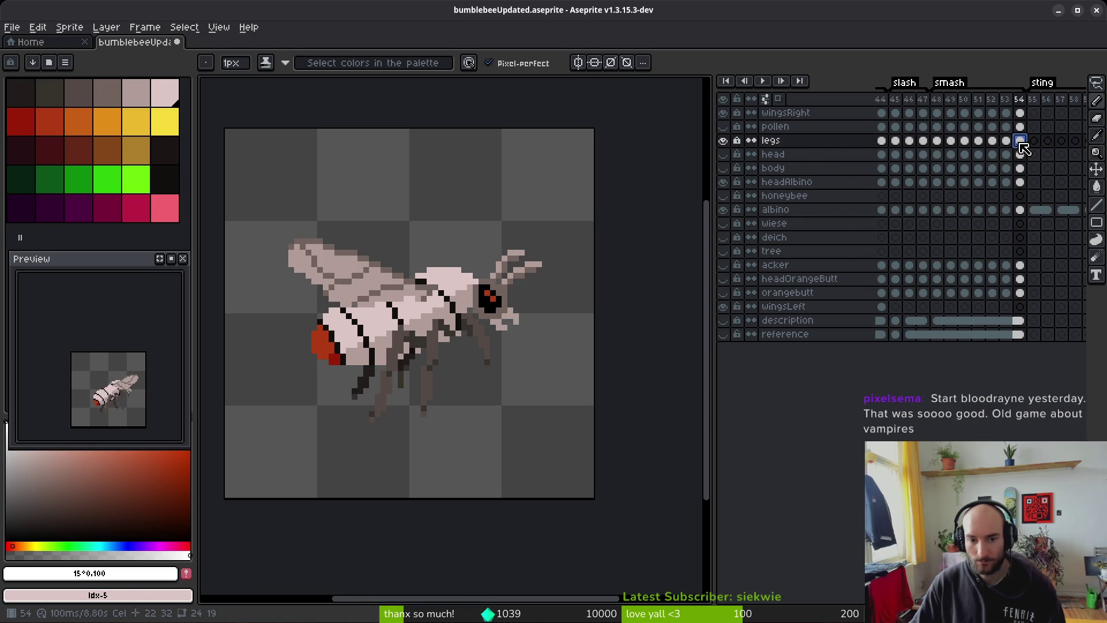
{"action": "left_click", "coordinate": [937, 142]}
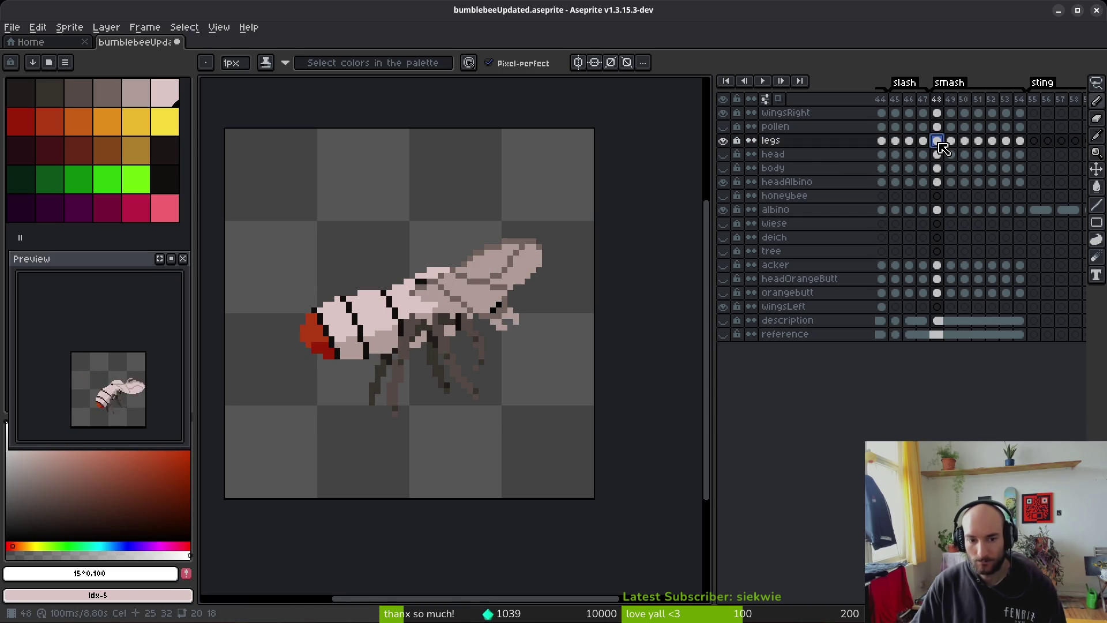
{"action": "scroll", "coordinate": [957, 270], "scroll_direction": "right", "scroll_amount": 3}
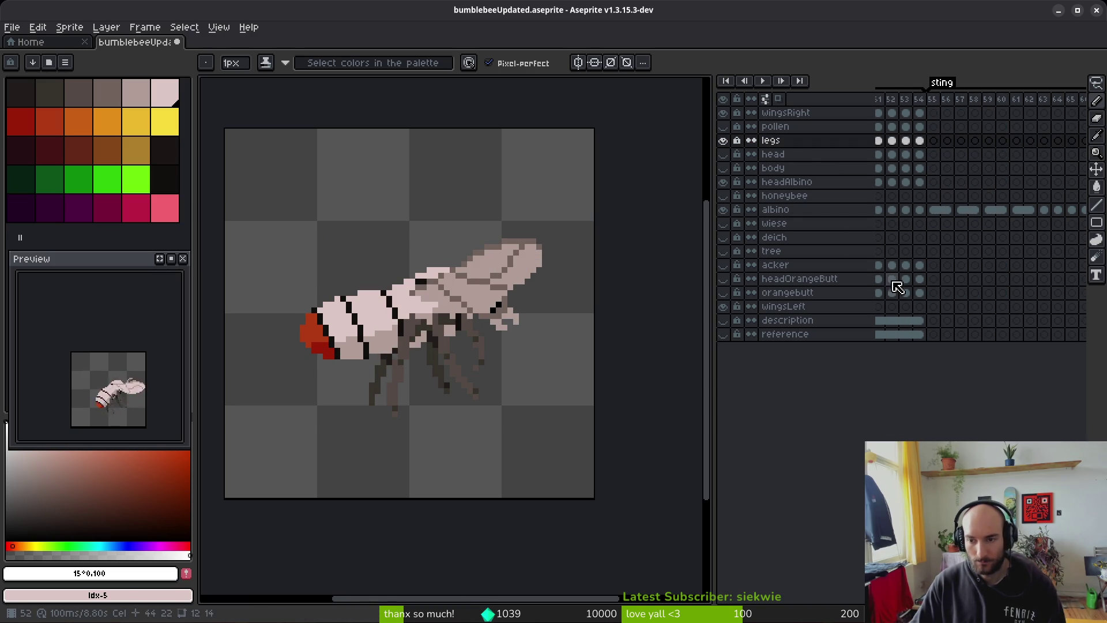
{"action": "left_click", "coordinate": [935, 210]}
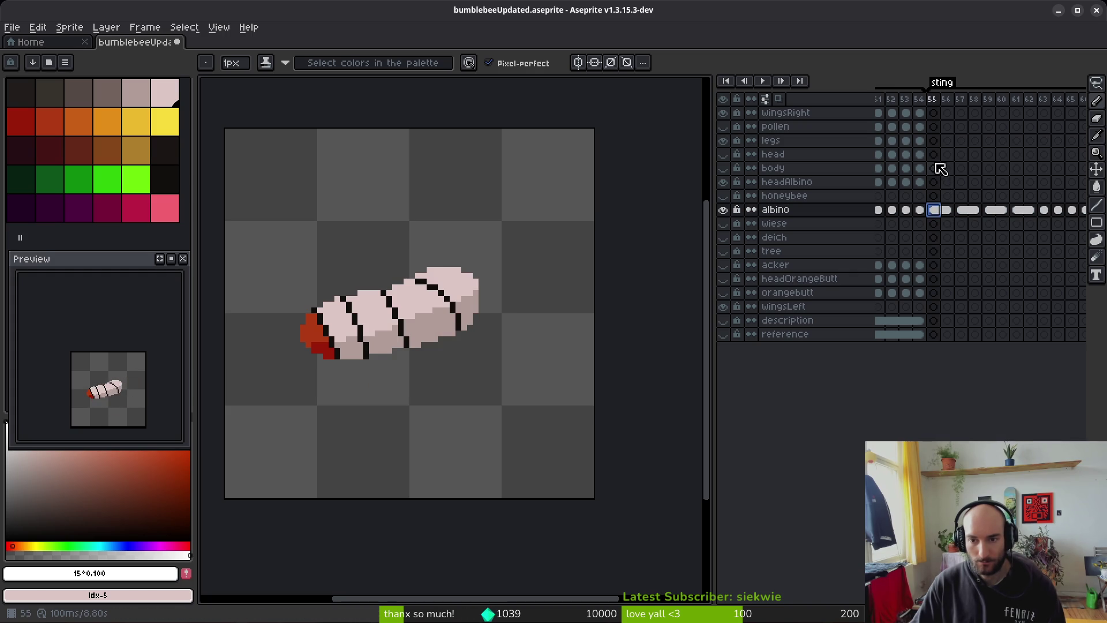
{"action": "left_click", "coordinate": [934, 140]}
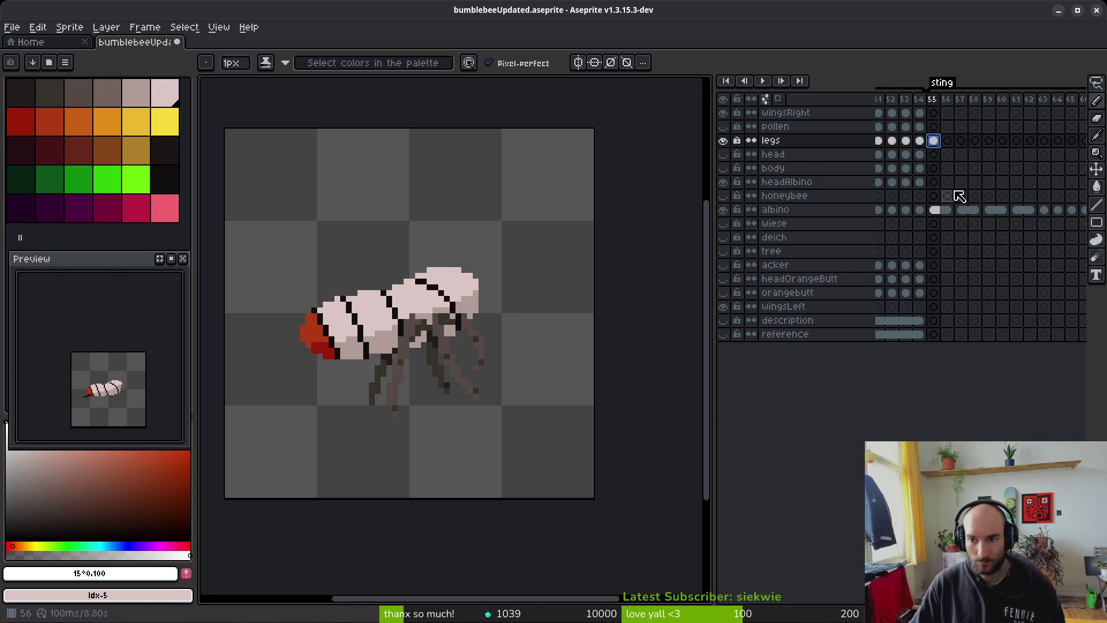
{"action": "scroll", "coordinate": [923, 202], "scroll_direction": "left", "scroll_amount": 4}
{"action": "left_click", "coordinate": [980, 141]}
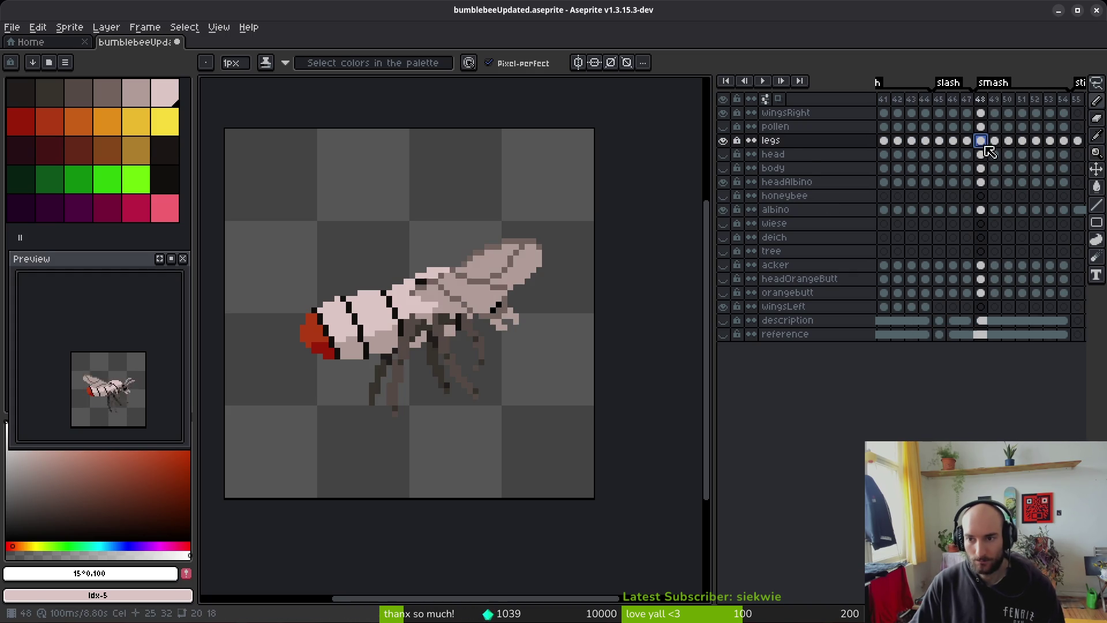
{"action": "left_click", "coordinate": [994, 141]}
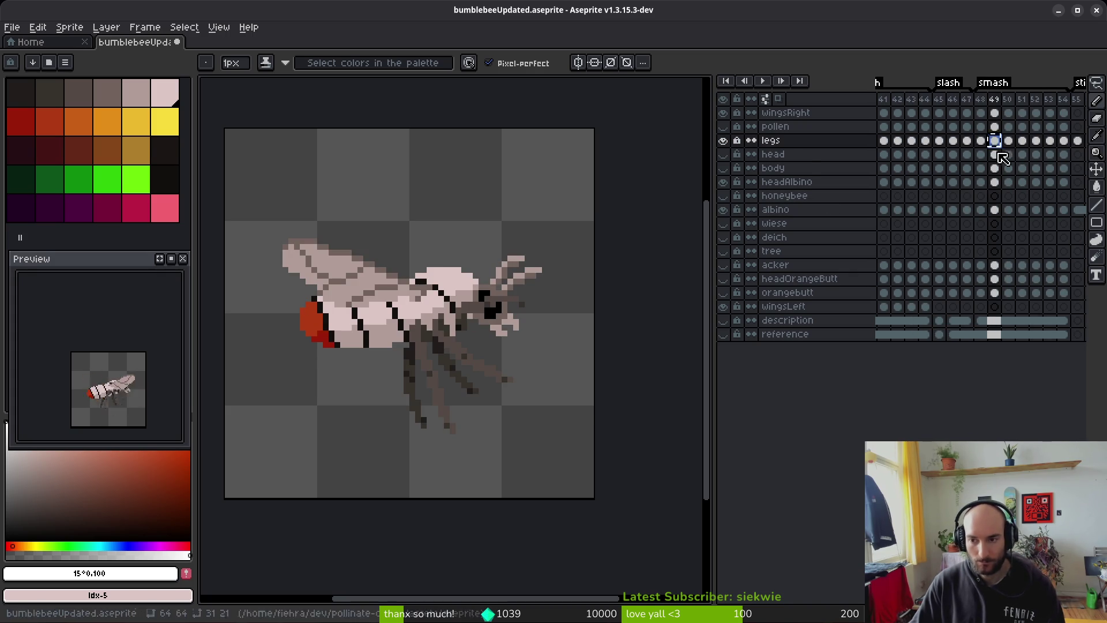
Step: Check the leg poses on frame 57 and again from frame 48 onward
{"action": "scroll", "coordinate": [999, 151], "scroll_direction": "right", "scroll_amount": 4}
{"action": "left_click", "coordinate": [998, 142]}
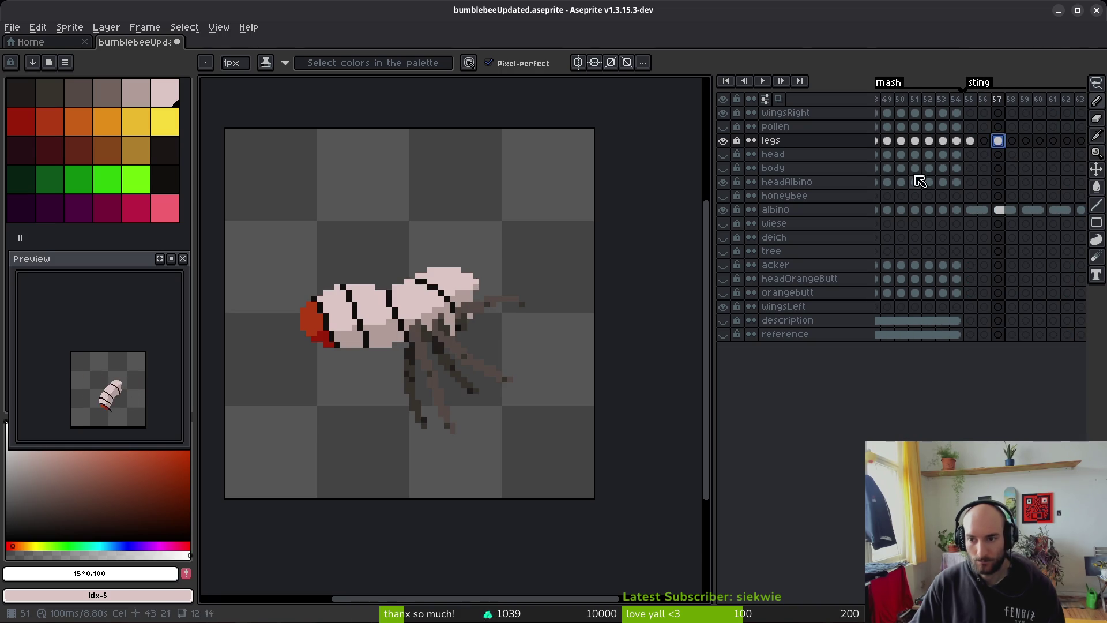
{"action": "scroll", "coordinate": [920, 183], "scroll_direction": "left", "scroll_amount": 3}
{"action": "scroll", "coordinate": [923, 157], "scroll_direction": "left", "scroll_amount": 1}
{"action": "scroll", "coordinate": [923, 157], "scroll_direction": "right", "scroll_amount": 1}
{"action": "left_click", "coordinate": [985, 141]}
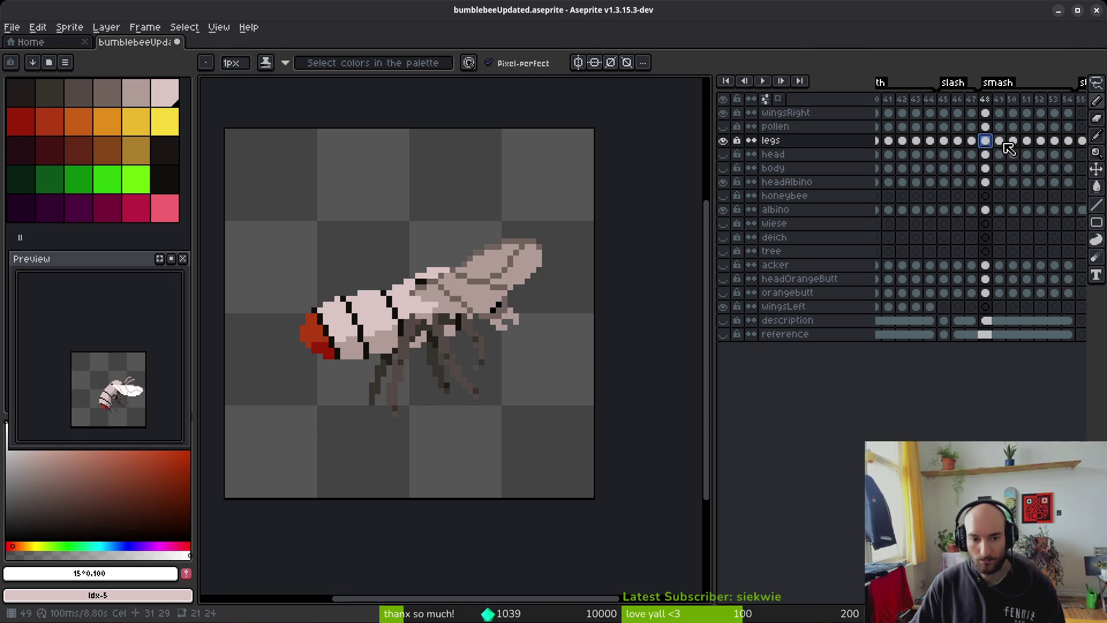
{"action": "left_click", "coordinate": [1004, 144]}
{"action": "left_click", "coordinate": [1013, 145]}
Step: Move along the legs layer through frames 60–62 to sting frame 63
{"action": "scroll", "coordinate": [928, 168], "scroll_direction": "right", "scroll_amount": 3}
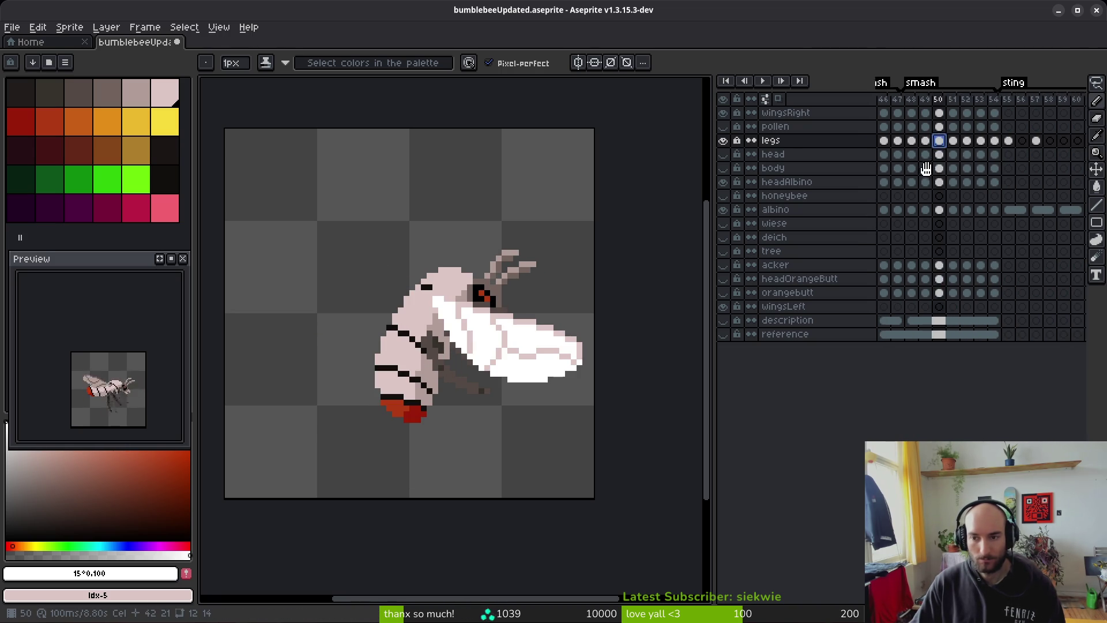
{"action": "scroll", "coordinate": [928, 167], "scroll_direction": "right", "scroll_amount": 3}
{"action": "scroll", "coordinate": [983, 156], "scroll_direction": "right", "scroll_amount": 3}
{"action": "left_click", "coordinate": [986, 141]}
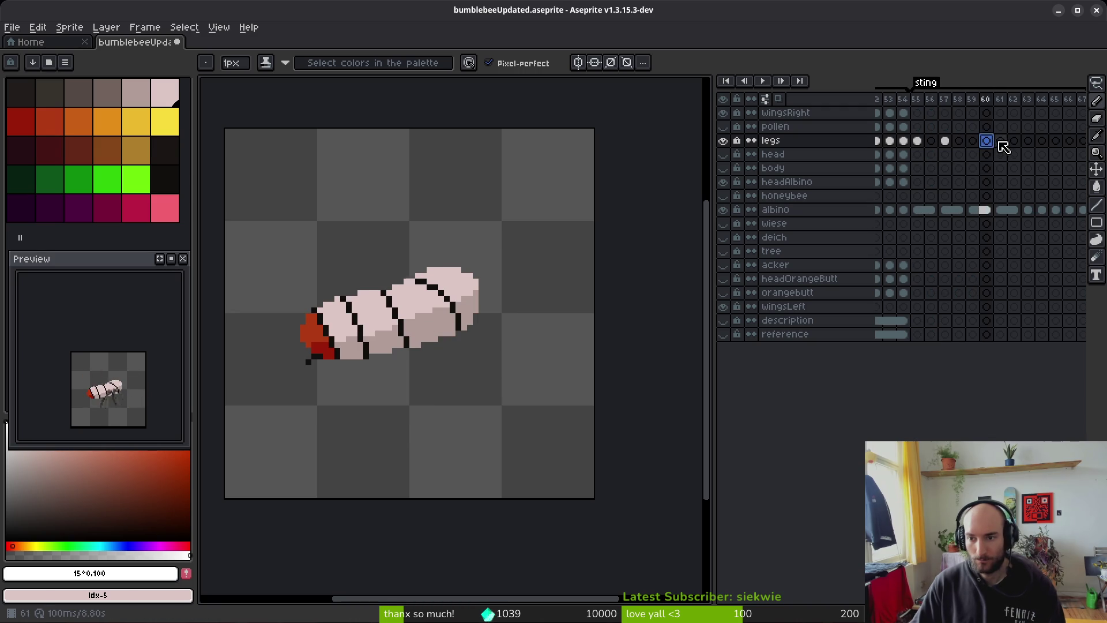
{"action": "left_click", "coordinate": [1000, 142]}
{"action": "left_click", "coordinate": [1015, 142]}
{"action": "key", "text": "Right"}
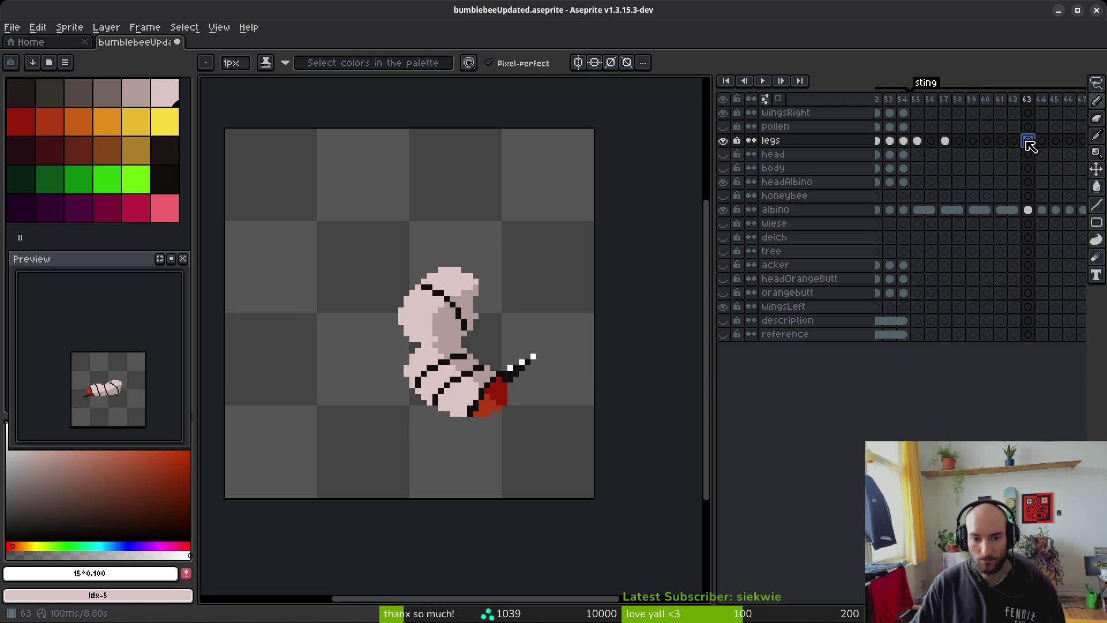
{"action": "key", "text": "Left"}
{"action": "key", "text": "Right"}
Step: Turn on onion skin, zoom in, and lasso the first leg pixels on frame 63
{"action": "key", "text": "F3"}
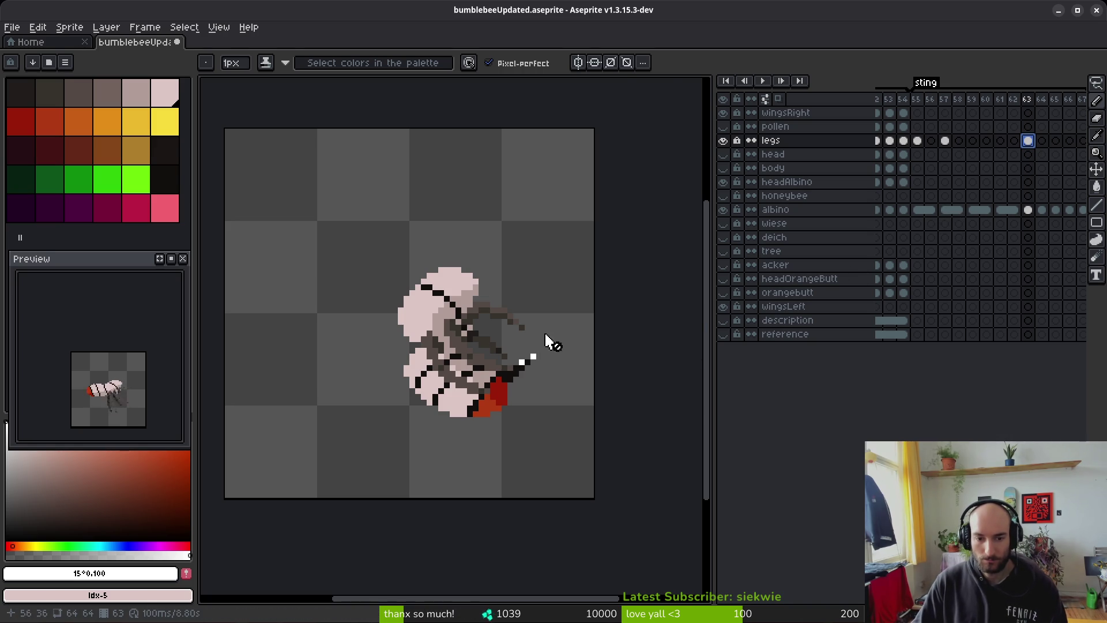
{"action": "scroll", "coordinate": [566, 344], "scroll_direction": "up", "scroll_amount": 5}
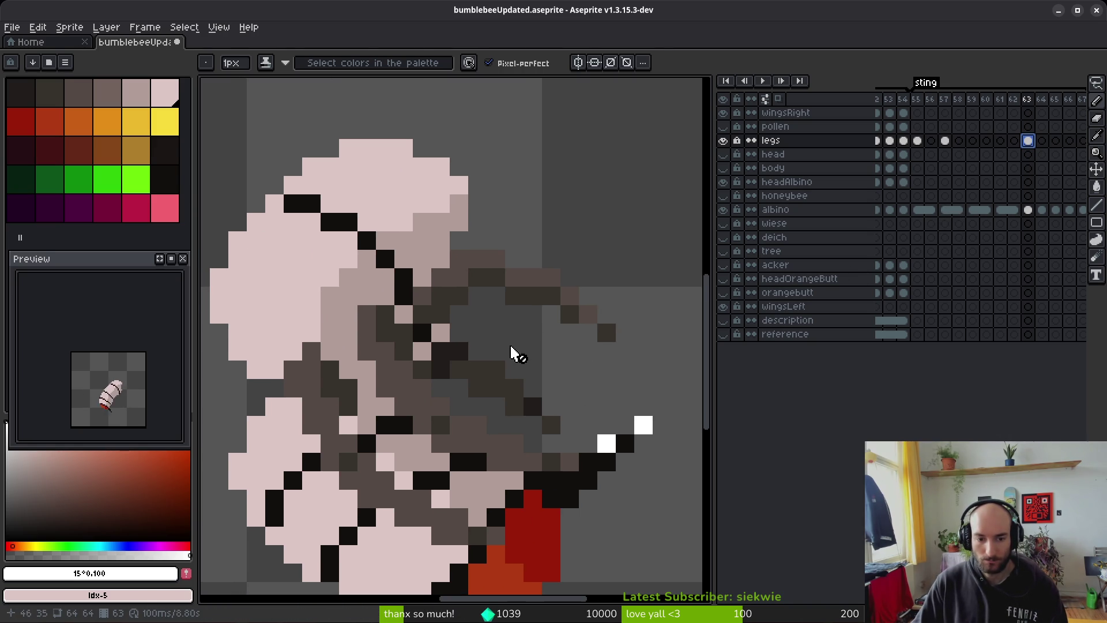
{"action": "key", "text": "m"}
{"action": "mouse_move", "coordinate": [624, 295]}
{"action": "left_mouse_down"}
{"action": "mouse_move", "coordinate": [260, 432]}
{"action": "mouse_move", "coordinate": [605, 568]}
{"action": "mouse_move", "coordinate": [628, 289]}
{"action": "left_mouse_up"}
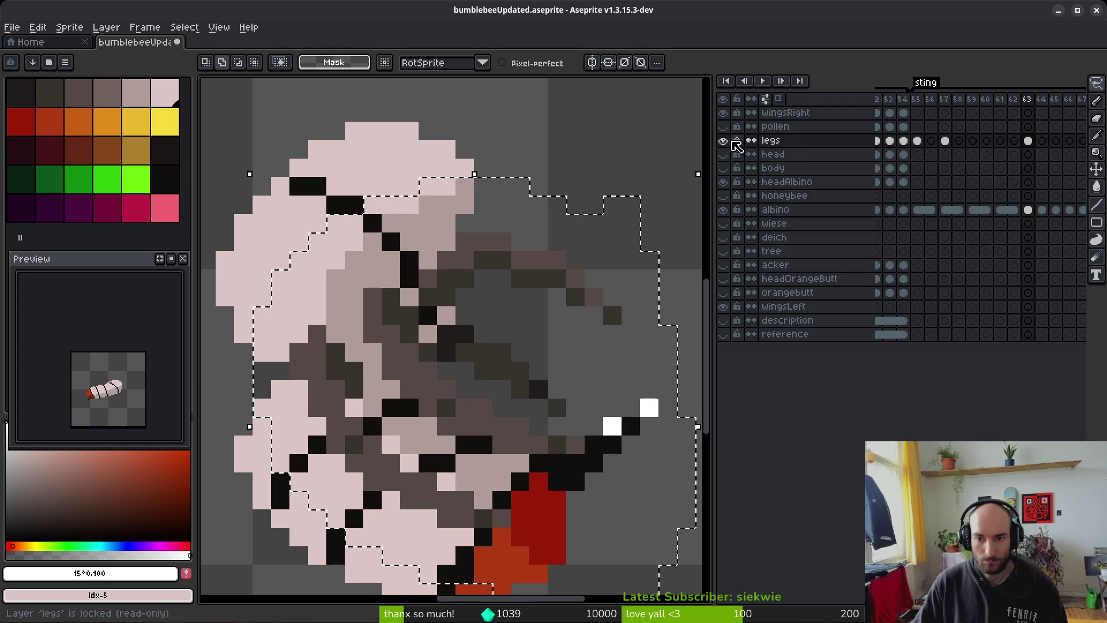
Step: Move the lassoed leg pixels into place, then shift two more leg groups one pixel up-left
{"action": "mouse_move", "coordinate": [630, 316]}
{"action": "left_mouse_down"}
{"action": "mouse_move", "coordinate": [521, 375]}
{"action": "mouse_move", "coordinate": [504, 366]}
{"action": "mouse_move", "coordinate": [517, 342]}
{"action": "mouse_move", "coordinate": [544, 329]}
{"action": "mouse_move", "coordinate": [527, 329]}
{"action": "left_mouse_up"}
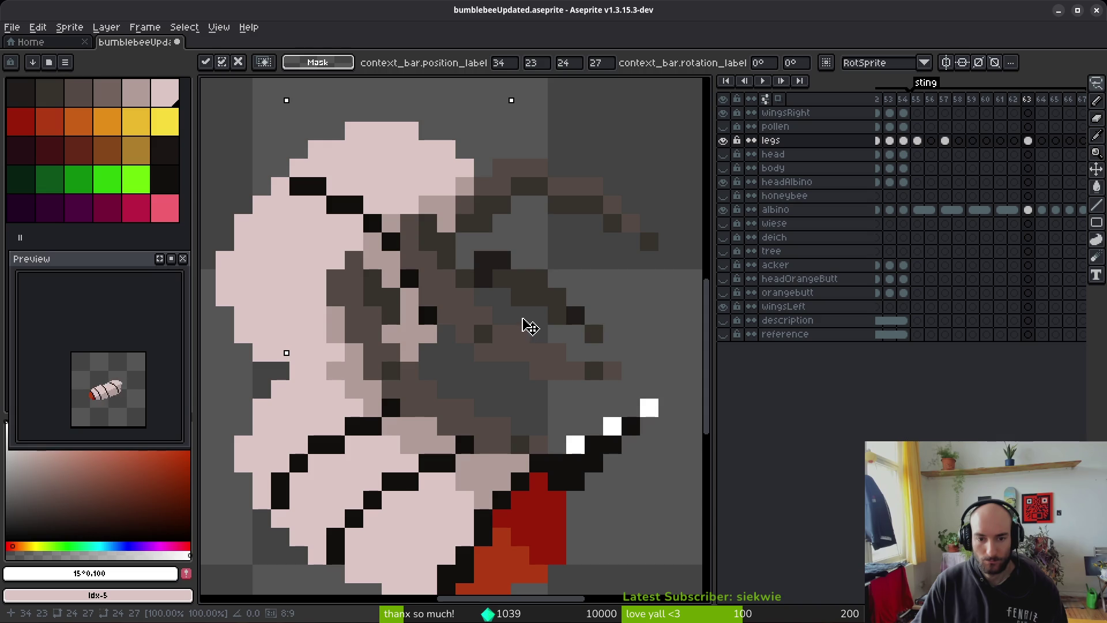
{"action": "key", "text": "Return"}
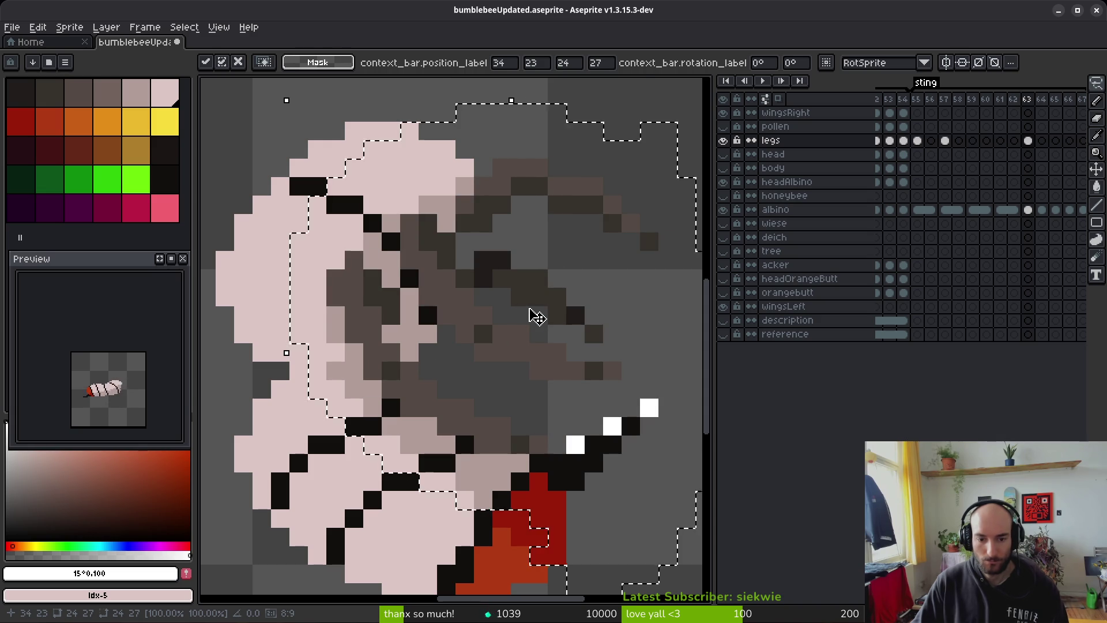
{"action": "left_click_drag", "start_coordinate": [556, 366], "coordinate": [539, 321]}
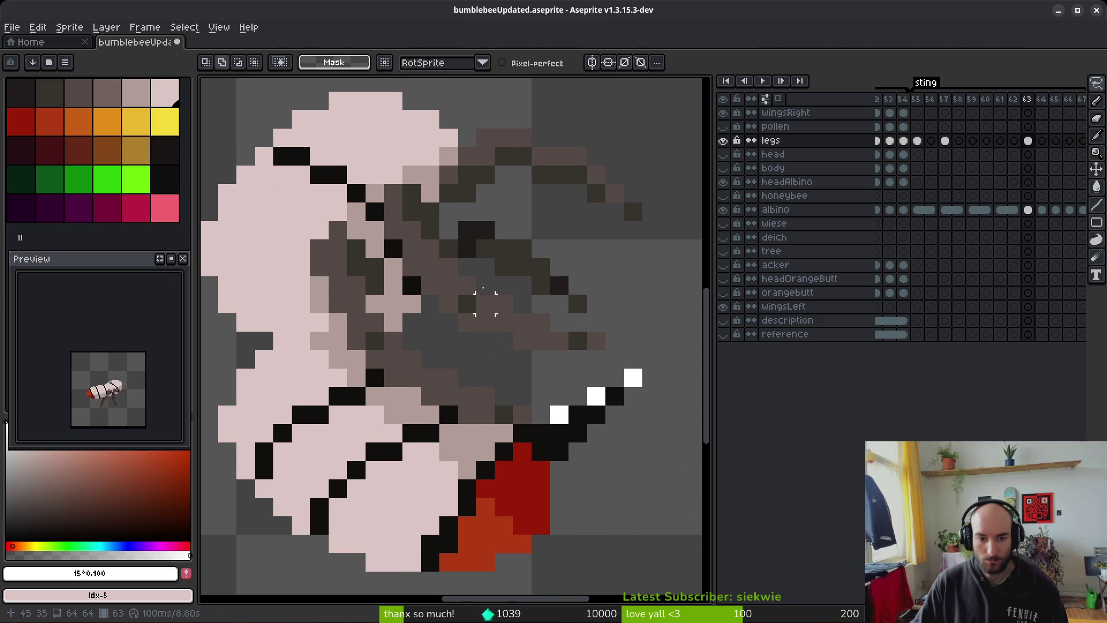
{"action": "scroll", "coordinate": [490, 254], "scroll_direction": "up", "scroll_amount": 3}
{"action": "scroll", "coordinate": [451, 262], "scroll_direction": "down", "scroll_amount": 1}
{"action": "left_click_drag", "start_coordinate": [426, 242], "coordinate": [548, 315]}
{"action": "mouse_move", "coordinate": [657, 306]}
{"action": "left_mouse_down"}
{"action": "mouse_move", "coordinate": [573, 251]}
{"action": "mouse_move", "coordinate": [449, 263]}
{"action": "mouse_move", "coordinate": [424, 291]}
{"action": "mouse_move", "coordinate": [611, 372]}
{"action": "mouse_move", "coordinate": [640, 323]}
{"action": "left_mouse_up"}
{"action": "left_click_drag", "start_coordinate": [551, 301], "coordinate": [491, 268]}
{"action": "key", "text": "ctrl+d"}
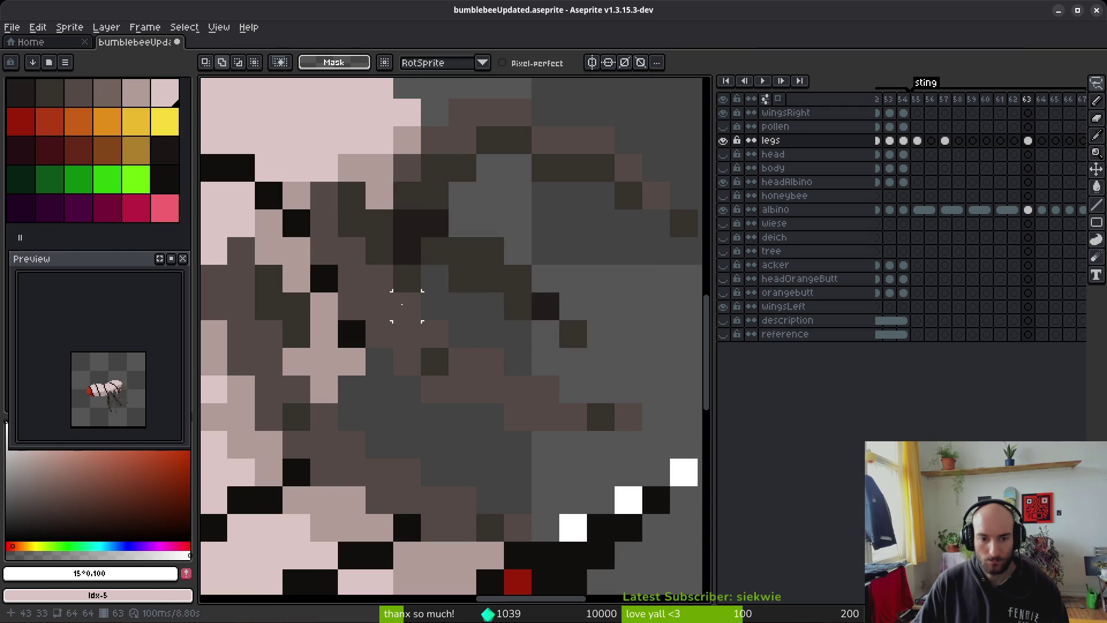
Step: Add one light-pink pixel to the bee's body
{"action": "scroll", "coordinate": [519, 323], "scroll_direction": "down", "scroll_amount": 2}
{"action": "key", "text": "b"}
{"action": "scroll", "coordinate": [525, 343], "scroll_direction": "up", "scroll_amount": 2}
{"action": "left_click", "coordinate": [448, 294]}
{"action": "scroll", "coordinate": [559, 348], "scroll_direction": "down", "scroll_amount": 2}
{"action": "scroll", "coordinate": [574, 370], "scroll_direction": "up", "scroll_amount": 2}
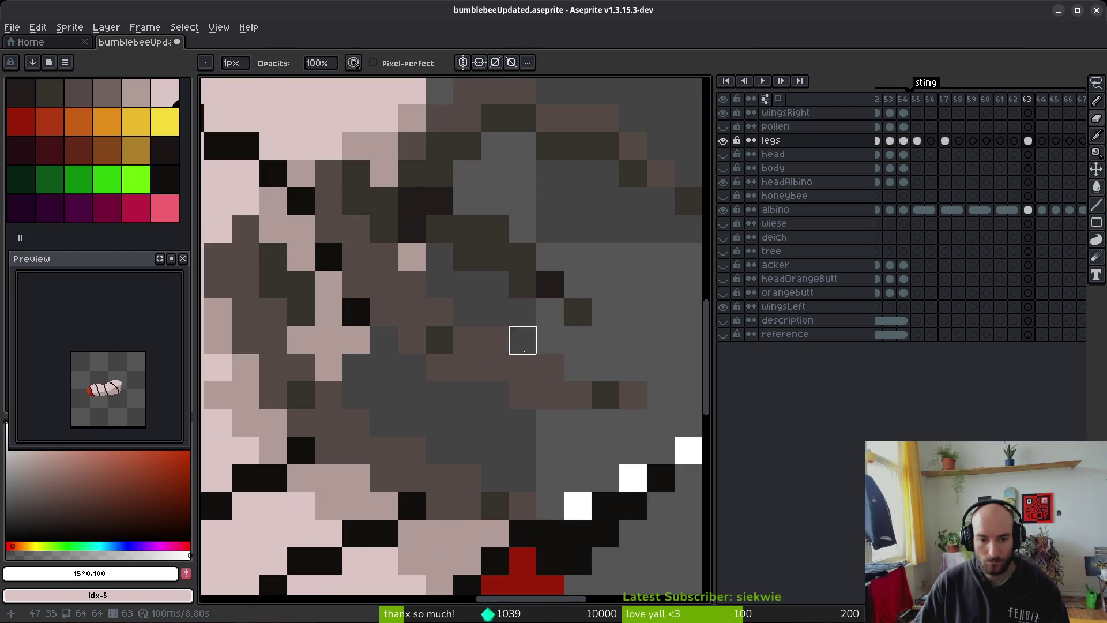
Step: Raise an L-shaped block of leg pixels by one pixel
{"action": "key", "text": "m"}
{"action": "mouse_move", "coordinate": [410, 303]}
{"action": "left_mouse_down"}
{"action": "mouse_move", "coordinate": [582, 398]}
{"action": "mouse_move", "coordinate": [628, 392]}
{"action": "mouse_move", "coordinate": [508, 381]}
{"action": "left_mouse_up"}
{"action": "left_click_drag", "start_coordinate": [509, 327], "coordinate": [648, 410]}
{"action": "mouse_move", "coordinate": [557, 381]}
{"action": "left_mouse_down"}
{"action": "mouse_move", "coordinate": [541, 366]}
{"action": "mouse_move", "coordinate": [562, 357]}
{"action": "left_mouse_up"}
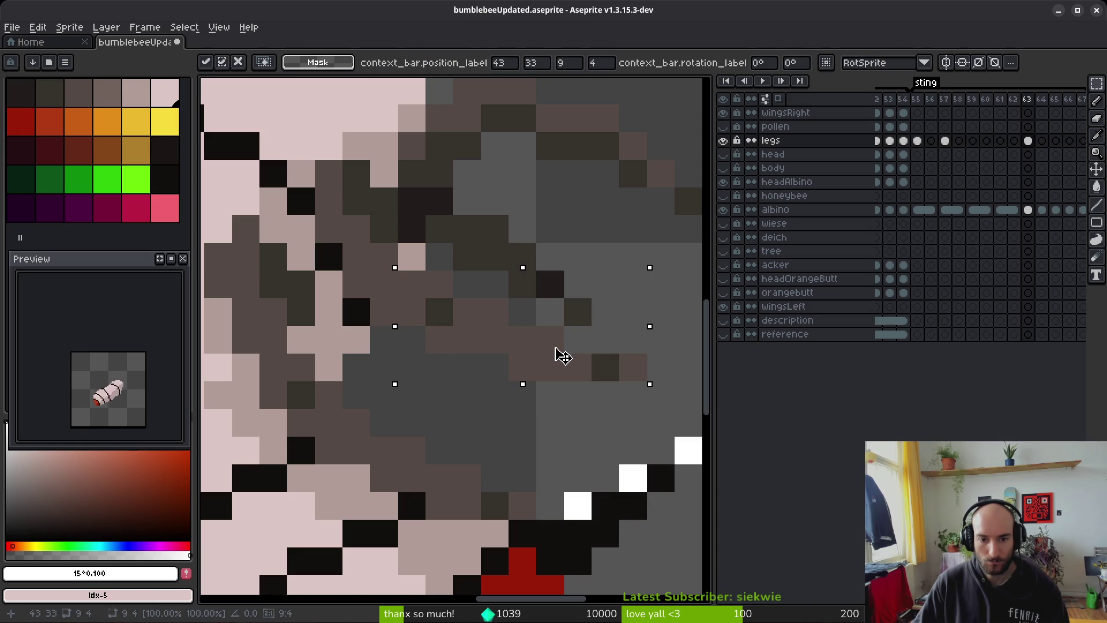
{"action": "scroll", "coordinate": [482, 349], "scroll_direction": "down", "scroll_amount": 2}
{"action": "left_click", "coordinate": [482, 349]}
{"action": "scroll", "coordinate": [448, 371], "scroll_direction": "up", "scroll_amount": 2}
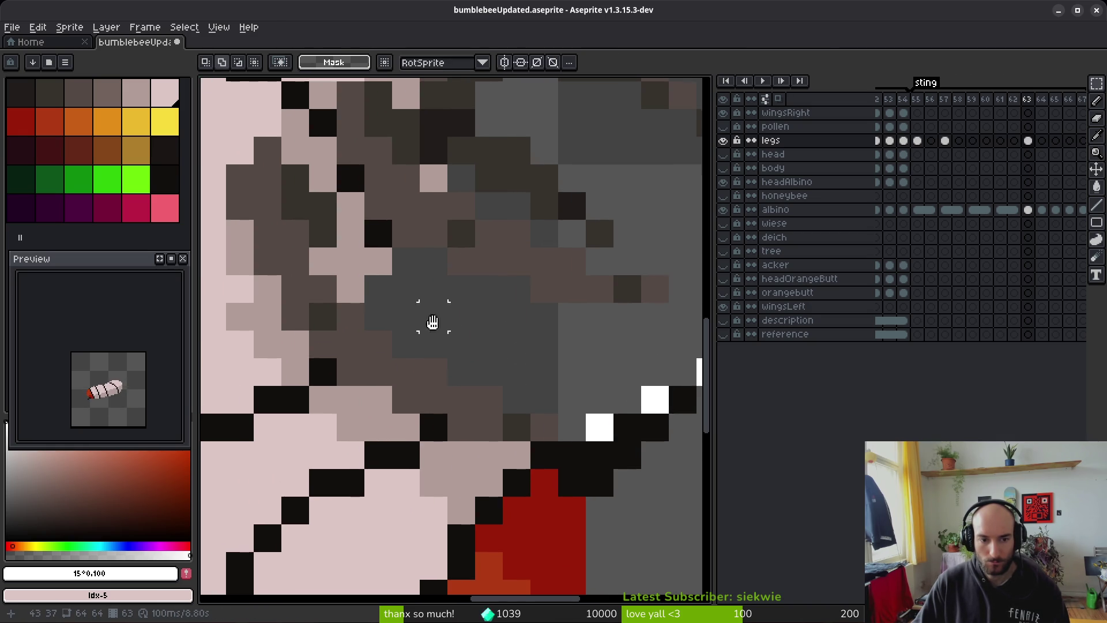
Step: Undo a stray pixel stroke and shift the selected leg pixels one pixel right
{"action": "key", "text": "b"}
{"action": "mouse_move", "coordinate": [381, 282]}
{"action": "left_mouse_down"}
{"action": "mouse_move", "coordinate": [357, 242]}
{"action": "mouse_move", "coordinate": [248, 334]}
{"action": "mouse_move", "coordinate": [565, 490]}
{"action": "left_mouse_up"}
{"action": "key", "text": "ctrl+z"}
{"action": "key", "text": "ctrl+z"}
{"action": "key", "text": "ctrl+z"}
{"action": "left_click_drag", "start_coordinate": [383, 387], "coordinate": [401, 396]}
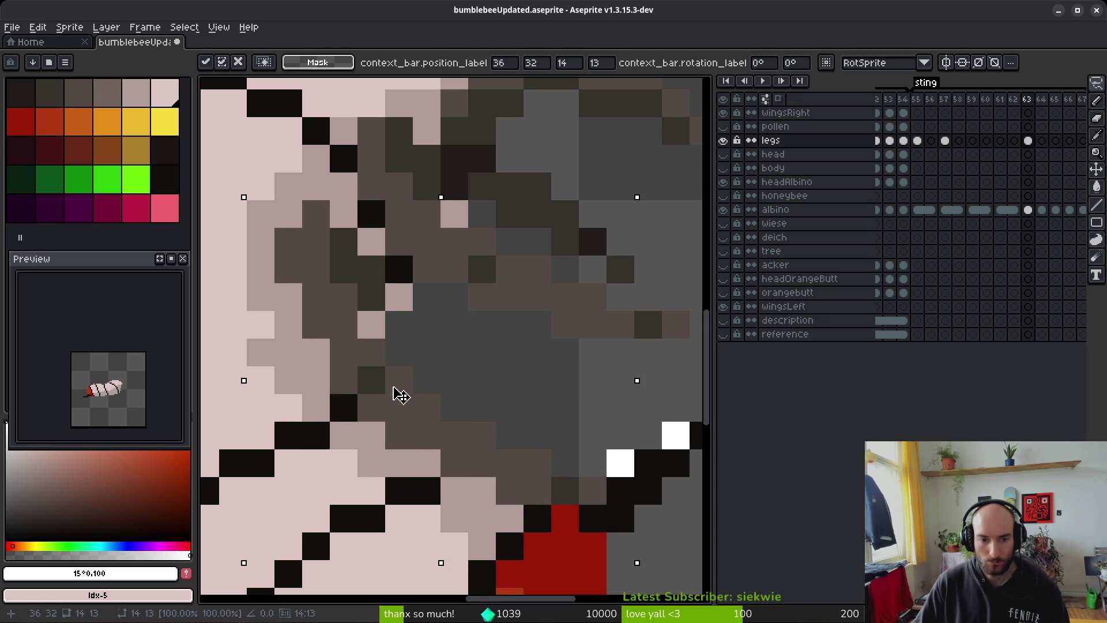
{"action": "key", "text": "Return"}
Step: Raise a staircase-shaped group of leg pixels by two pixels
{"action": "mouse_move", "coordinate": [354, 362]}
{"action": "left_mouse_down"}
{"action": "mouse_move", "coordinate": [321, 340]}
{"action": "mouse_move", "coordinate": [594, 455]}
{"action": "mouse_move", "coordinate": [316, 426]}
{"action": "mouse_move", "coordinate": [316, 357]}
{"action": "left_mouse_up"}
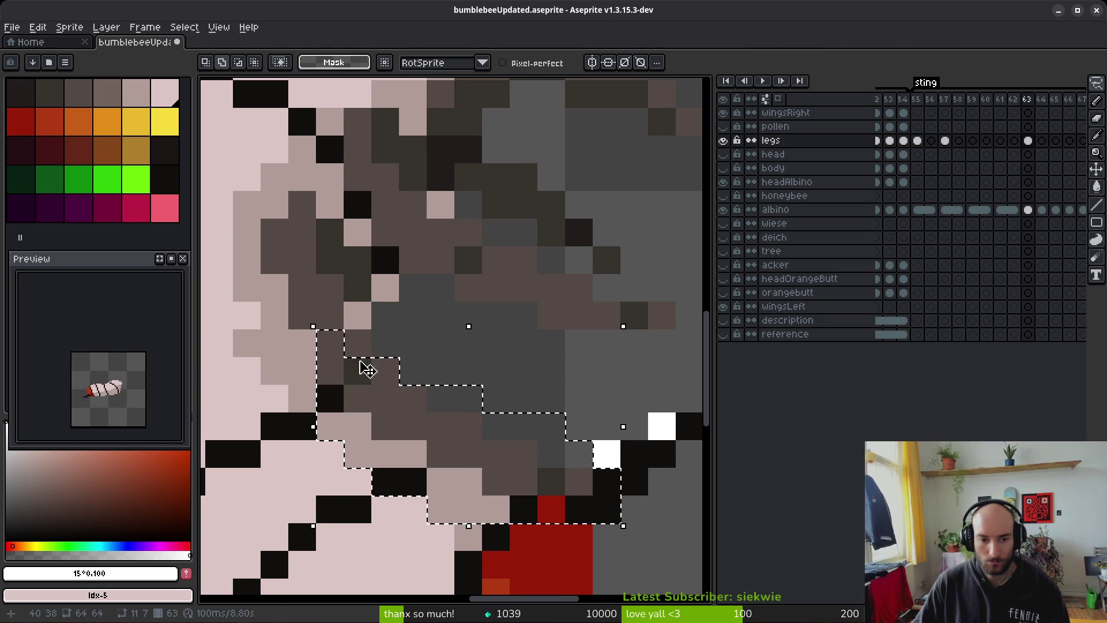
{"action": "mouse_move", "coordinate": [447, 425]}
{"action": "left_mouse_down"}
{"action": "mouse_move", "coordinate": [447, 398]}
{"action": "mouse_move", "coordinate": [539, 398]}
{"action": "mouse_move", "coordinate": [398, 513]}
{"action": "mouse_move", "coordinate": [404, 387]}
{"action": "left_mouse_up"}
{"action": "key", "text": "Return"}
{"action": "key", "text": "Up"}
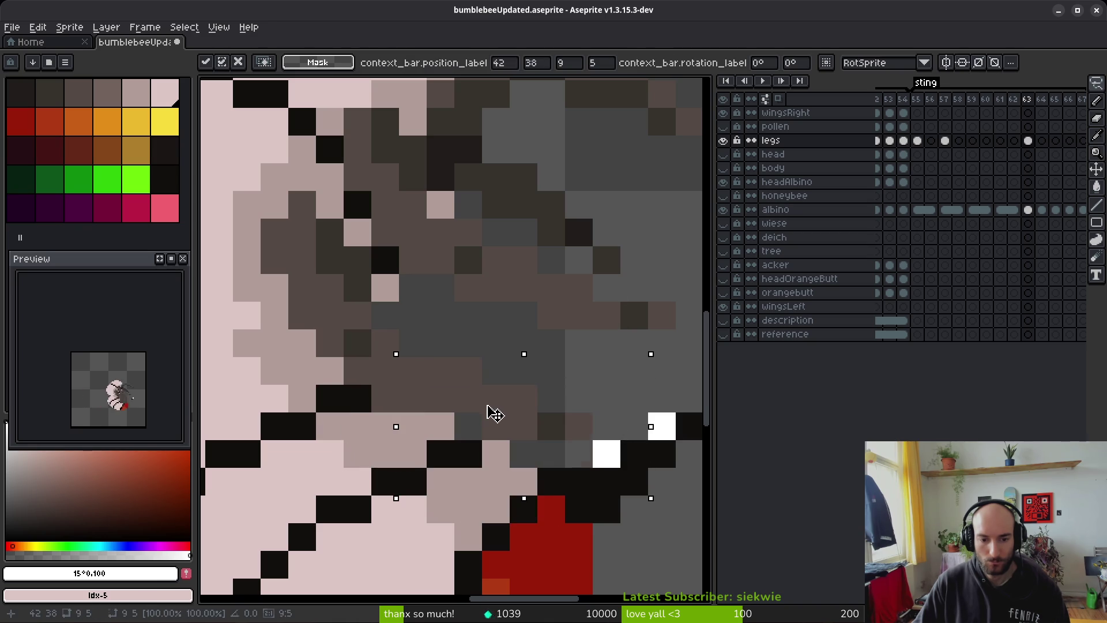
{"action": "key", "text": "Return"}
Step: Nudge a 6x2 strip of leg pixels one pixel up and one right
{"action": "left_click_drag", "start_coordinate": [496, 425], "coordinate": [634, 453]}
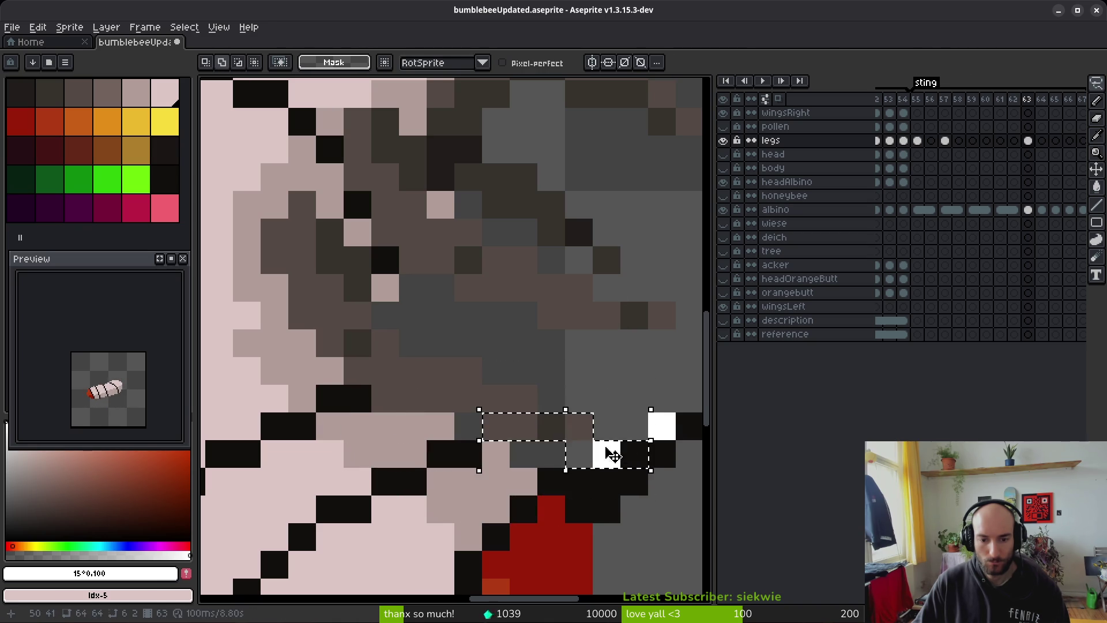
{"action": "key", "text": "Right"}
{"action": "key", "text": "Up"}
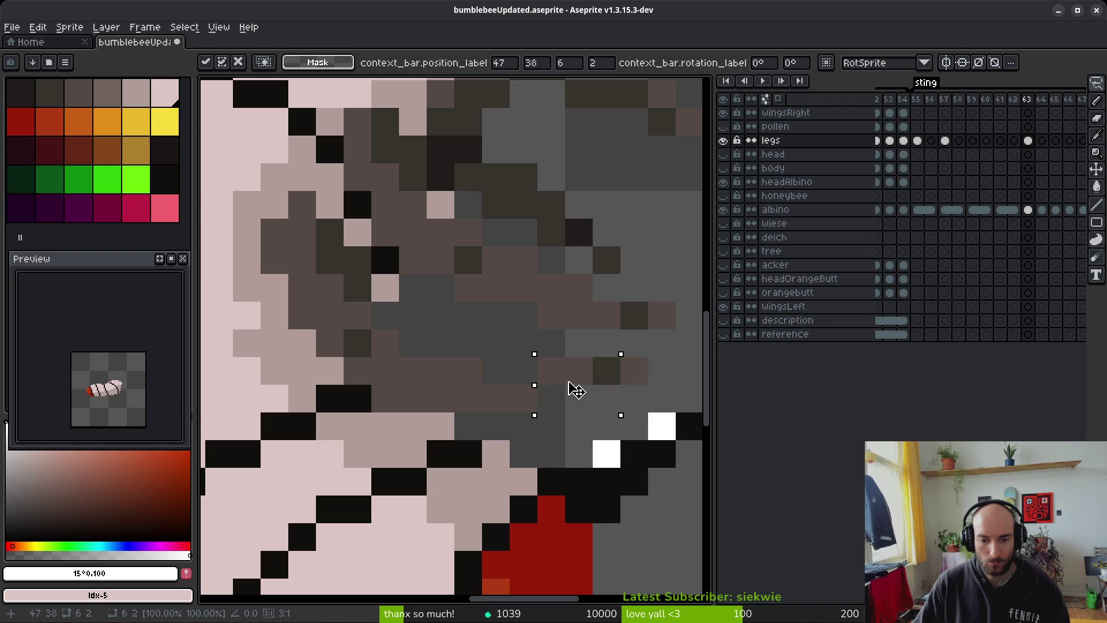
{"action": "key", "text": "Return"}
{"action": "scroll", "coordinate": [609, 410], "scroll_direction": "down", "scroll_amount": 5}
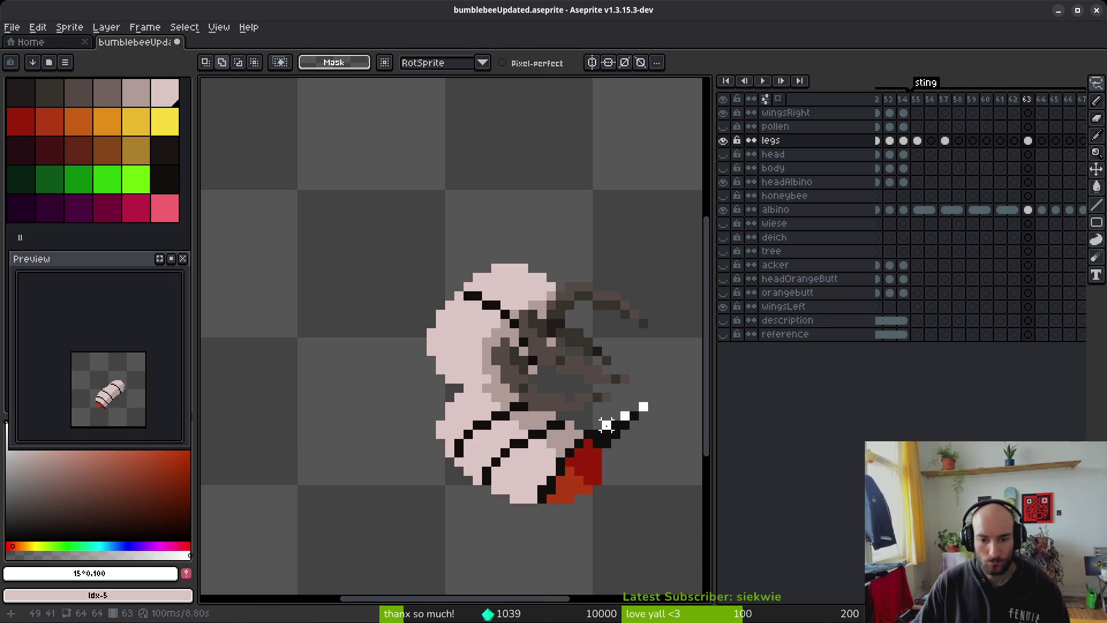
Step: Switch between Pencil, Eraser and Magic Wand, selecting same-coloured leg pixels then clearing the selection
{"action": "scroll", "coordinate": [606, 415], "scroll_direction": "up", "scroll_amount": 3}
{"action": "key", "text": "b"}
{"action": "scroll", "coordinate": [593, 386], "scroll_direction": "down", "scroll_amount": 3}
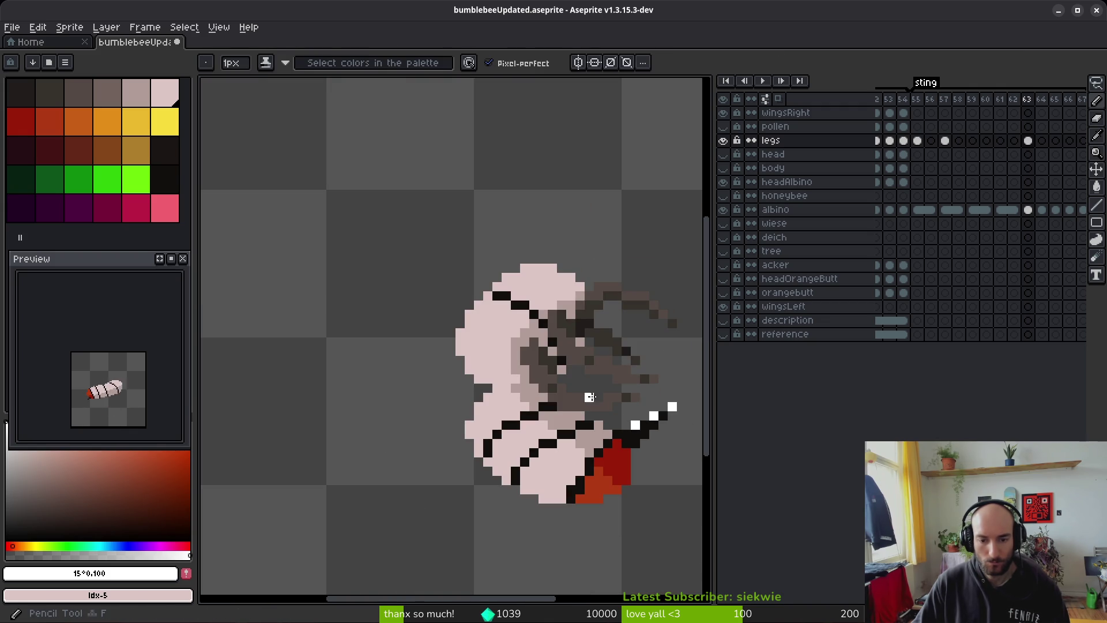
{"action": "scroll", "coordinate": [588, 397], "scroll_direction": "up", "scroll_amount": 5}
{"action": "scroll", "coordinate": [635, 421], "scroll_direction": "up", "scroll_amount": 2}
{"action": "scroll", "coordinate": [486, 380], "scroll_direction": "down", "scroll_amount": 5}
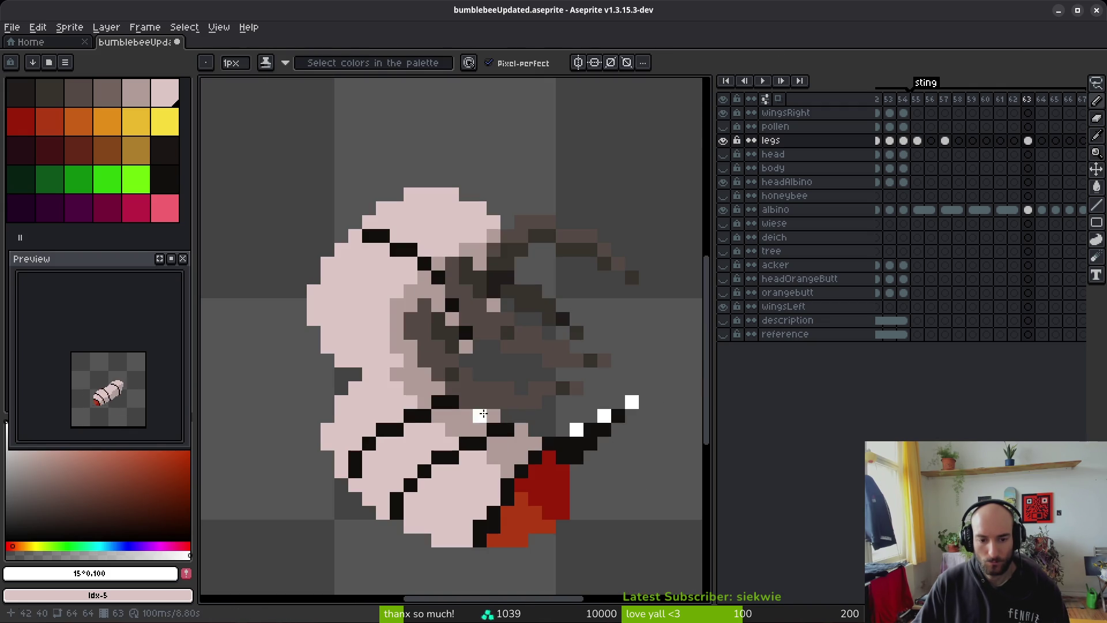
{"action": "key", "text": "e"}
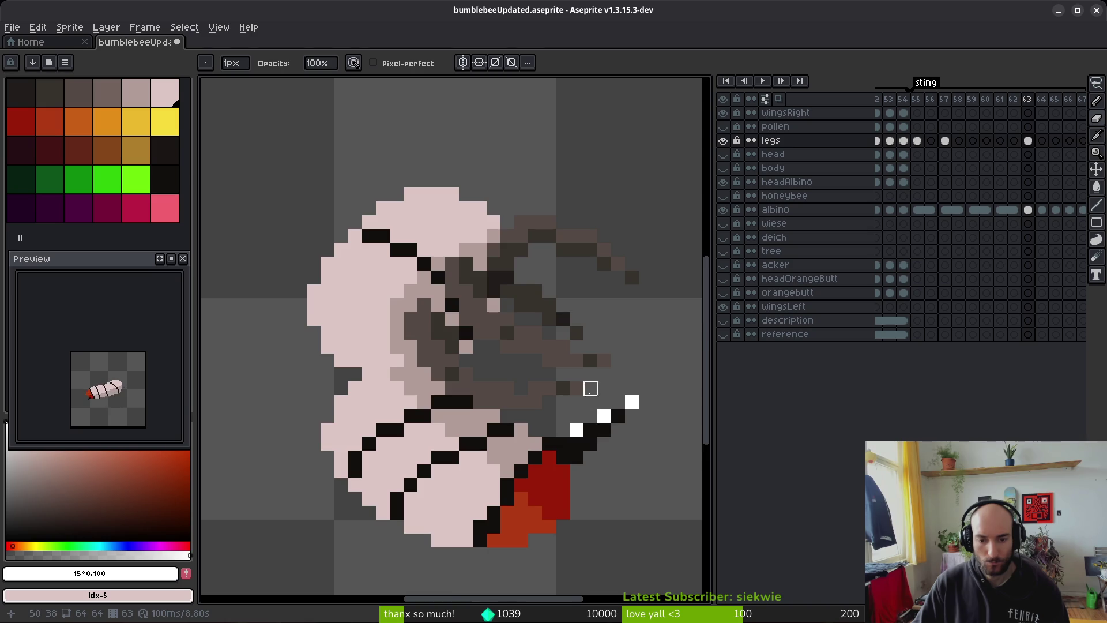
{"action": "scroll", "coordinate": [590, 402], "scroll_direction": "up", "scroll_amount": 2}
{"action": "key", "text": "w"}
{"action": "left_click", "coordinate": [553, 398]}
{"action": "key", "text": "ctrl+d"}
Step: Shift a 4x1 leg strip one pixel right and pick the dark grey #544a45
{"action": "key", "text": "m"}
{"action": "left_click_drag", "start_coordinate": [551, 410], "coordinate": [574, 420]}
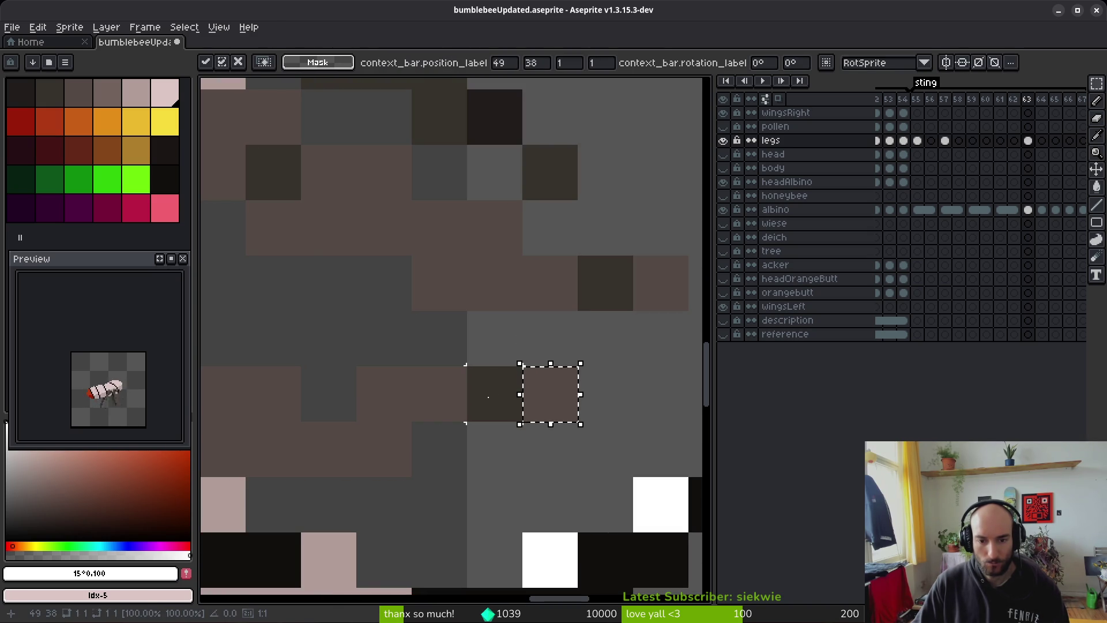
{"action": "scroll", "coordinate": [536, 400], "scroll_direction": "down", "scroll_amount": 3}
{"action": "scroll", "coordinate": [490, 419], "scroll_direction": "up", "scroll_amount": 1}
{"action": "left_click_drag", "start_coordinate": [526, 382], "coordinate": [577, 386]}
{"action": "key", "text": "Right"}
{"action": "key", "text": "b"}
{"action": "left_click", "coordinate": [562, 410], "text": "alt"}
Step: Shift another 4x1 leg strip one pixel left, then switch to the Eraser
{"action": "scroll", "coordinate": [627, 429], "scroll_direction": "down", "scroll_amount": 1}
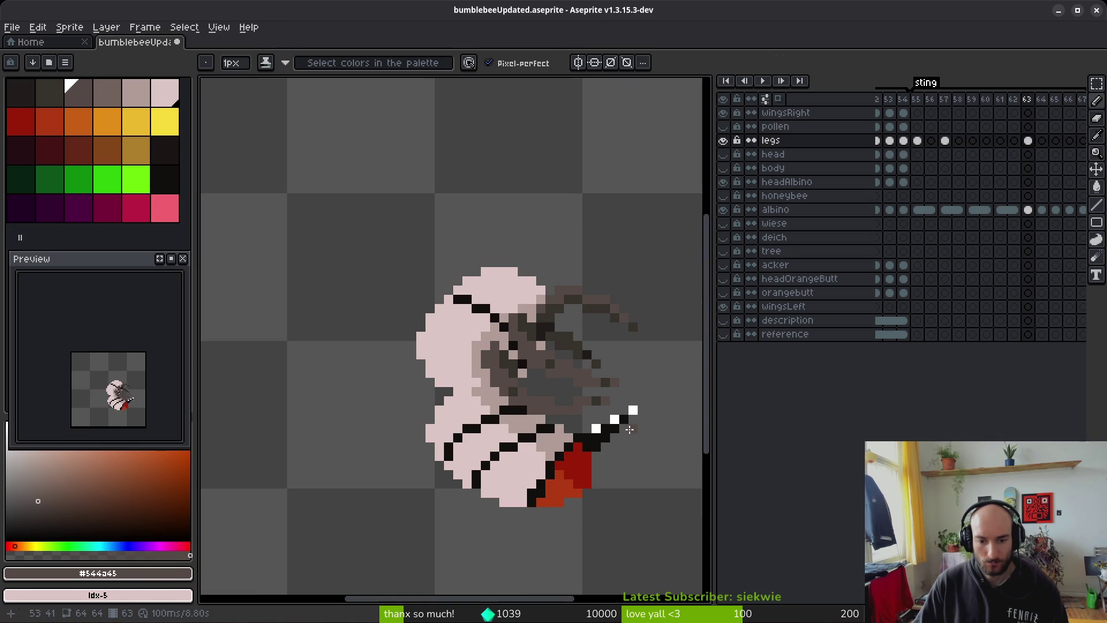
{"action": "scroll", "coordinate": [617, 436], "scroll_direction": "up", "scroll_amount": 2}
{"action": "key", "text": "m"}
{"action": "mouse_move", "coordinate": [542, 360]}
{"action": "left_mouse_down"}
{"action": "mouse_move", "coordinate": [634, 386]}
{"action": "mouse_move", "coordinate": [581, 385]}
{"action": "left_mouse_up"}
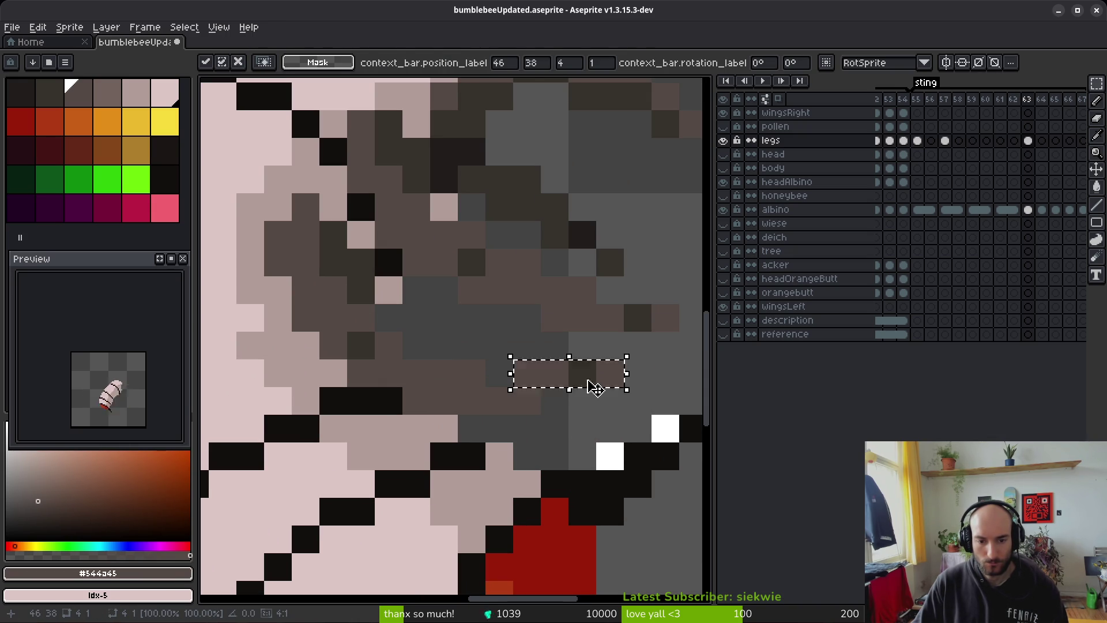
{"action": "key", "text": "b"}
{"action": "scroll", "coordinate": [609, 443], "scroll_direction": "down", "scroll_amount": 1}
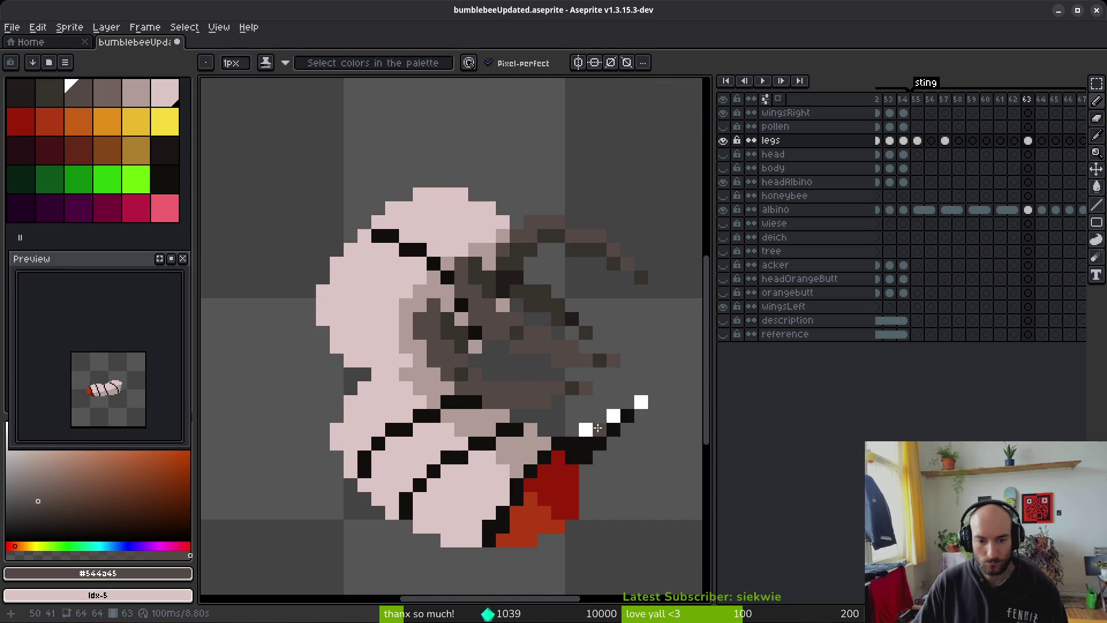
{"action": "scroll", "coordinate": [600, 430], "scroll_direction": "down", "scroll_amount": 2}
{"action": "scroll", "coordinate": [560, 401], "scroll_direction": "up", "scroll_amount": 3}
{"action": "key", "text": "e"}
{"action": "scroll", "coordinate": [587, 448], "scroll_direction": "down", "scroll_amount": 2}
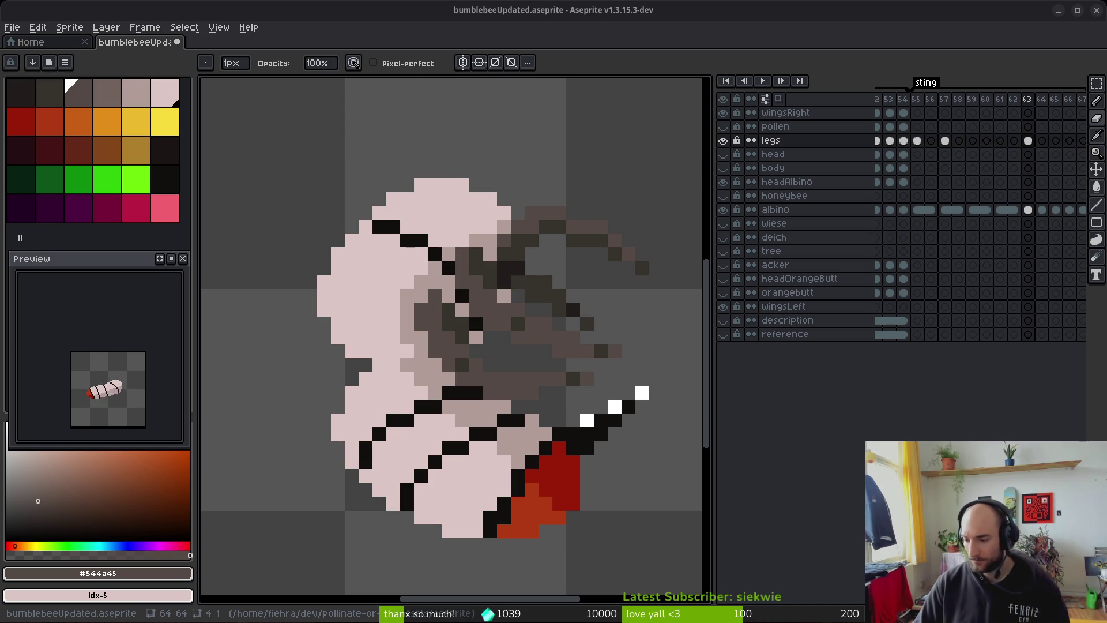
{"action": "left_click_drag", "start_coordinate": [558, 365], "coordinate": [499, 361]}
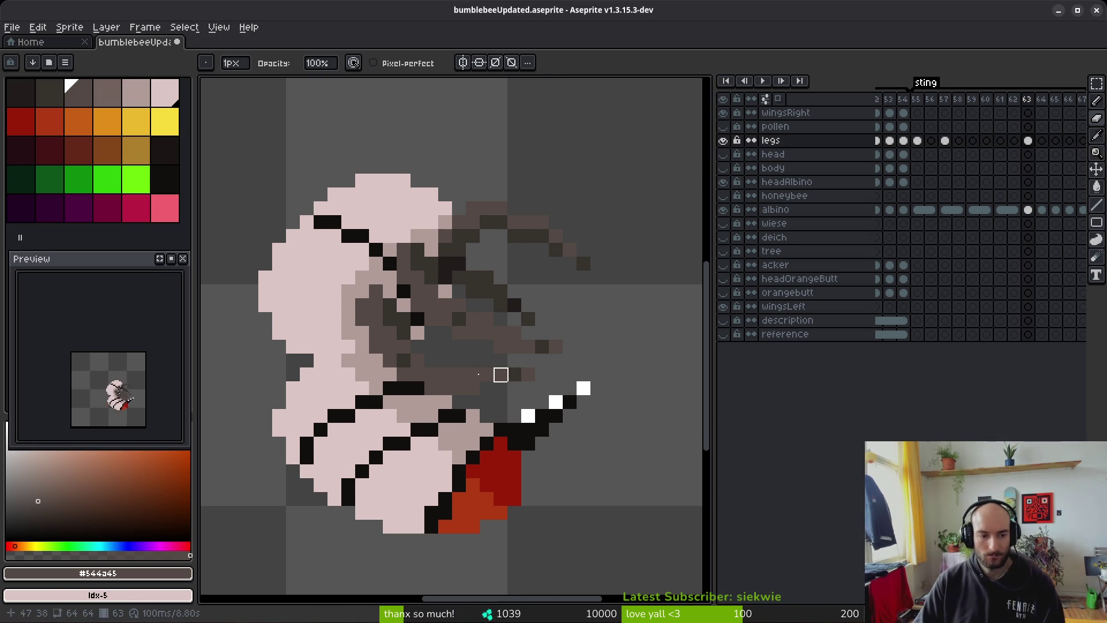
Step: Step back through the sting frames to frame 57, flipping between neighbours to compare legs
{"action": "scroll", "coordinate": [431, 403], "scroll_direction": "down", "scroll_amount": 3}
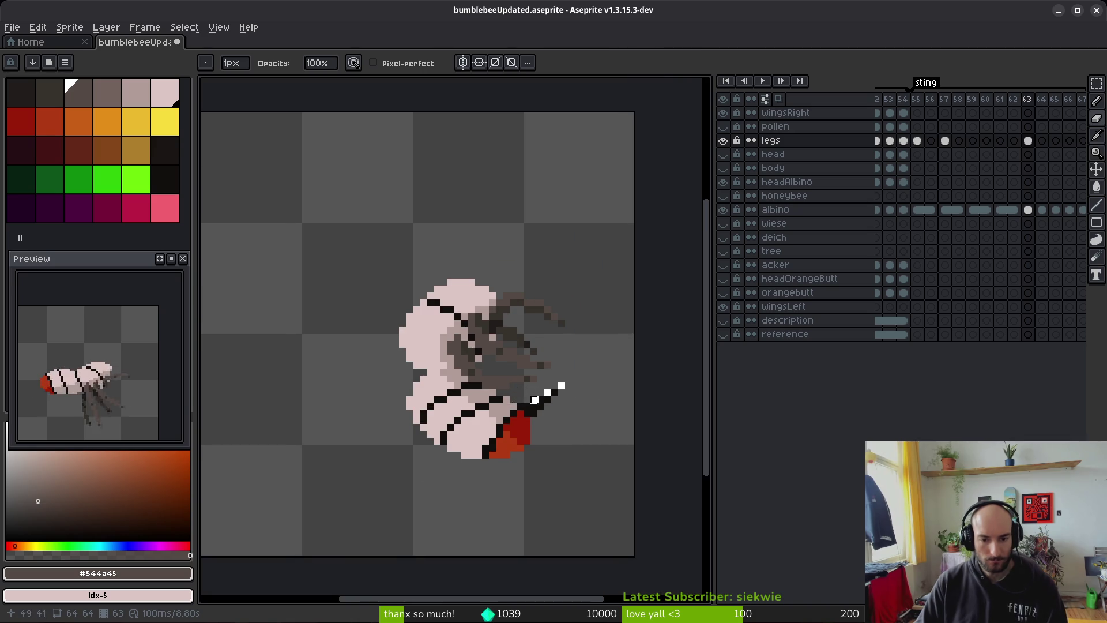
{"action": "scroll", "coordinate": [471, 341], "scroll_direction": "up", "scroll_amount": 4}
{"action": "scroll", "coordinate": [471, 341], "scroll_direction": "up", "scroll_amount": 3}
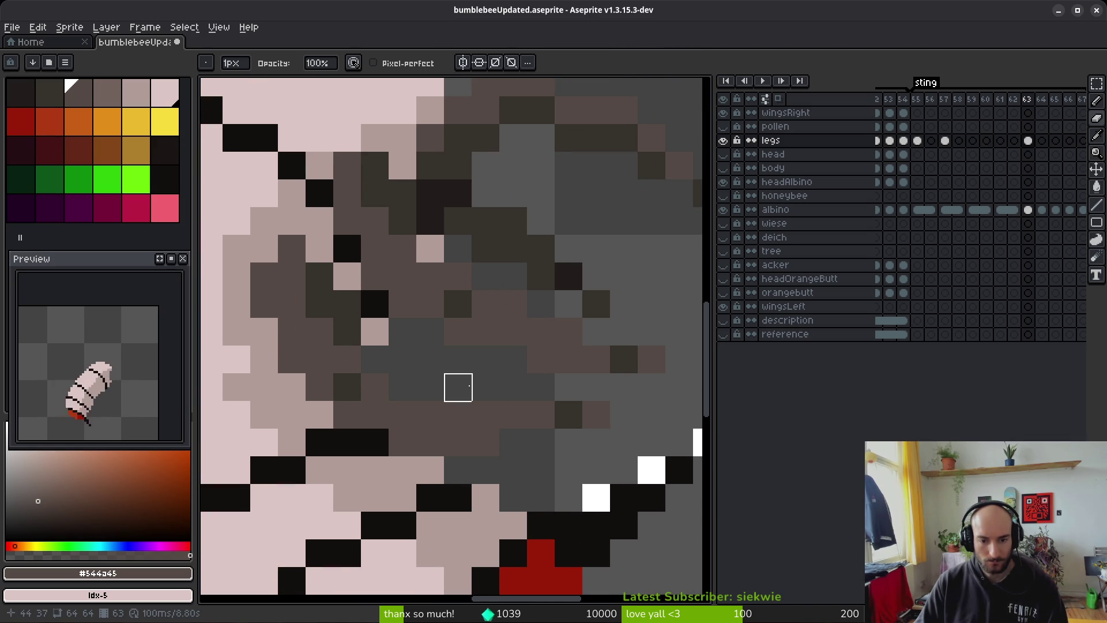
{"action": "scroll", "coordinate": [493, 384], "scroll_direction": "down", "scroll_amount": 2}
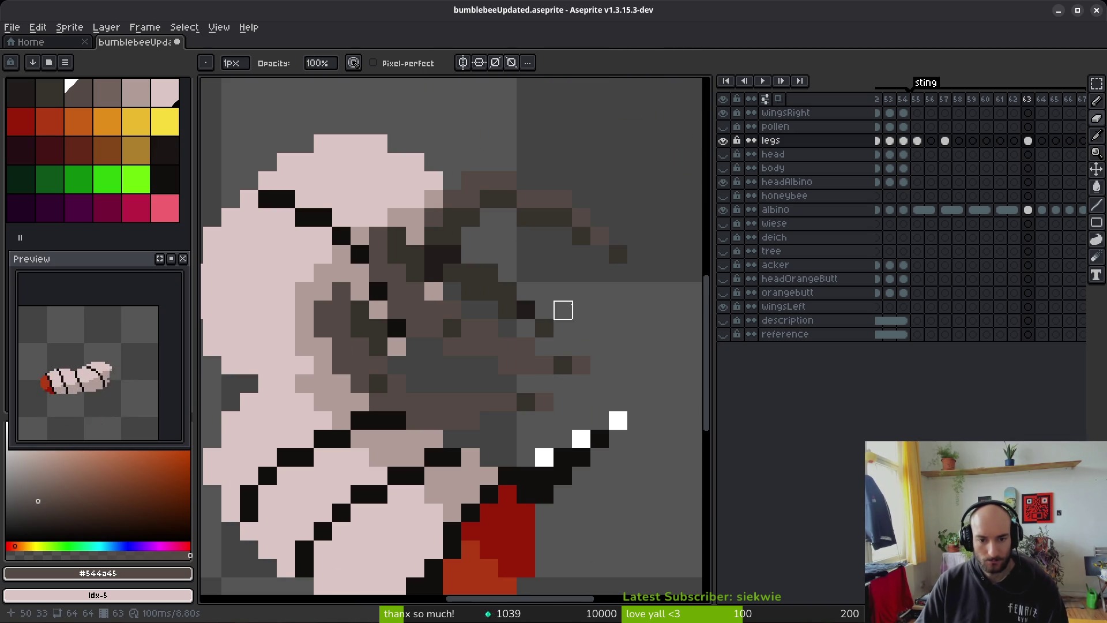
{"action": "scroll", "coordinate": [486, 285], "scroll_direction": "down", "scroll_amount": 1}
{"action": "scroll", "coordinate": [556, 362], "scroll_direction": "down", "scroll_amount": 2}
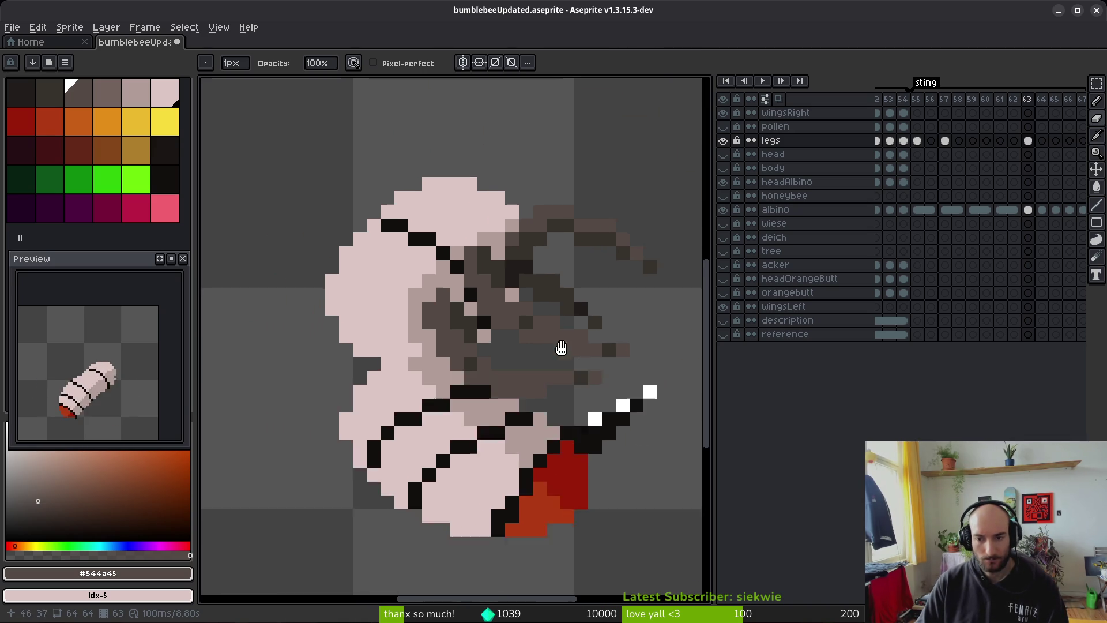
{"action": "scroll", "coordinate": [588, 349], "scroll_direction": "down", "scroll_amount": 1}
{"action": "key", "text": "i"}
{"action": "key", "text": "comma"}
{"action": "key", "text": "comma"}
{"action": "key", "text": "comma"}
{"action": "key", "text": "comma"}
{"action": "key", "text": "period"}
{"action": "key", "text": "comma"}
{"action": "key", "text": "period"}
{"action": "key", "text": "comma"}
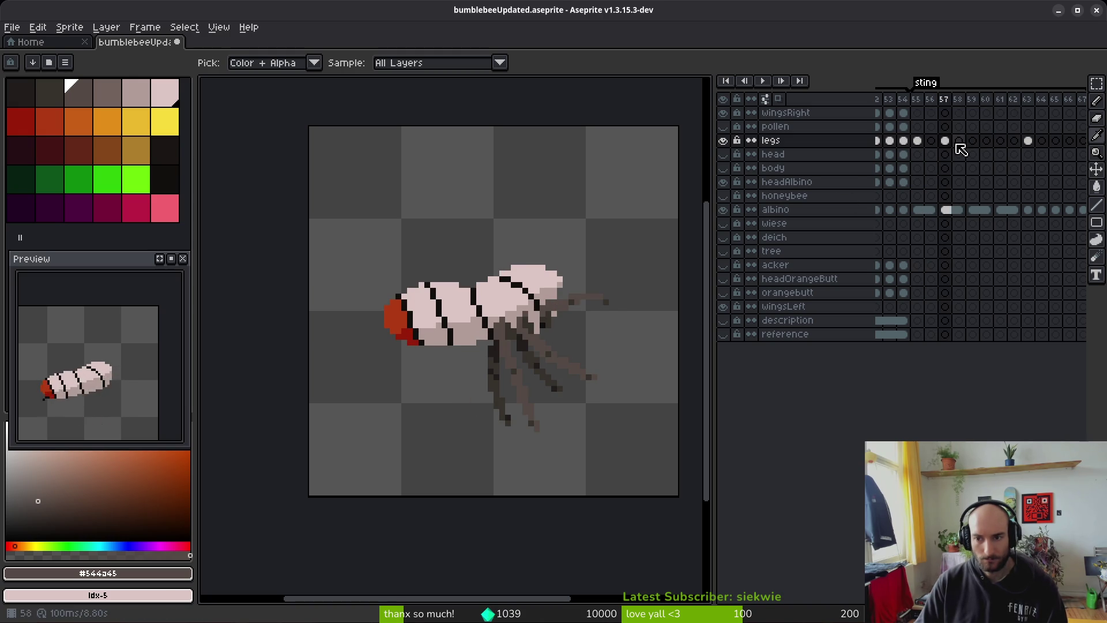
Step: View the leg cels on frames 59, 55 and 57
{"action": "left_click", "coordinate": [973, 141]}
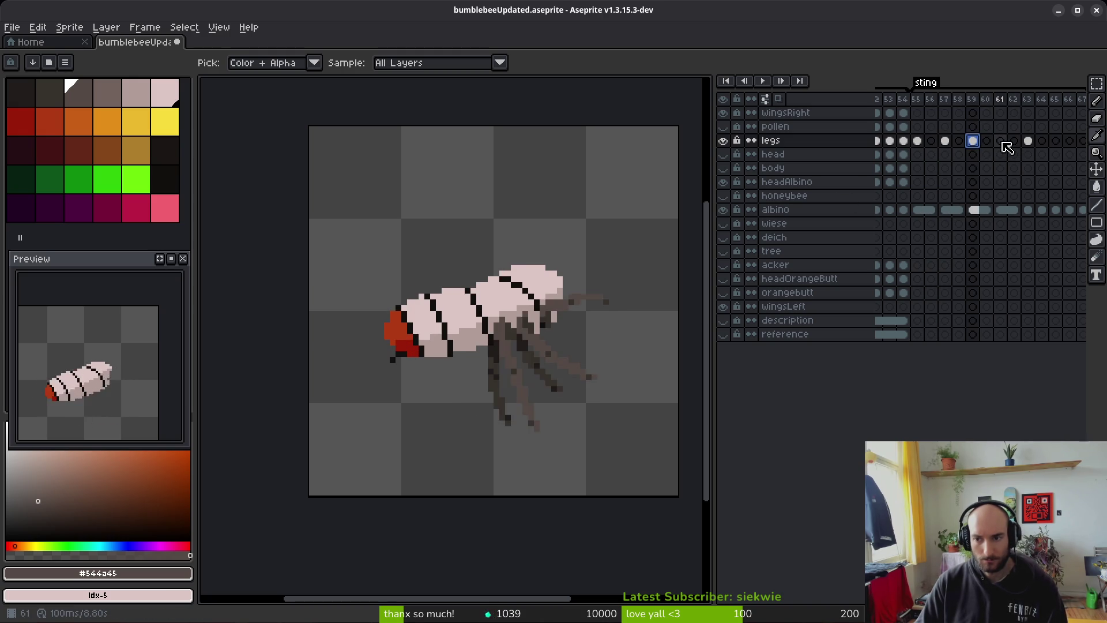
{"action": "left_click", "coordinate": [917, 141]}
{"action": "key", "text": "b"}
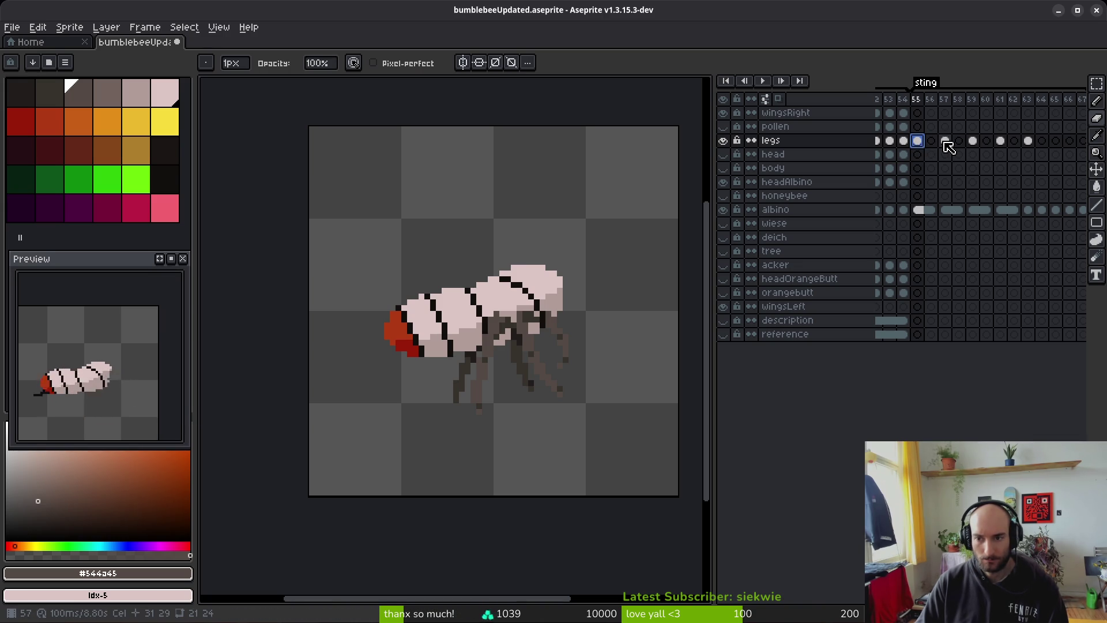
{"action": "left_click", "coordinate": [945, 141]}
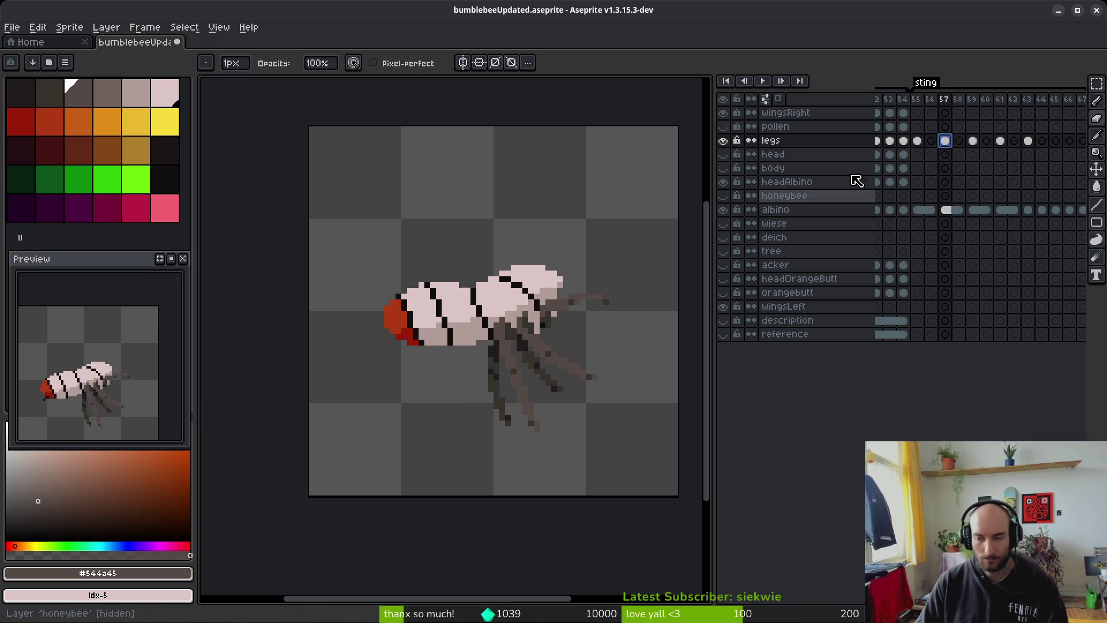
Step: Enable onion skinning and move to sting frame 56
{"action": "left_click", "coordinate": [779, 100]}
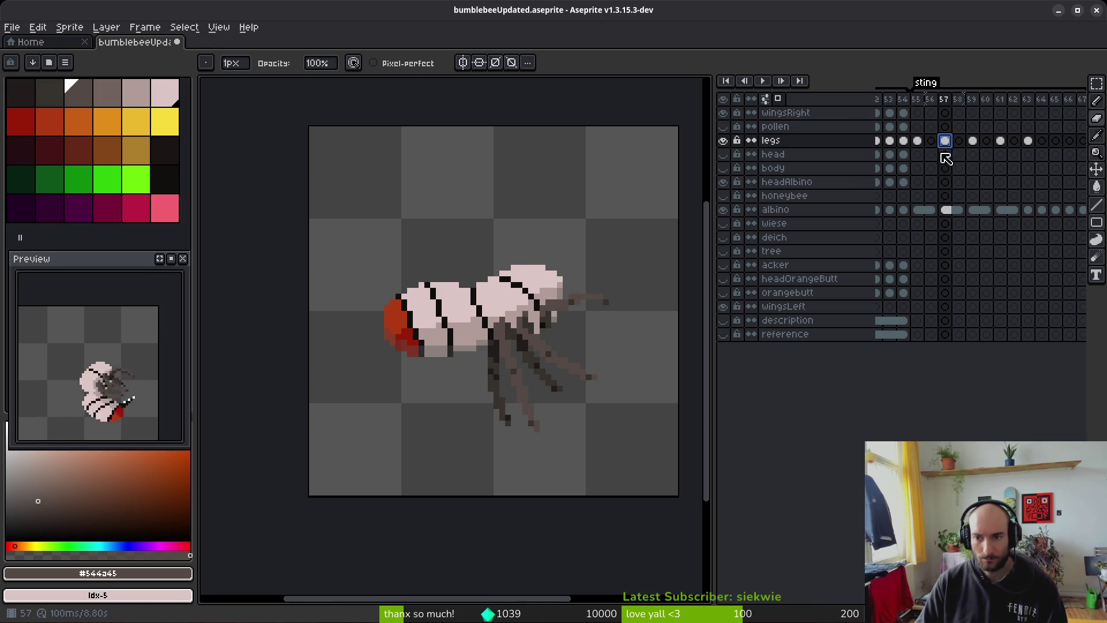
{"action": "key", "text": "comma"}
{"action": "scroll", "coordinate": [582, 391], "scroll_direction": "right", "scroll_amount": 2}
{"action": "scroll", "coordinate": [583, 391], "scroll_direction": "up", "scroll_amount": 1}
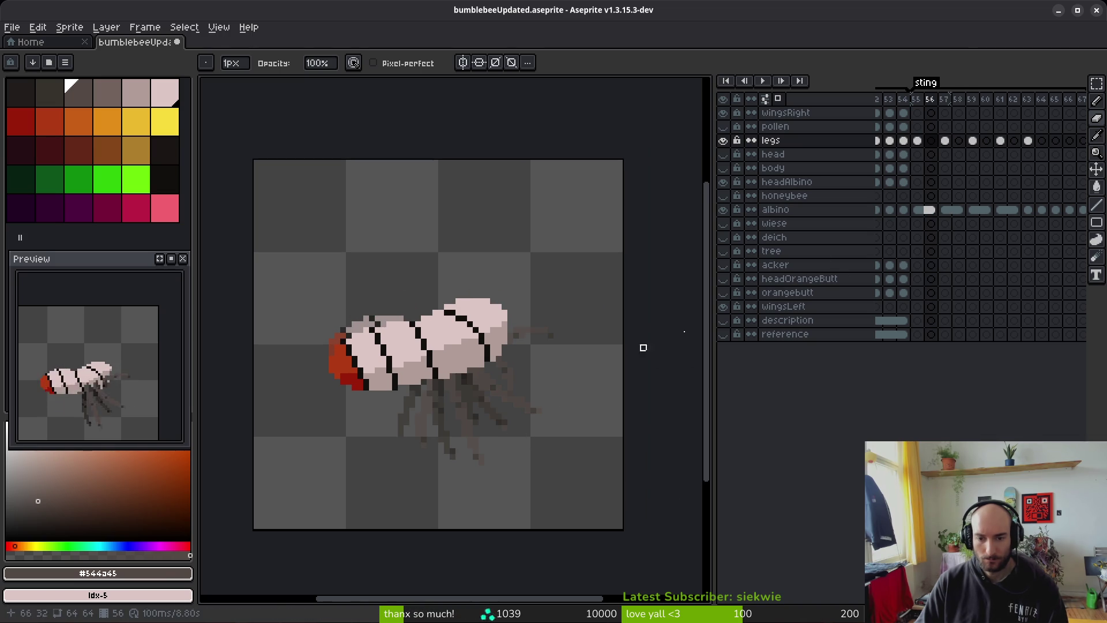
{"action": "left_click", "coordinate": [778, 99]}
{"action": "left_click", "coordinate": [778, 99]}
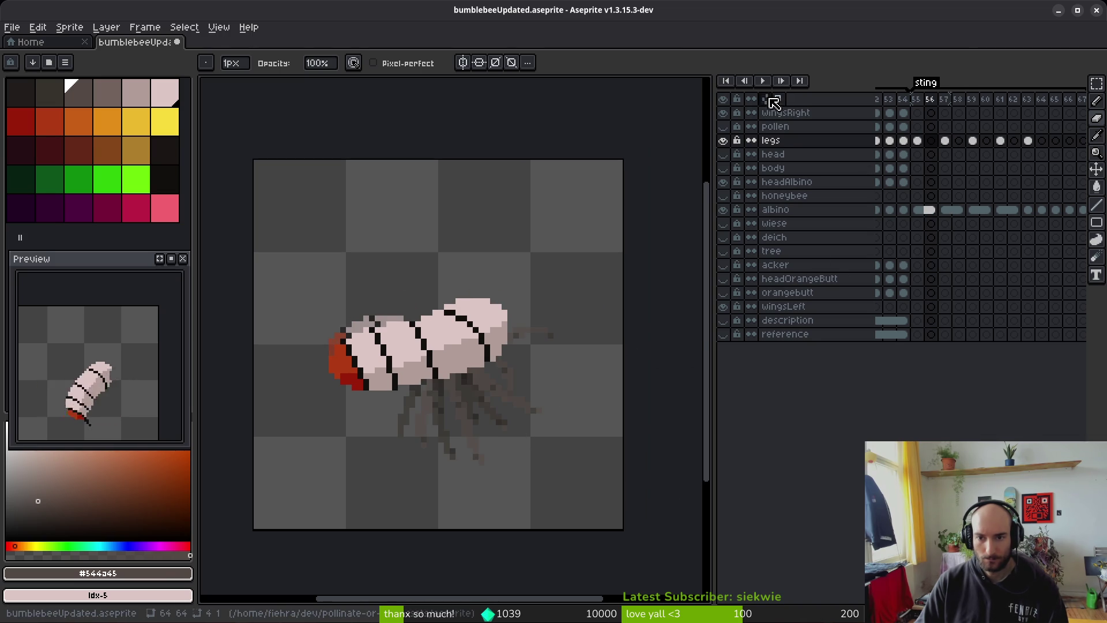
Step: Set onion skin to tint previous frames red and next frames blue
{"action": "left_click", "coordinate": [765, 98]}
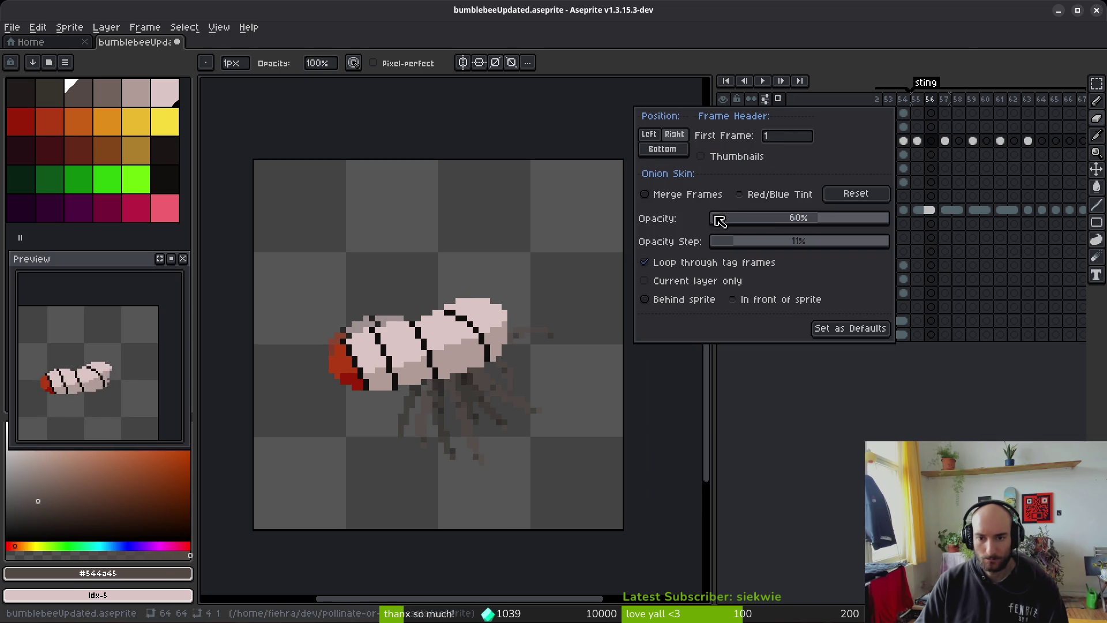
{"action": "left_click", "coordinate": [767, 195]}
{"action": "scroll", "coordinate": [515, 403], "scroll_direction": "up", "scroll_amount": 1}
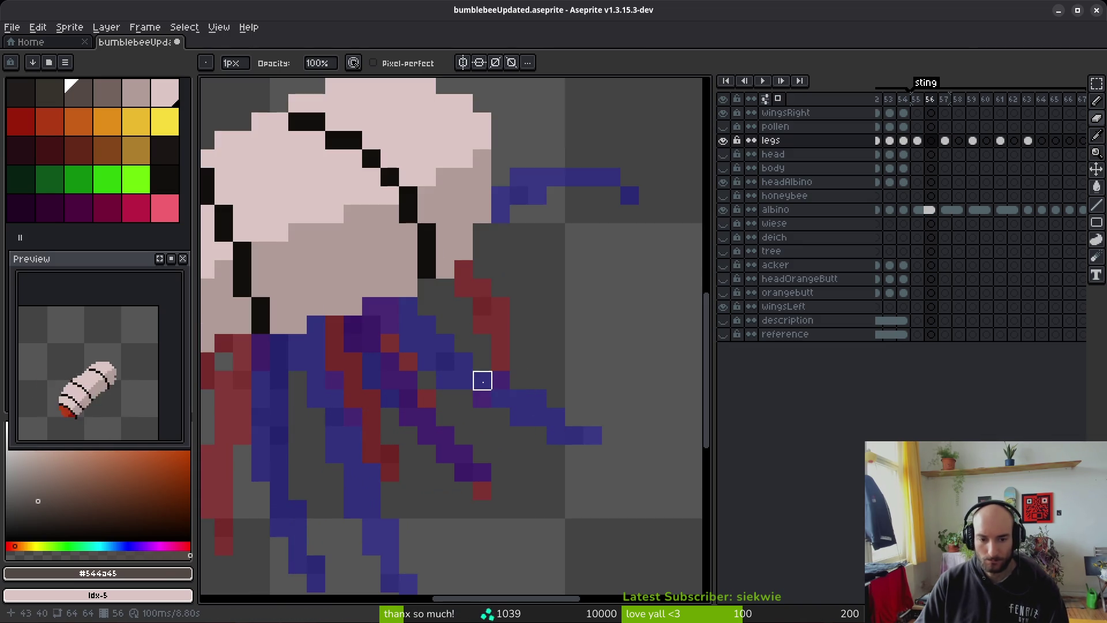
Step: Flip between frames 55, 56 and 57 to compare leg poses, ending on frame 56
{"action": "key", "text": "Right"}
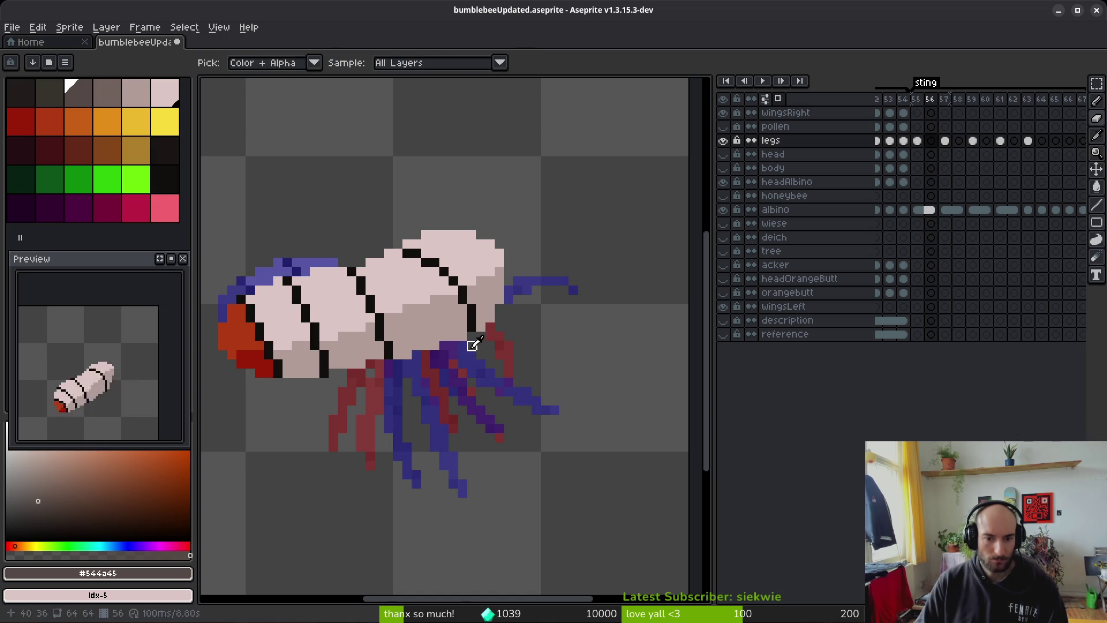
{"action": "key", "text": "Left"}
{"action": "key", "text": "Left"}
{"action": "key", "text": "Right"}
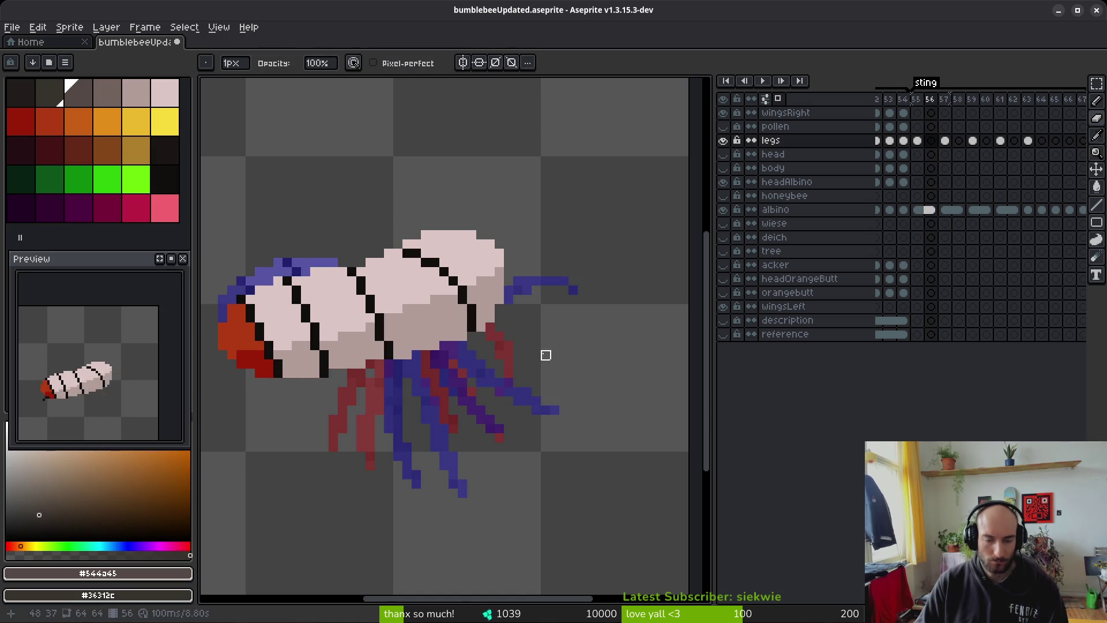
{"action": "scroll", "coordinate": [518, 319], "scroll_direction": "up", "scroll_amount": 3}
{"action": "key", "text": "Left"}
{"action": "key", "text": "Right"}
{"action": "key", "text": "Left"}
{"action": "key", "text": "Right"}
Step: On frame 56, extend the leg outline with dark-brown pixels and a diagonal line, erasing stray pixels
{"action": "mouse_move", "coordinate": [422, 274]}
{"action": "left_mouse_down"}
{"action": "mouse_move", "coordinate": [412, 257]}
{"action": "mouse_move", "coordinate": [511, 279]}
{"action": "mouse_move", "coordinate": [500, 297]}
{"action": "mouse_move", "coordinate": [583, 378]}
{"action": "mouse_move", "coordinate": [583, 412]}
{"action": "left_mouse_up"}
{"action": "scroll", "coordinate": [511, 279], "scroll_direction": "right", "scroll_amount": 2}
{"action": "left_click", "coordinate": [361, 273]}
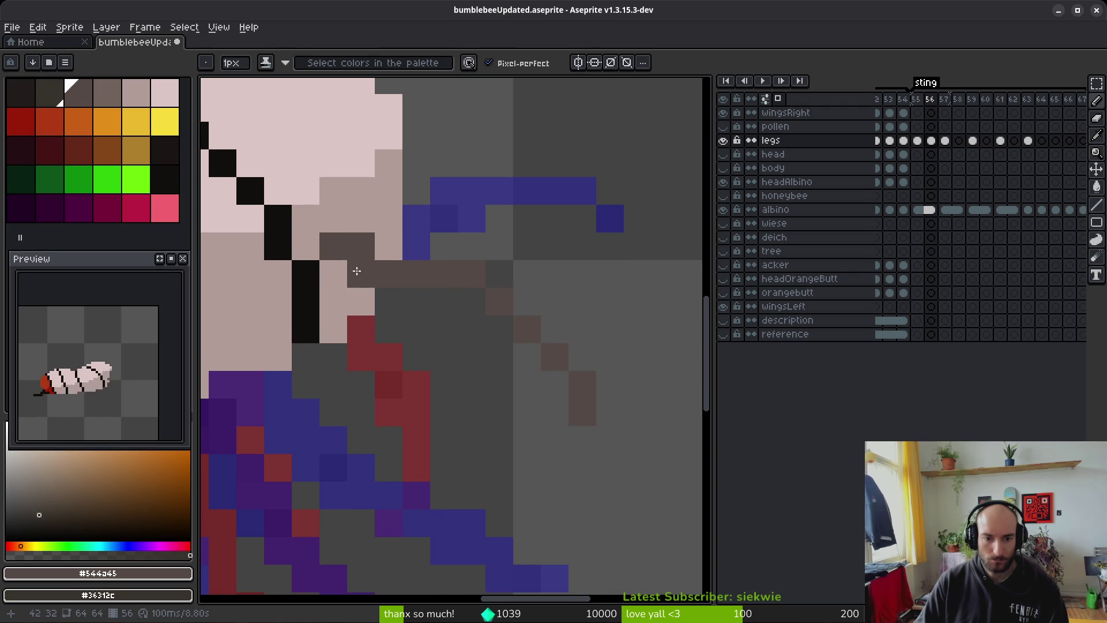
{"action": "left_click", "coordinate": [384, 254]}
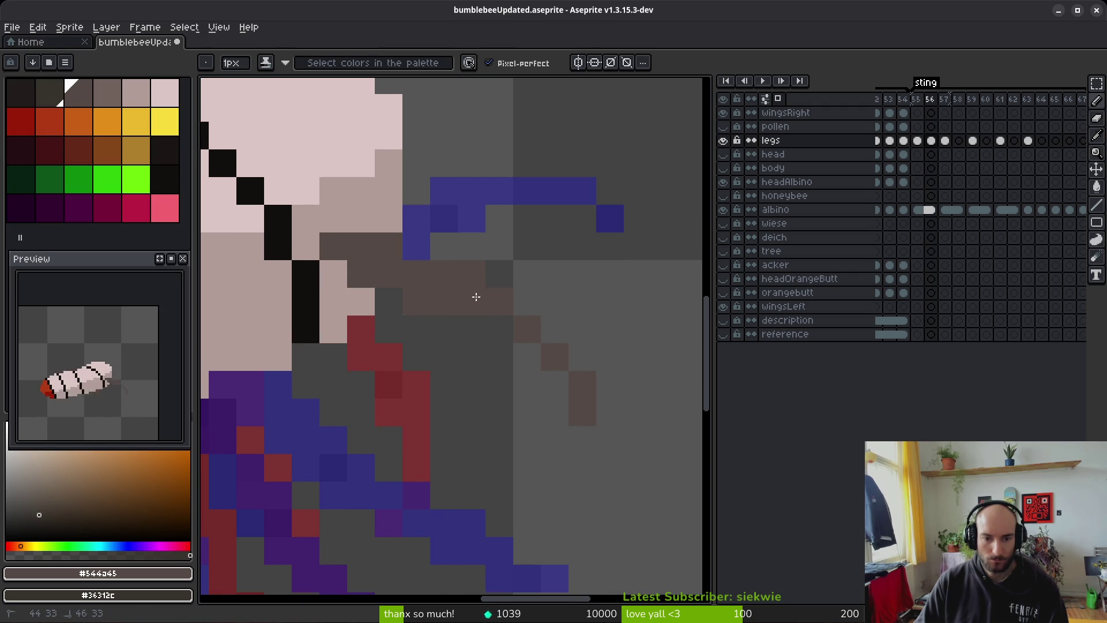
{"action": "left_click_drag", "start_coordinate": [507, 331], "coordinate": [599, 454]}
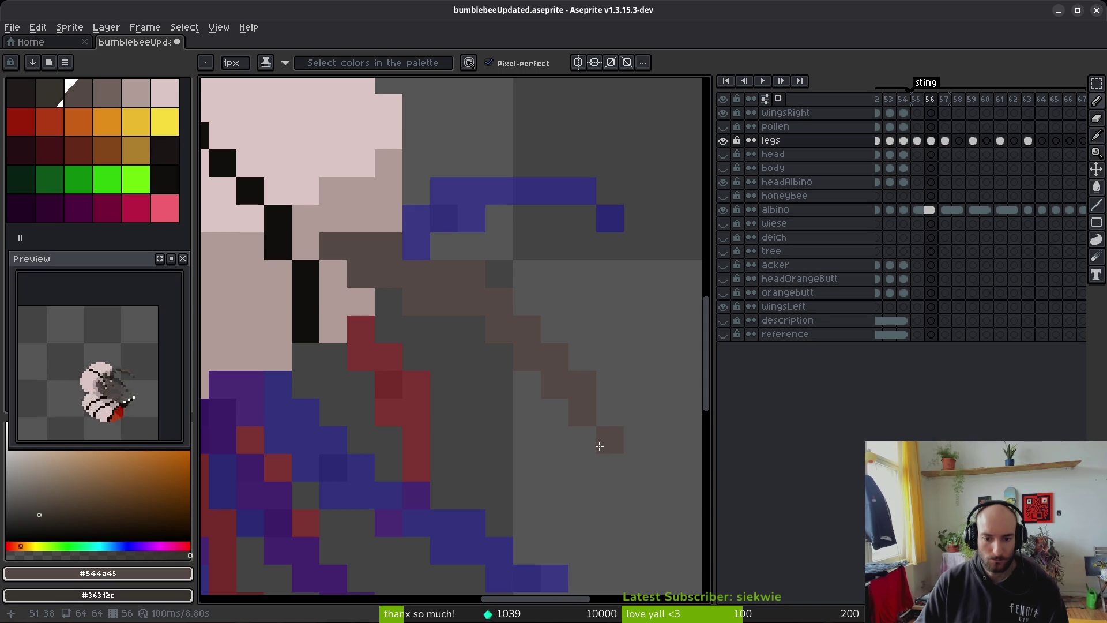
{"action": "right_click", "coordinate": [602, 444]}
{"action": "right_click", "coordinate": [583, 384]}
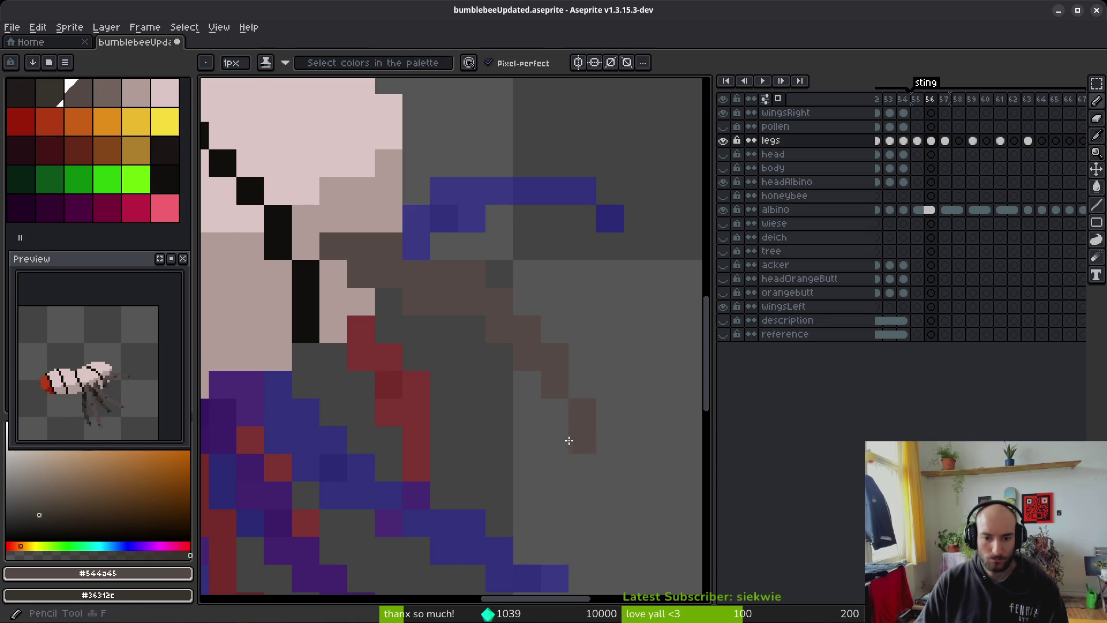
{"action": "right_click", "coordinate": [499, 329]}
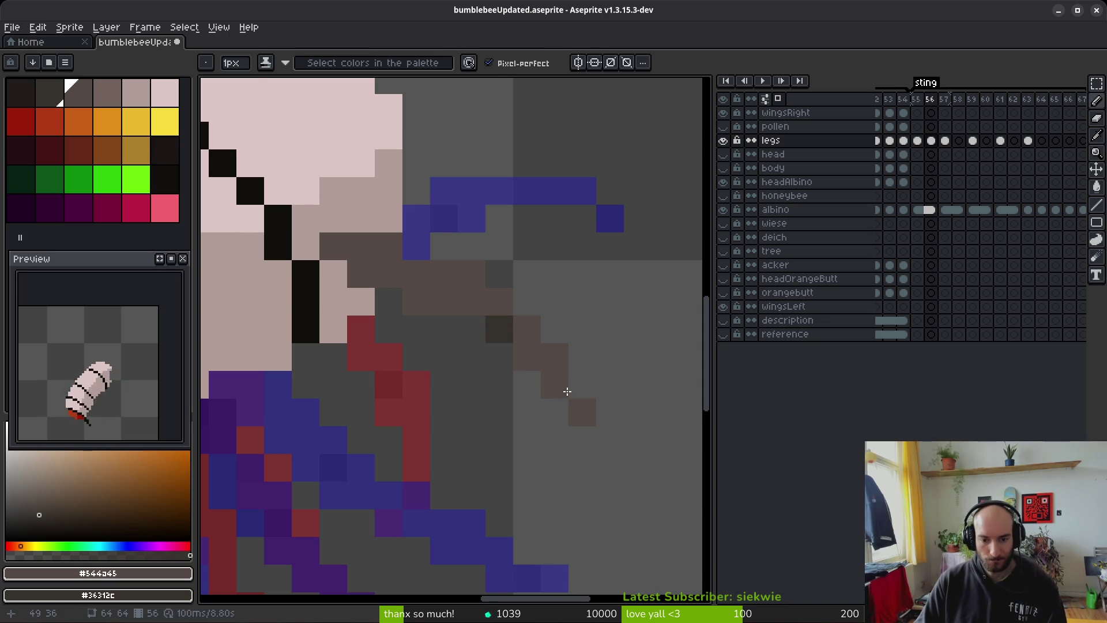
{"action": "right_click", "coordinate": [555, 384]}
{"action": "left_click", "coordinate": [582, 384]}
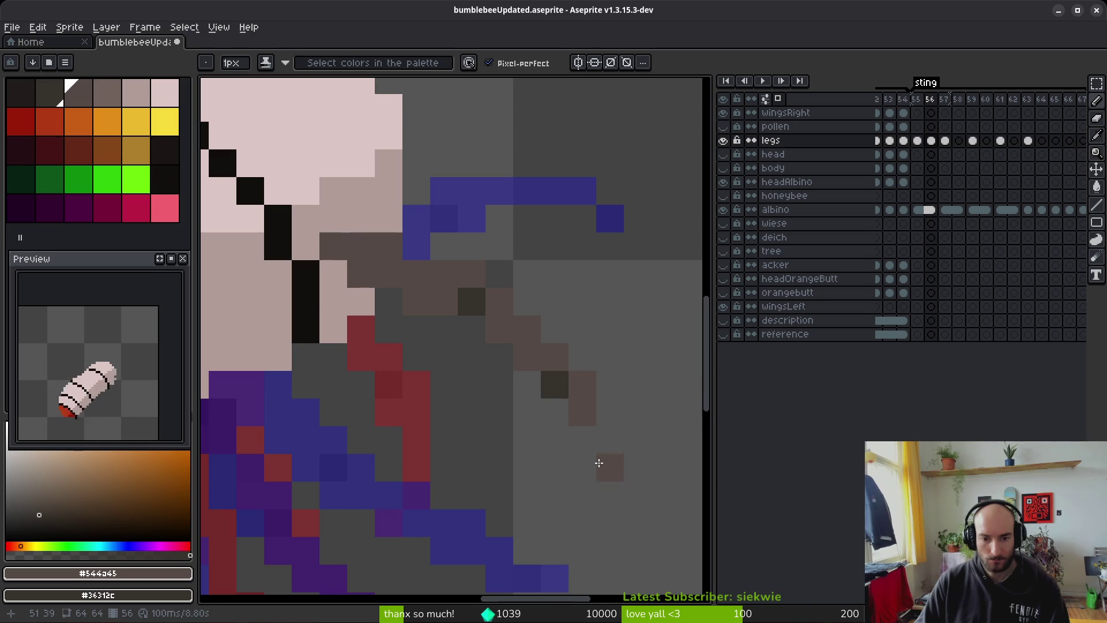
Step: Compare frames 55 and 56 while switching between the Pencil and colour picker
{"action": "scroll", "coordinate": [640, 476], "scroll_direction": "down", "scroll_amount": 5}
{"action": "scroll", "coordinate": [634, 476], "scroll_direction": "up", "scroll_amount": 5}
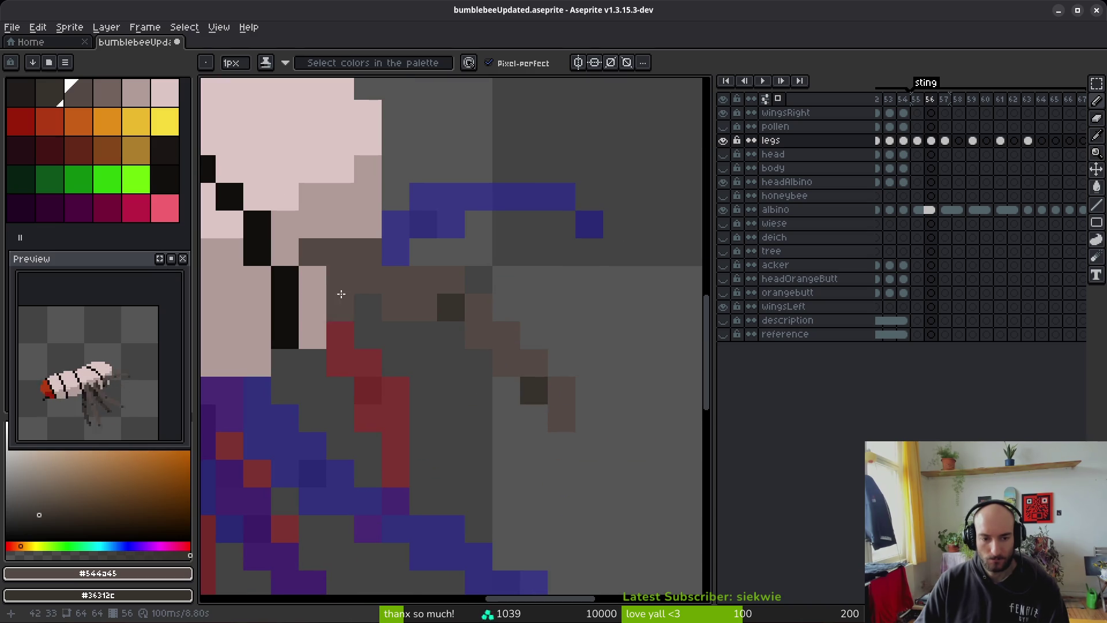
{"action": "scroll", "coordinate": [466, 422], "scroll_direction": "up", "scroll_amount": 1}
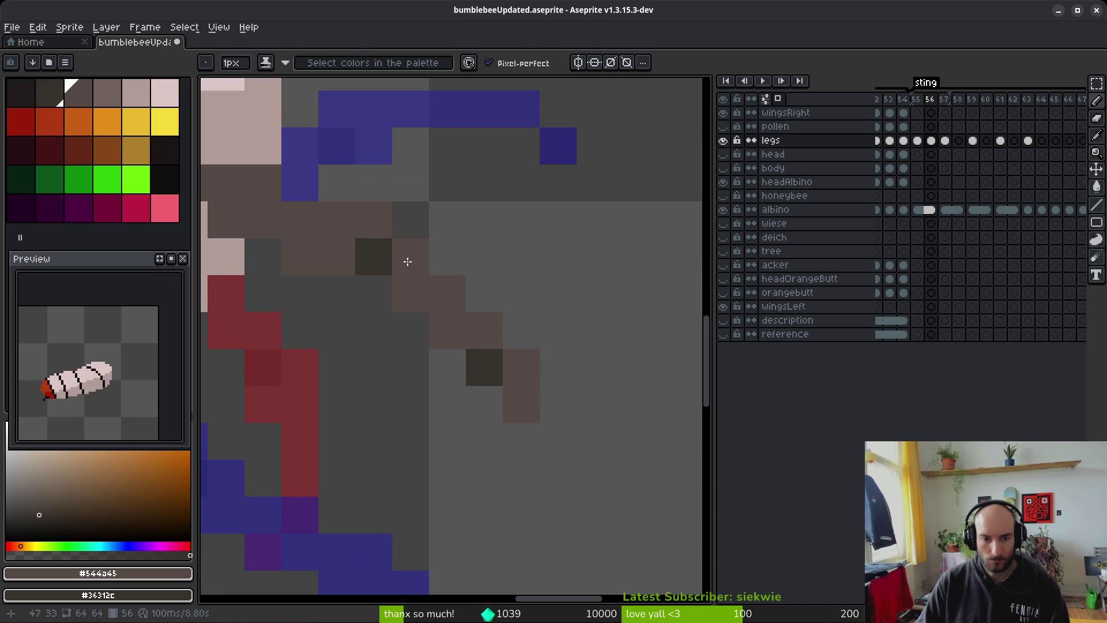
{"action": "key", "text": "b"}
{"action": "scroll", "coordinate": [557, 466], "scroll_direction": "down", "scroll_amount": 5}
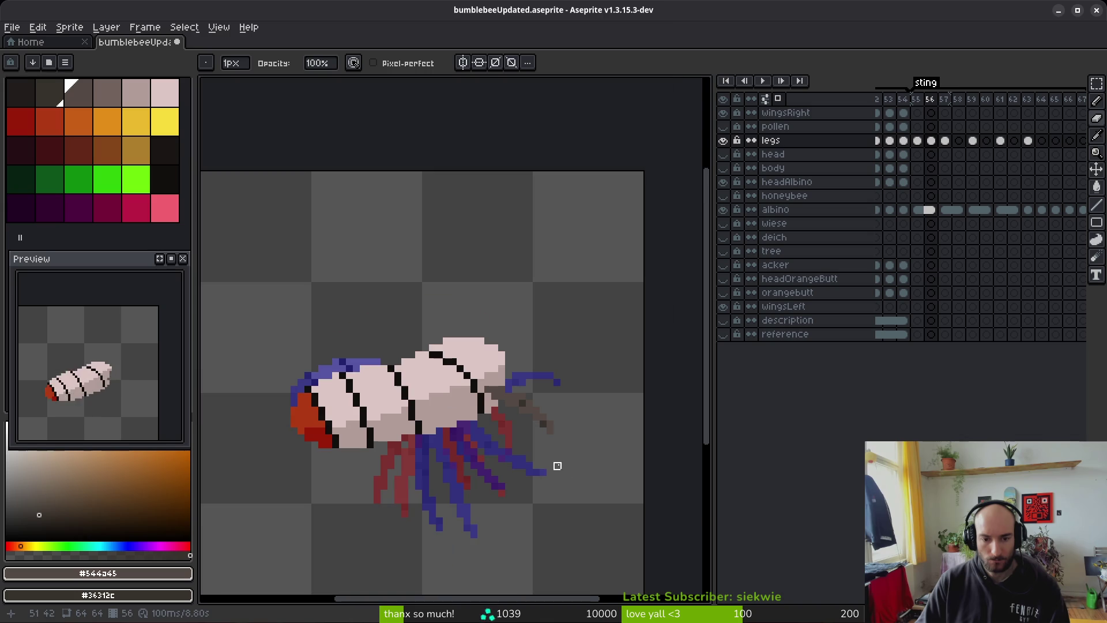
{"action": "key", "text": "i"}
{"action": "key", "text": "comma"}
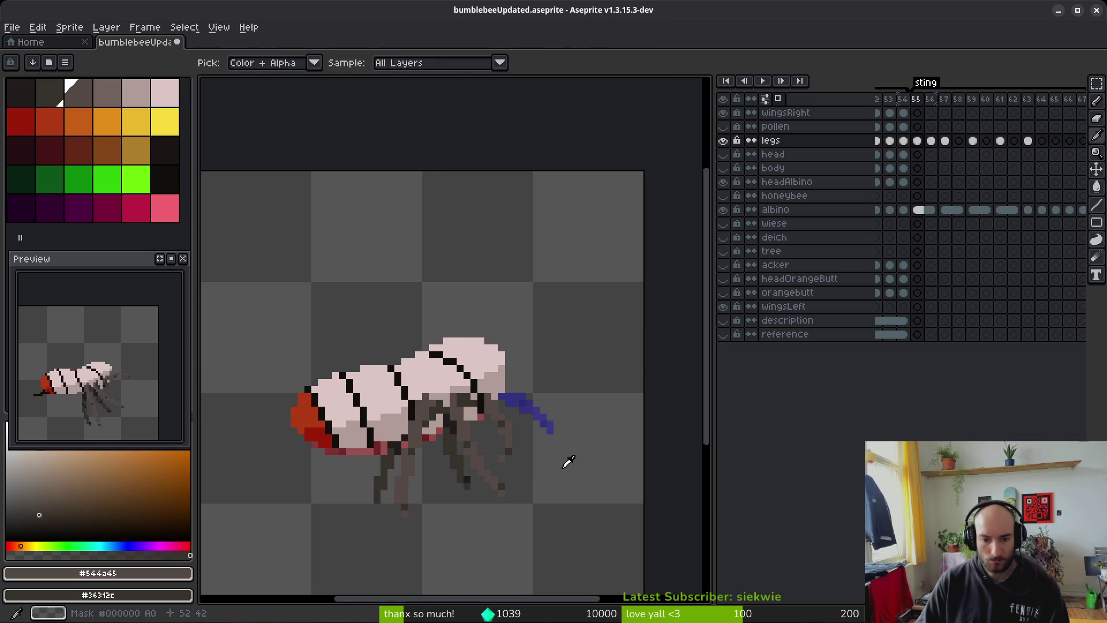
{"action": "key", "text": "period"}
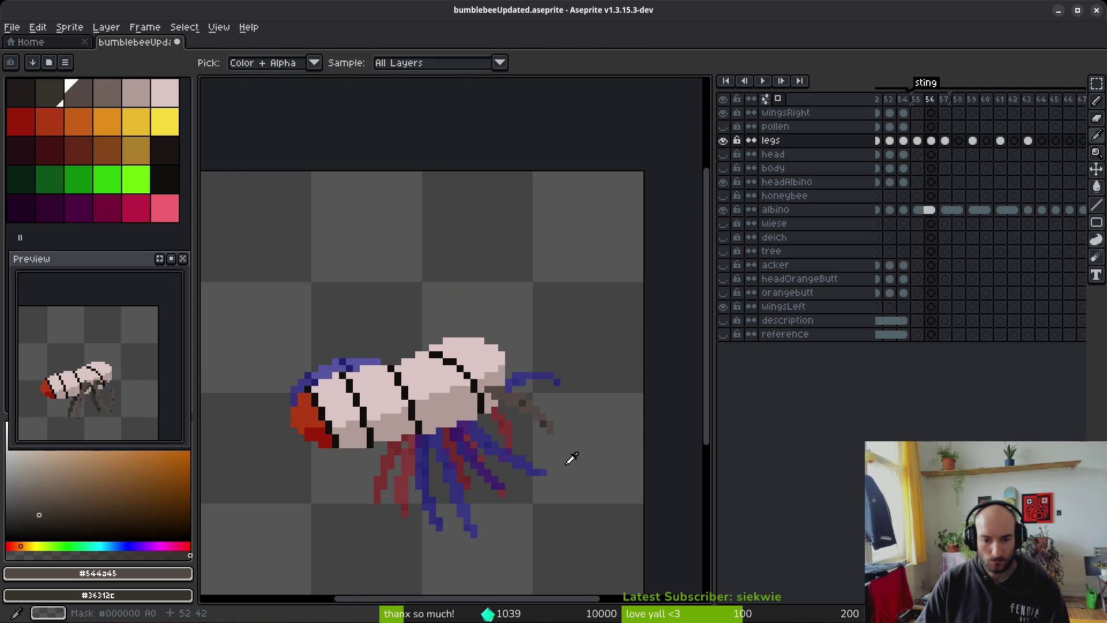
Step: Check the leg pose across frames 54 to 57, then select the frame 55 legs cel
{"action": "key", "text": "b"}
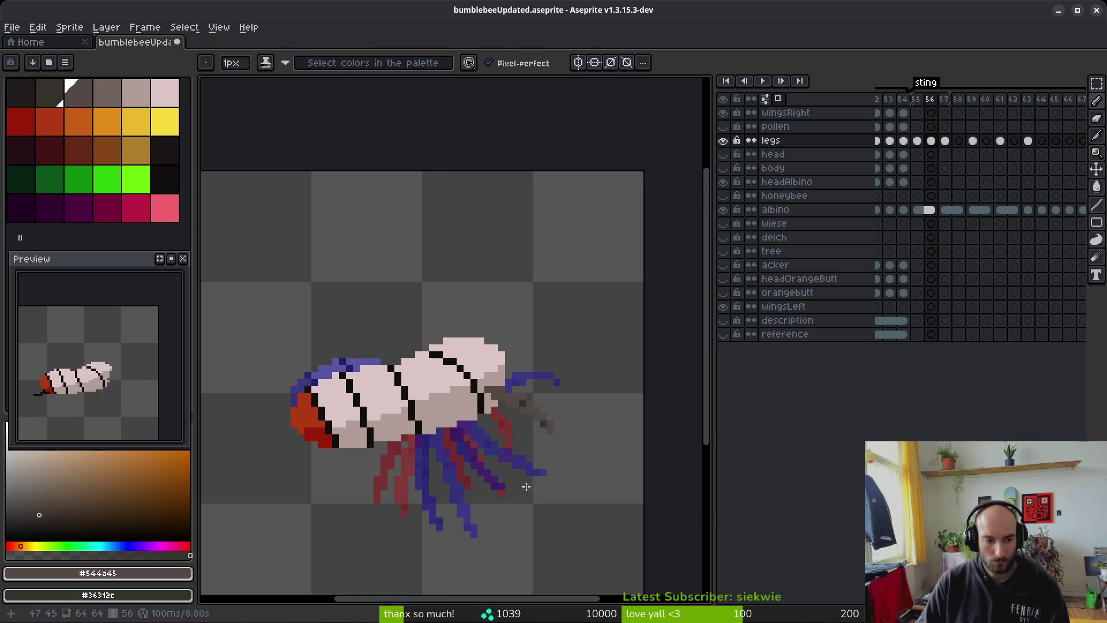
{"action": "key", "text": "comma"}
{"action": "scroll", "coordinate": [522, 404], "scroll_direction": "down", "scroll_amount": 2}
{"action": "key", "text": "i"}
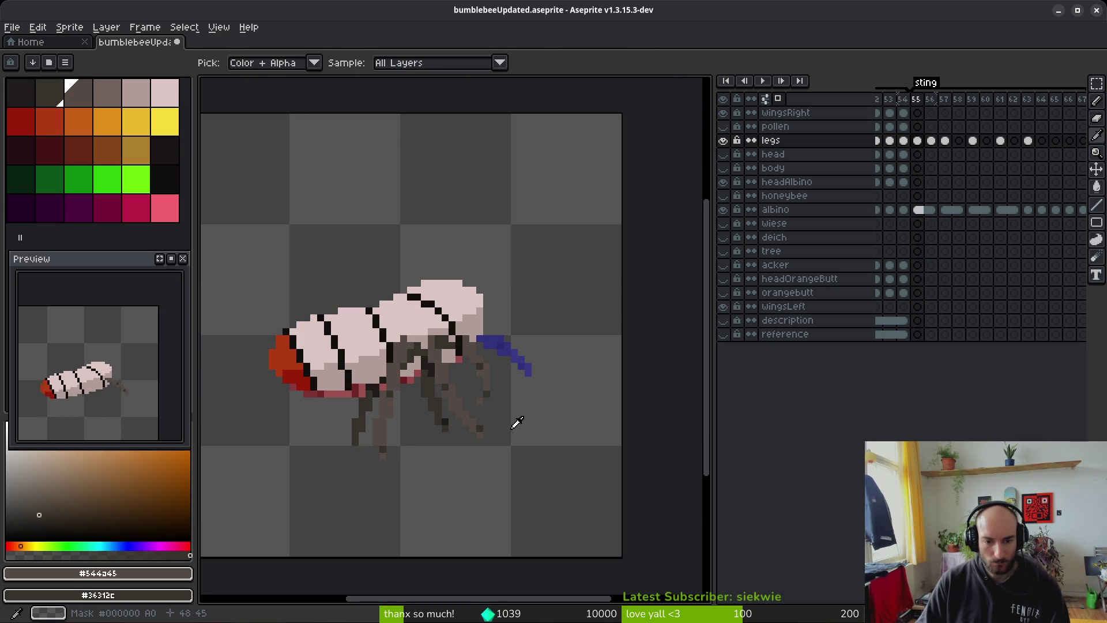
{"action": "key", "text": "period"}
{"action": "key", "text": "period"}
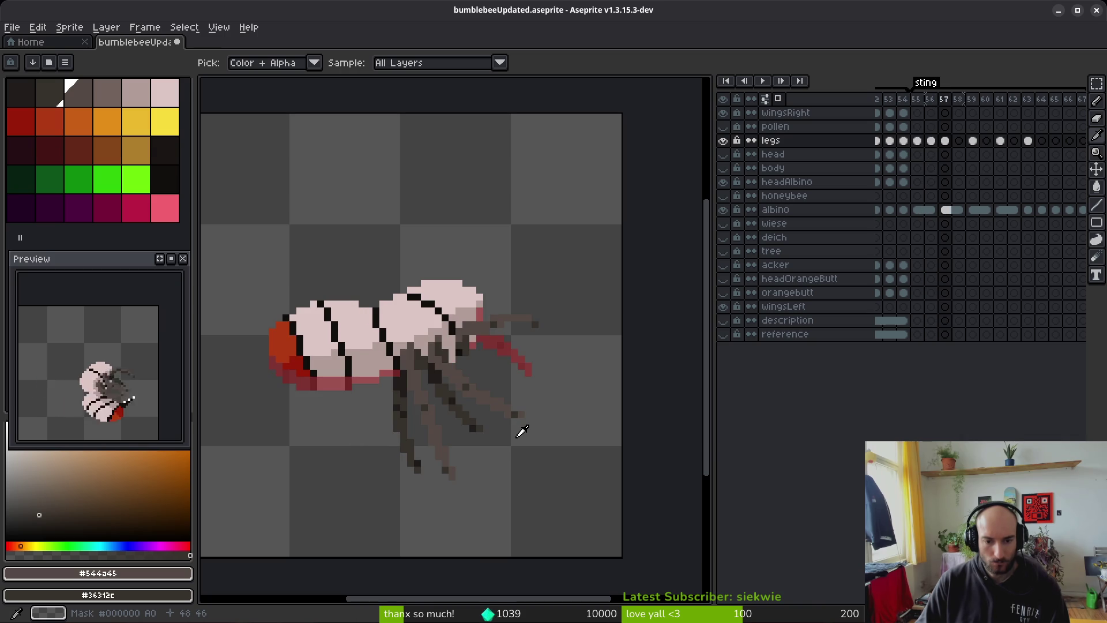
{"action": "key", "text": "comma"}
{"action": "key", "text": "comma"}
{"action": "key", "text": "comma"}
{"action": "scroll", "coordinate": [490, 409], "scroll_direction": "up", "scroll_amount": 2}
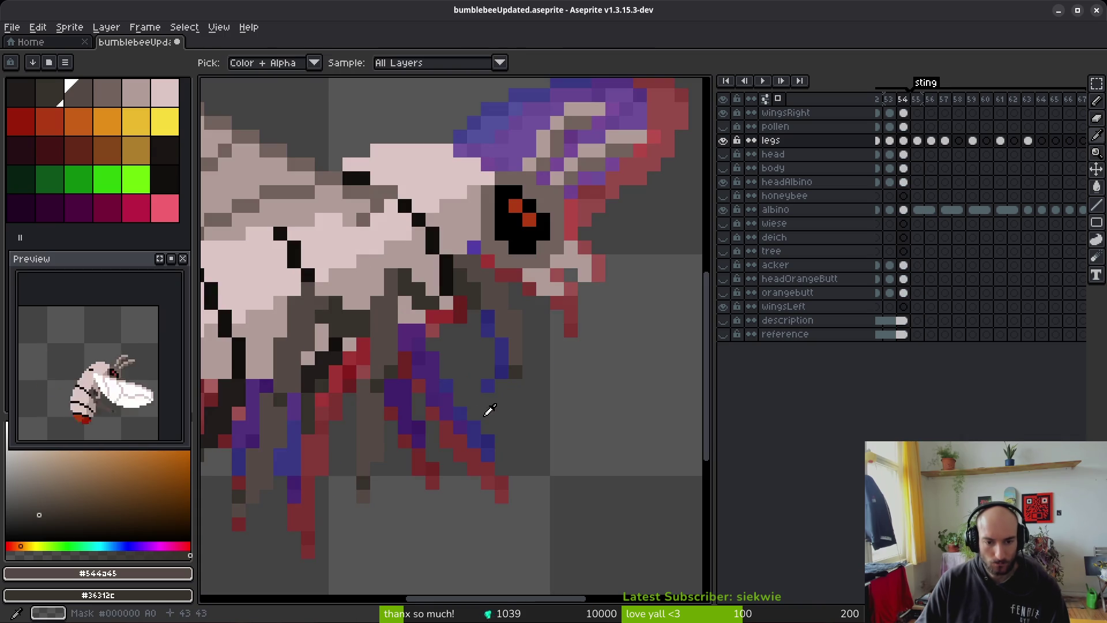
{"action": "scroll", "coordinate": [490, 409], "scroll_direction": "down", "scroll_amount": 2}
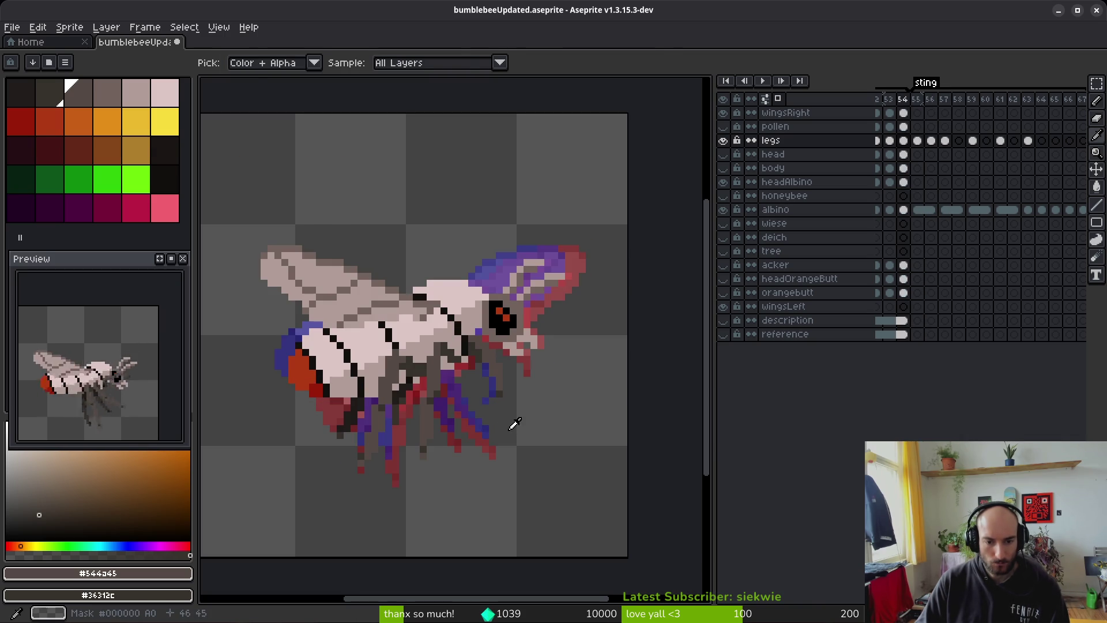
{"action": "key", "text": "b"}
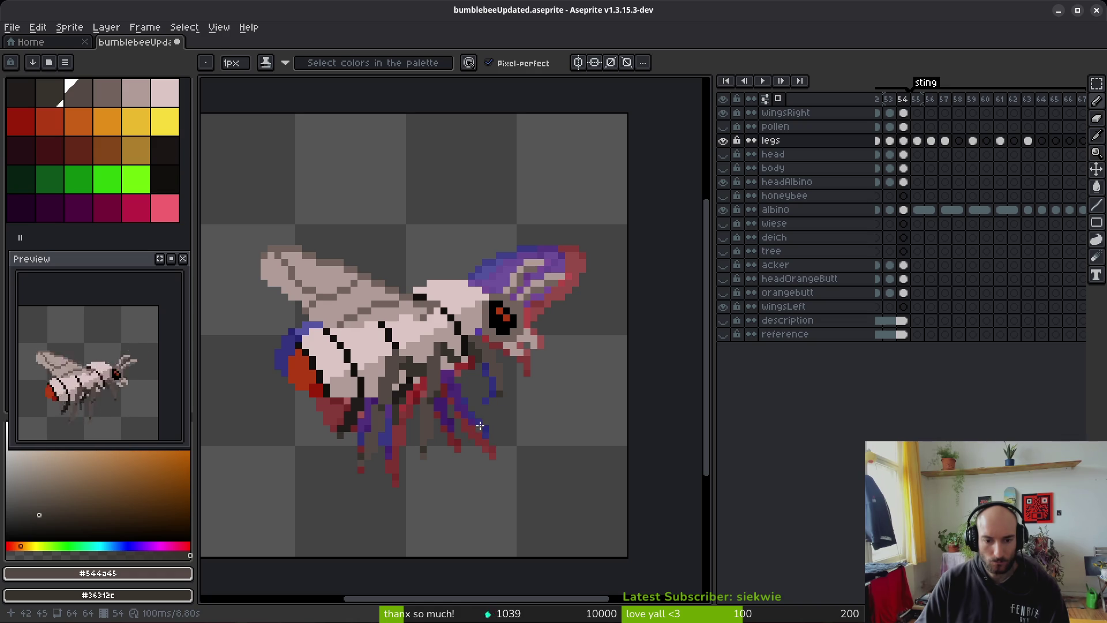
{"action": "left_click", "coordinate": [923, 141]}
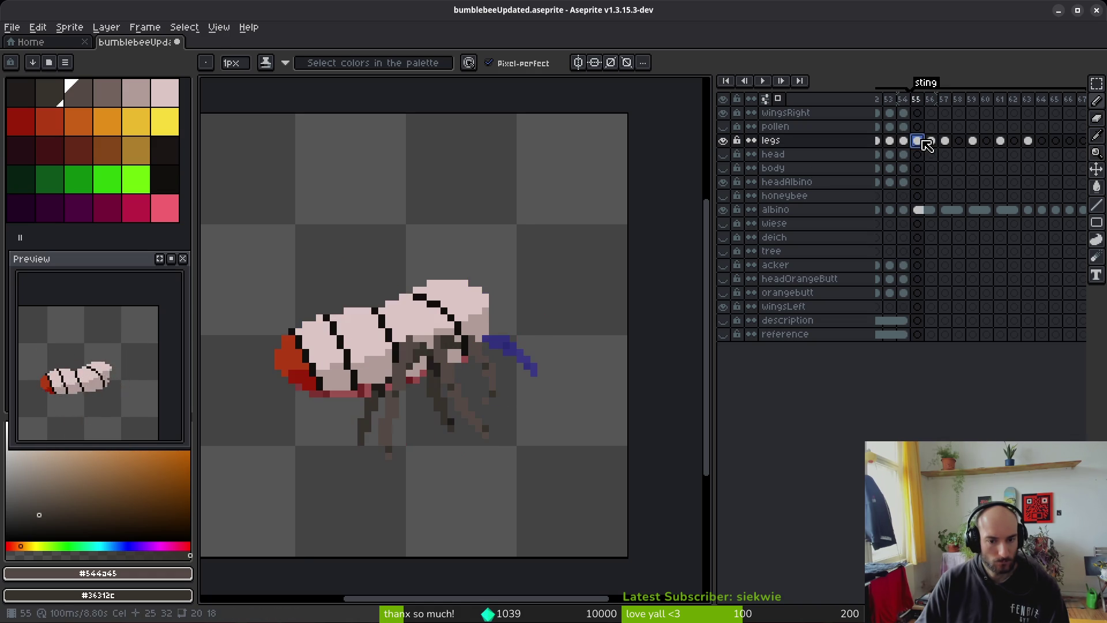
Step: Select the legs cels of frames 55 and 56 and drag them one frame later
{"action": "left_click", "coordinate": [904, 143]}
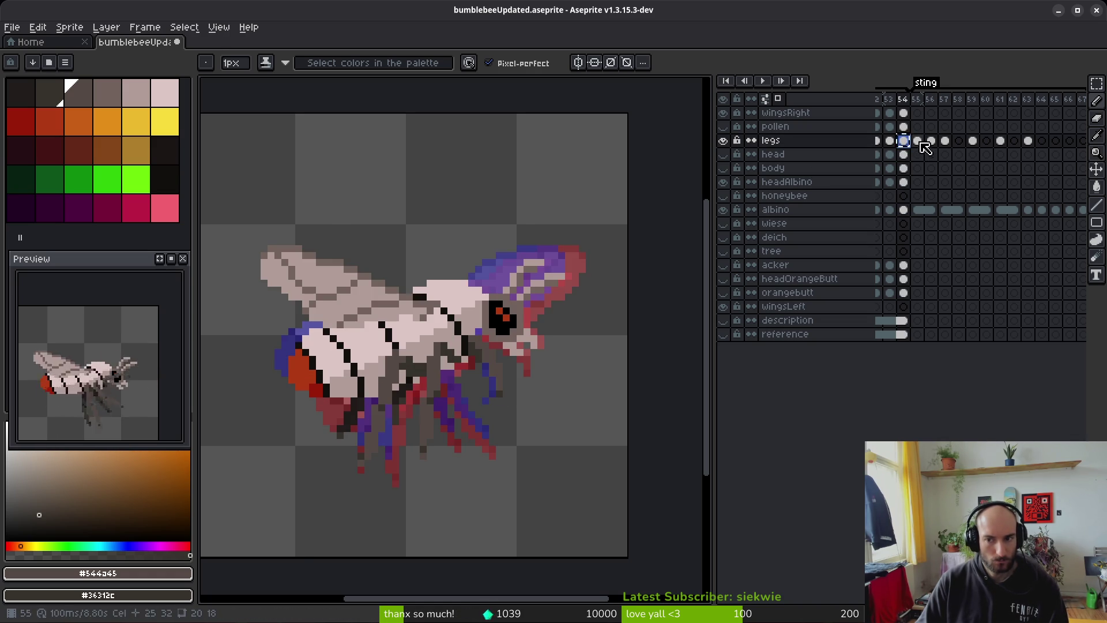
{"action": "left_click", "coordinate": [918, 141]}
{"action": "left_click", "coordinate": [933, 142], "text": "shift"}
{"action": "left_click_drag", "start_coordinate": [937, 147], "coordinate": [959, 150]}
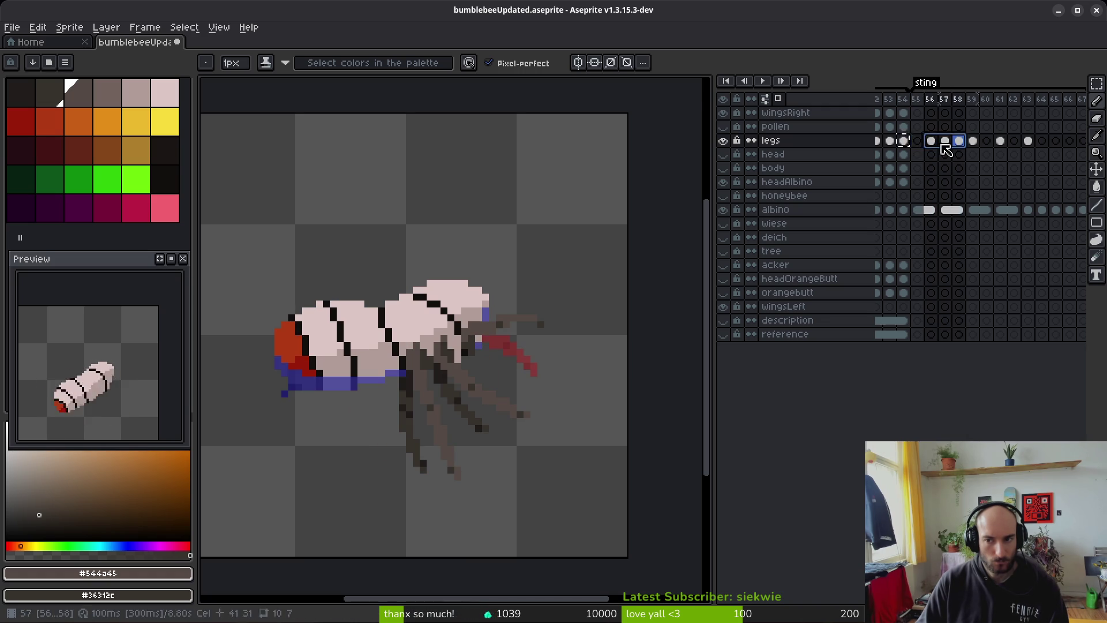
Step: Select the frame 55 legs cel, turn on onion skin with F3, and step to frame 57
{"action": "left_click", "coordinate": [904, 143]}
{"action": "left_click", "coordinate": [922, 144]}
{"action": "key", "text": "F3"}
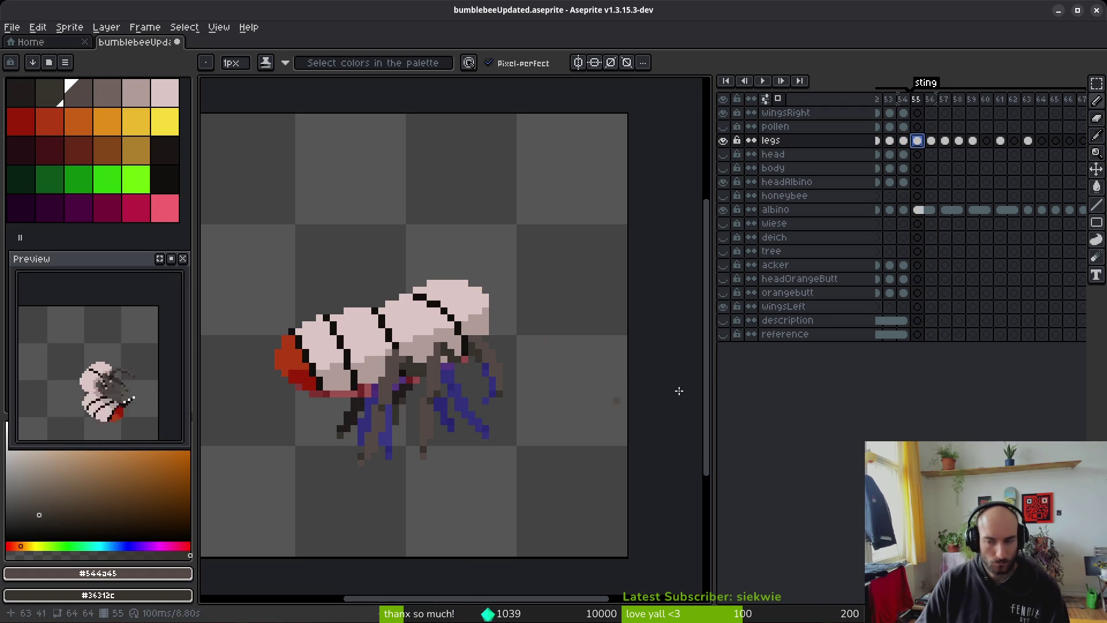
{"action": "key", "text": "Right"}
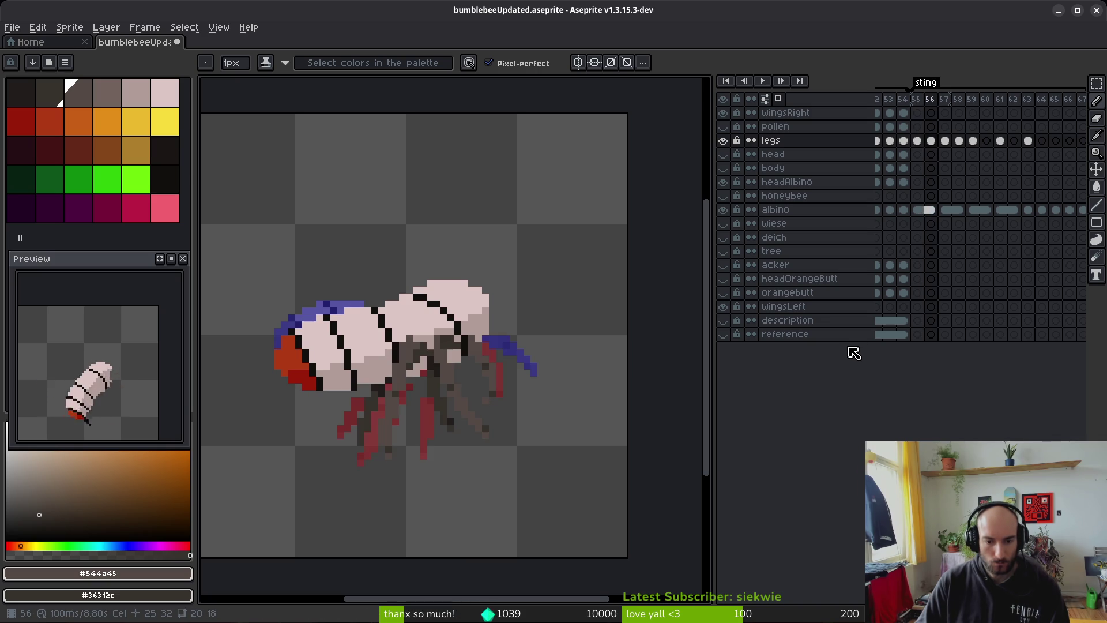
{"action": "key", "text": "Right"}
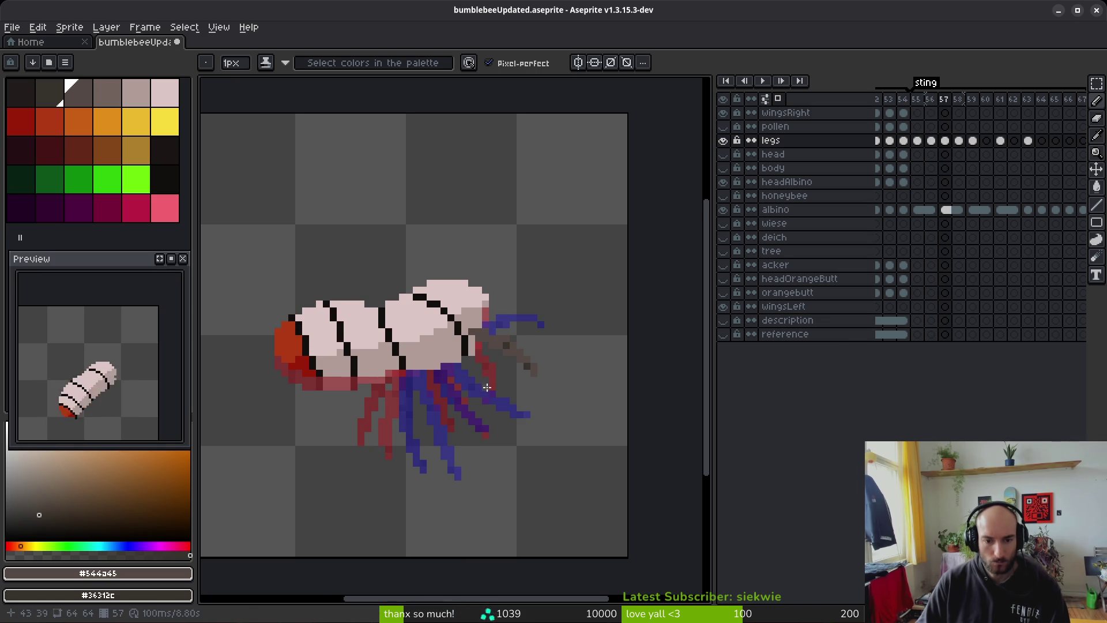
Step: Zoom in on the legs and compare frames 55 through 57, ending on frame 57
{"action": "key", "text": "plus"}
{"action": "key", "text": "plus"}
{"action": "key", "text": "plus"}
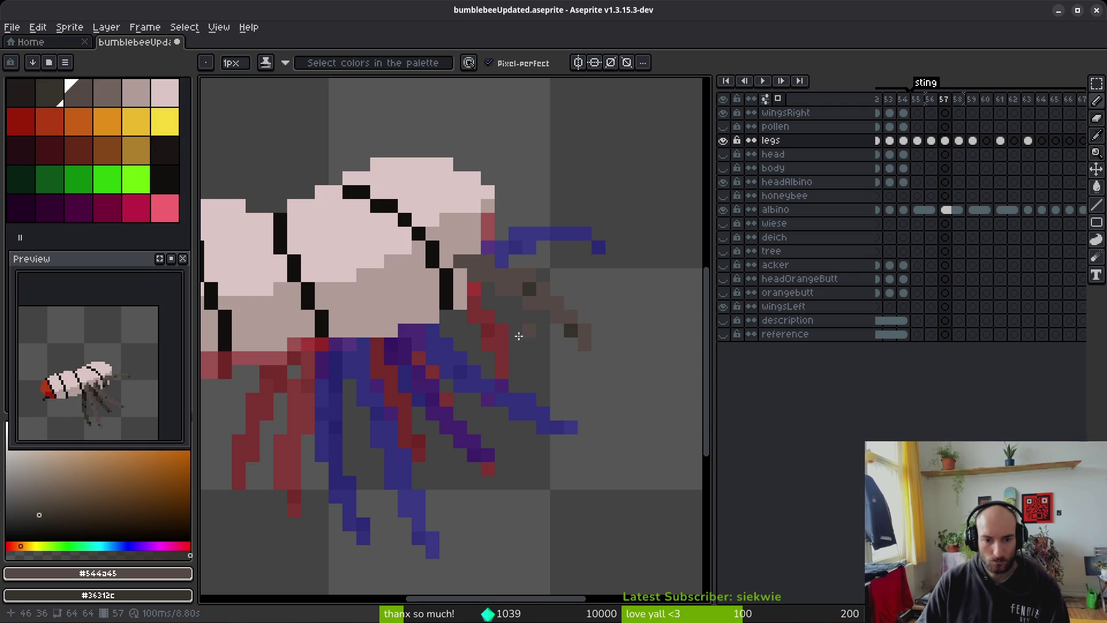
{"action": "key", "text": "Left"}
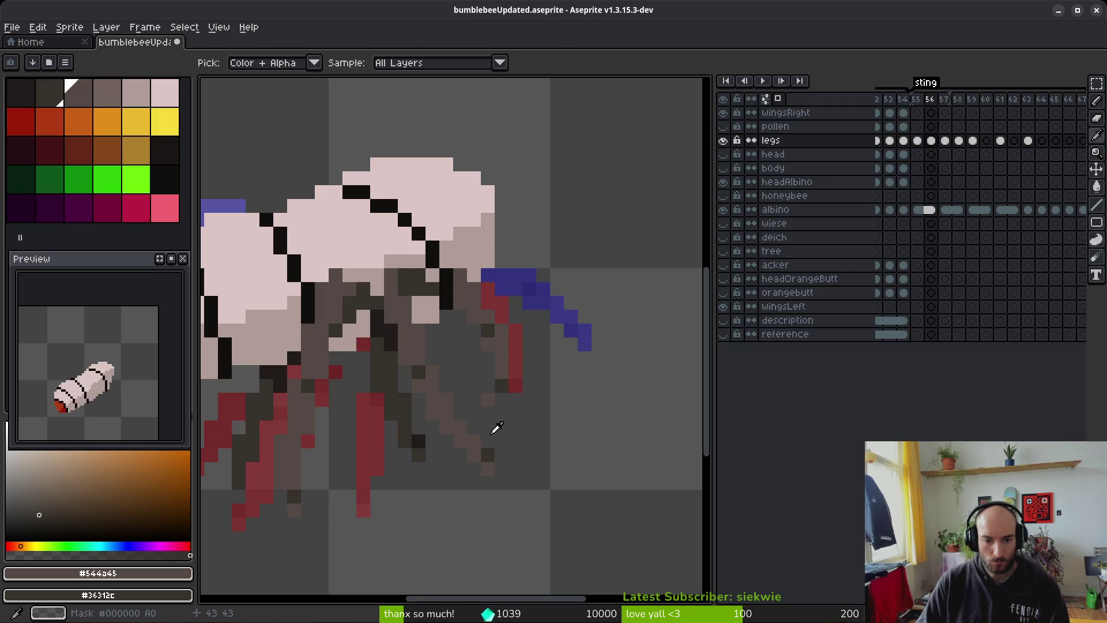
{"action": "key", "text": "Left"}
{"action": "key", "text": "Right"}
{"action": "key", "text": "Right"}
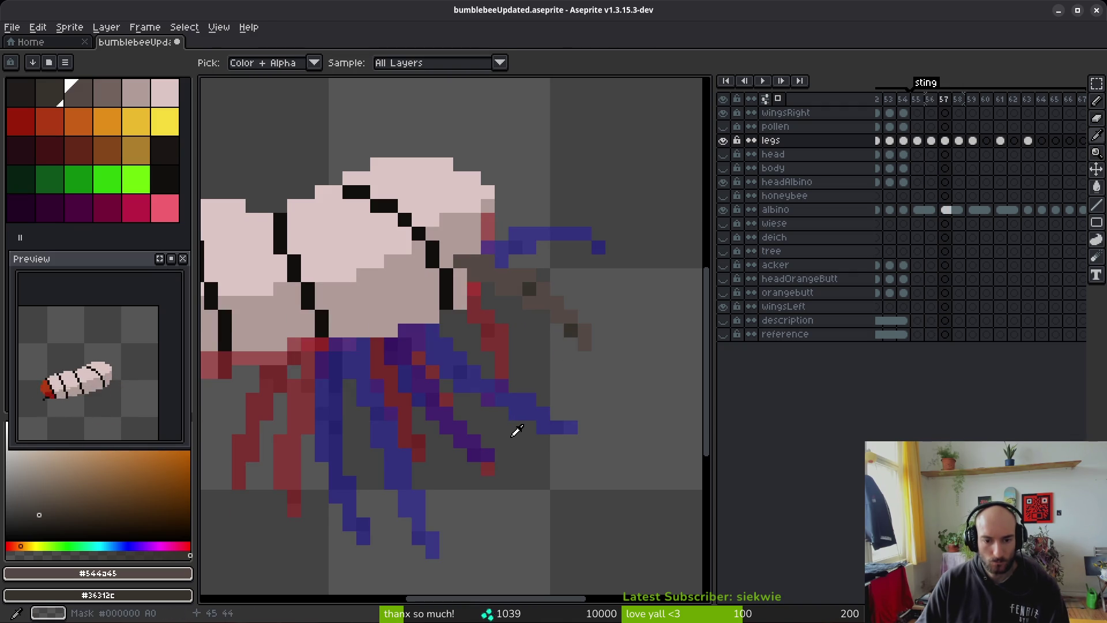
{"action": "key", "text": "Right"}
{"action": "key", "text": "Left"}
{"action": "key", "text": "Left"}
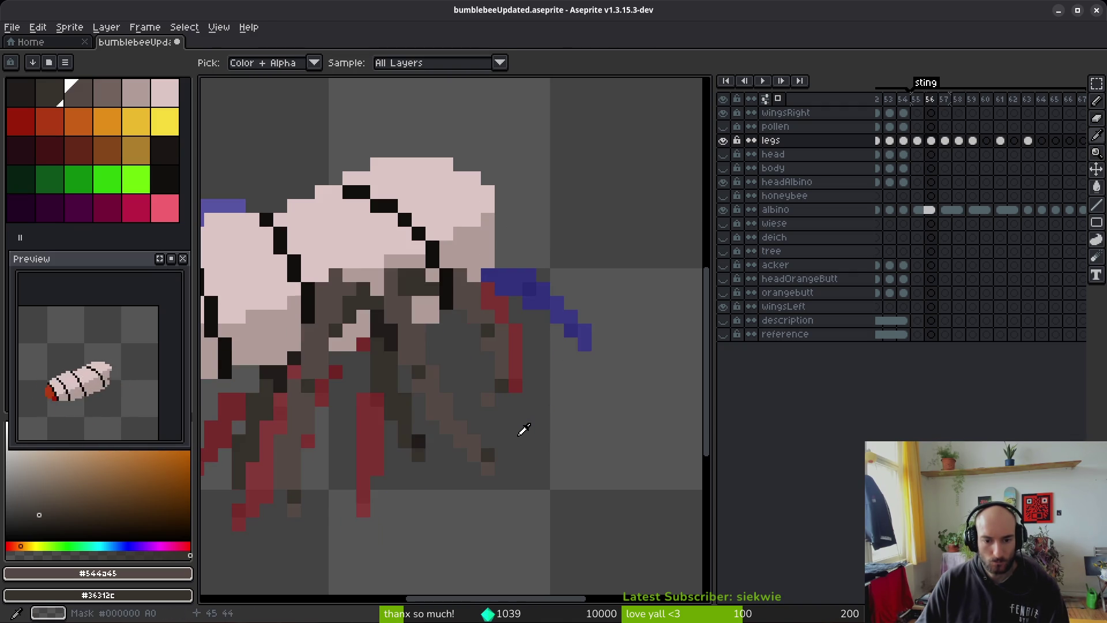
{"action": "key", "text": "Right"}
{"action": "key", "text": "Right"}
{"action": "key", "text": "Left"}
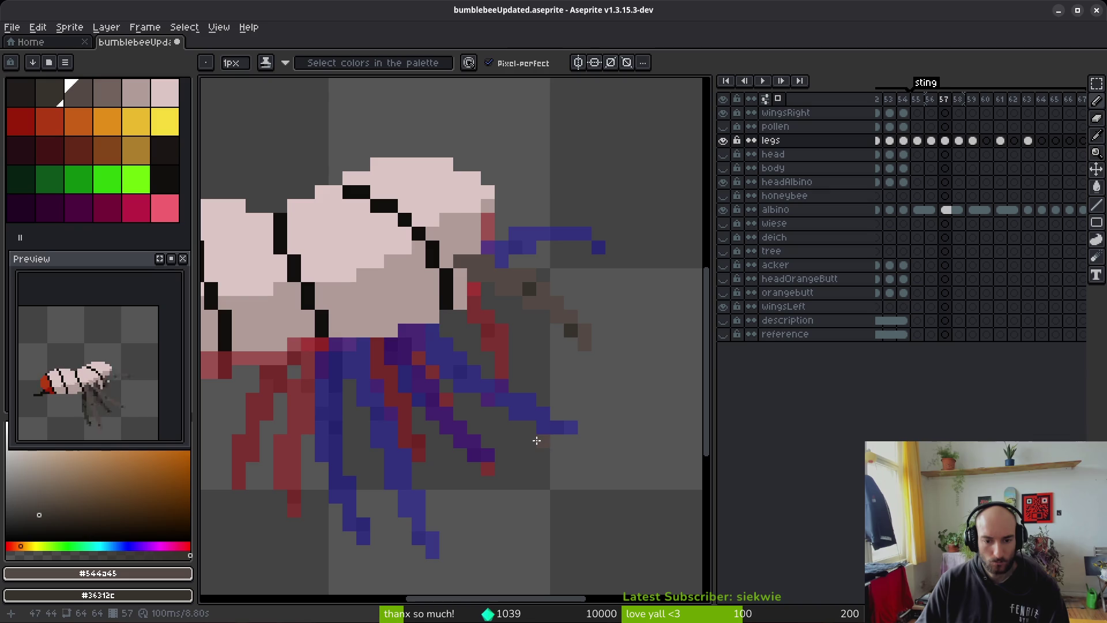
{"action": "key", "text": "Left"}
{"action": "key", "text": "Right"}
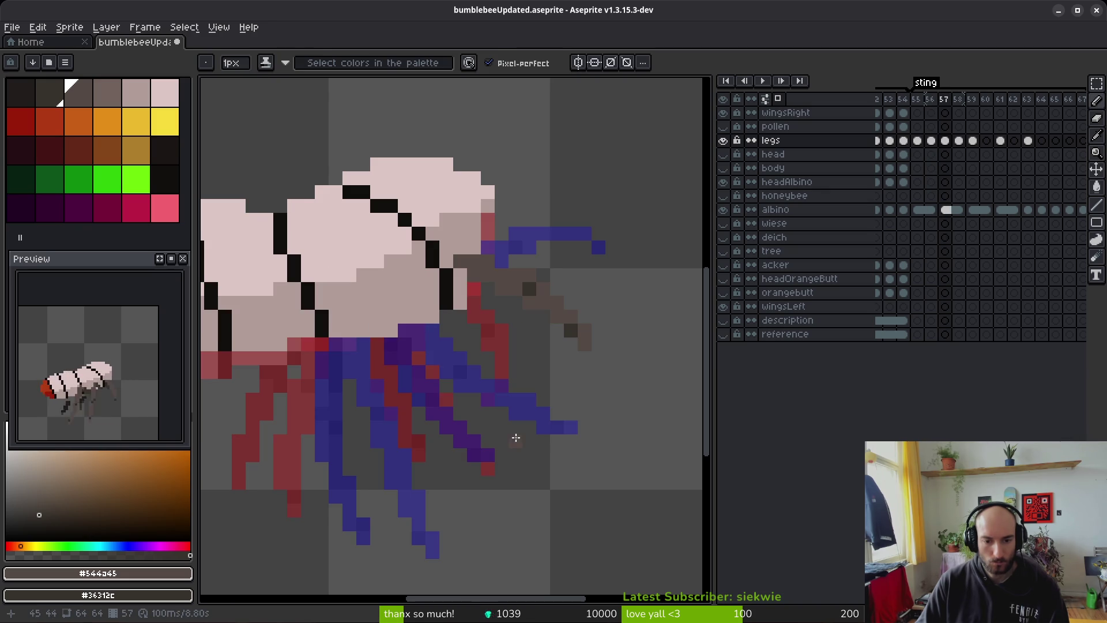
Step: Draw a new grey-brown leg diagonally toward the body and extend the lowest leg right
{"action": "left_click_drag", "start_coordinate": [418, 330], "coordinate": [461, 391]}
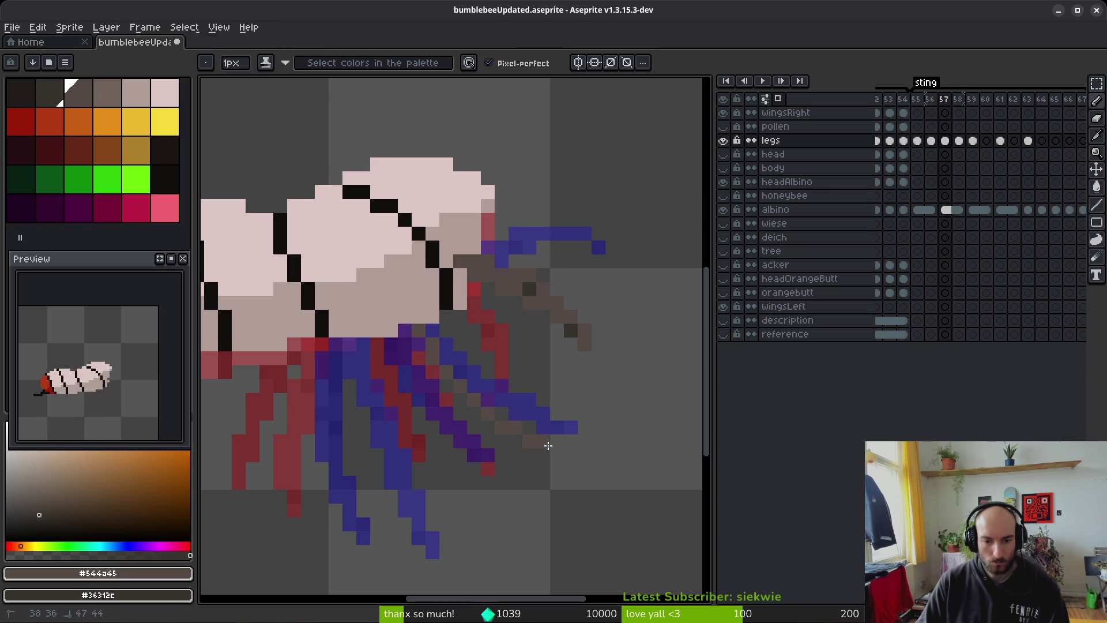
{"action": "mouse_move", "coordinate": [556, 452]}
{"action": "left_mouse_down"}
{"action": "mouse_move", "coordinate": [476, 427]}
{"action": "mouse_move", "coordinate": [422, 370]}
{"action": "left_mouse_up"}
{"action": "left_click_drag", "start_coordinate": [396, 309], "coordinate": [446, 384]}
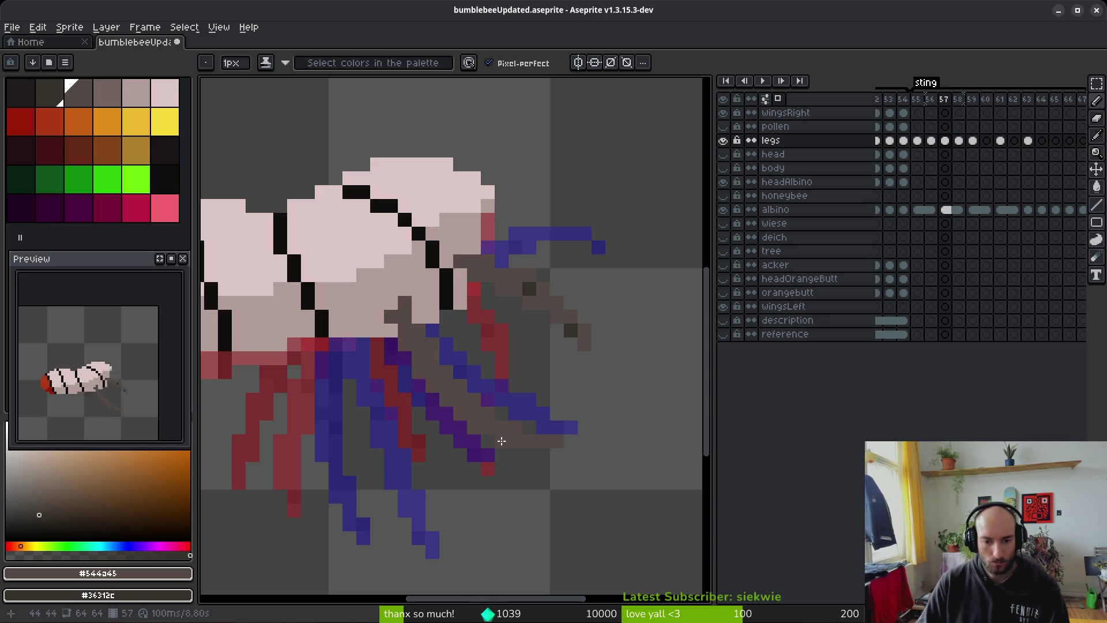
{"action": "left_click_drag", "start_coordinate": [530, 450], "coordinate": [573, 452]}
{"action": "key", "text": "l"}
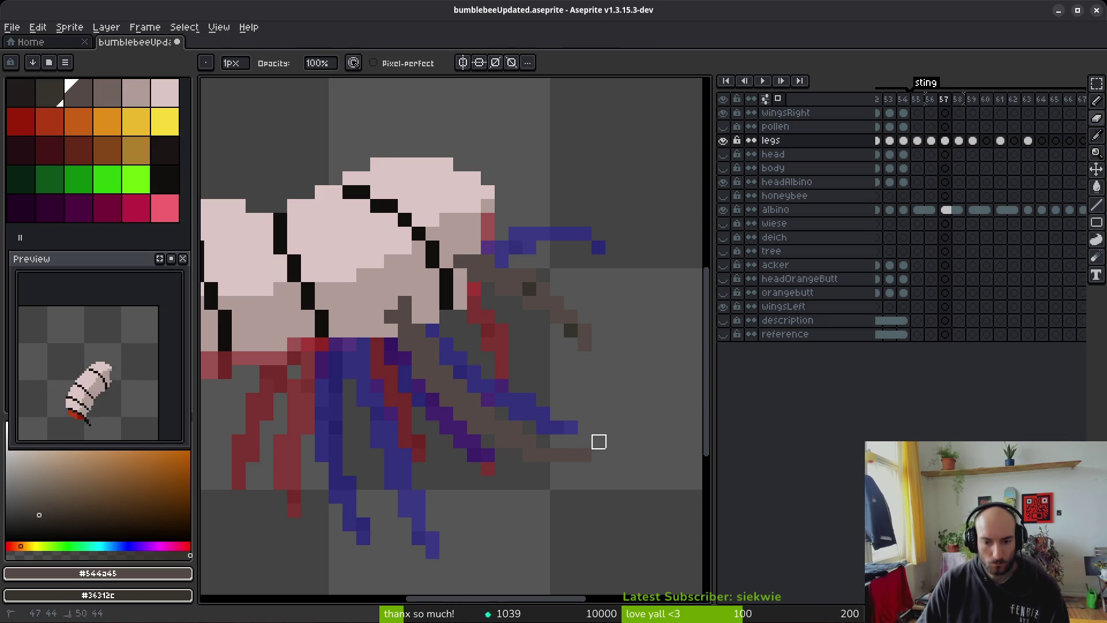
{"action": "key", "text": "b"}
Step: Touch up the new leg with the Eraser and Pencil, checking it against frame 56
{"action": "scroll", "coordinate": [513, 426], "scroll_direction": "up", "scroll_amount": 2}
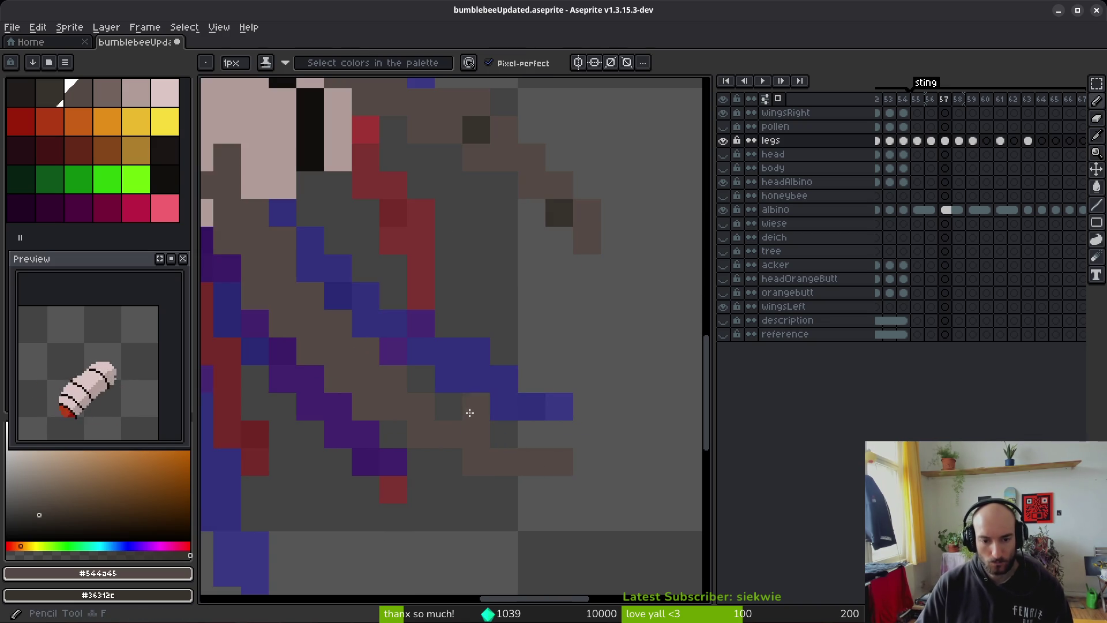
{"action": "scroll", "coordinate": [503, 463], "scroll_direction": "down", "scroll_amount": 1}
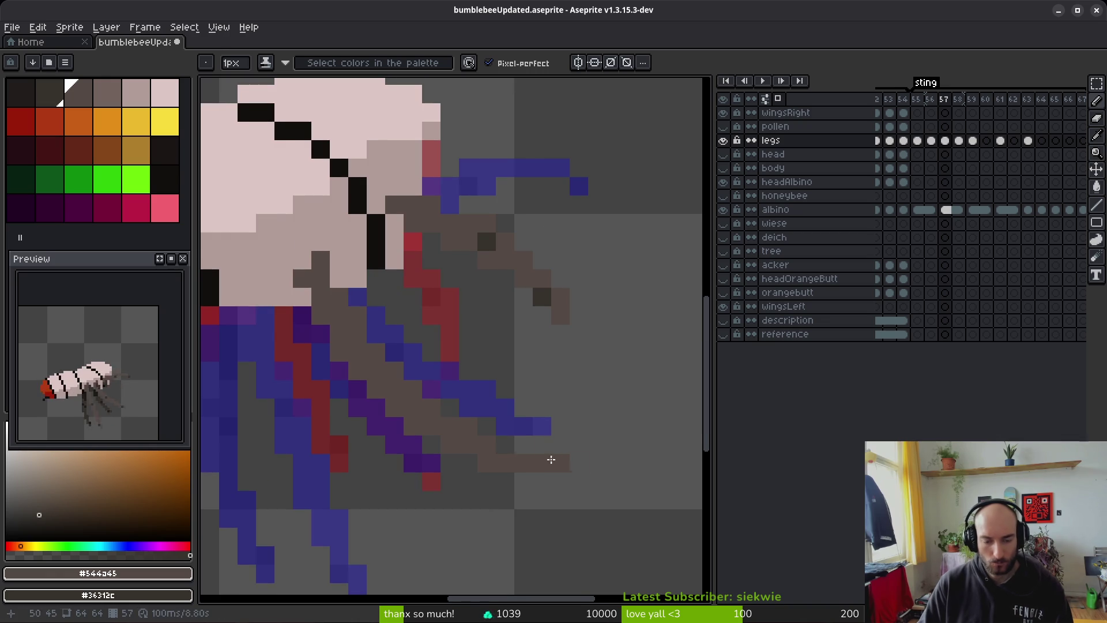
{"action": "scroll", "coordinate": [539, 468], "scroll_direction": "up", "scroll_amount": 1}
{"action": "key", "text": "e"}
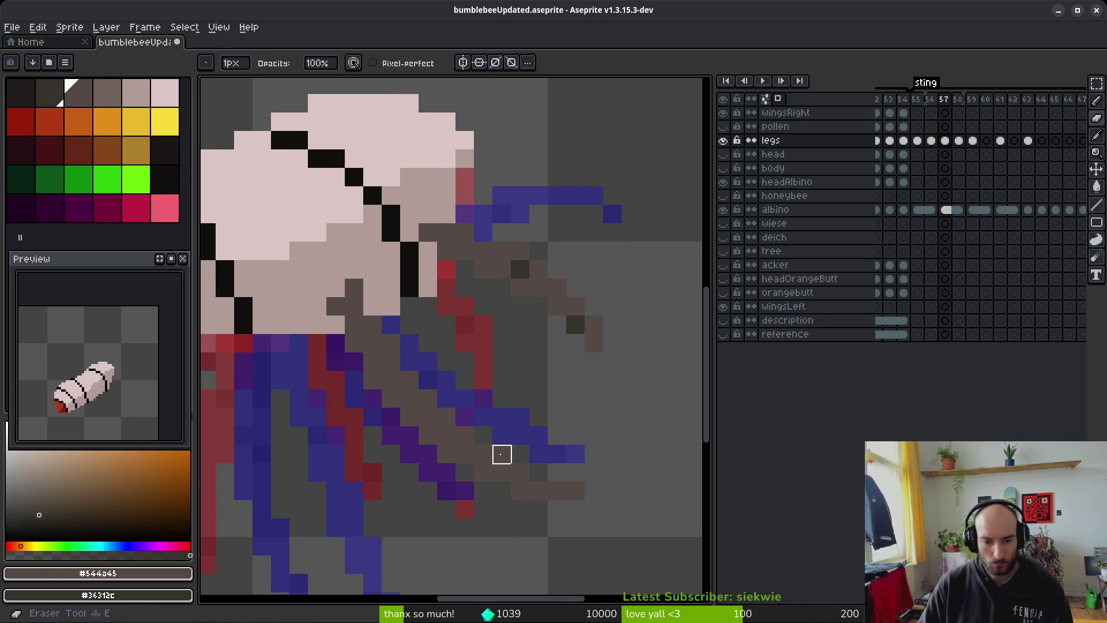
{"action": "key", "text": "f"}
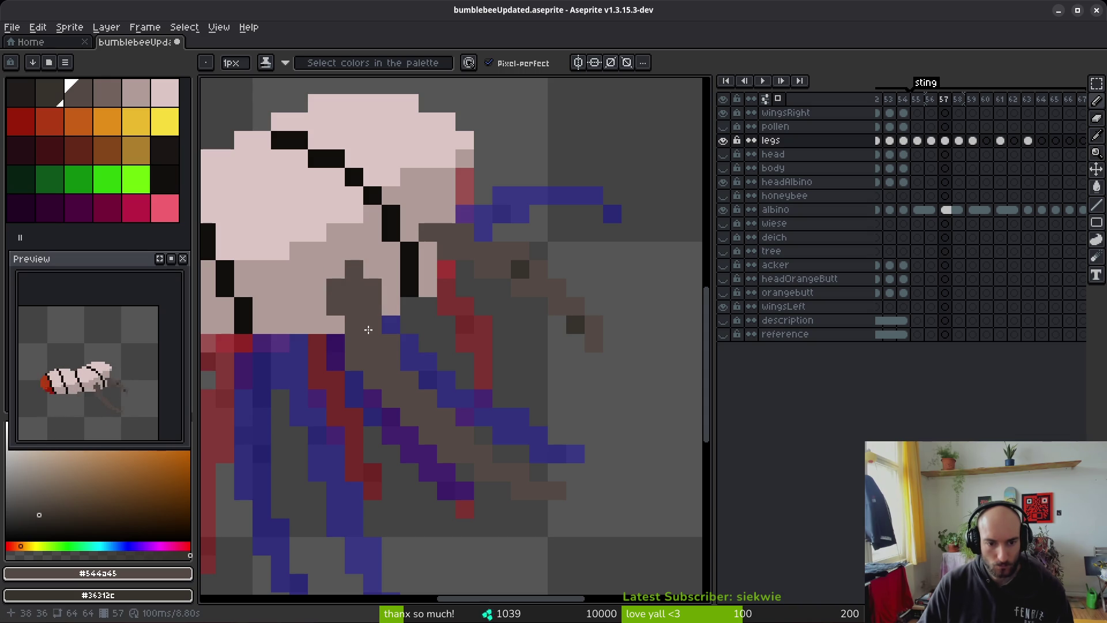
{"action": "scroll", "coordinate": [590, 405], "scroll_direction": "down", "scroll_amount": 3}
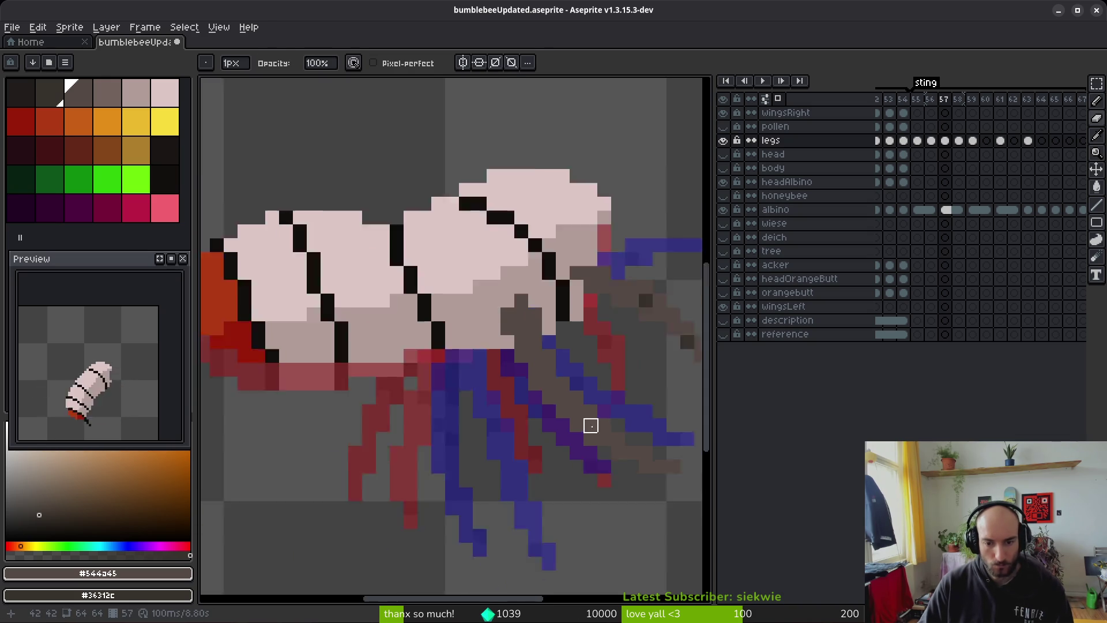
{"action": "key", "text": "comma"}
{"action": "key", "text": "period"}
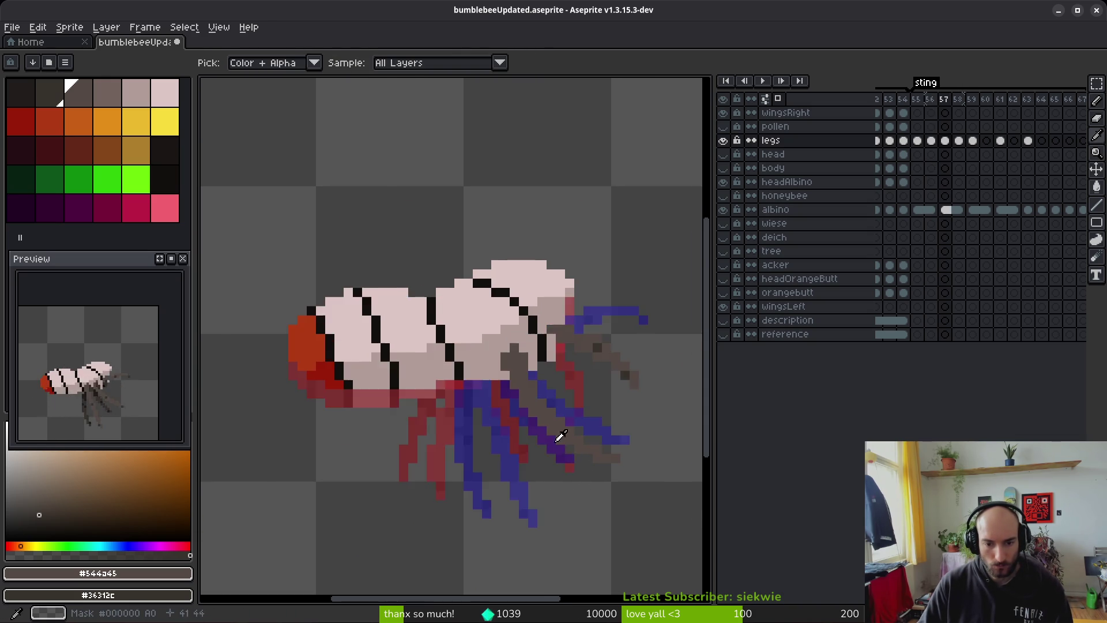
{"action": "key", "text": "b"}
{"action": "scroll", "coordinate": [603, 378], "scroll_direction": "up", "scroll_amount": 6}
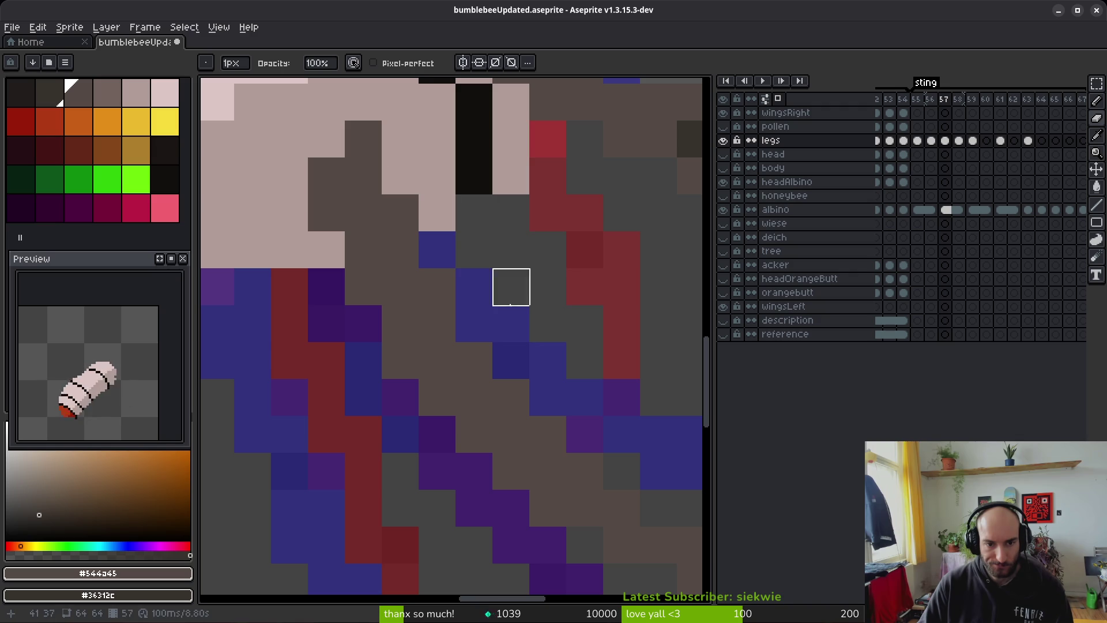
Step: Move a small block of leg pixels up-left with a rectangular selection and commit it
{"action": "left_click_drag", "start_coordinate": [511, 361], "coordinate": [485, 346]}
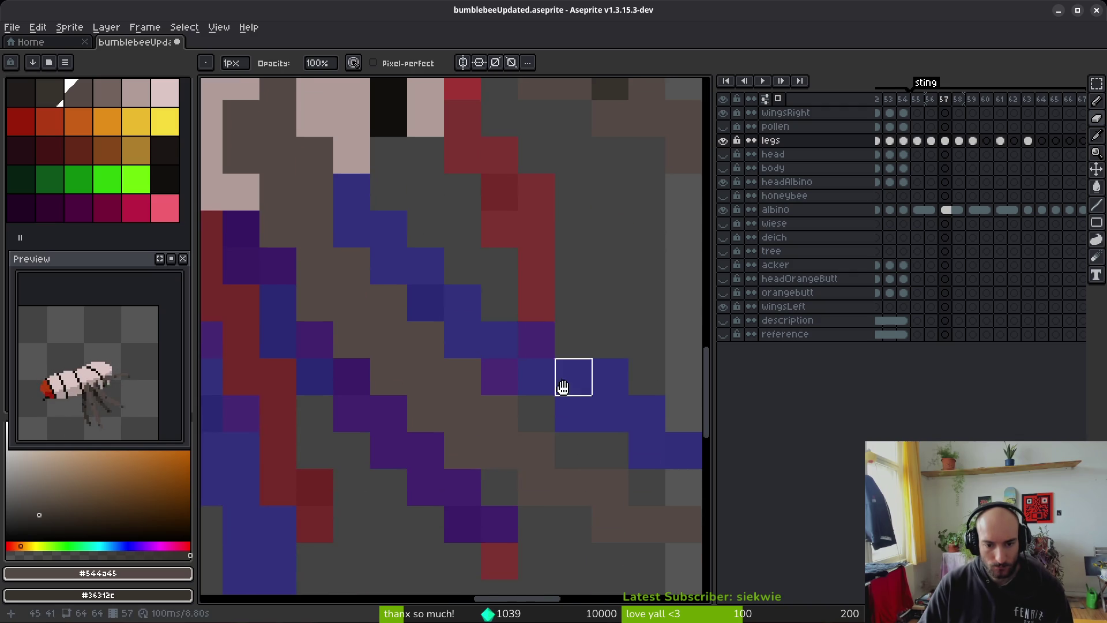
{"action": "left_click_drag", "start_coordinate": [574, 457], "coordinate": [477, 390]}
{"action": "key", "text": "m"}
{"action": "mouse_move", "coordinate": [383, 371]}
{"action": "left_mouse_down"}
{"action": "mouse_move", "coordinate": [576, 465]}
{"action": "mouse_move", "coordinate": [486, 425]}
{"action": "mouse_move", "coordinate": [493, 415]}
{"action": "left_mouse_up"}
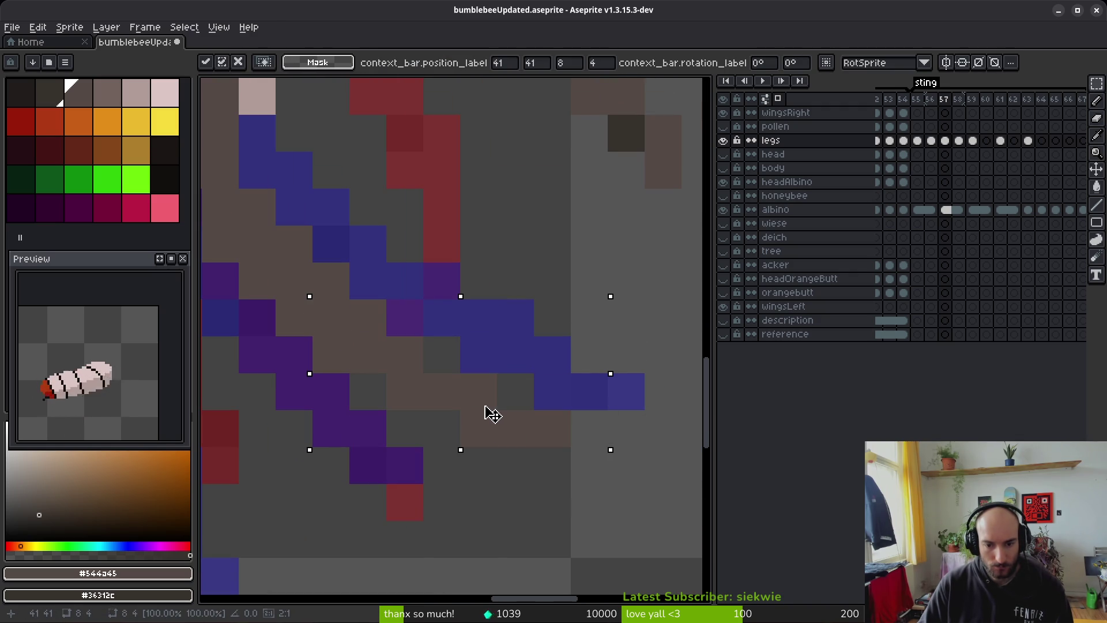
{"action": "key", "text": "Return"}
{"action": "scroll", "coordinate": [494, 414], "scroll_direction": "down", "scroll_amount": 2}
{"action": "key", "text": "b"}
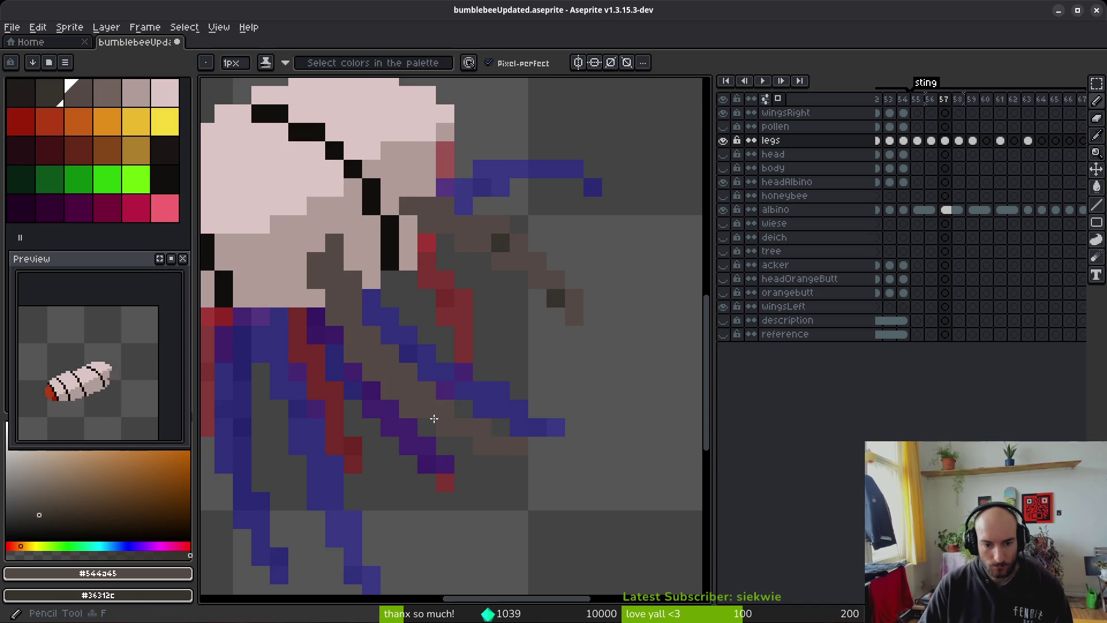
{"action": "key", "text": "e"}
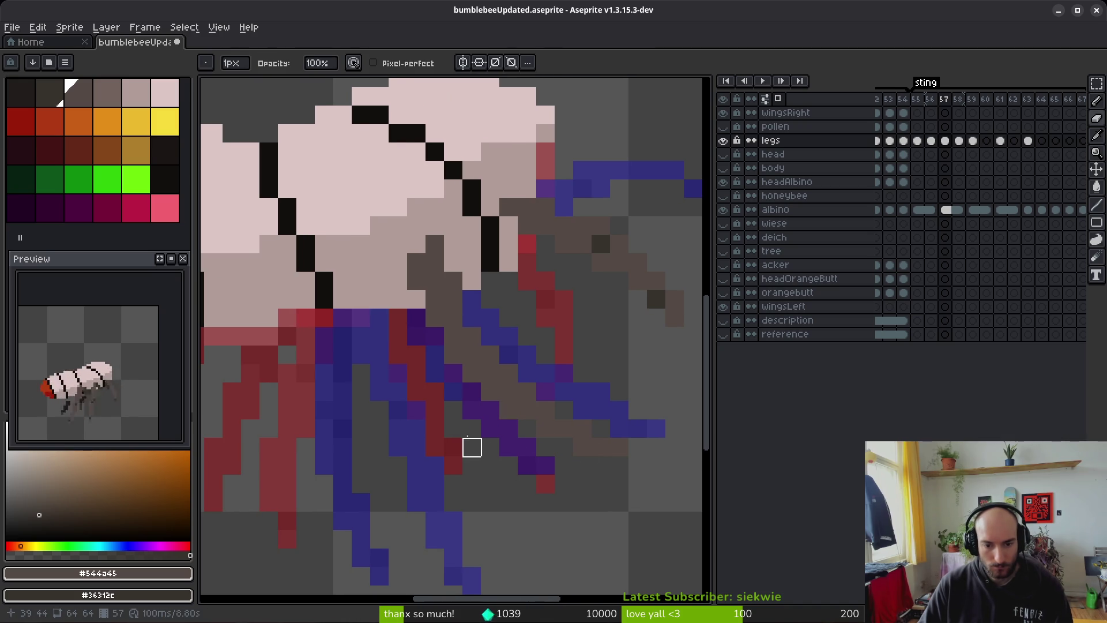
Step: Flip between frames 56 and 57 to compare the leg poses, returning to frame 57
{"action": "key", "text": "i"}
{"action": "scroll", "coordinate": [519, 455], "scroll_direction": "down", "scroll_amount": 3}
{"action": "key", "text": "comma"}
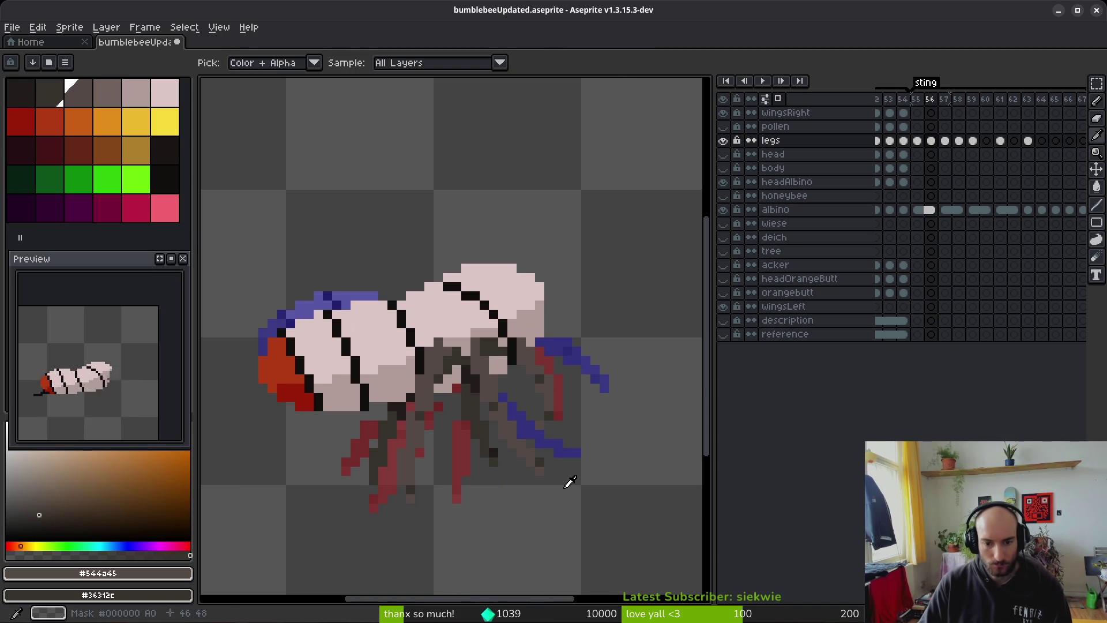
{"action": "key", "text": "period"}
{"action": "key", "text": "comma"}
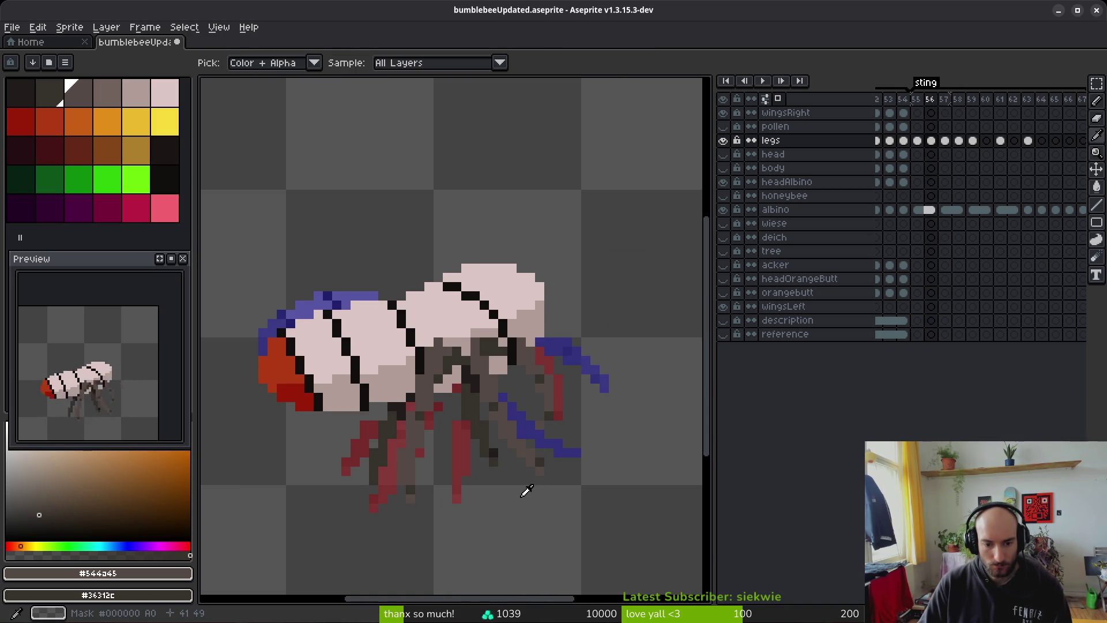
{"action": "key", "text": "period"}
{"action": "key", "text": "comma"}
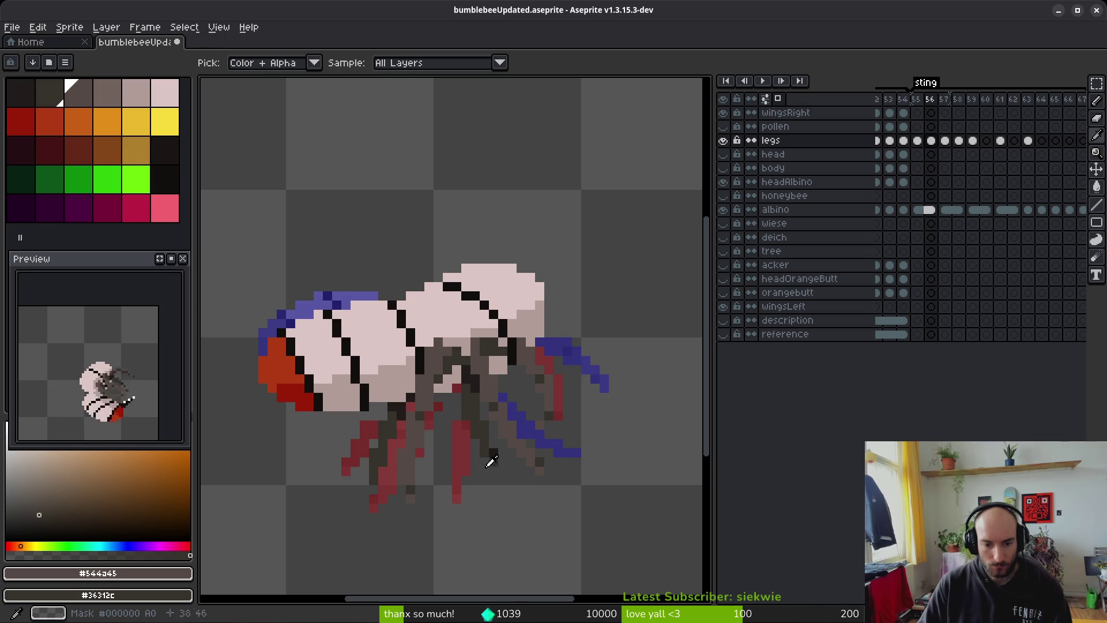
{"action": "key", "text": "period"}
{"action": "key", "text": "b"}
{"action": "scroll", "coordinate": [486, 389], "scroll_direction": "down", "scroll_amount": 2}
{"action": "scroll", "coordinate": [479, 338], "scroll_direction": "up", "scroll_amount": 2}
Step: Paint brown leg strokes and recolour stray leg pixels brown
{"action": "mouse_move", "coordinate": [434, 306]}
{"action": "left_mouse_down"}
{"action": "mouse_move", "coordinate": [424, 444]}
{"action": "mouse_move", "coordinate": [456, 461]}
{"action": "mouse_move", "coordinate": [406, 338]}
{"action": "mouse_move", "coordinate": [413, 232]}
{"action": "left_mouse_up"}
{"action": "scroll", "coordinate": [452, 485], "scroll_direction": "down", "scroll_amount": 3}
{"action": "left_click", "coordinate": [481, 473]}
{"action": "left_click_drag", "start_coordinate": [426, 362], "coordinate": [420, 401]}
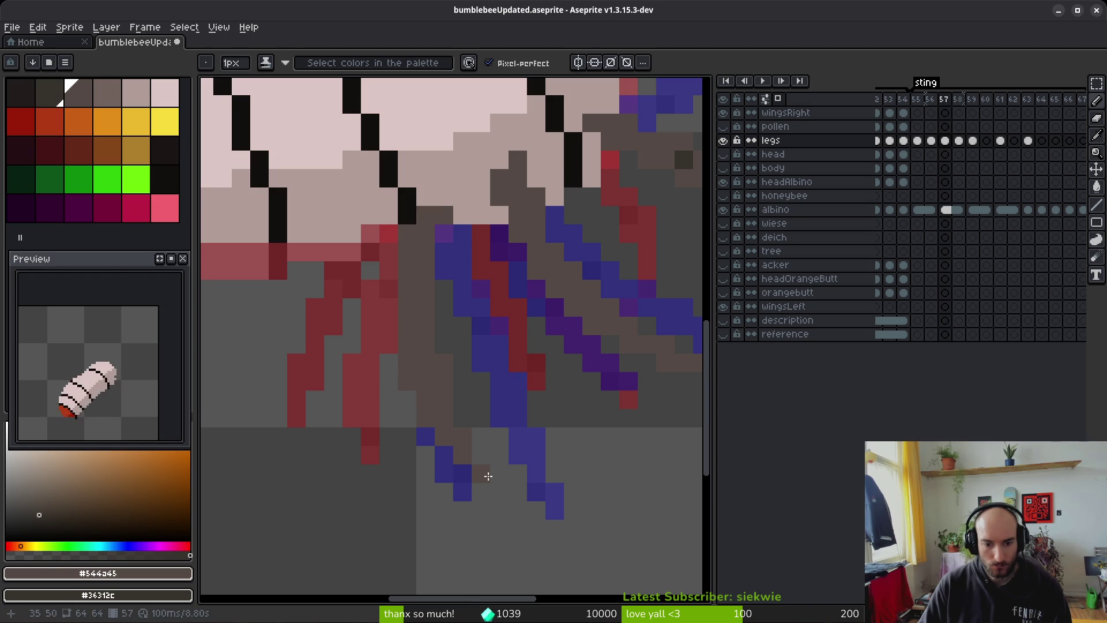
{"action": "scroll", "coordinate": [466, 401], "scroll_direction": "up", "scroll_amount": 3}
Step: After comparing with frame 56, repaint single leg pixels and a run dark brown
{"action": "key", "text": "alt"}
{"action": "key", "text": "comma"}
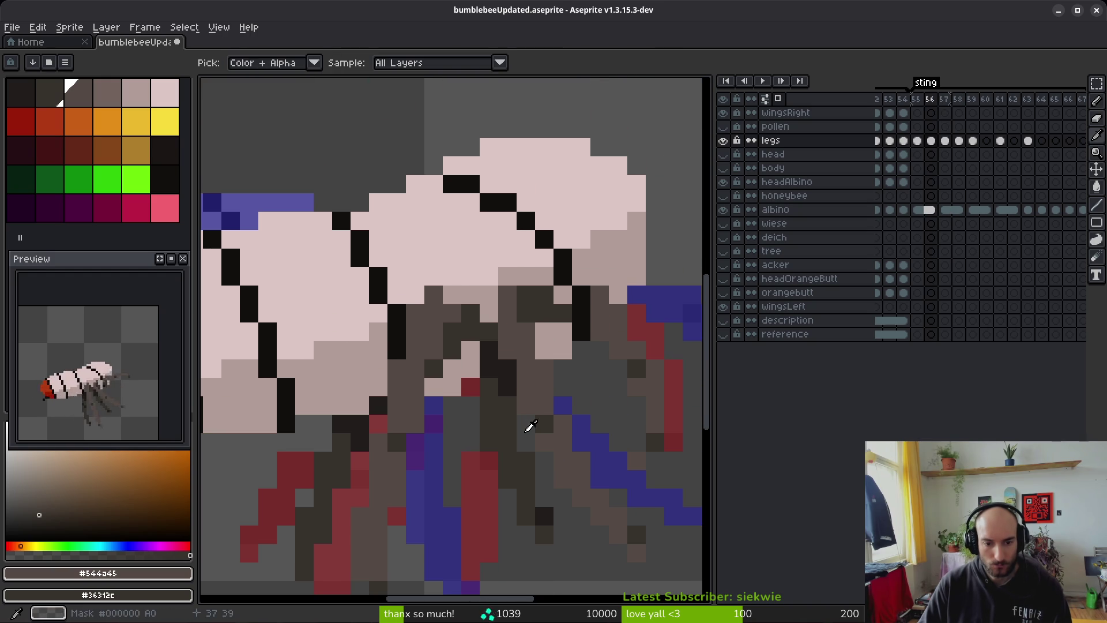
{"action": "key", "text": "period"}
{"action": "key", "text": "comma"}
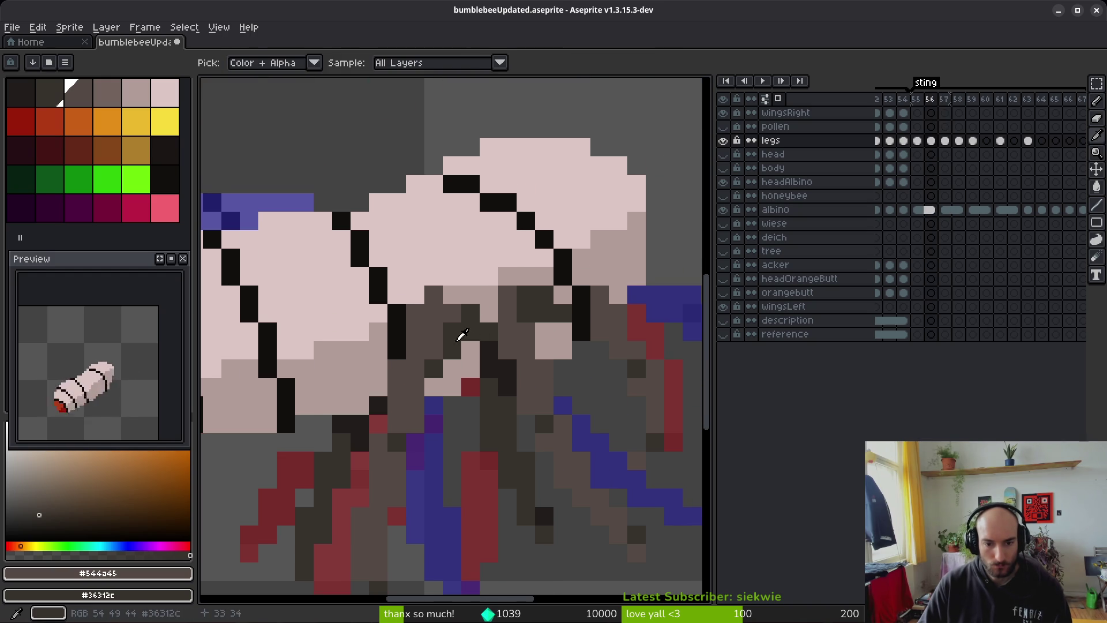
{"action": "key", "text": "period"}
{"action": "left_click", "coordinate": [434, 387]}
{"action": "mouse_move", "coordinate": [472, 318]}
{"action": "left_mouse_down"}
{"action": "mouse_move", "coordinate": [438, 335]}
{"action": "mouse_move", "coordinate": [489, 313]}
{"action": "mouse_move", "coordinate": [452, 368]}
{"action": "left_mouse_up"}
{"action": "left_click", "coordinate": [416, 370]}
{"action": "scroll", "coordinate": [503, 403], "scroll_direction": "down", "scroll_amount": 3}
{"action": "scroll", "coordinate": [477, 365], "scroll_direction": "up", "scroll_amount": 3}
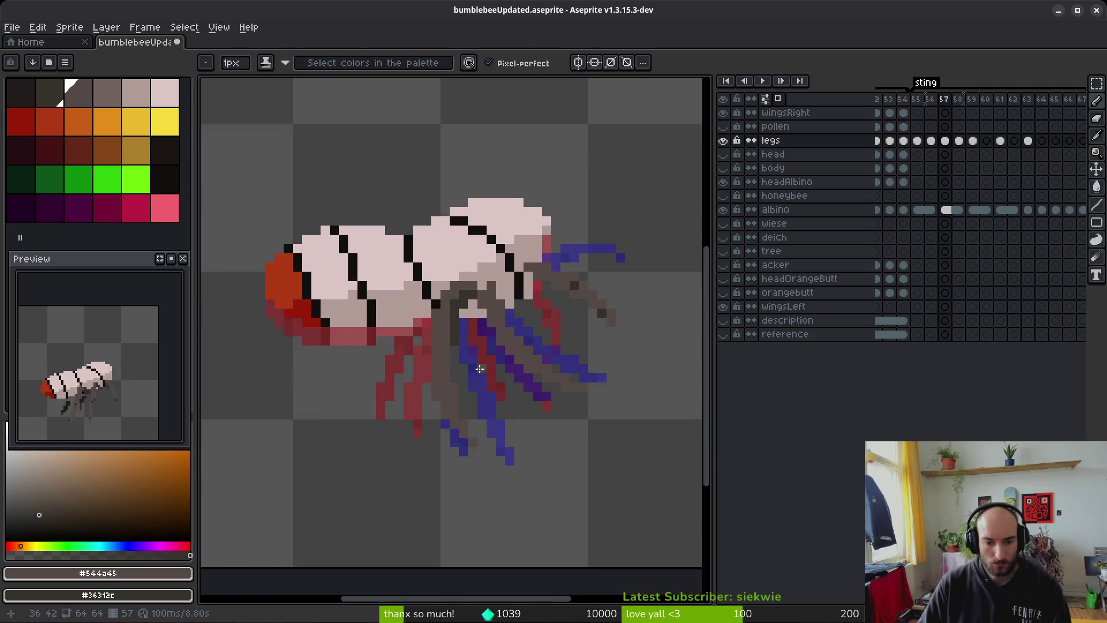
Step: Check the next frame, then redraw the lower leg segments and a brown tip pixel
{"action": "key", "text": "e"}
{"action": "key", "text": "i"}
{"action": "key", "text": "period"}
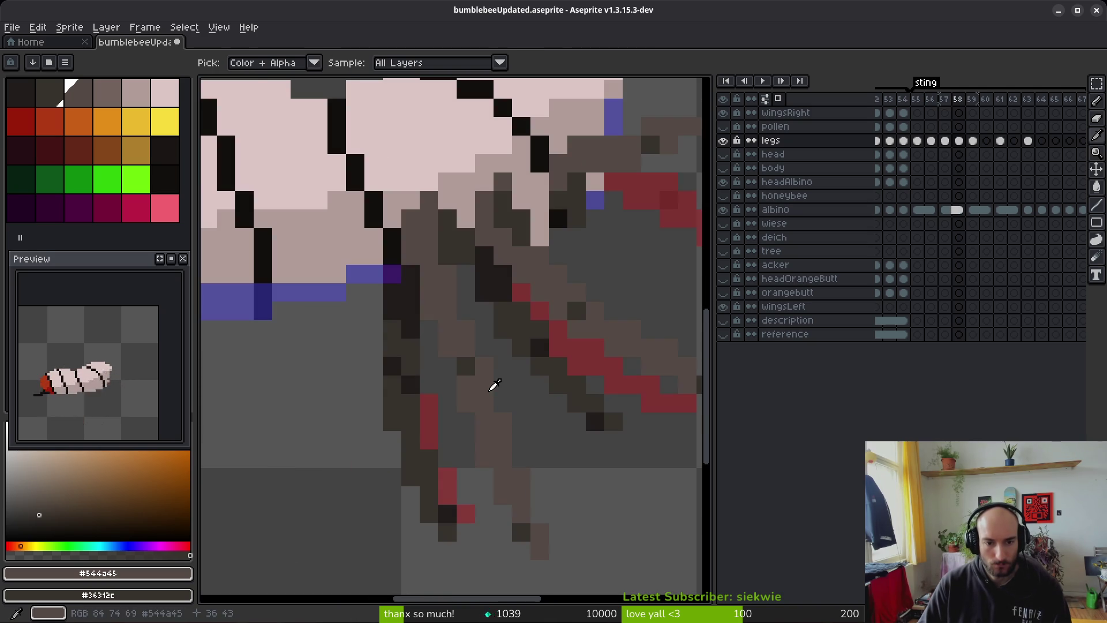
{"action": "key", "text": "comma"}
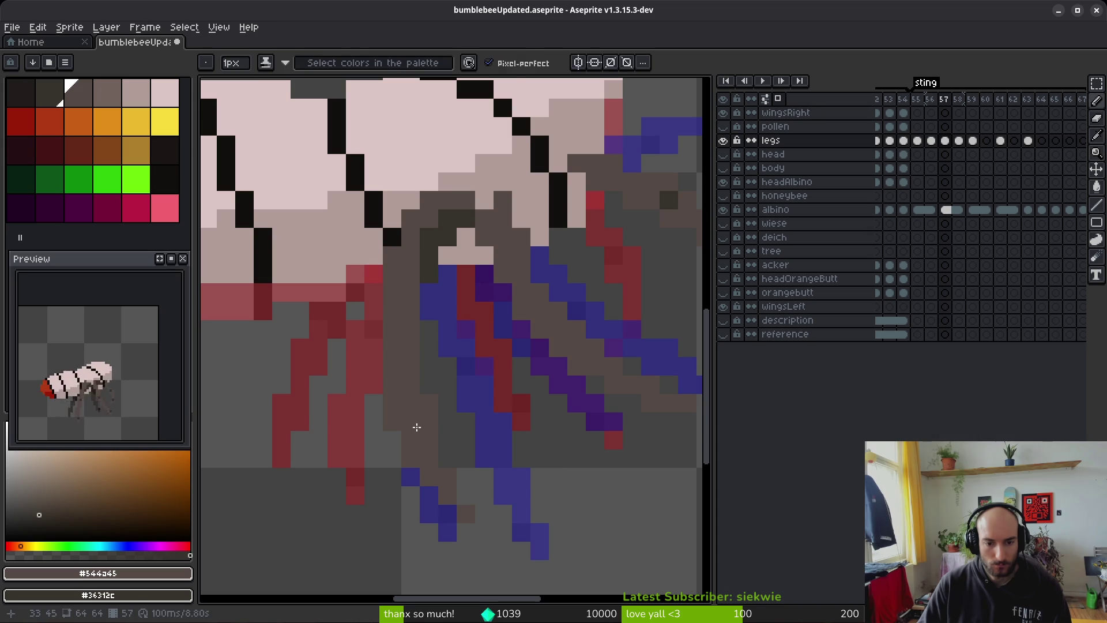
{"action": "key", "text": "b"}
{"action": "key", "text": "b"}
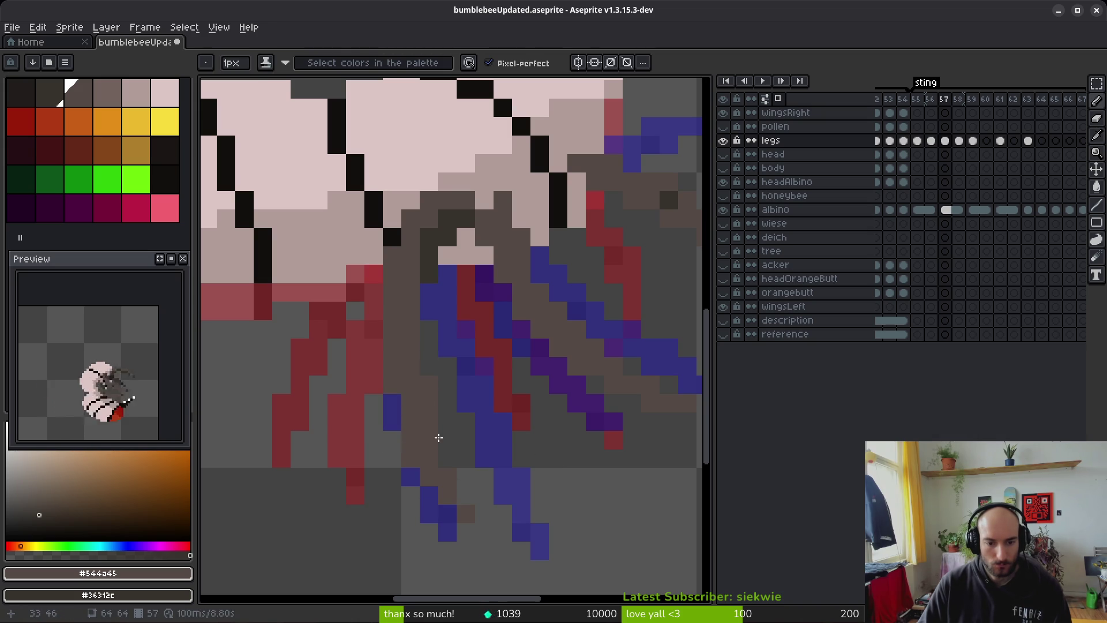
{"action": "left_click_drag", "start_coordinate": [410, 457], "coordinate": [448, 452]}
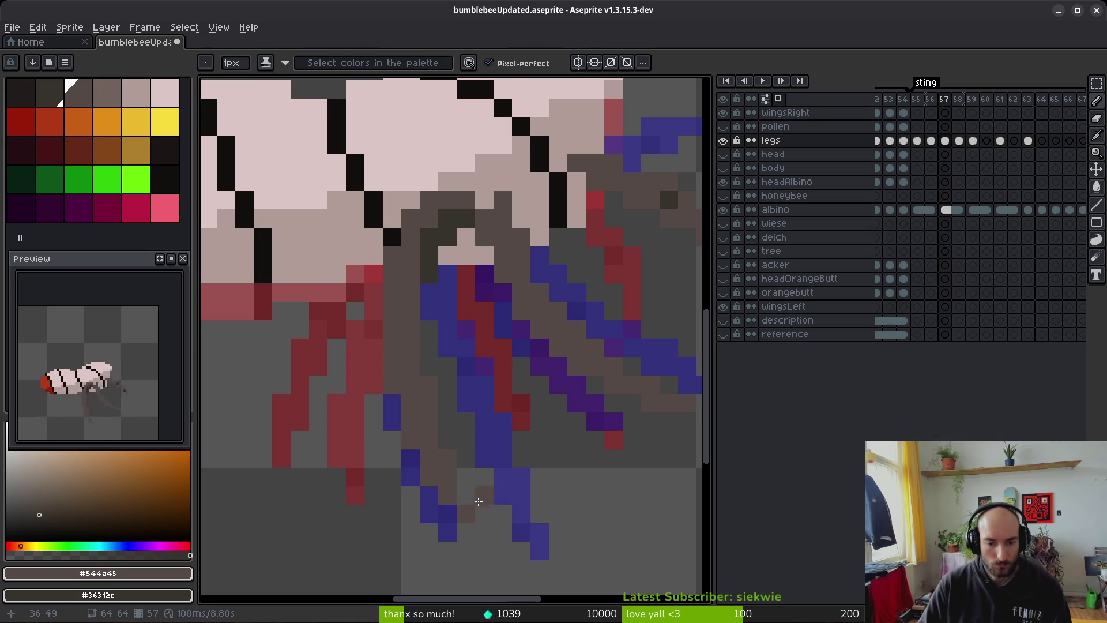
{"action": "left_click", "coordinate": [484, 528]}
{"action": "left_click_drag", "start_coordinate": [522, 514], "coordinate": [516, 470]}
Step: Nudge the lower leg block up-left and an upper leg block one pixel left
{"action": "key", "text": "m"}
{"action": "left_click_drag", "start_coordinate": [343, 354], "coordinate": [570, 593]}
{"action": "mouse_move", "coordinate": [482, 512]}
{"action": "left_mouse_down"}
{"action": "mouse_move", "coordinate": [465, 499]}
{"action": "mouse_move", "coordinate": [470, 485]}
{"action": "mouse_move", "coordinate": [469, 496]}
{"action": "left_mouse_up"}
{"action": "key", "text": "ctrl+d"}
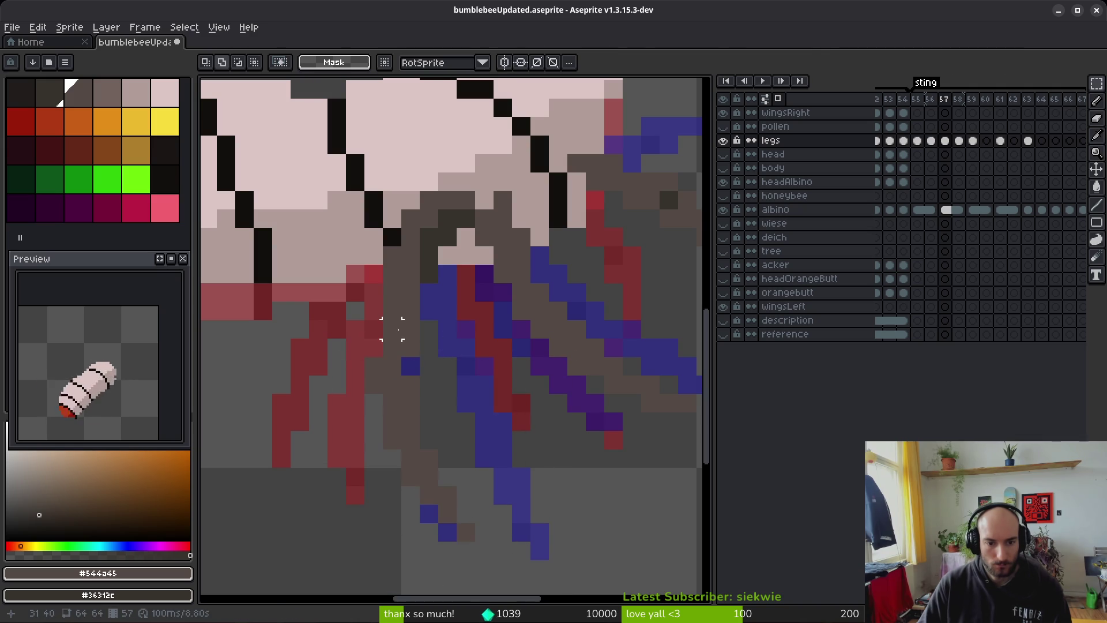
{"action": "left_click_drag", "start_coordinate": [374, 293], "coordinate": [438, 357]}
{"action": "key", "text": "Left"}
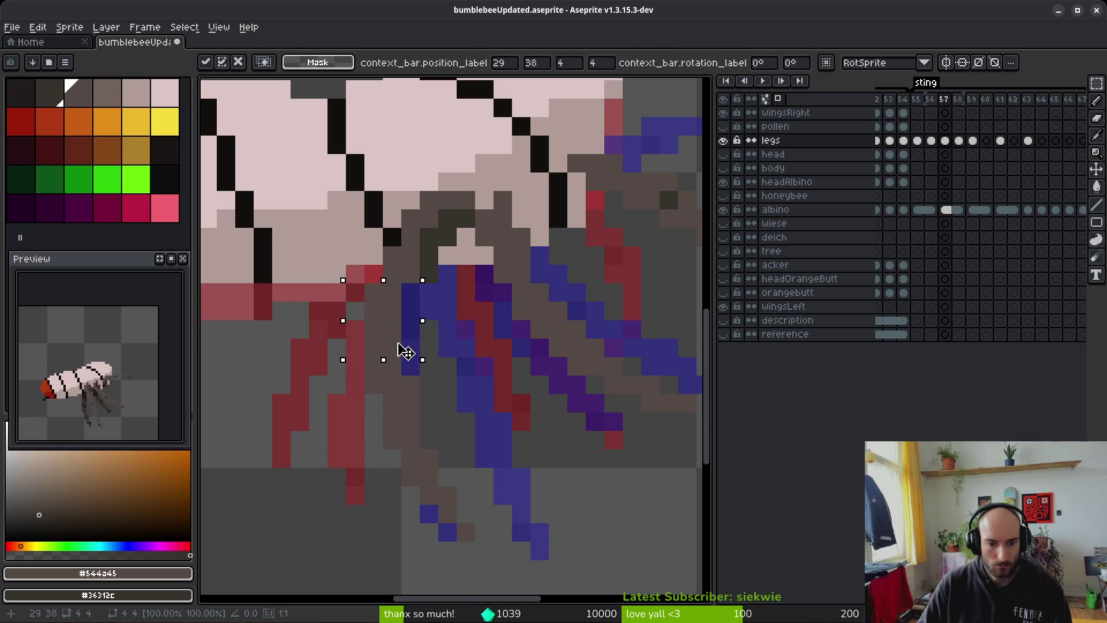
{"action": "key", "text": "ctrl+d"}
{"action": "key", "text": "b"}
{"action": "left_click", "coordinate": [413, 297]}
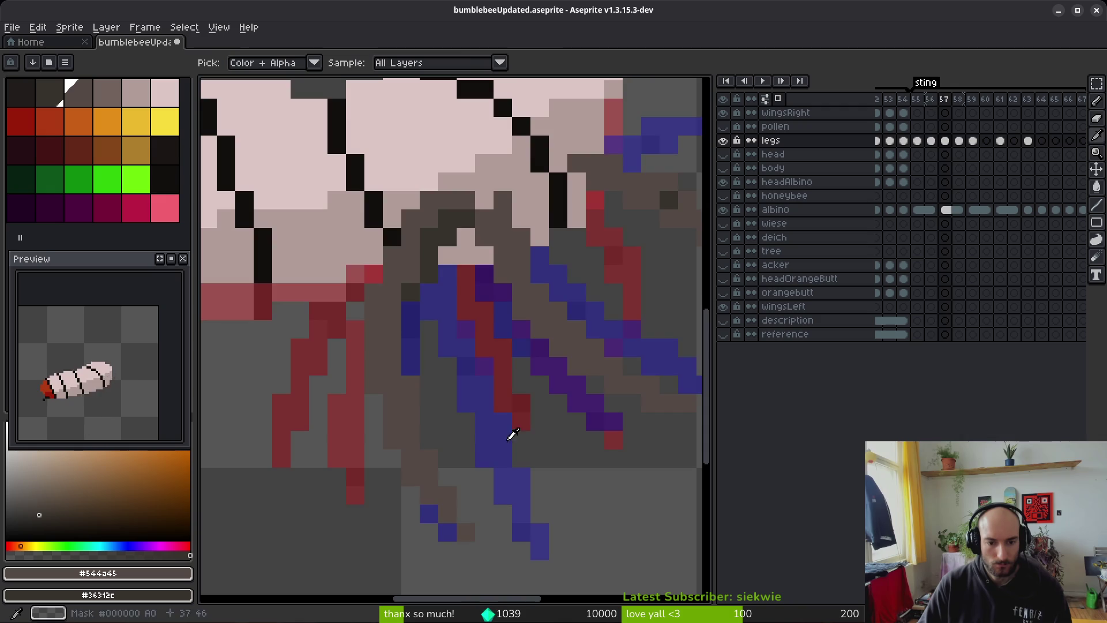
Step: Select two adjacent leg pixels, then clear the selection
{"action": "key", "text": "m"}
{"action": "left_click", "coordinate": [410, 384]}
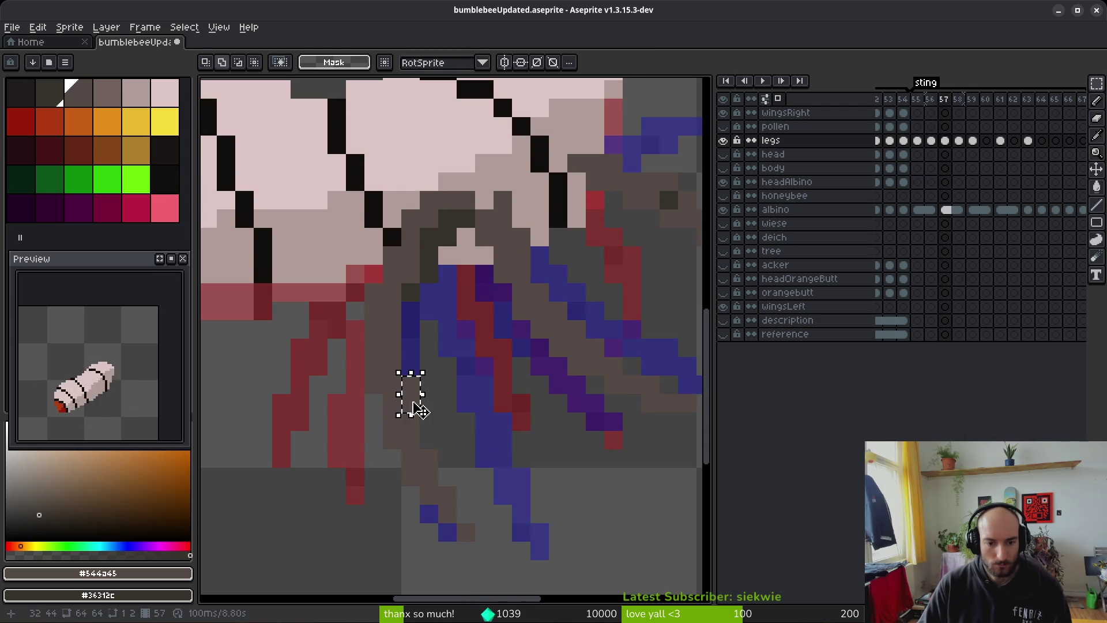
{"action": "left_click_drag", "start_coordinate": [392, 383], "coordinate": [410, 390]}
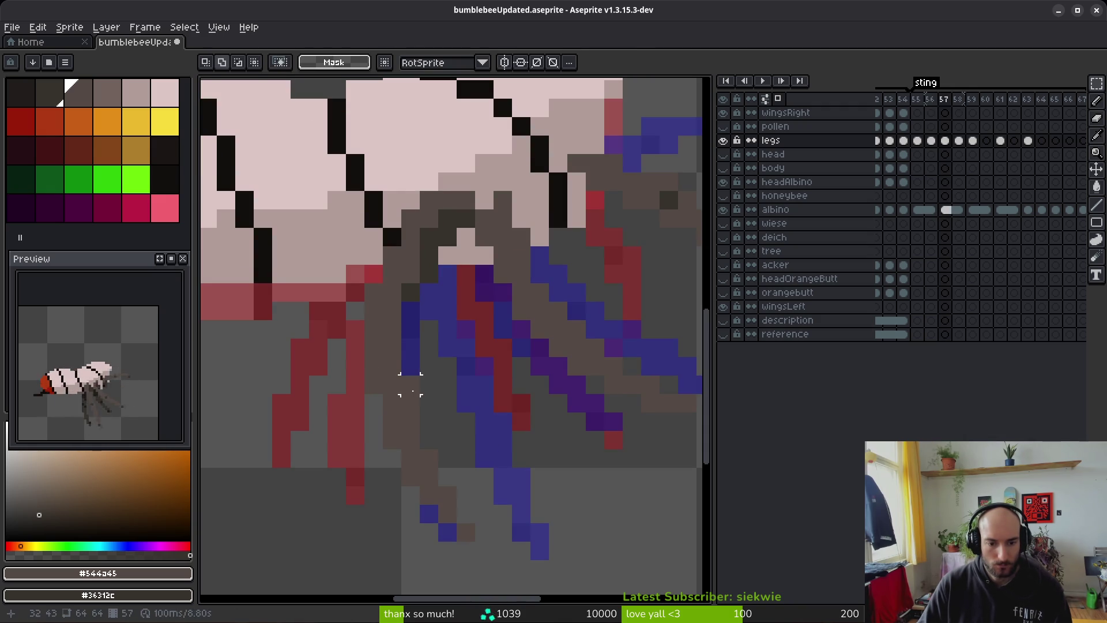
{"action": "key", "text": "ctrl+d"}
{"action": "key", "text": "b"}
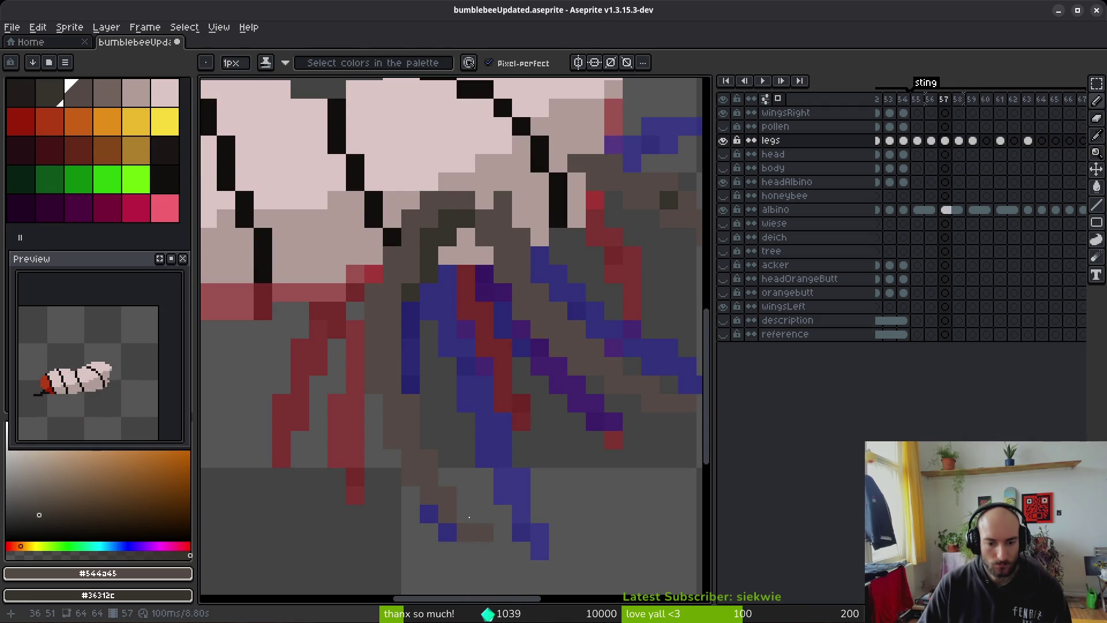
Step: Shift the lower leg tips one pixel into place, then turn off onion skin
{"action": "key", "text": "m"}
{"action": "left_click_drag", "start_coordinate": [383, 380], "coordinate": [493, 539]}
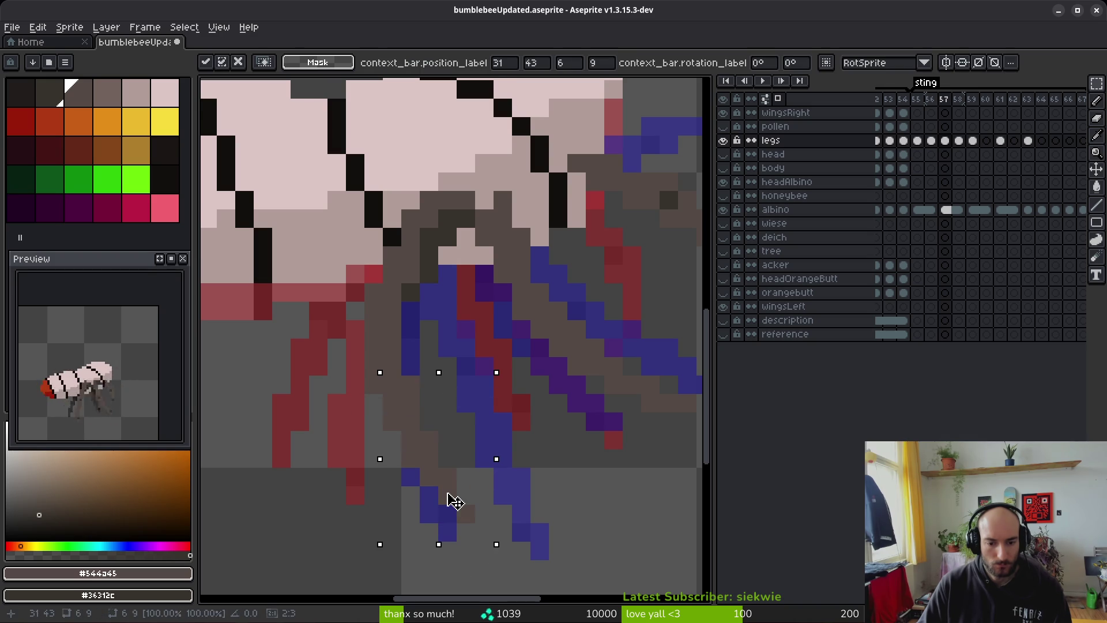
{"action": "mouse_move", "coordinate": [454, 499]}
{"action": "left_mouse_down"}
{"action": "mouse_move", "coordinate": [438, 498]}
{"action": "mouse_move", "coordinate": [452, 511]}
{"action": "left_mouse_up"}
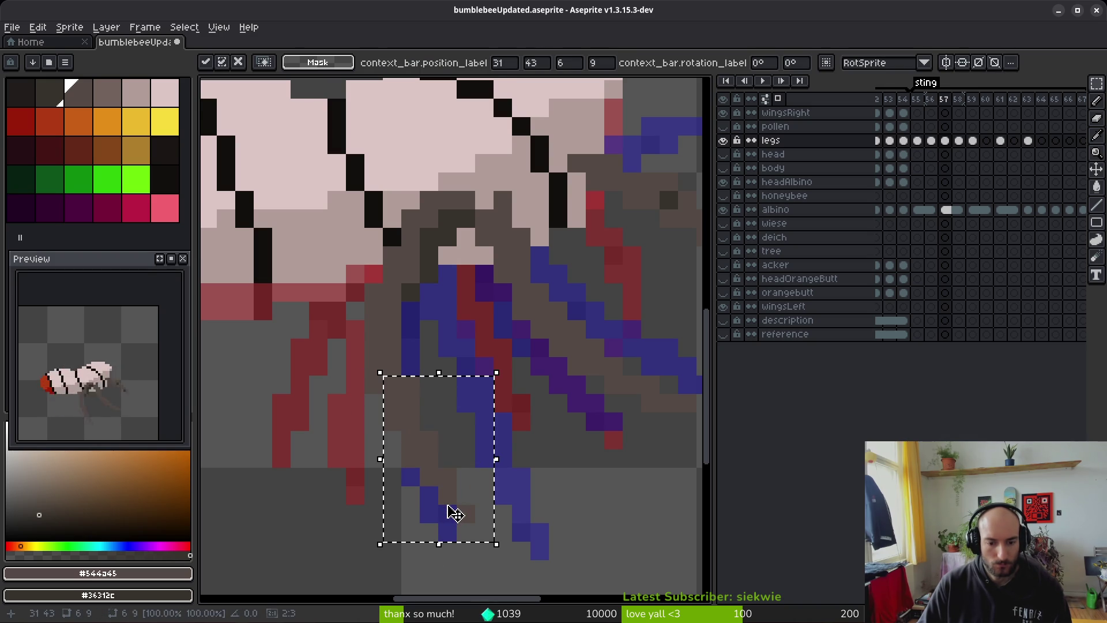
{"action": "left_click", "coordinate": [447, 514]}
{"action": "key", "text": "ctrl+z"}
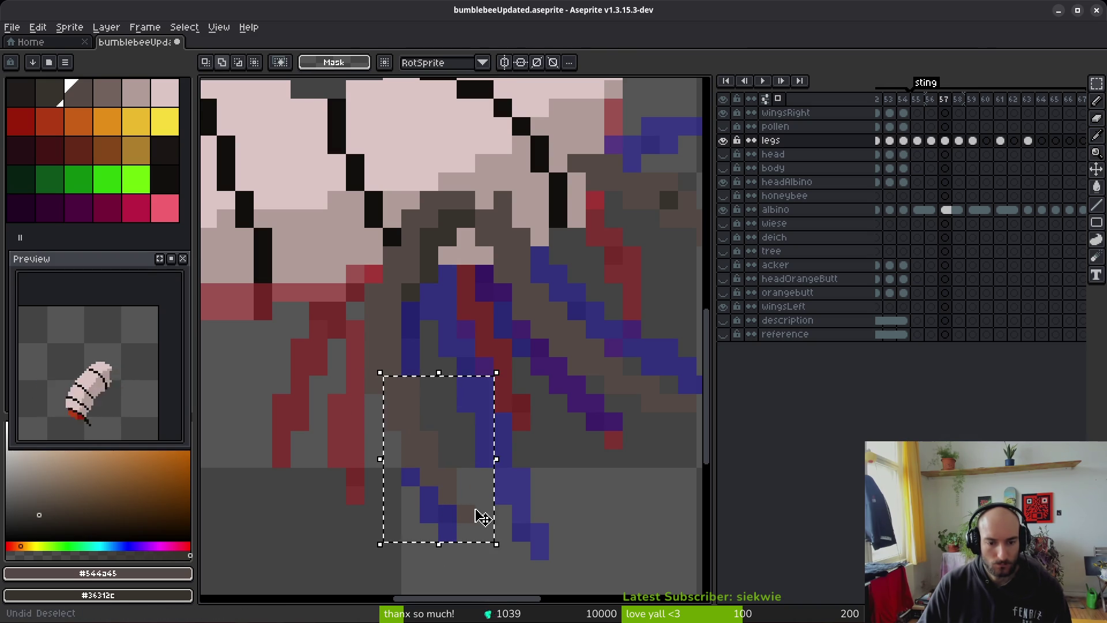
{"action": "key", "text": "ctrl+z"}
{"action": "key", "text": "ctrl+d"}
{"action": "scroll", "coordinate": [487, 431], "scroll_direction": "down", "scroll_amount": 4}
{"action": "scroll", "coordinate": [538, 314], "scroll_direction": "down", "scroll_amount": 1}
{"action": "left_click", "coordinate": [778, 99]}
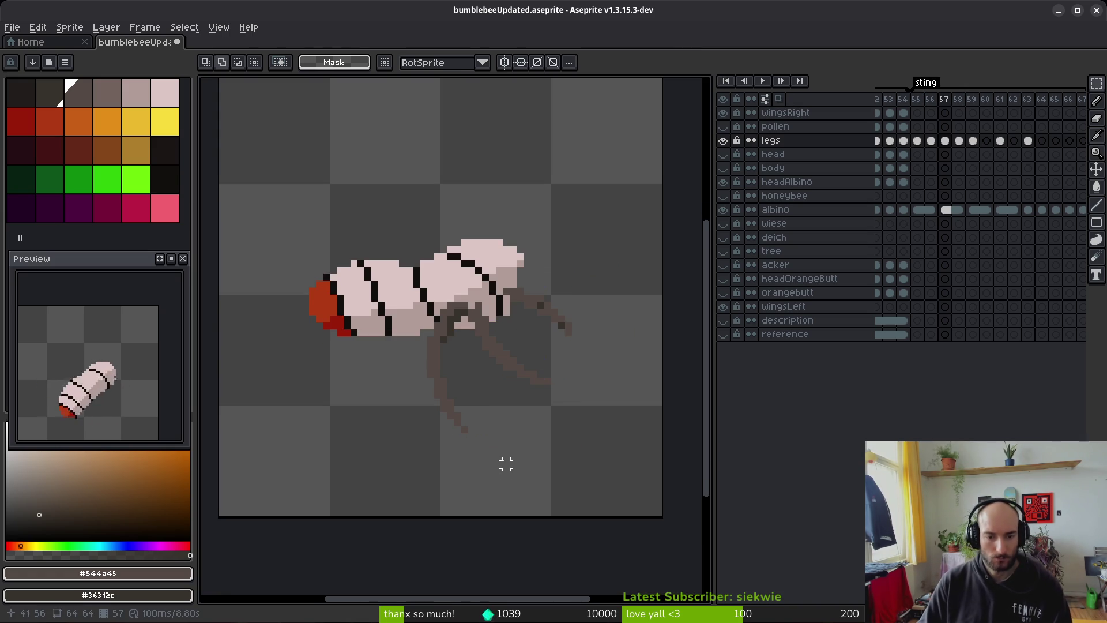
Step: Compare the leg poses on frames 56 and 57, then settle on frame 57
{"action": "scroll", "coordinate": [452, 397], "scroll_direction": "up", "scroll_amount": 3}
{"action": "key", "text": "f"}
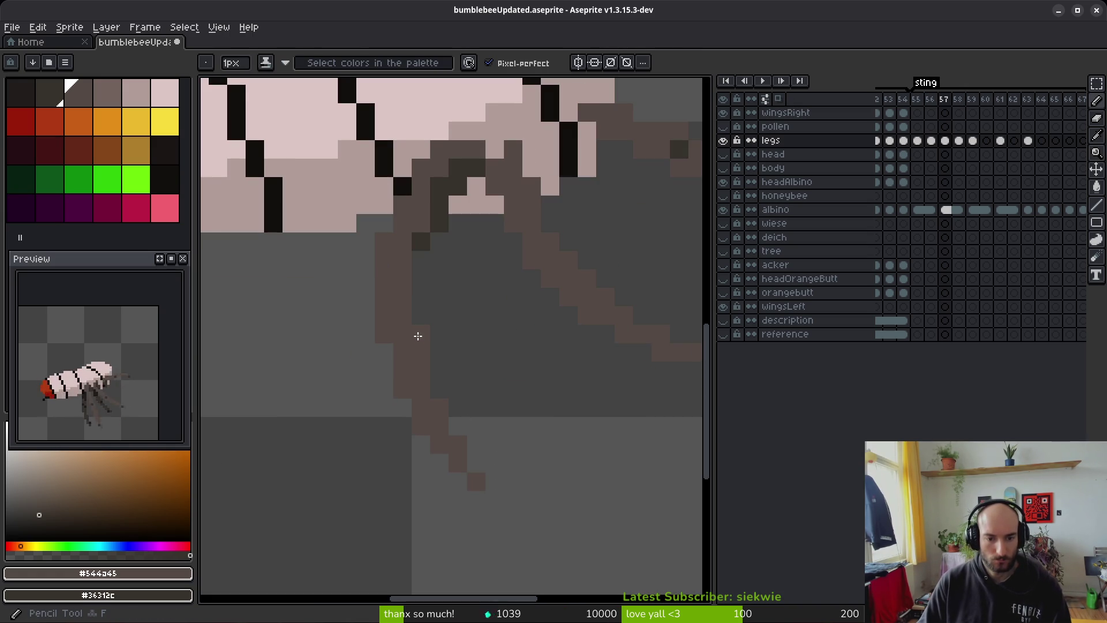
{"action": "scroll", "coordinate": [472, 395], "scroll_direction": "down", "scroll_amount": 2}
{"action": "key", "text": "comma"}
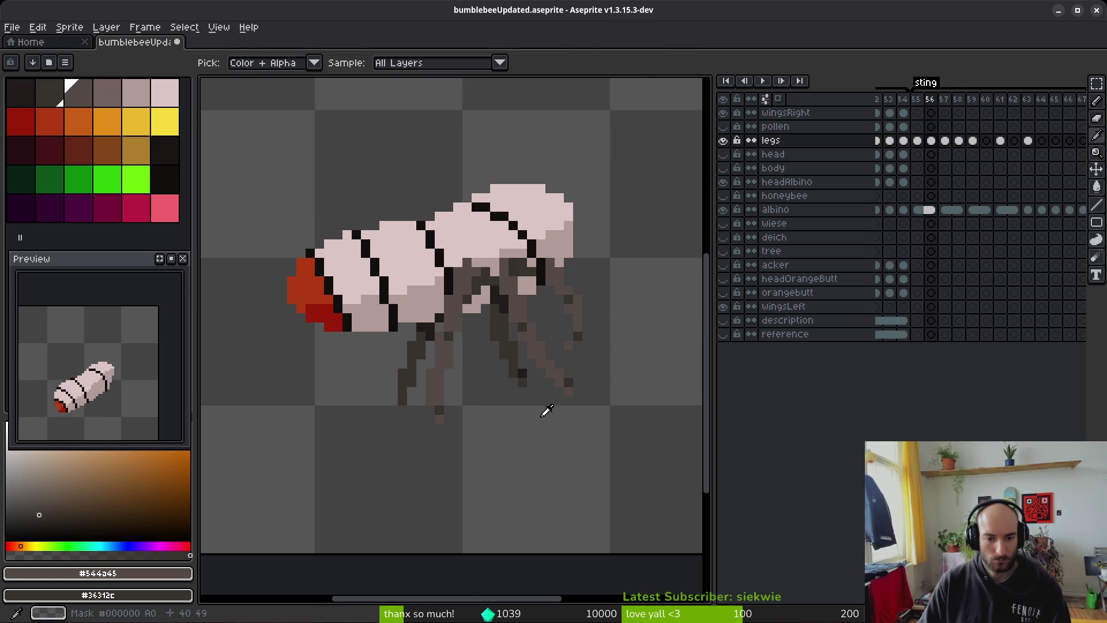
{"action": "key", "text": "period"}
{"action": "key", "text": "Left"}
{"action": "key", "text": "Right"}
{"action": "key", "text": "Left"}
{"action": "key", "text": "Left"}
{"action": "key", "text": "Right"}
{"action": "key", "text": "Left"}
{"action": "key", "text": "Right"}
Step: Sample the leg colour and shift the lowest leg pixels up-left by one pixel
{"action": "scroll", "coordinate": [507, 397], "scroll_direction": "up", "scroll_amount": 3}
{"action": "left_click", "coordinate": [494, 465], "text": "alt"}
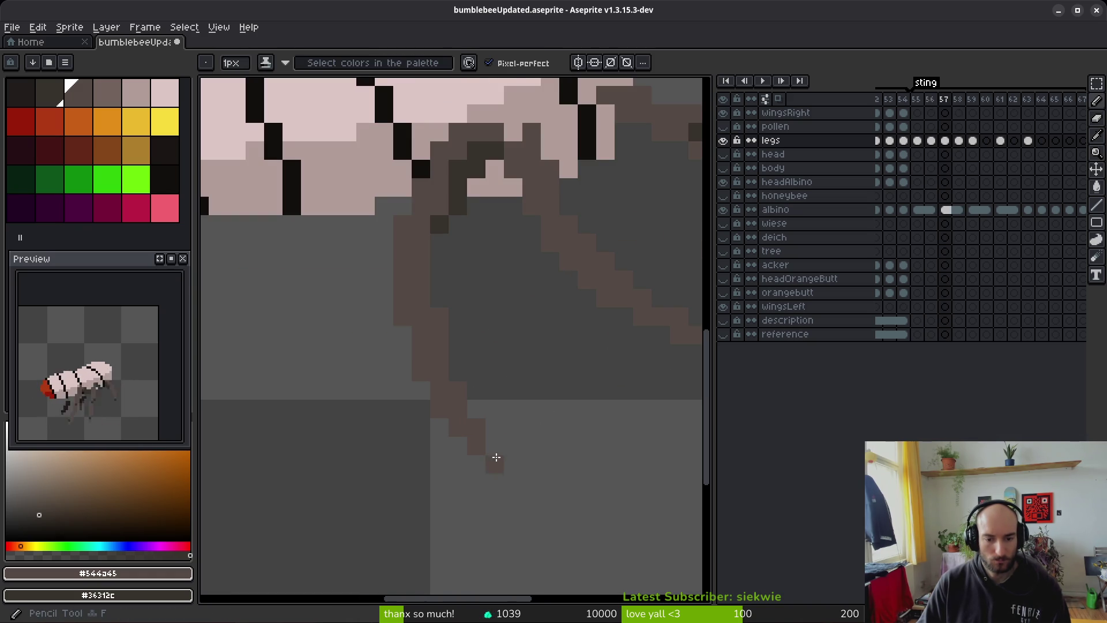
{"action": "key", "text": "m"}
{"action": "mouse_move", "coordinate": [445, 414]}
{"action": "left_mouse_down"}
{"action": "mouse_move", "coordinate": [502, 470]}
{"action": "mouse_move", "coordinate": [487, 457]}
{"action": "left_mouse_up"}
{"action": "left_click", "coordinate": [513, 482]}
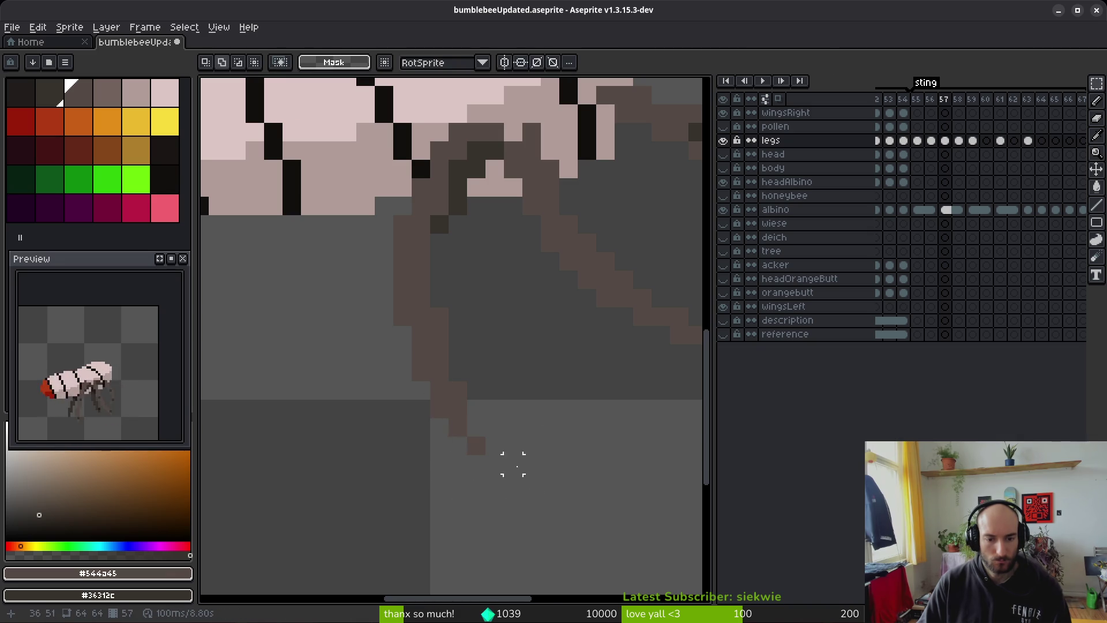
{"action": "scroll", "coordinate": [512, 482], "scroll_direction": "down", "scroll_amount": 2}
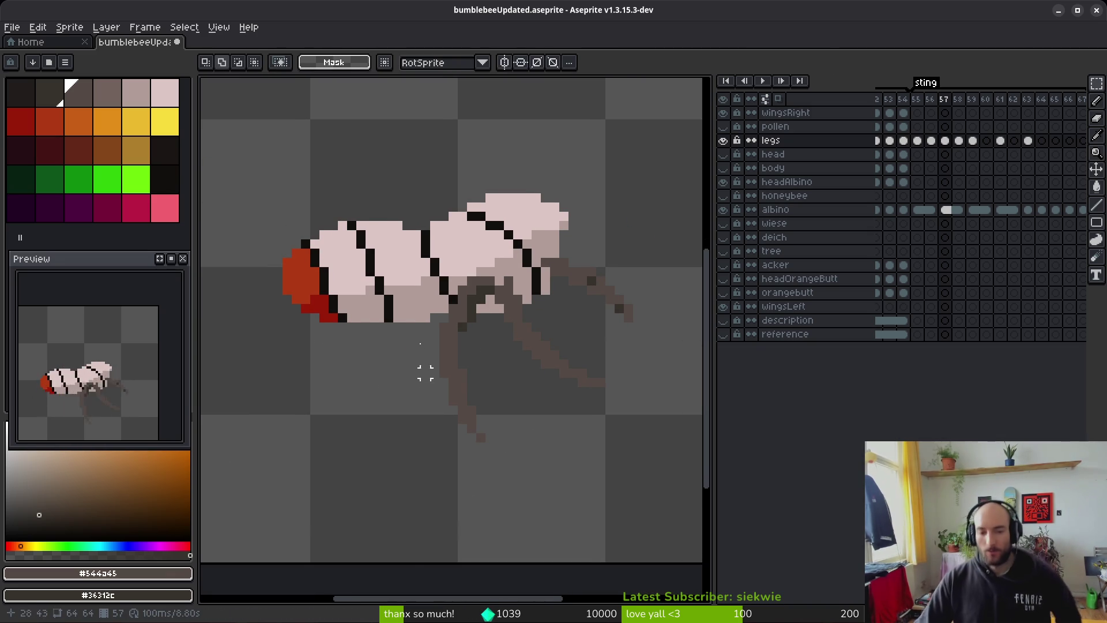
{"action": "left_click_drag", "start_coordinate": [518, 414], "coordinate": [516, 413]}
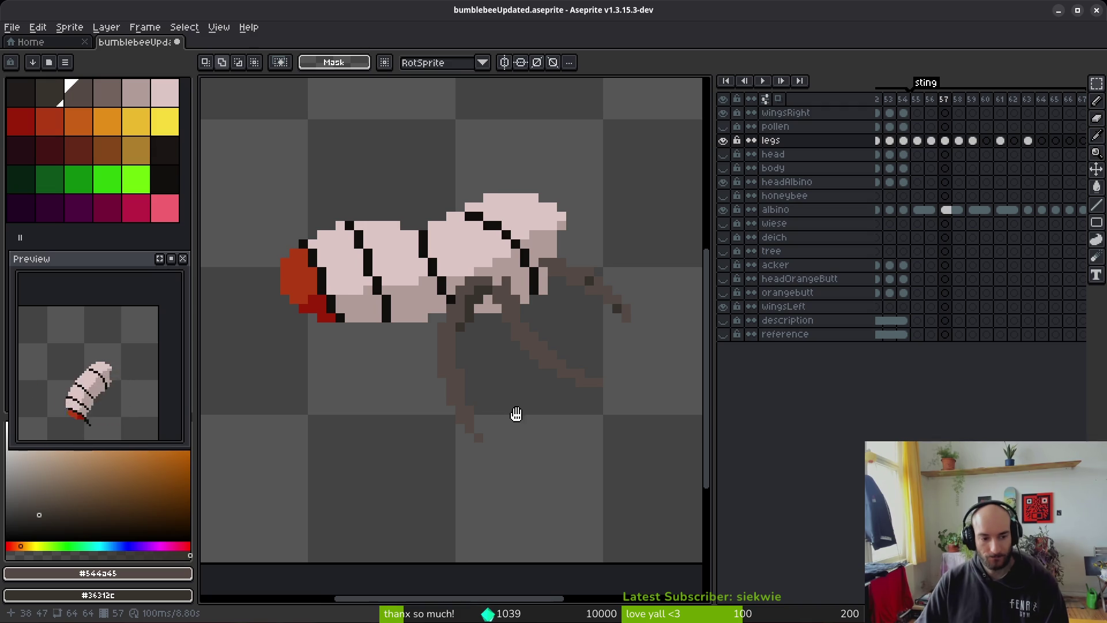
{"action": "scroll", "coordinate": [487, 408], "scroll_direction": "down", "scroll_amount": 1}
{"action": "scroll", "coordinate": [459, 385], "scroll_direction": "up", "scroll_amount": 2}
Step: Fill the old tip cell with leg colour and move the dark tip pixel up one cell
{"action": "key", "text": "f"}
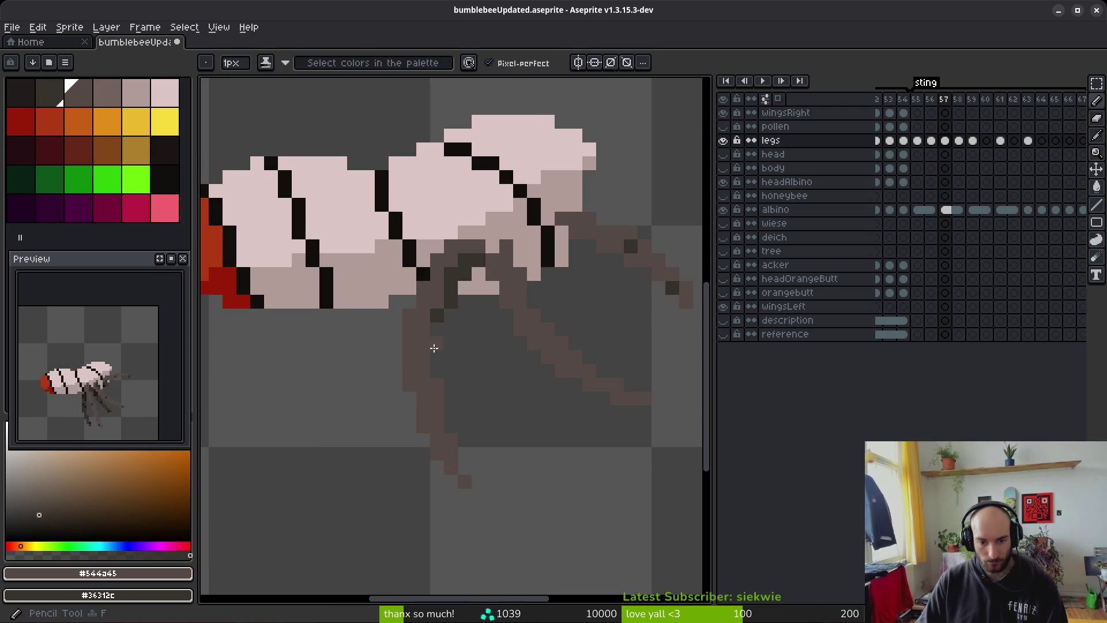
{"action": "key", "text": "i"}
{"action": "key", "text": "comma"}
{"action": "key", "text": "period"}
{"action": "key", "text": "b"}
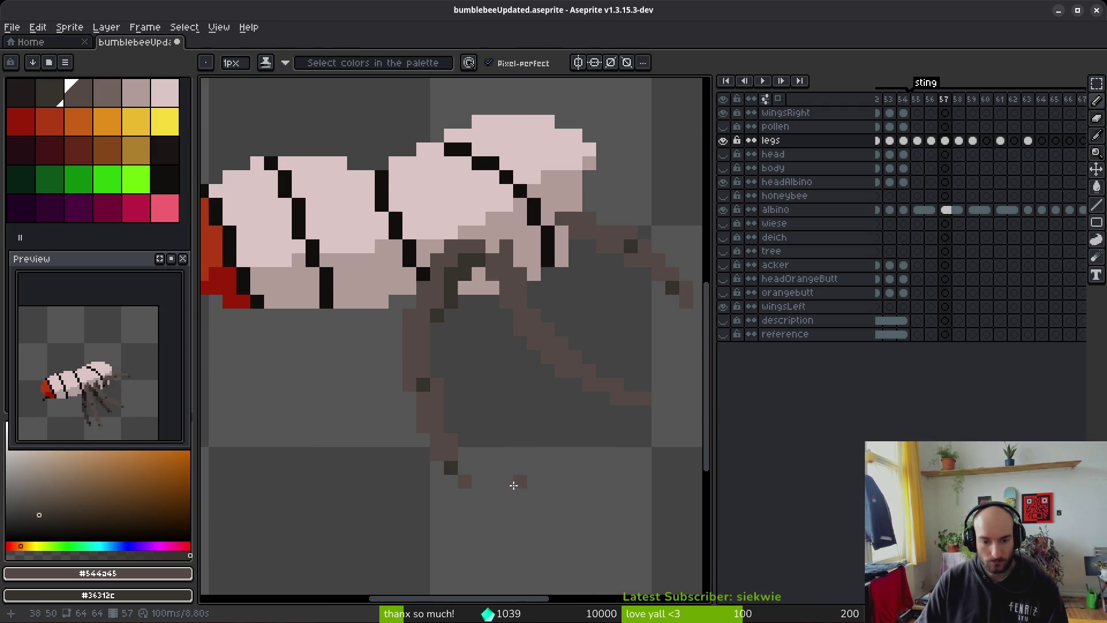
{"action": "right_click", "coordinate": [451, 454]}
{"action": "left_click", "coordinate": [453, 466]}
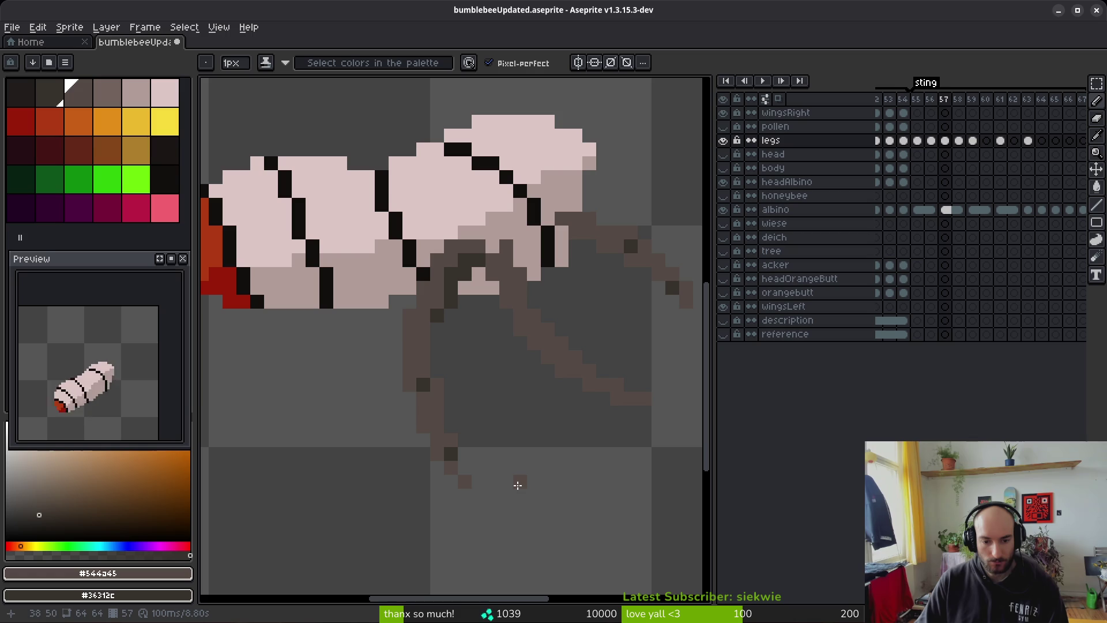
{"action": "scroll", "coordinate": [539, 459], "scroll_direction": "down", "scroll_amount": 3}
{"action": "scroll", "coordinate": [538, 468], "scroll_direction": "up", "scroll_amount": 3}
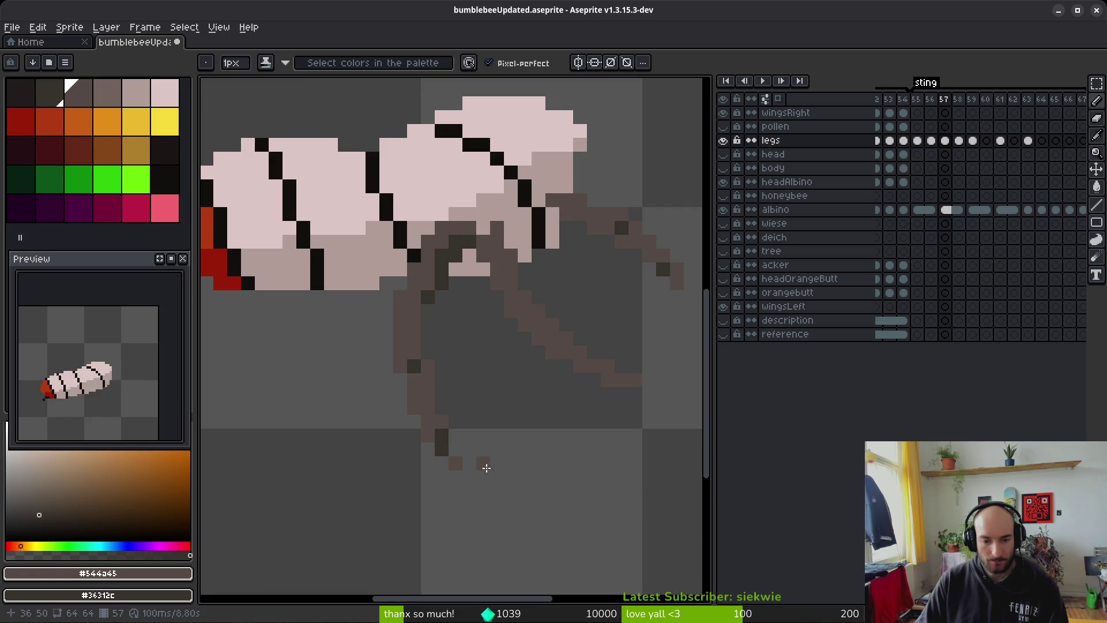
{"action": "scroll", "coordinate": [526, 459], "scroll_direction": "down", "scroll_amount": 4}
Step: Flip between frames 56, 57 and 58 to compare the leg poses
{"action": "key", "text": "comma"}
{"action": "key", "text": "alt"}
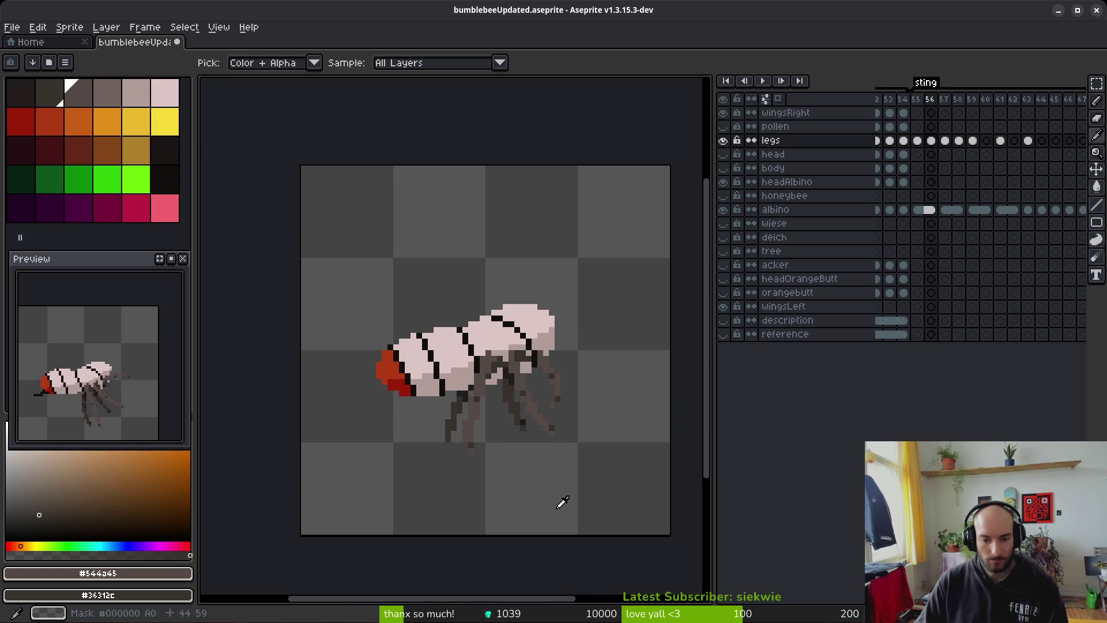
{"action": "key", "text": "period"}
{"action": "key", "text": "period"}
{"action": "key", "text": "comma"}
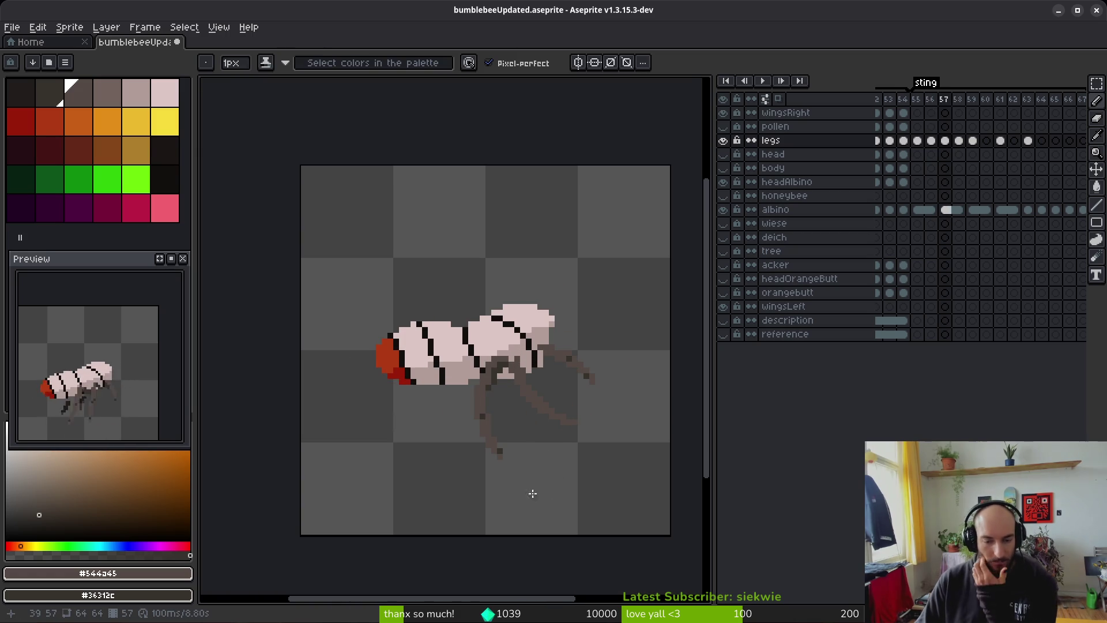
{"action": "scroll", "coordinate": [528, 489], "scroll_direction": "up", "scroll_amount": 2}
{"action": "key", "text": "alt"}
{"action": "key", "text": "comma"}
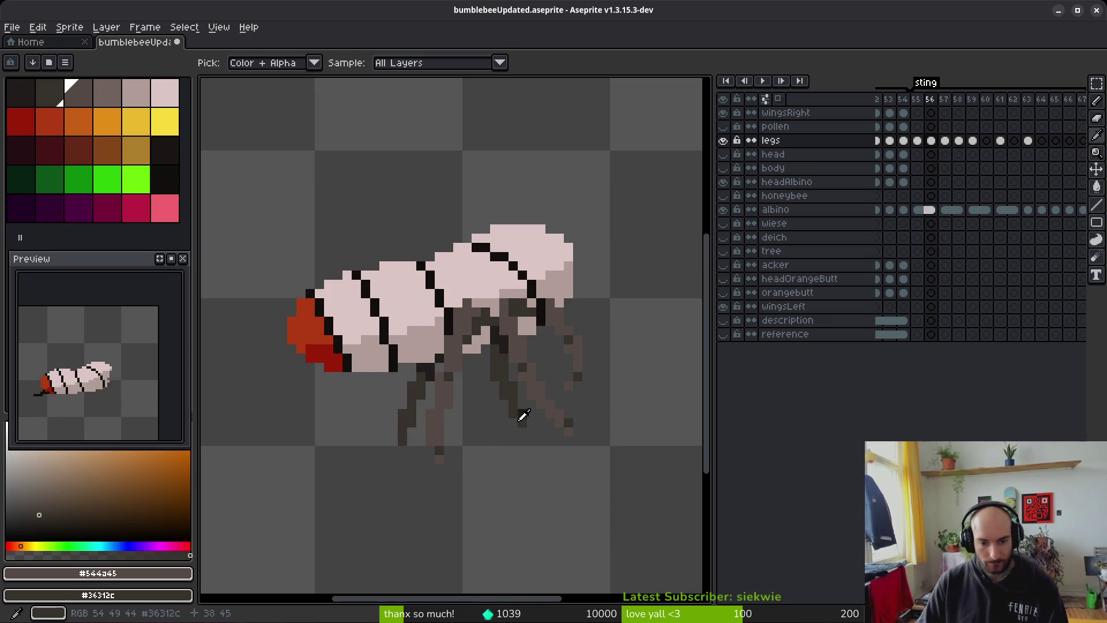
{"action": "key", "text": "period"}
{"action": "key", "text": "comma"}
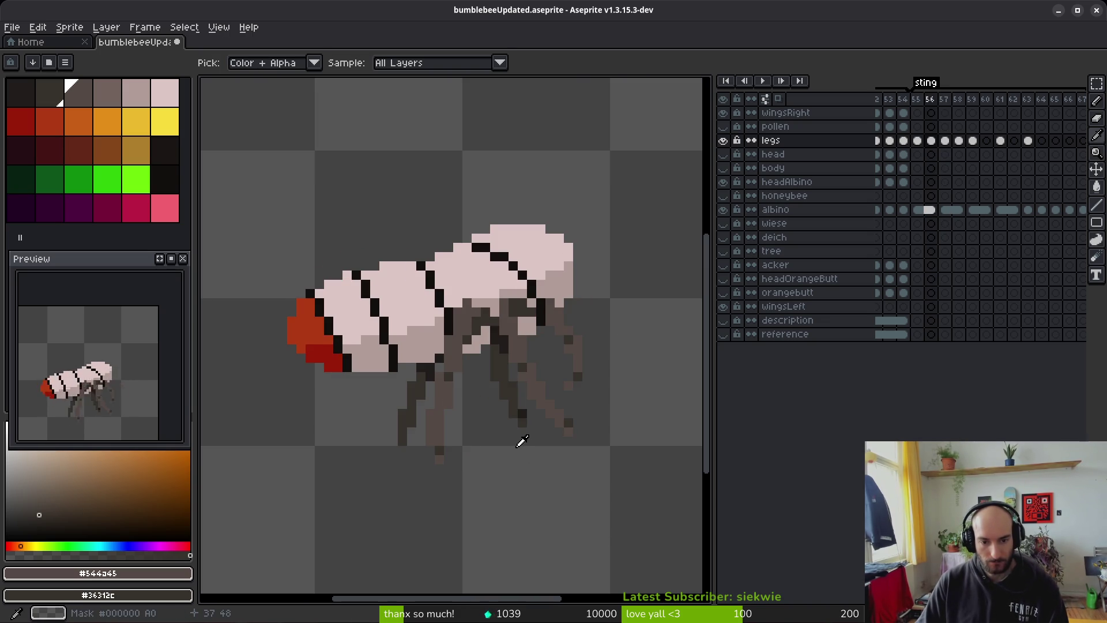
{"action": "key", "text": "period"}
{"action": "scroll", "coordinate": [521, 440], "scroll_direction": "up", "scroll_amount": 1}
Step: Shade several of frame 57's leg pixels in medium brown and dark tones
{"action": "right_click", "coordinate": [495, 346]}
{"action": "left_click", "coordinate": [470, 329]}
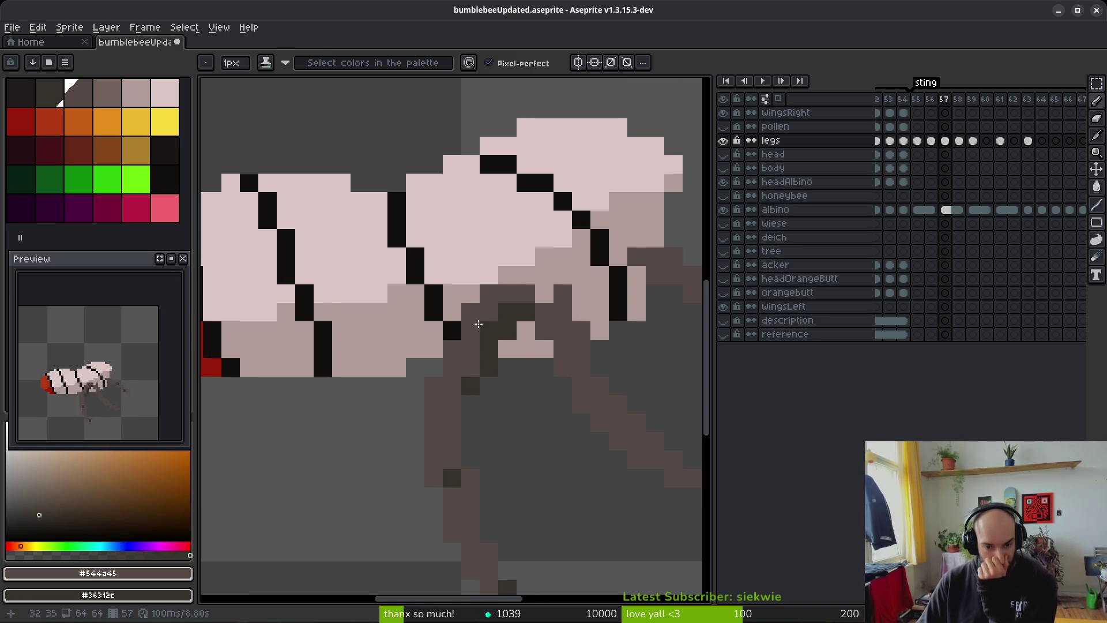
{"action": "left_click", "coordinate": [489, 348]}
{"action": "right_click", "coordinate": [489, 348]}
{"action": "right_click", "coordinate": [471, 348]}
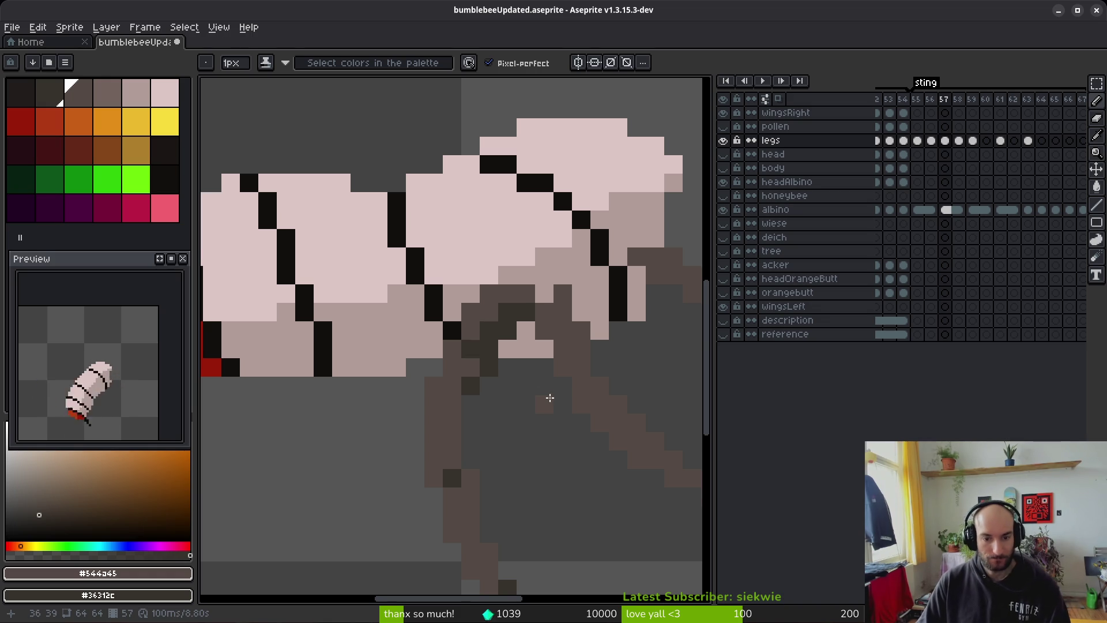
{"action": "scroll", "coordinate": [549, 400], "scroll_direction": "down", "scroll_amount": 2}
{"action": "scroll", "coordinate": [546, 411], "scroll_direction": "up", "scroll_amount": 2}
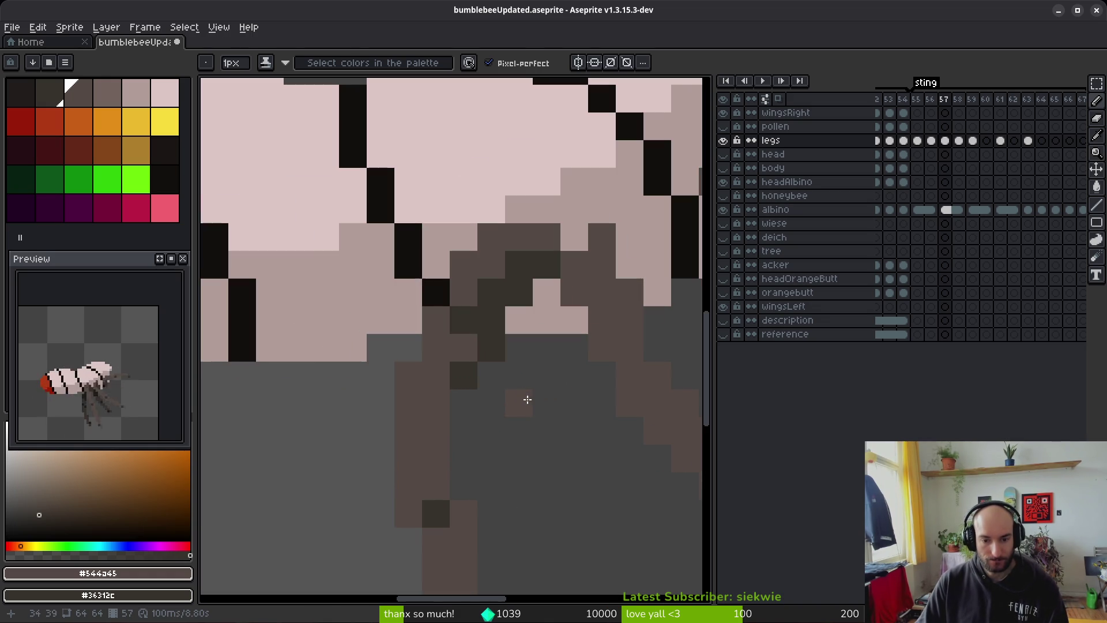
Step: Darken more leg pixels and undo an extra medium-brown pixel
{"action": "right_click", "coordinate": [483, 348]}
{"action": "scroll", "coordinate": [526, 396], "scroll_direction": "down", "scroll_amount": 2}
{"action": "scroll", "coordinate": [526, 407], "scroll_direction": "up", "scroll_amount": 2}
{"action": "left_click", "coordinate": [531, 345]}
{"action": "right_click", "coordinate": [531, 345]}
{"action": "left_click", "coordinate": [529, 322]}
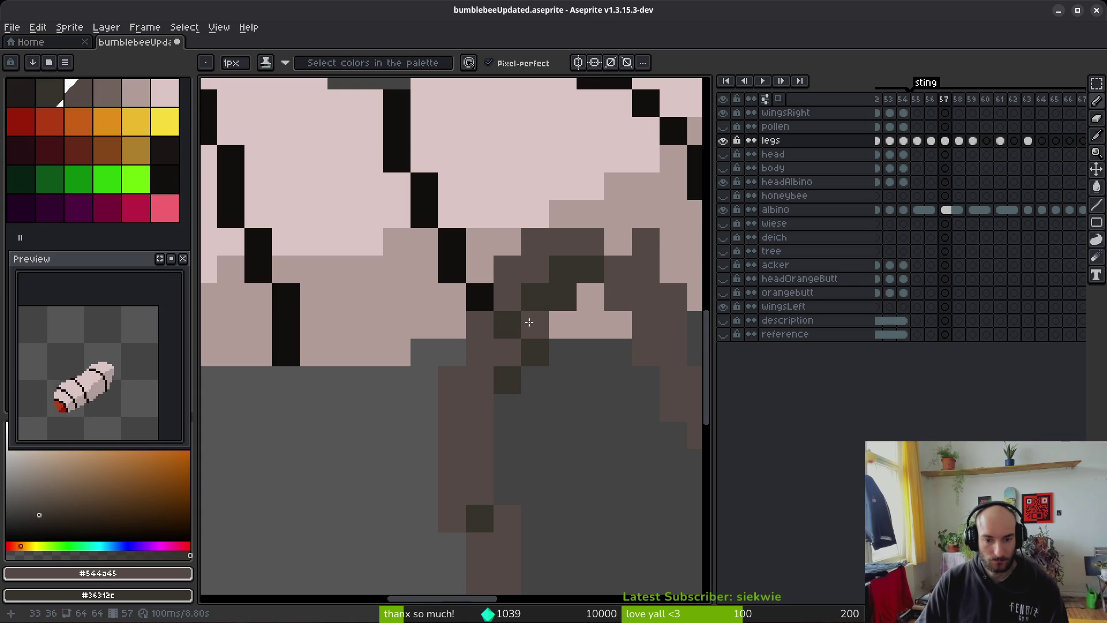
{"action": "key", "text": "ctrl+z"}
{"action": "scroll", "coordinate": [588, 395], "scroll_direction": "down", "scroll_amount": 6}
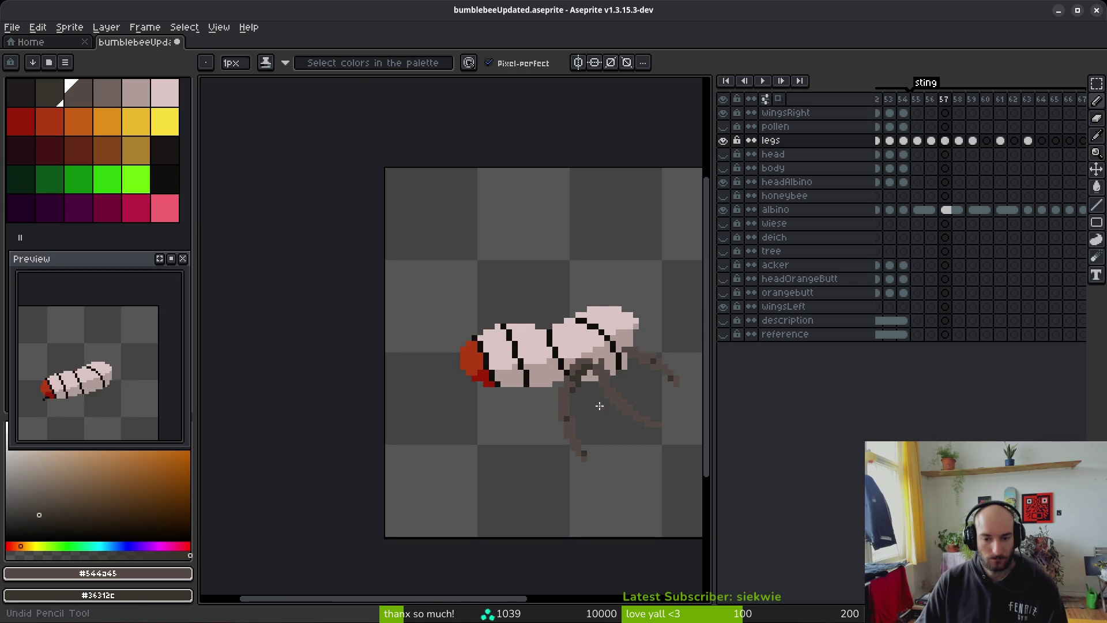
Step: Recentre the view on the bee and recheck frame 57 against frame 56
{"action": "left_click_drag", "start_coordinate": [599, 406], "coordinate": [542, 397]}
{"action": "scroll", "coordinate": [570, 398], "scroll_direction": "up", "scroll_amount": 3}
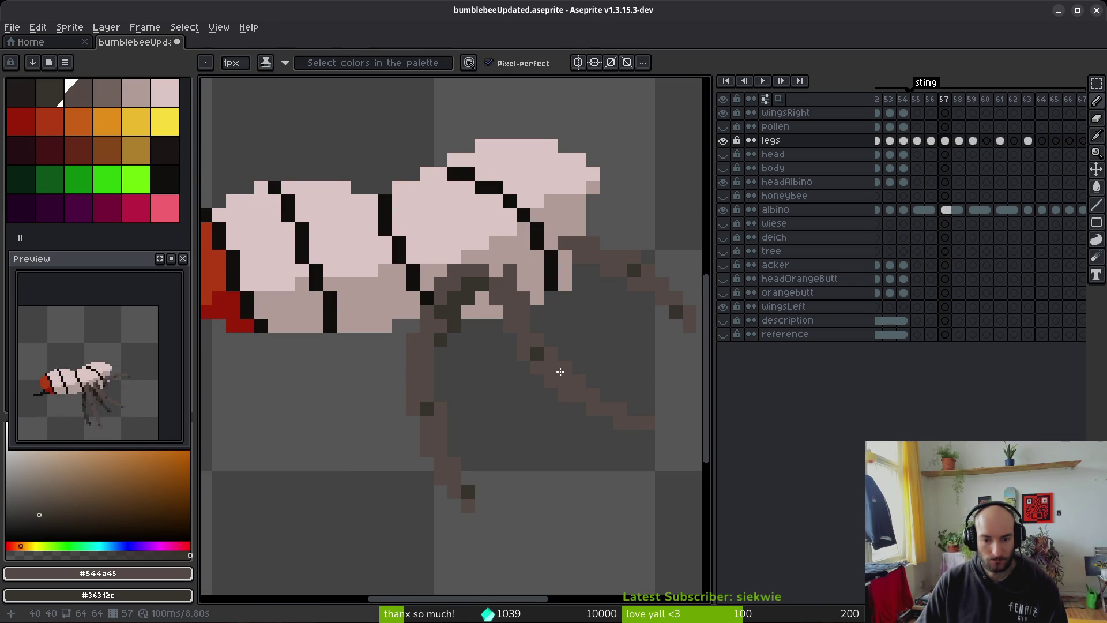
{"action": "scroll", "coordinate": [576, 392], "scroll_direction": "right", "scroll_amount": 2}
{"action": "key", "text": "comma"}
{"action": "key", "text": "period"}
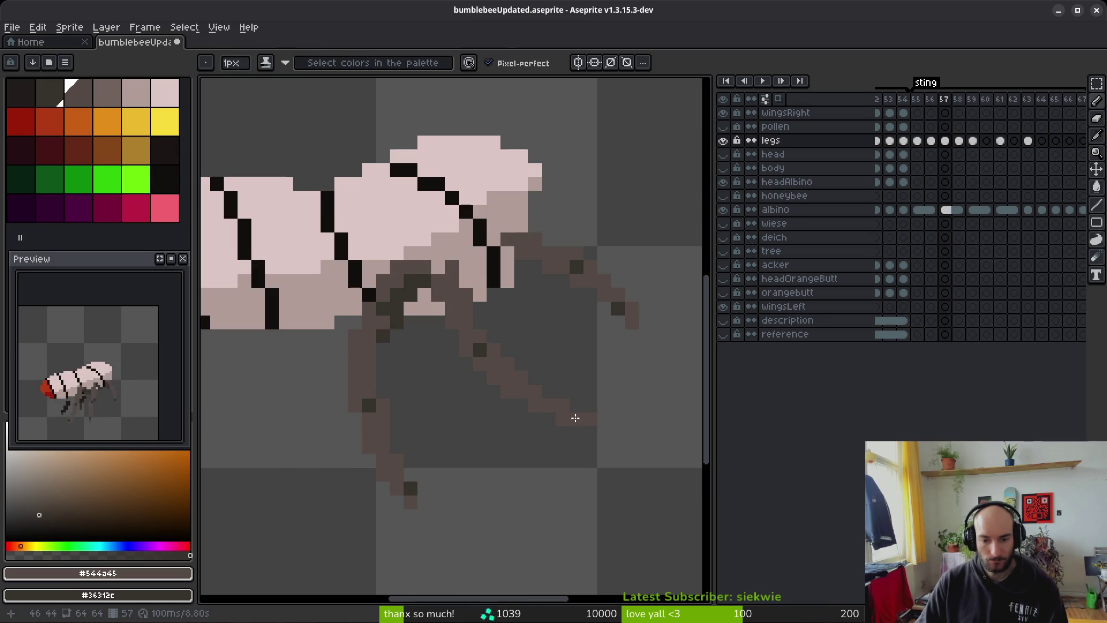
{"action": "scroll", "coordinate": [578, 421], "scroll_direction": "down", "scroll_amount": 3}
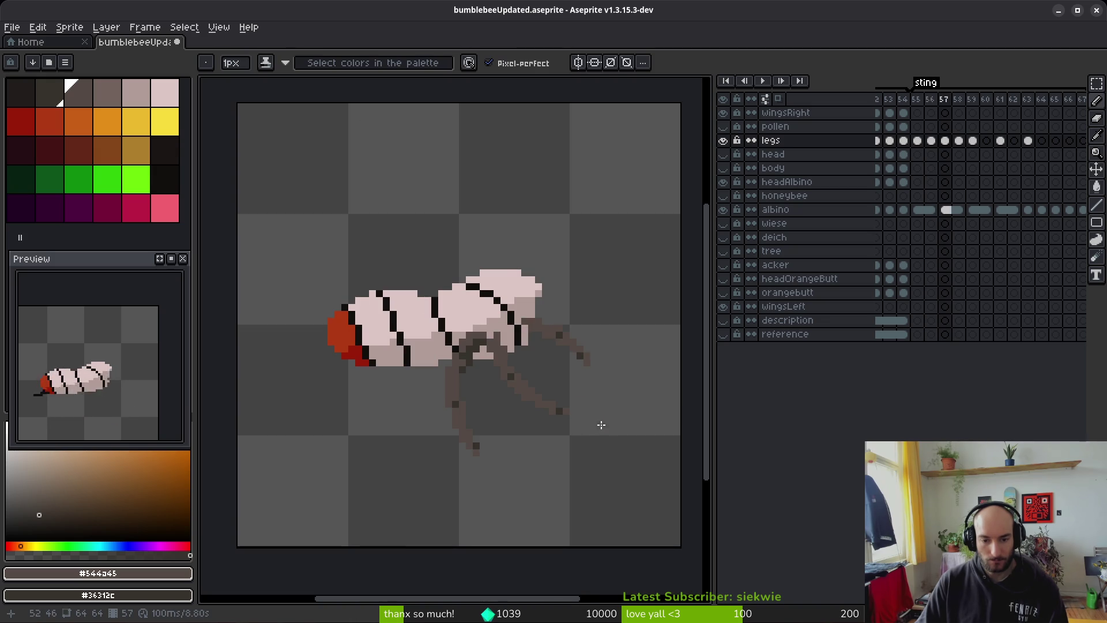
{"action": "scroll", "coordinate": [600, 424], "scroll_direction": "up", "scroll_amount": 4}
{"action": "key", "text": "m"}
{"action": "key", "text": "comma"}
{"action": "key", "text": "period"}
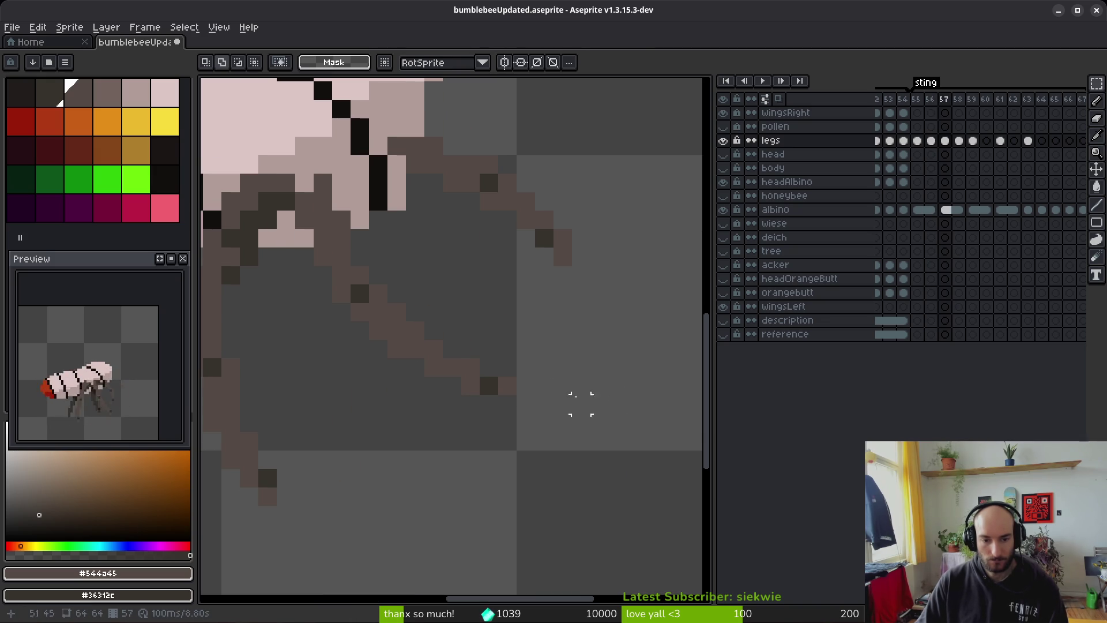
Step: Move the diagonal leg tip one pixel left and one pixel up
{"action": "left_click_drag", "start_coordinate": [432, 347], "coordinate": [528, 412]}
{"action": "key", "text": "Left"}
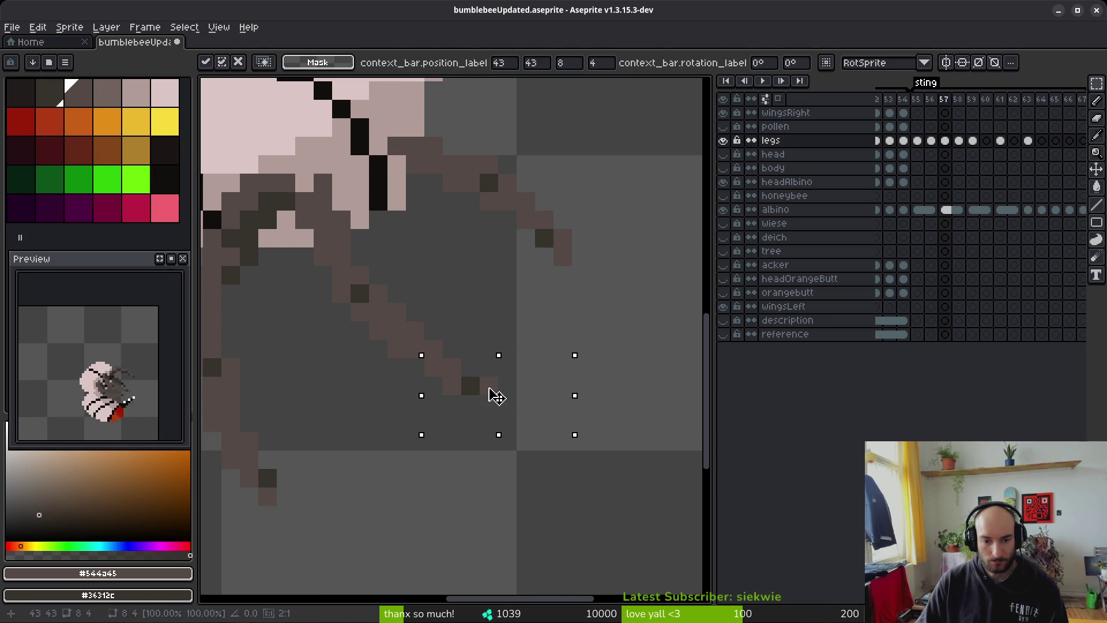
{"action": "key", "text": "ctrl+d"}
{"action": "left_click_drag", "start_coordinate": [444, 359], "coordinate": [528, 406]}
{"action": "key", "text": "Up"}
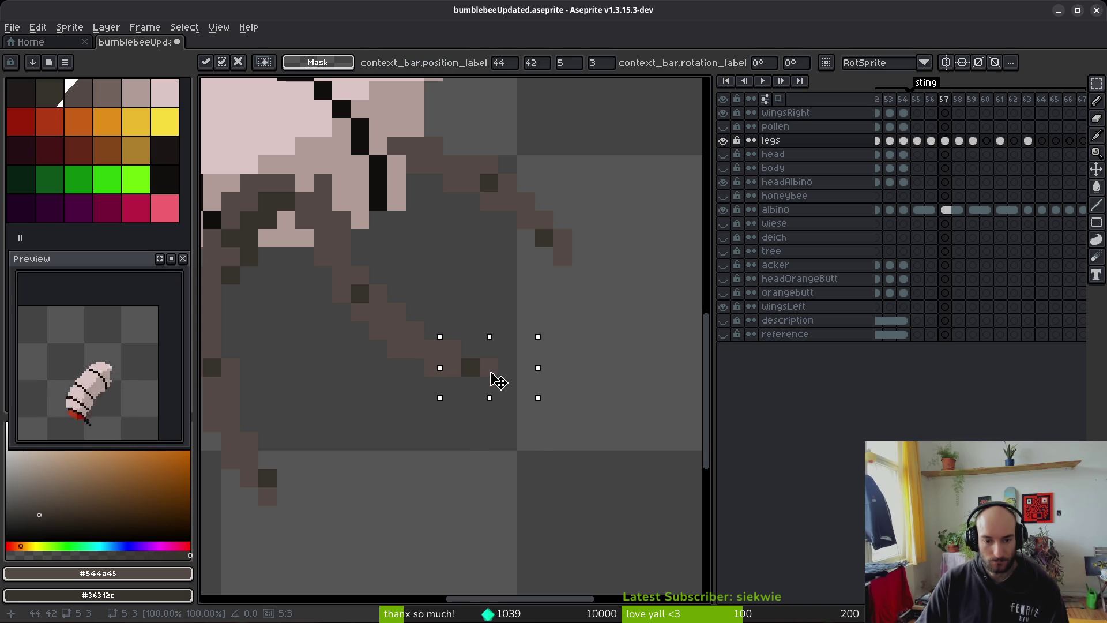
{"action": "key", "text": "ctrl+d"}
Step: Shift the diagonal leg tip one more pixel left
{"action": "key", "text": "b"}
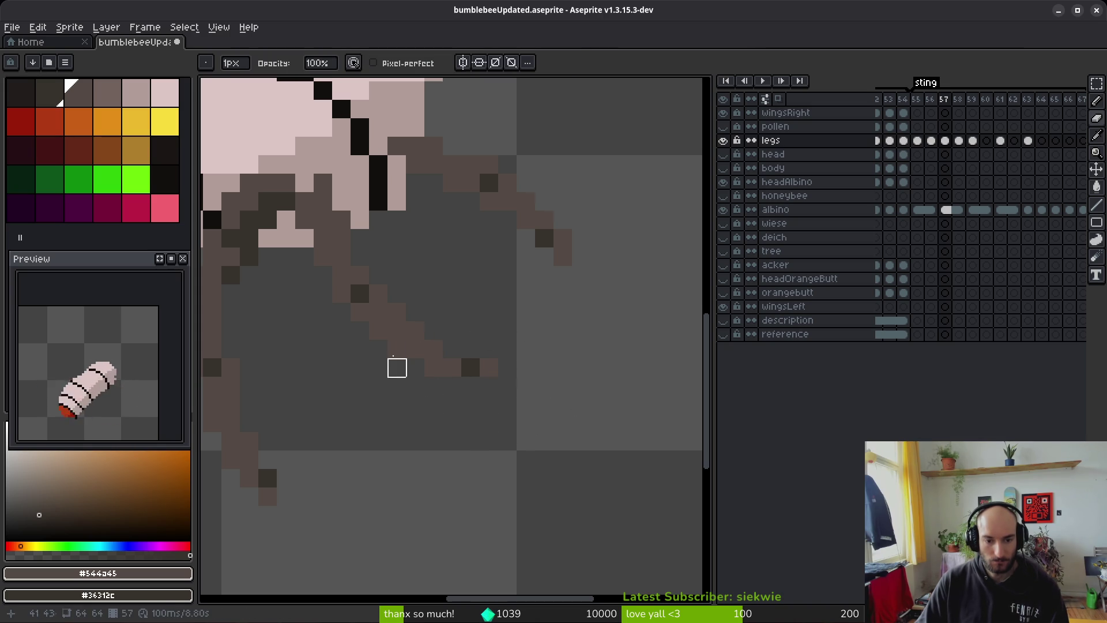
{"action": "scroll", "coordinate": [526, 423], "scroll_direction": "down", "scroll_amount": 3}
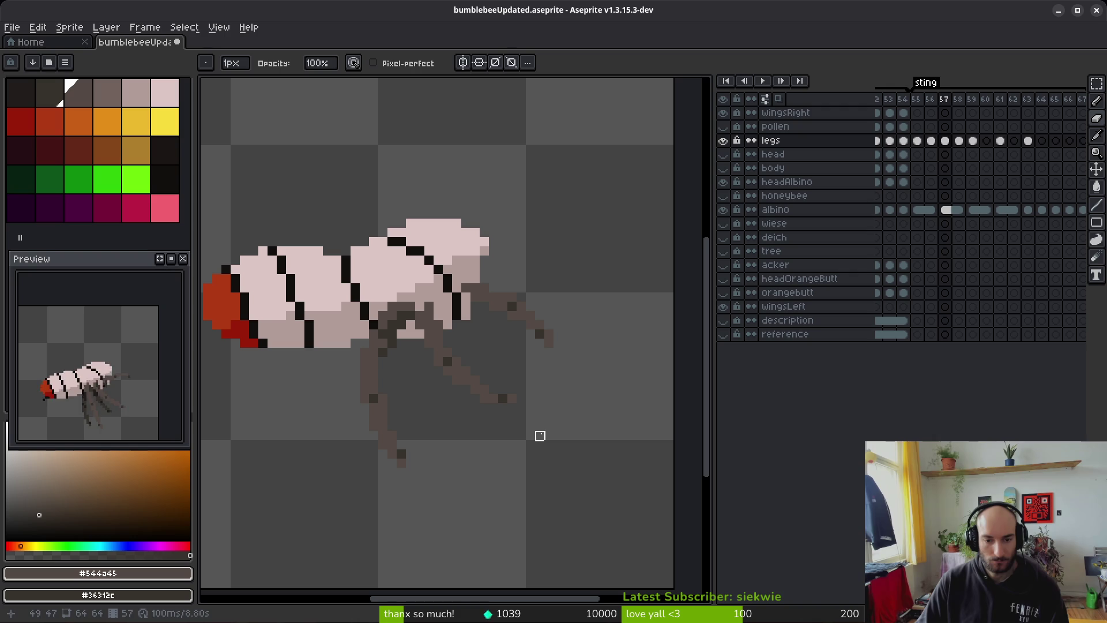
{"action": "scroll", "coordinate": [522, 427], "scroll_direction": "up", "scroll_amount": 4}
{"action": "key", "text": "m"}
{"action": "left_click_drag", "start_coordinate": [422, 306], "coordinate": [566, 391]}
{"action": "left_click_drag", "start_coordinate": [496, 368], "coordinate": [477, 365]}
{"action": "key", "text": "ctrl+d"}
{"action": "scroll", "coordinate": [521, 406], "scroll_direction": "down", "scroll_amount": 4}
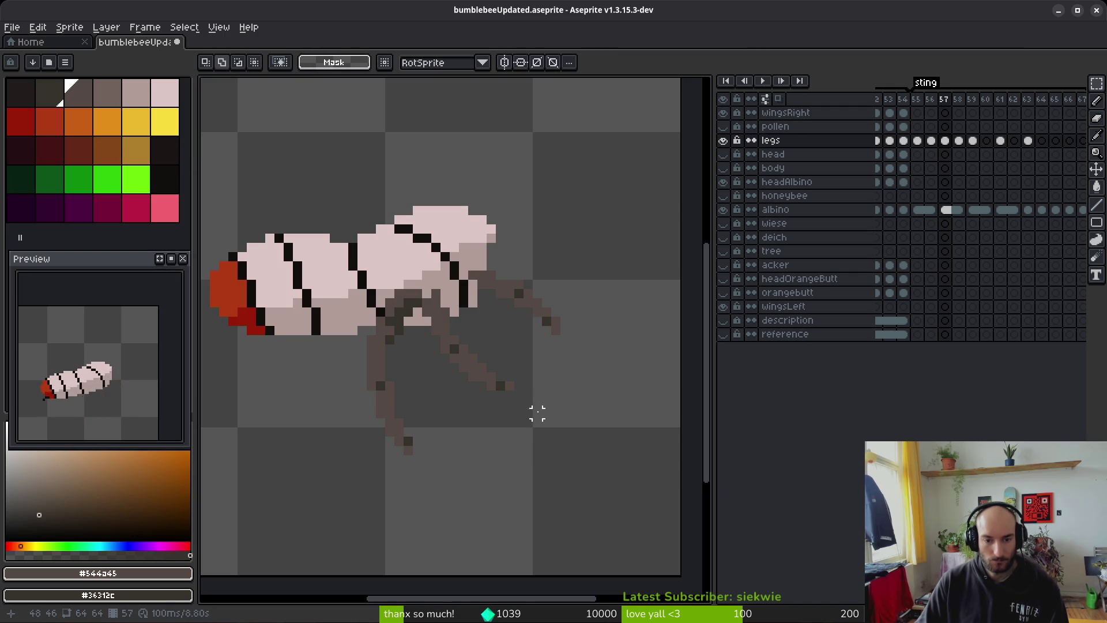
{"action": "scroll", "coordinate": [518, 412], "scroll_direction": "up", "scroll_amount": 2}
Step: Lengthen the diagonal leg down-right with medium-brown and dark pixels
{"action": "key", "text": "e"}
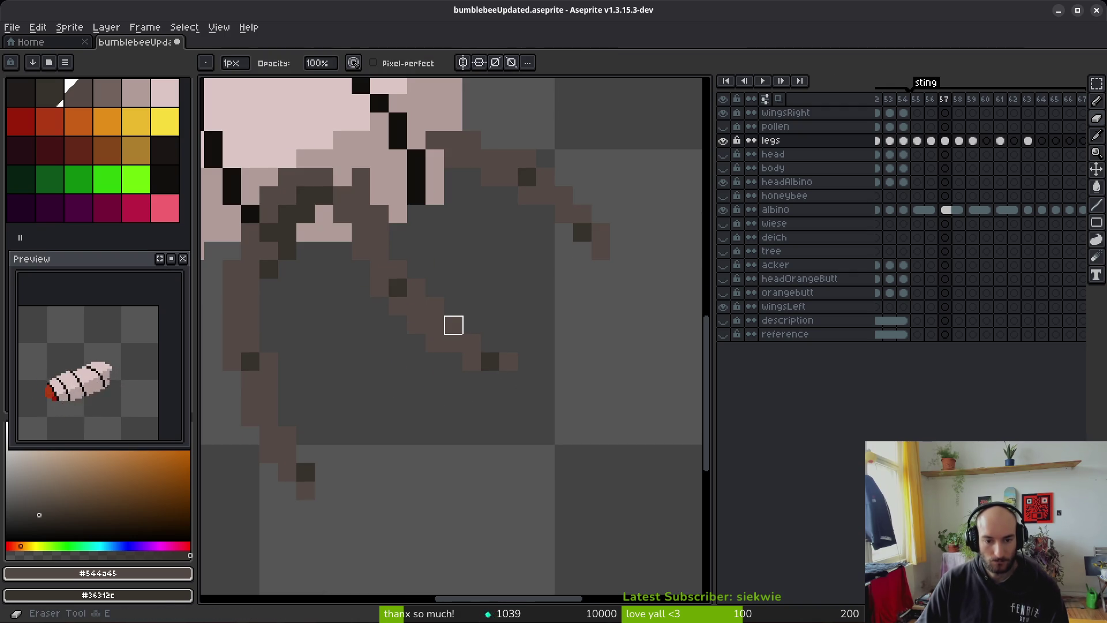
{"action": "key", "text": "i"}
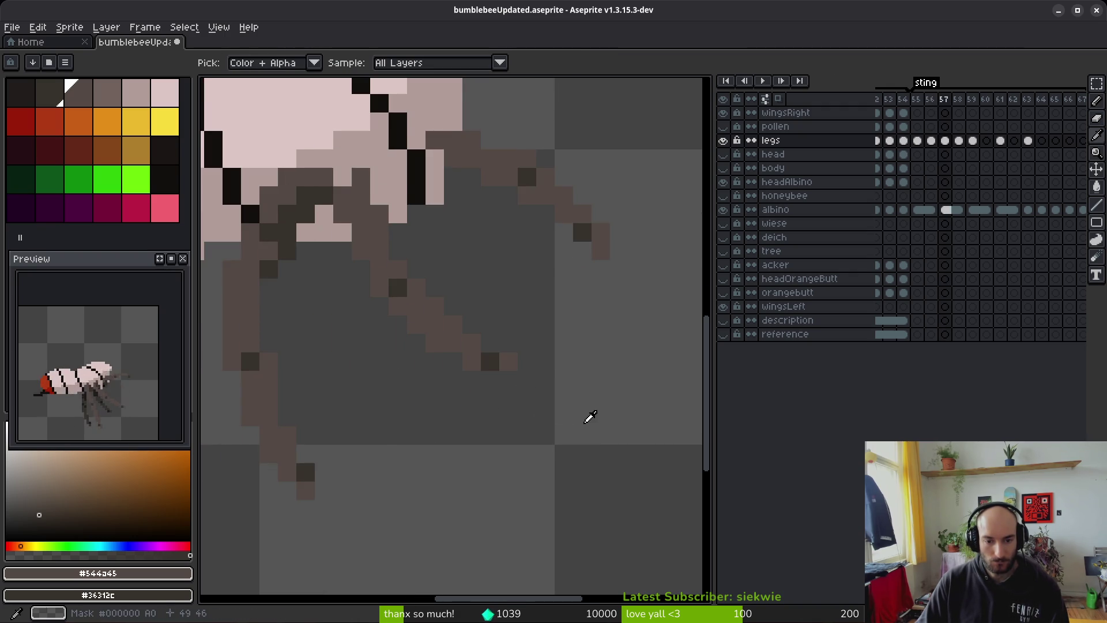
{"action": "key", "text": "b"}
{"action": "left_click", "coordinate": [489, 361]}
{"action": "right_click", "coordinate": [508, 362]}
{"action": "left_click", "coordinate": [527, 380]}
{"action": "left_click", "coordinate": [507, 362]}
{"action": "right_click", "coordinate": [508, 380]}
{"action": "left_click_drag", "start_coordinate": [526, 399], "coordinate": [508, 380]}
{"action": "right_click", "coordinate": [507, 362]}
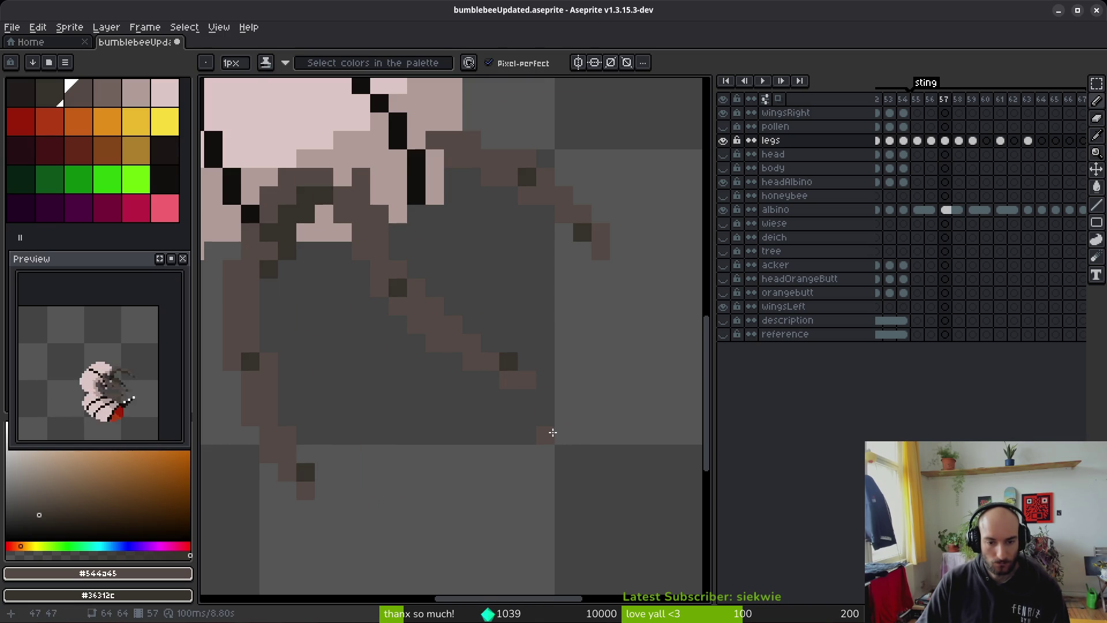
Step: Compare frame 57 with frame 58, then move on to frame 58
{"action": "scroll", "coordinate": [553, 432], "scroll_direction": "down", "scroll_amount": 3}
{"action": "key", "text": "alt"}
{"action": "key", "text": "Right"}
{"action": "key", "text": "Left"}
{"action": "key", "text": "Right"}
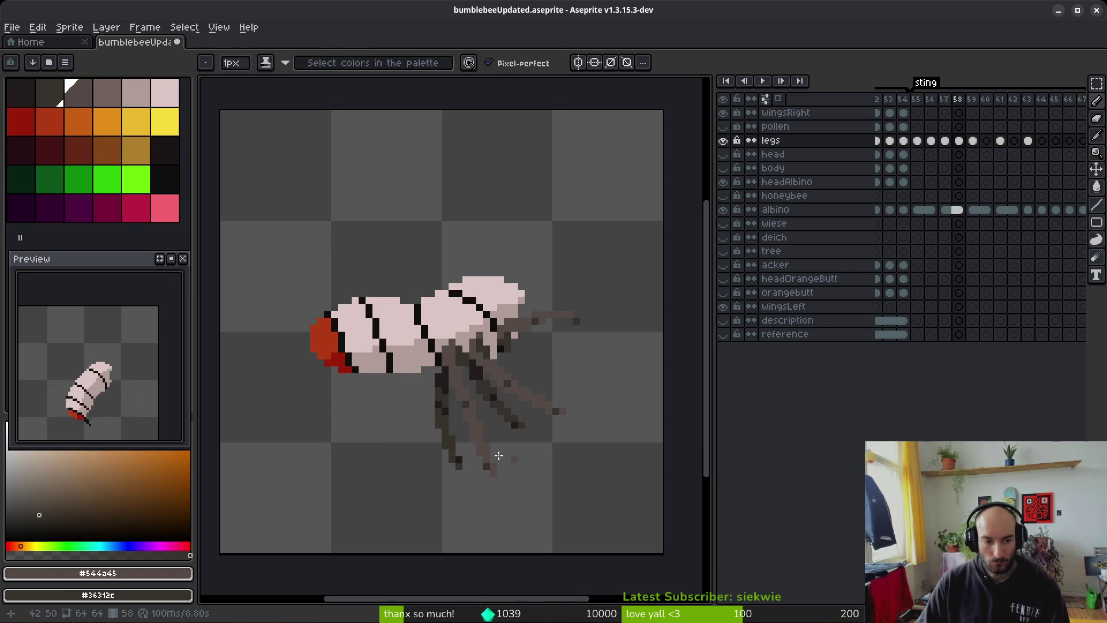
Step: Go back to frame 55 and paint dark pixels along its front leg
{"action": "key", "text": "Left"}
{"action": "key", "text": "alt"}
{"action": "key", "text": "Left"}
{"action": "key", "text": "Left"}
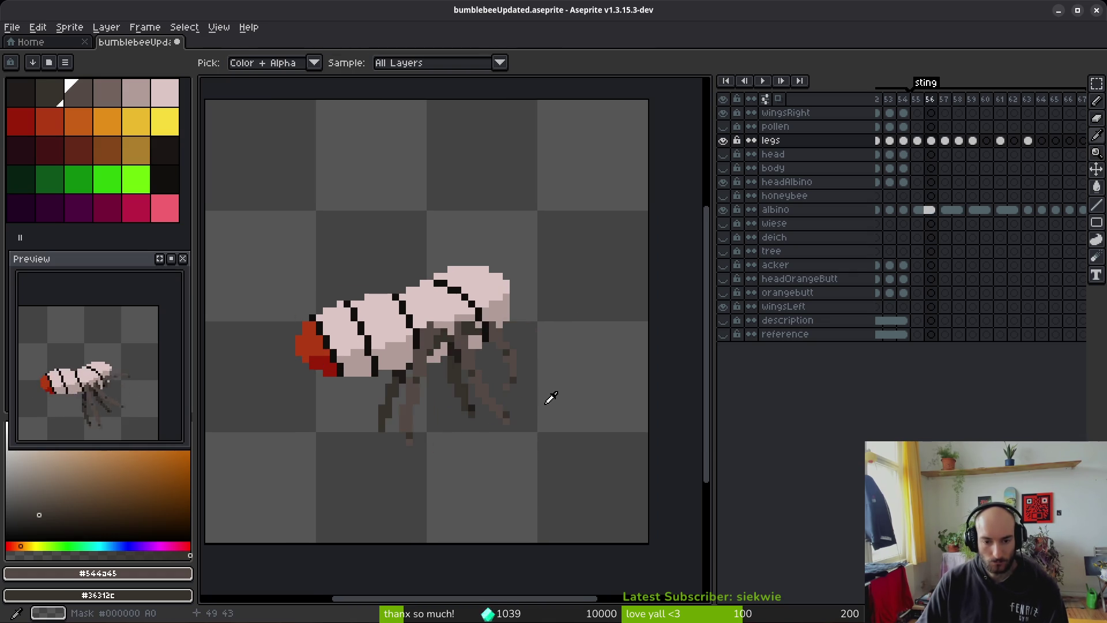
{"action": "scroll", "coordinate": [415, 396], "scroll_direction": "up", "scroll_amount": 5}
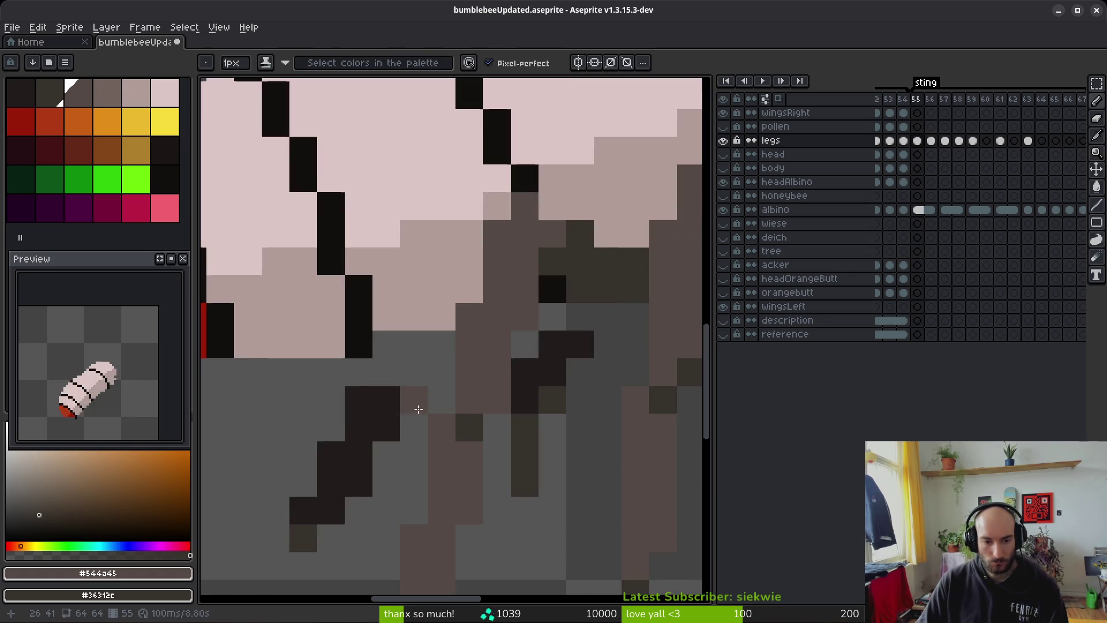
{"action": "left_click", "coordinate": [371, 371], "text": "alt"}
{"action": "left_click_drag", "start_coordinate": [358, 371], "coordinate": [388, 371]}
{"action": "left_click", "coordinate": [386, 344]}
{"action": "left_click", "coordinate": [471, 425]}
{"action": "left_click_drag", "start_coordinate": [578, 317], "coordinate": [525, 348]}
Step: Pick the medium-dark leg colour #36312c from frame 55
{"action": "scroll", "coordinate": [599, 438], "scroll_direction": "down", "scroll_amount": 2}
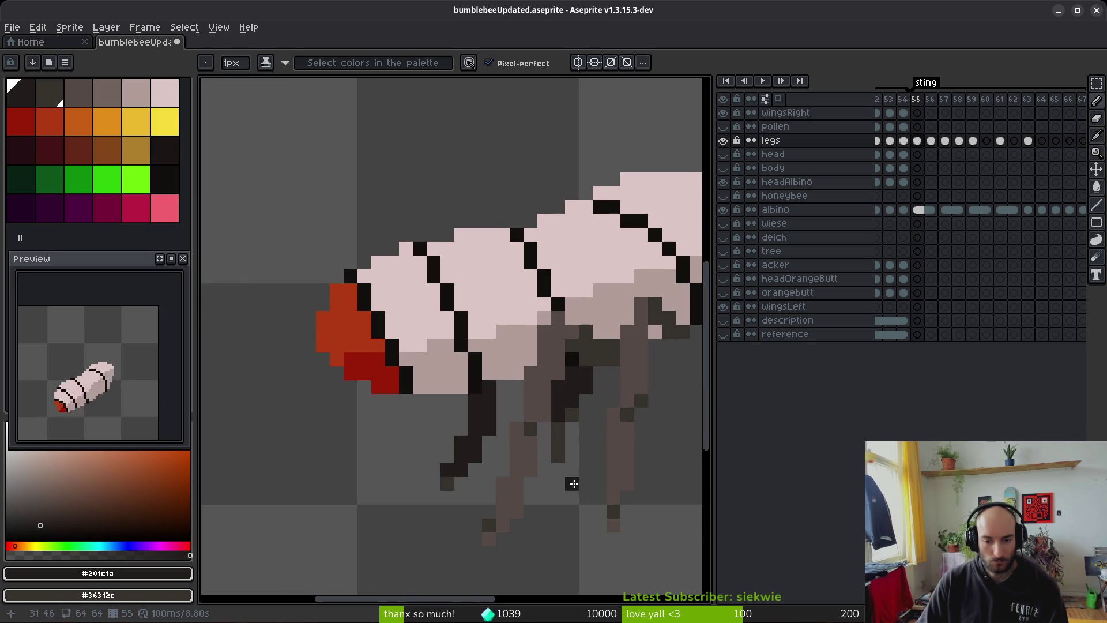
{"action": "scroll", "coordinate": [573, 484], "scroll_direction": "down", "scroll_amount": 2}
{"action": "scroll", "coordinate": [569, 515], "scroll_direction": "up", "scroll_amount": 3}
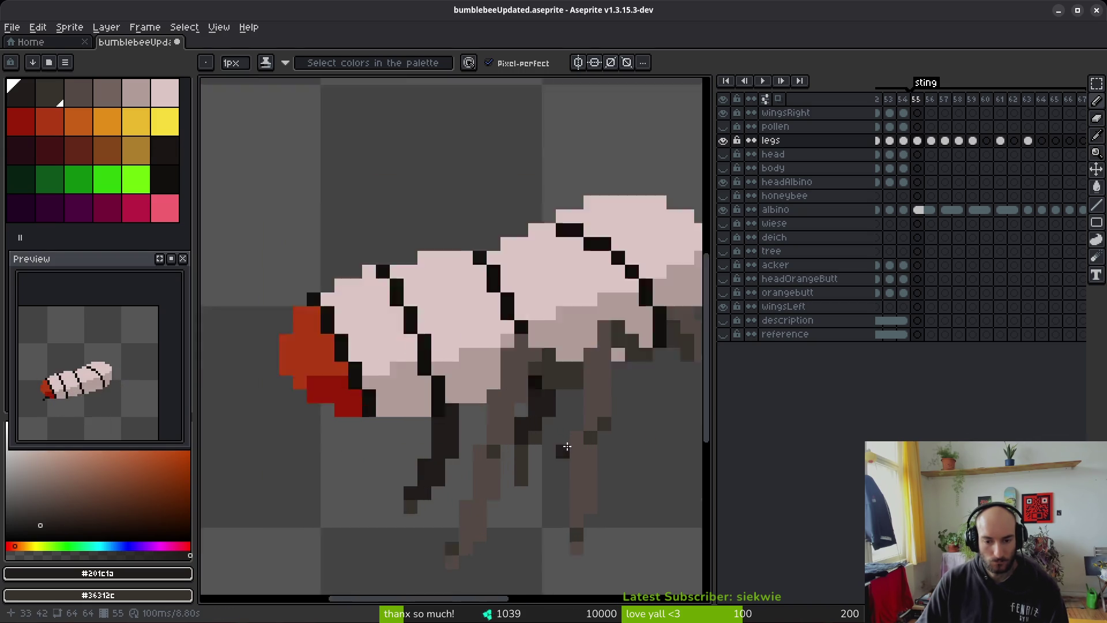
{"action": "scroll", "coordinate": [567, 496], "scroll_direction": "down", "scroll_amount": 3}
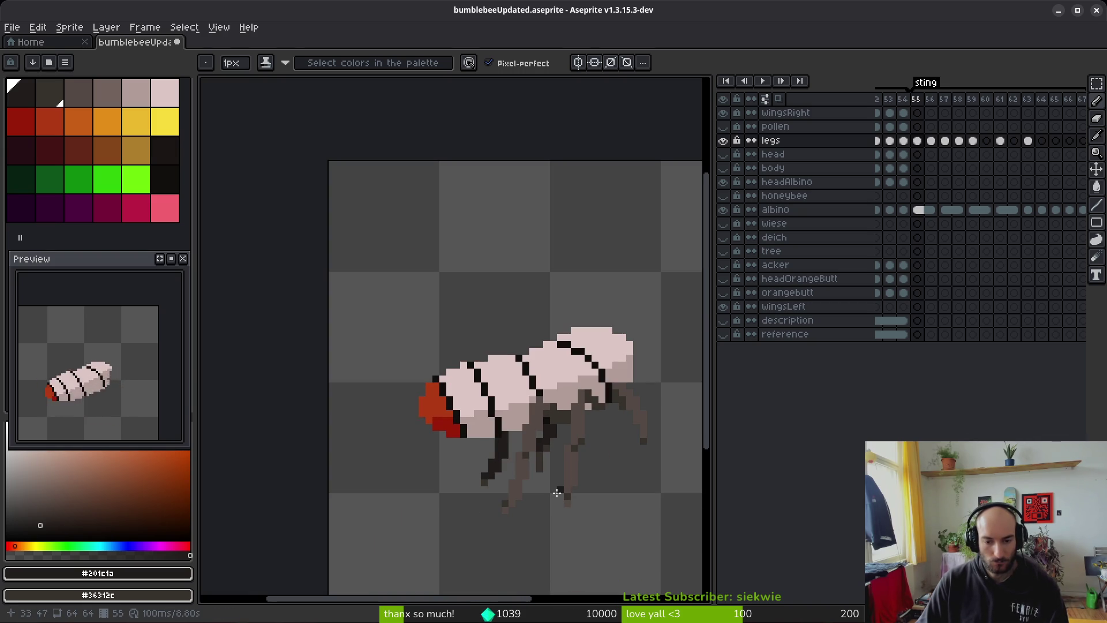
{"action": "scroll", "coordinate": [547, 461], "scroll_direction": "up", "scroll_amount": 5}
{"action": "left_click", "coordinate": [527, 388], "text": "alt"}
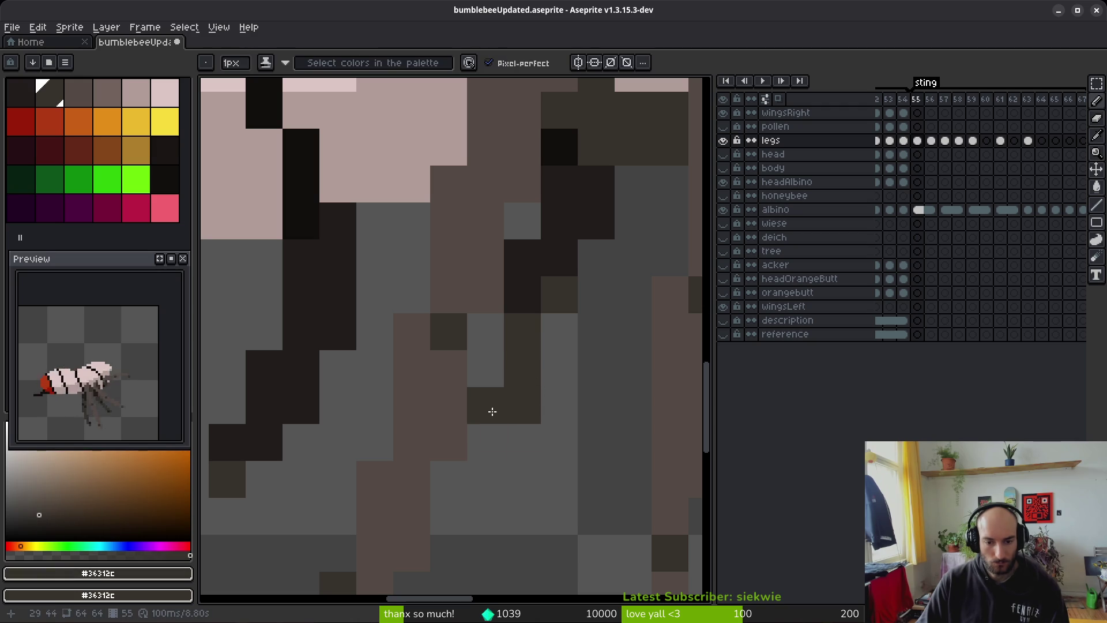
{"action": "scroll", "coordinate": [561, 471], "scroll_direction": "down", "scroll_amount": 5}
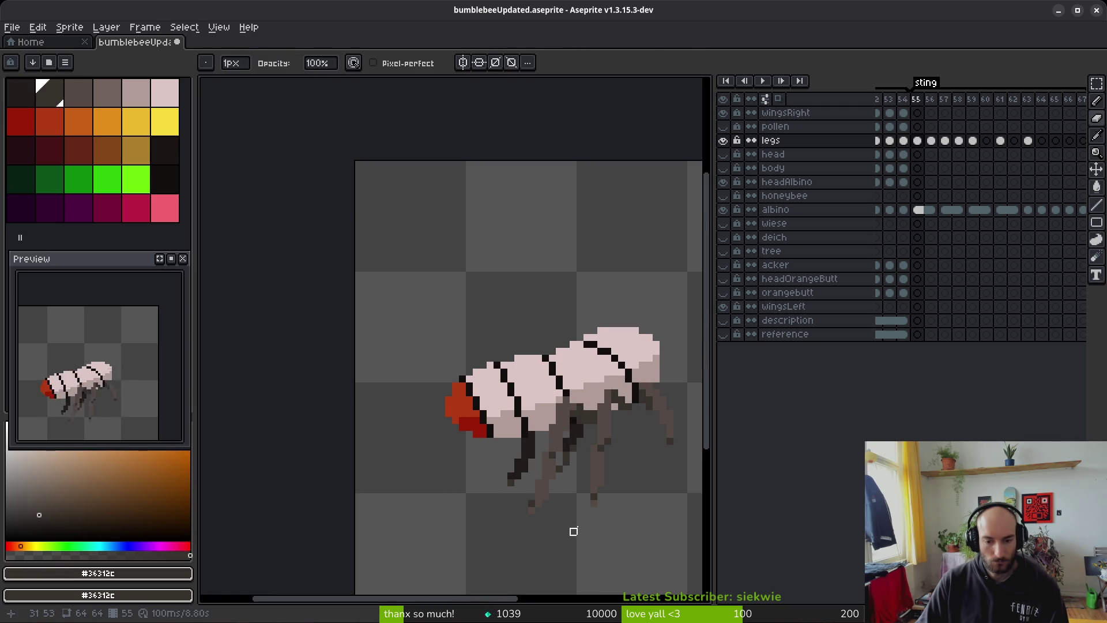
{"action": "scroll", "coordinate": [573, 538], "scroll_direction": "down", "scroll_amount": 2}
Step: Flip between frames 54 and 55 to compare legs, ending on frame 54
{"action": "key", "text": "alt"}
{"action": "key", "text": "Left"}
{"action": "scroll", "coordinate": [547, 496], "scroll_direction": "up", "scroll_amount": 3}
{"action": "key", "text": "Right"}
{"action": "key", "text": "Left"}
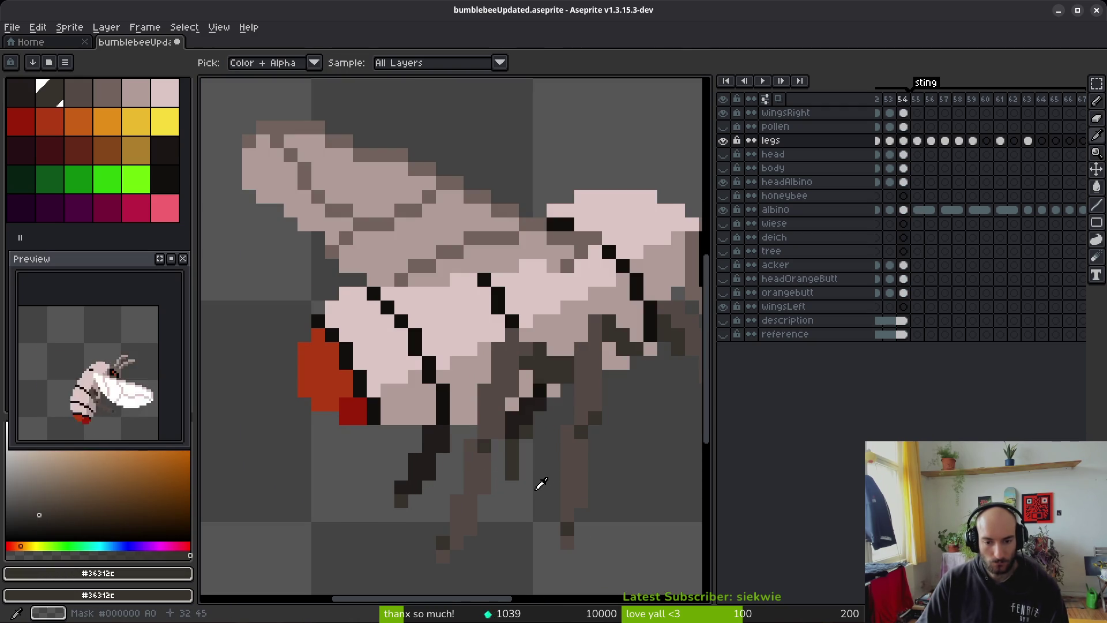
{"action": "key", "text": "Right"}
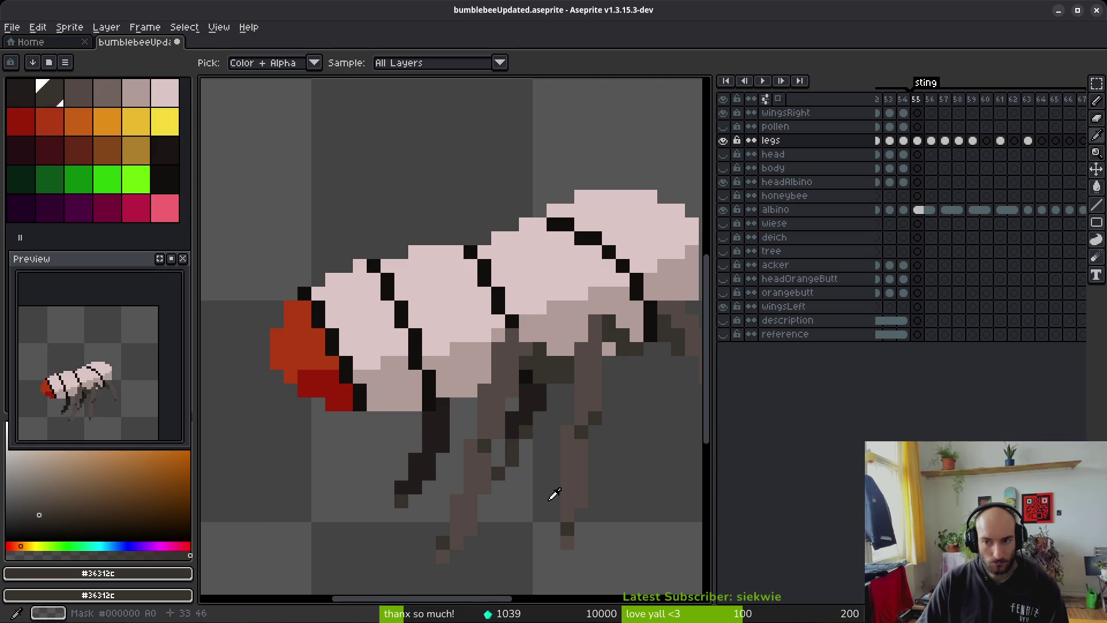
{"action": "key", "text": "Left"}
{"action": "key", "text": "Right"}
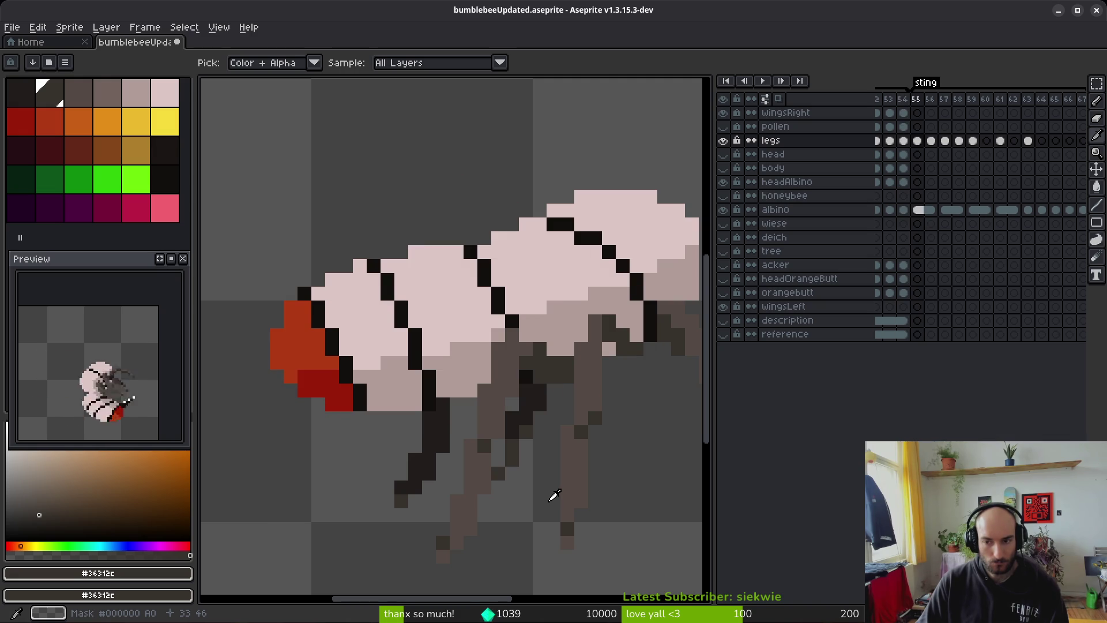
{"action": "key", "text": "Left"}
{"action": "key", "text": "Right"}
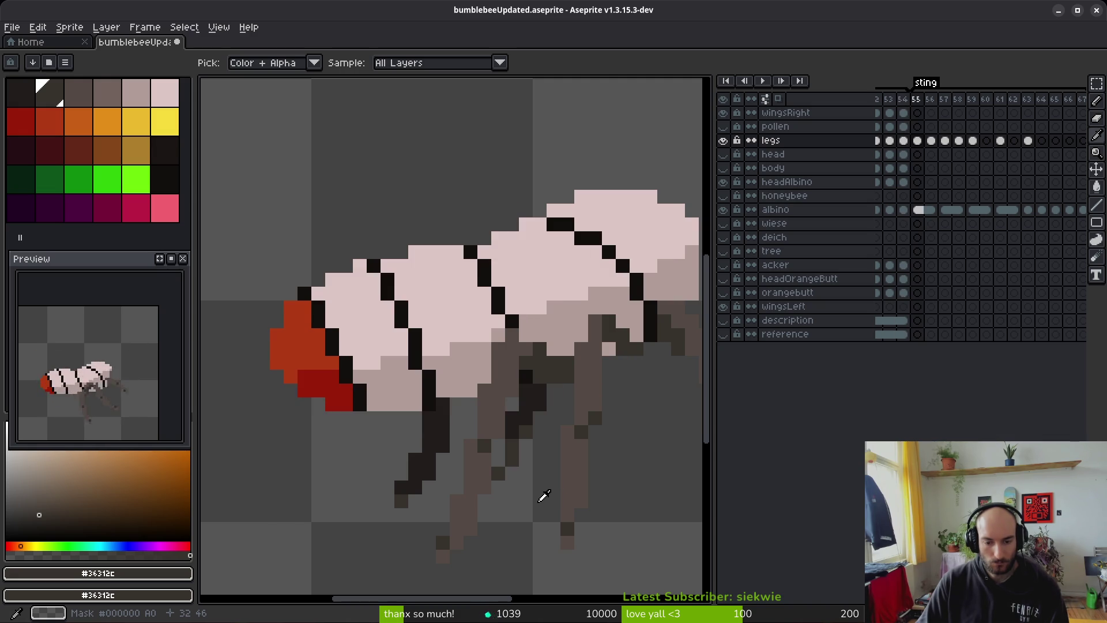
{"action": "key", "text": "Left"}
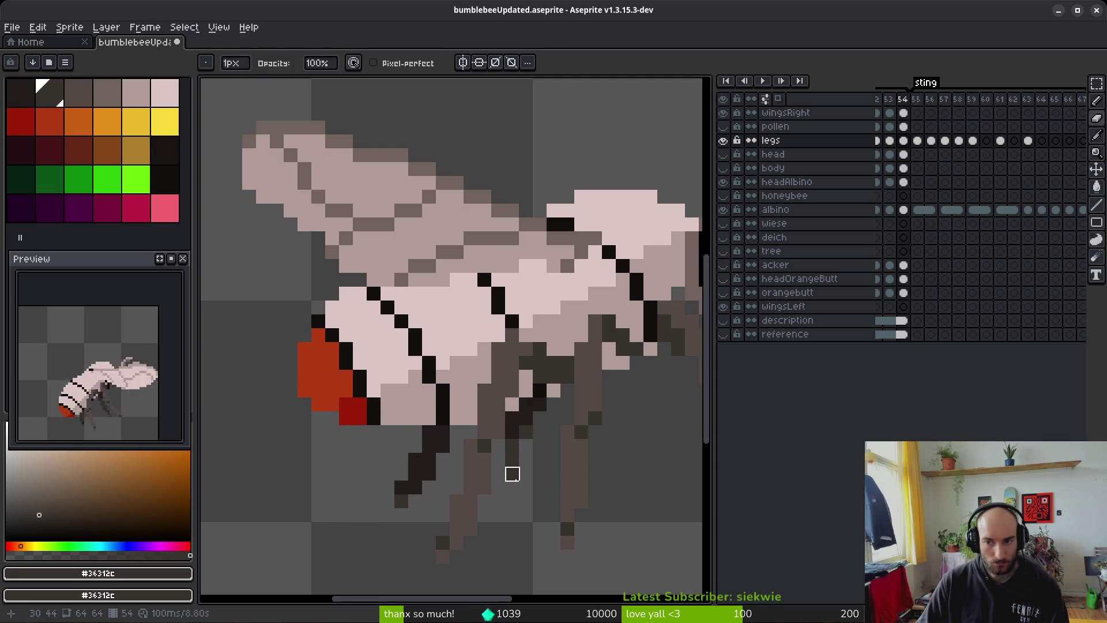
Step: Compare the bee's pose on frame 53 with frame 54, then return to frame 54
{"action": "key", "text": "alt"}
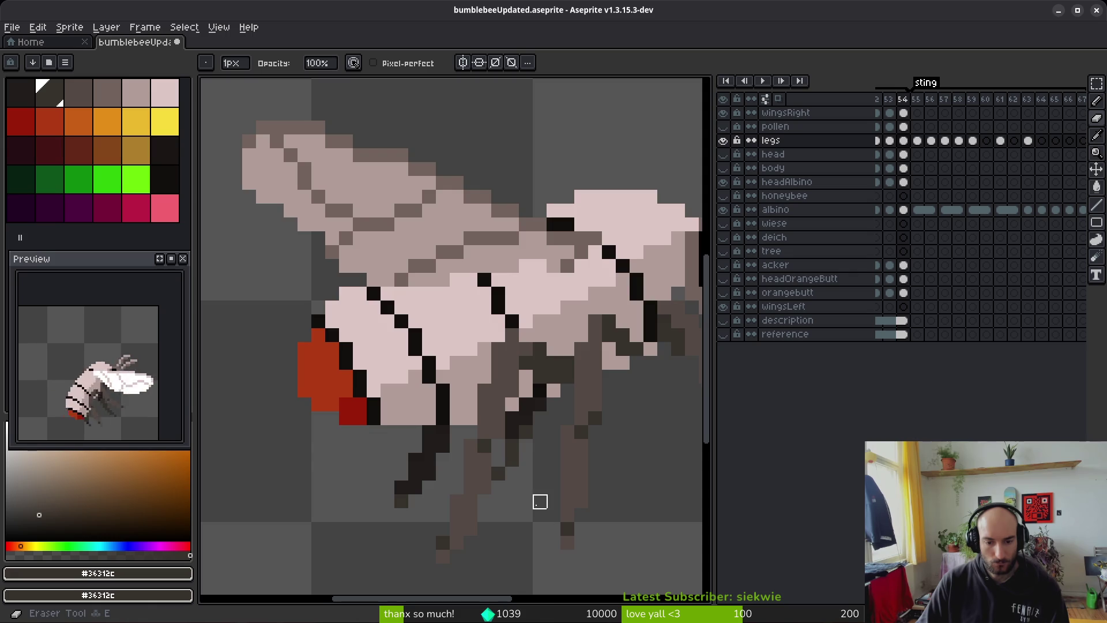
{"action": "scroll", "coordinate": [538, 502], "scroll_direction": "down", "scroll_amount": 4}
{"action": "key", "text": "Left"}
{"action": "key", "text": "alt"}
{"action": "key", "text": "Right"}
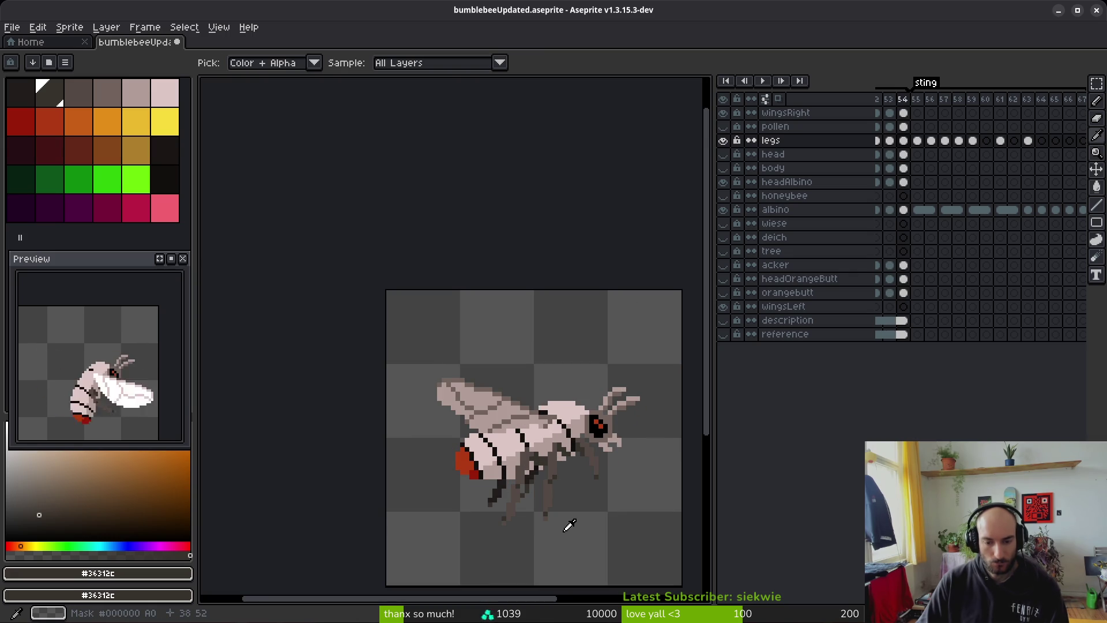
{"action": "scroll", "coordinate": [542, 507], "scroll_direction": "up", "scroll_amount": 3}
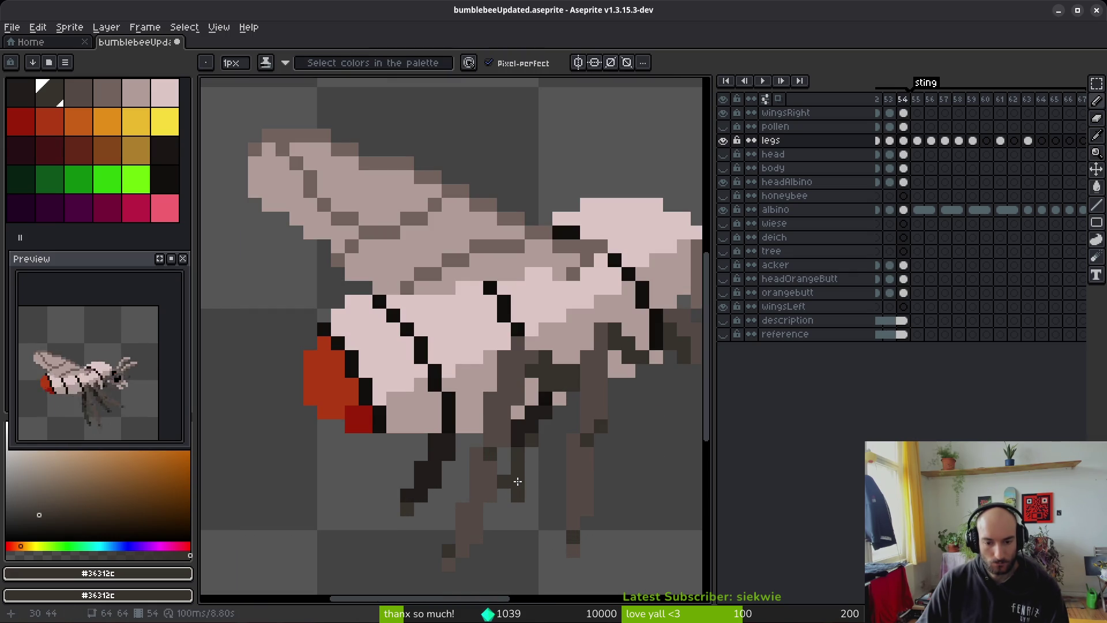
Step: Erase leg pixels on frame 54, undoing one erase and removing a stray dark pixel
{"action": "key", "text": "e"}
{"action": "scroll", "coordinate": [557, 529], "scroll_direction": "down", "scroll_amount": 3}
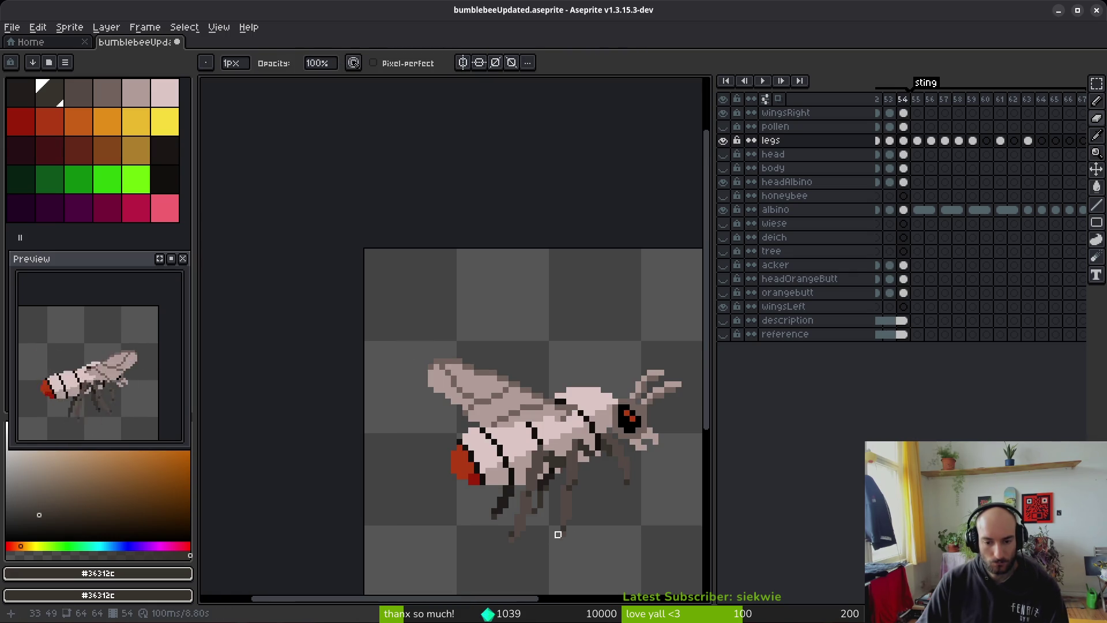
{"action": "scroll", "coordinate": [557, 534], "scroll_direction": "down", "scroll_amount": 2}
{"action": "key", "text": "ctrl+z"}
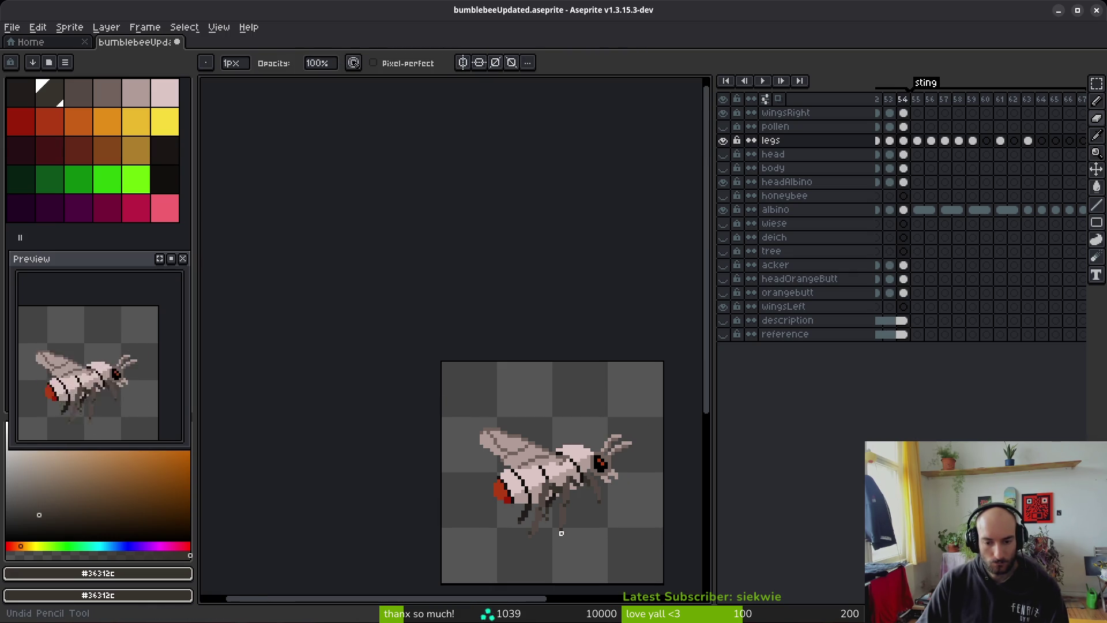
{"action": "key", "text": "b"}
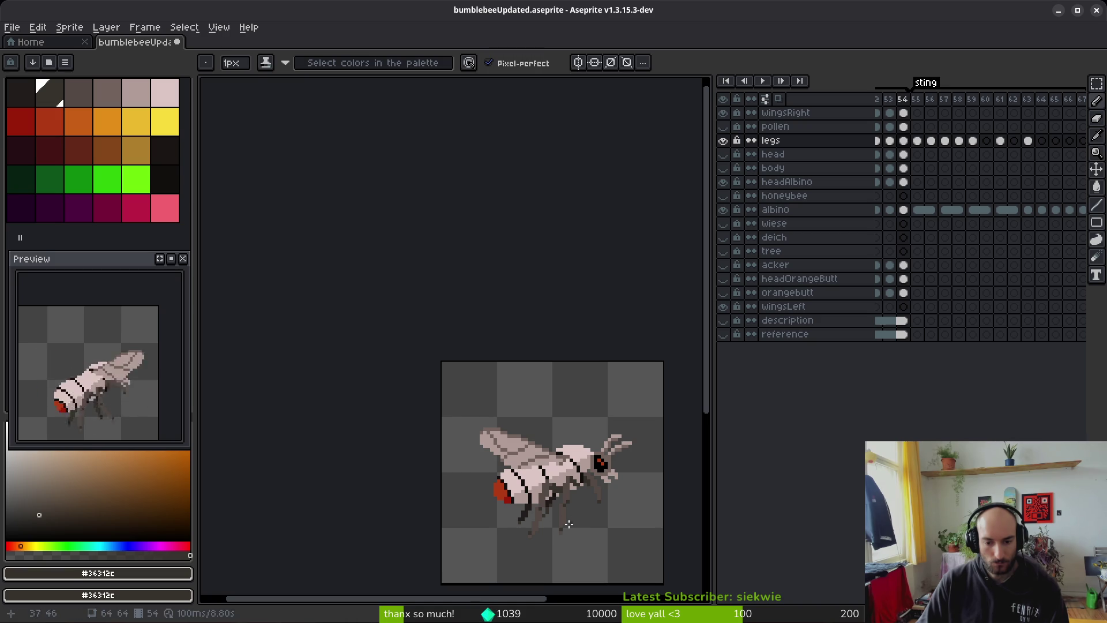
{"action": "scroll", "coordinate": [570, 519], "scroll_direction": "up", "scroll_amount": 2}
{"action": "key", "text": "e"}
{"action": "left_click", "coordinate": [522, 502]}
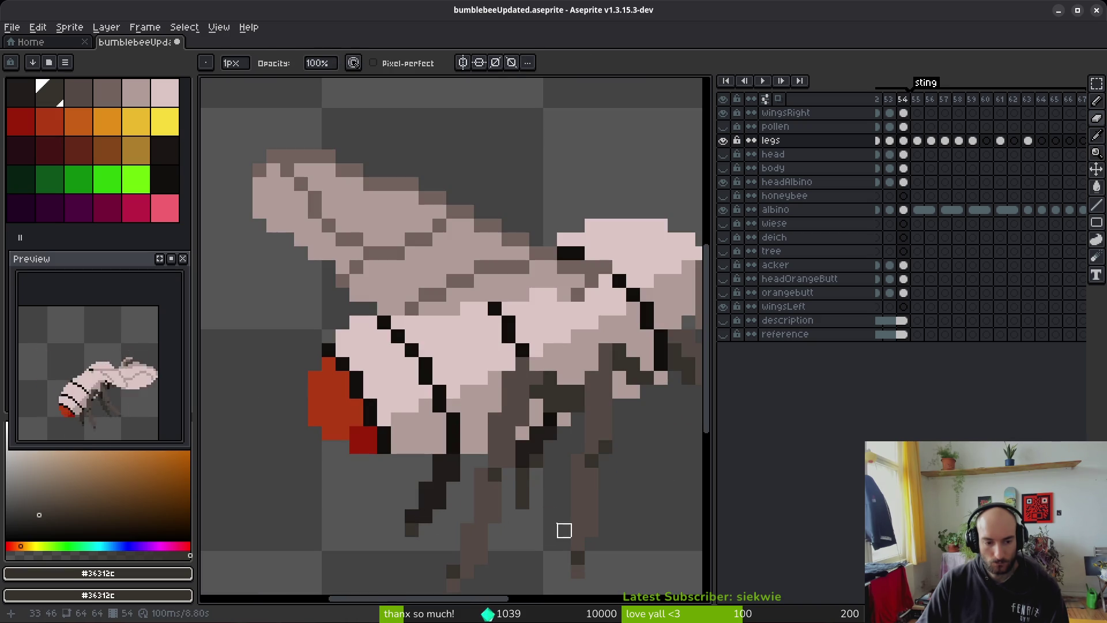
{"action": "scroll", "coordinate": [564, 513], "scroll_direction": "down", "scroll_amount": 1}
Step: Alternate between pencil and eraser while reframing the view to centre the bee's legs
{"action": "key", "text": "b"}
{"action": "scroll", "coordinate": [566, 497], "scroll_direction": "down", "scroll_amount": 1}
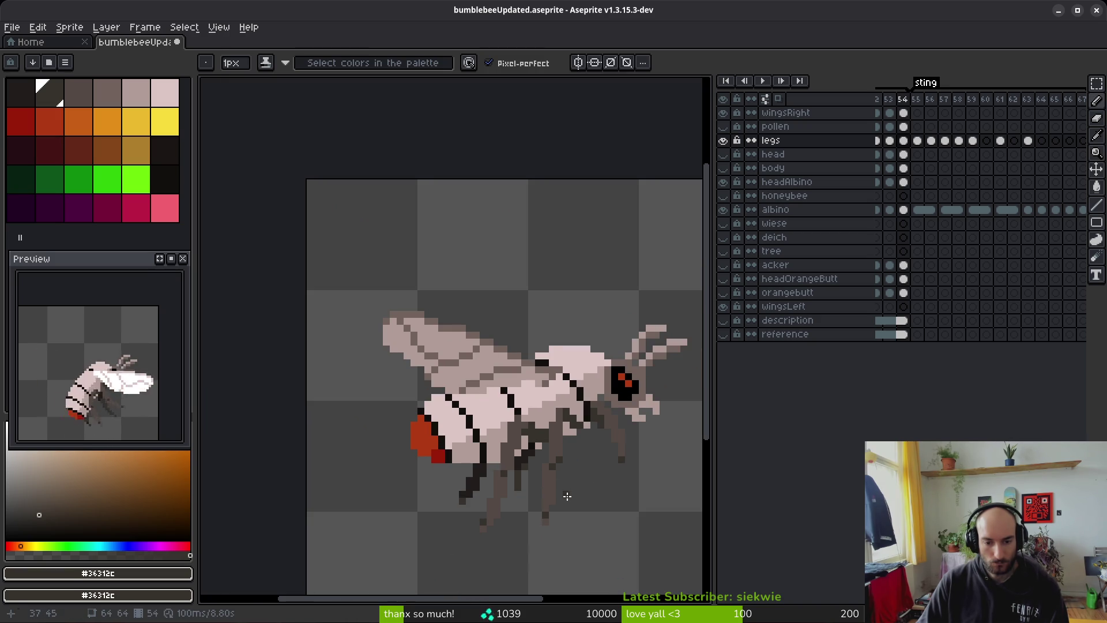
{"action": "scroll", "coordinate": [536, 506], "scroll_direction": "up", "scroll_amount": 1}
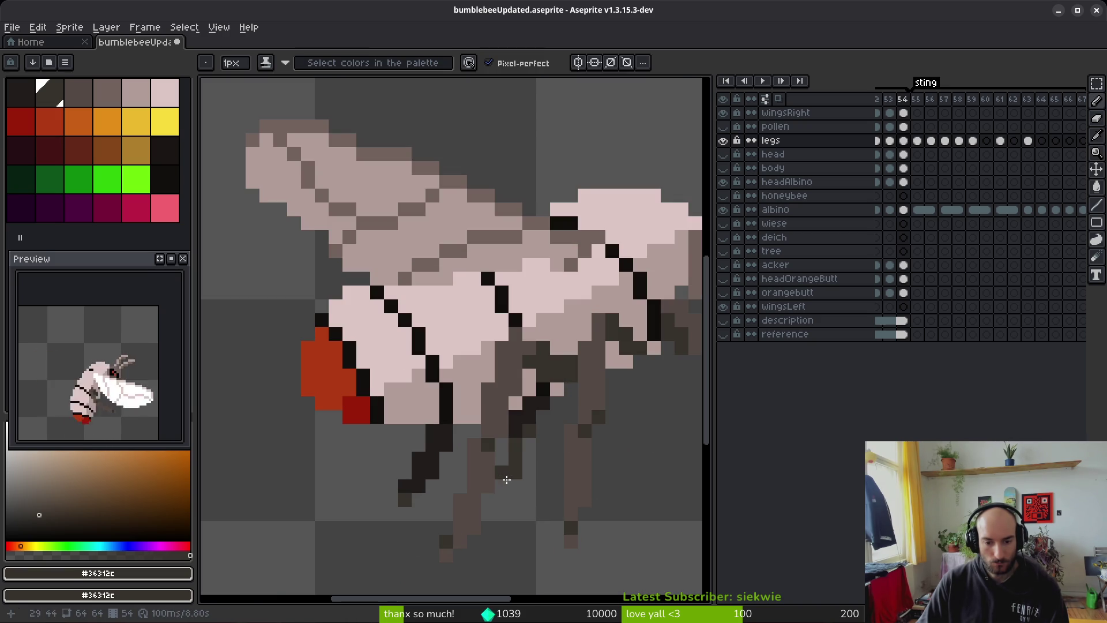
{"action": "key", "text": "b"}
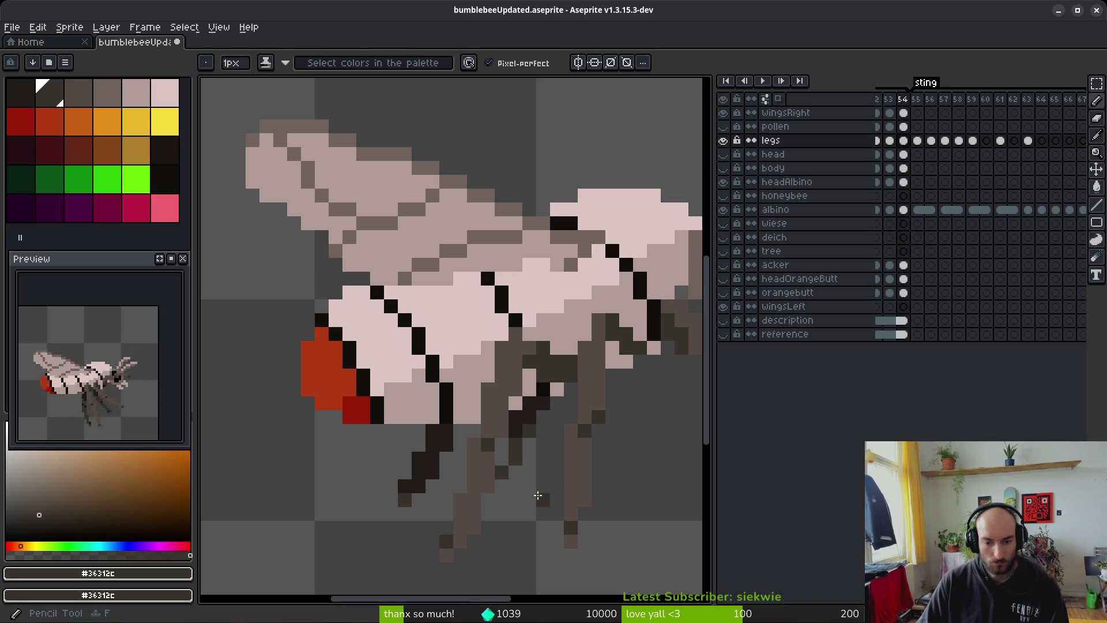
{"action": "key", "text": "e"}
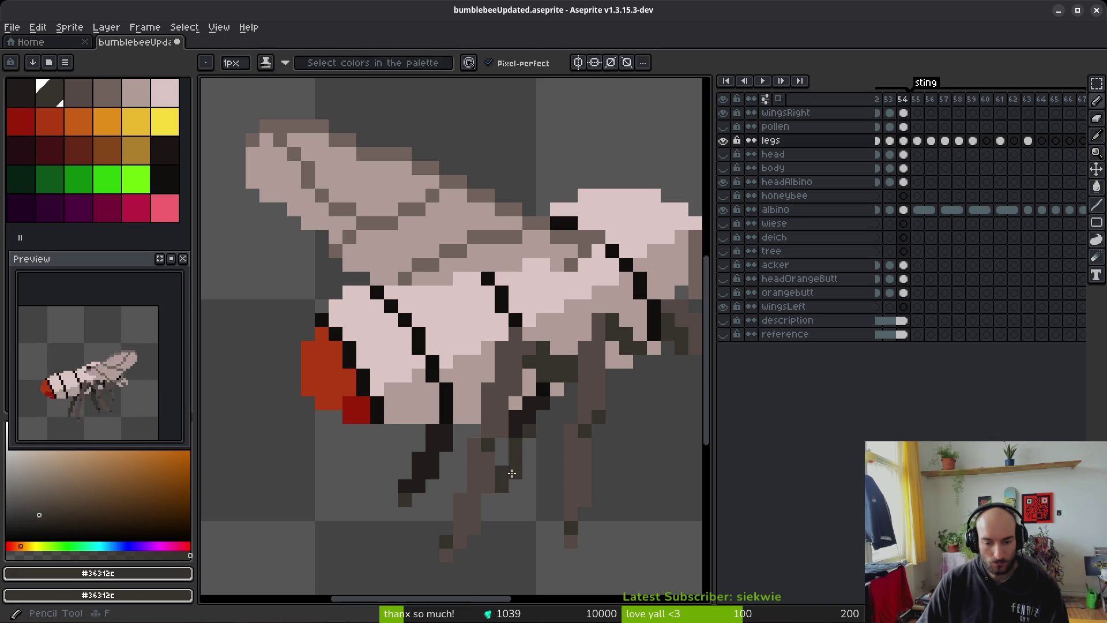
{"action": "key", "text": "b"}
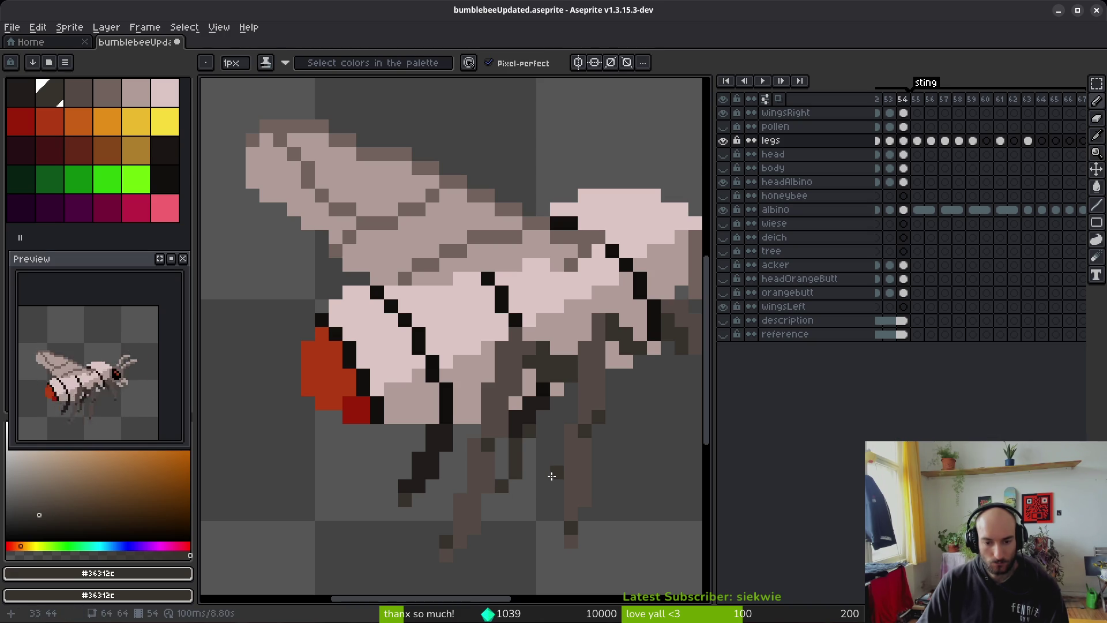
{"action": "scroll", "coordinate": [551, 475], "scroll_direction": "down", "scroll_amount": 6}
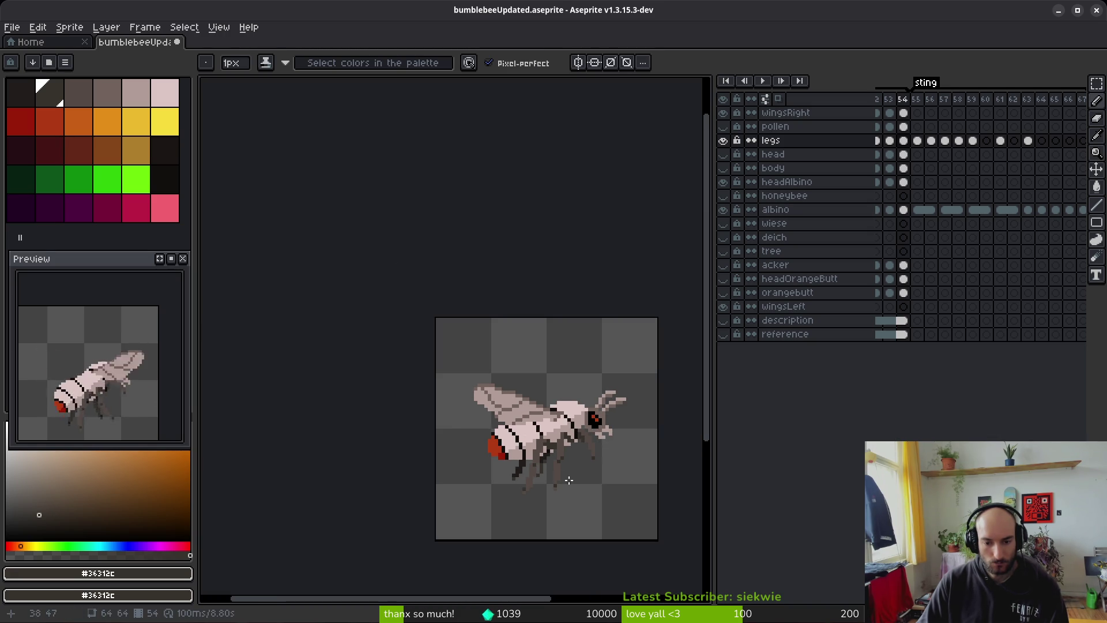
{"action": "scroll", "coordinate": [575, 490], "scroll_direction": "right", "scroll_amount": 1}
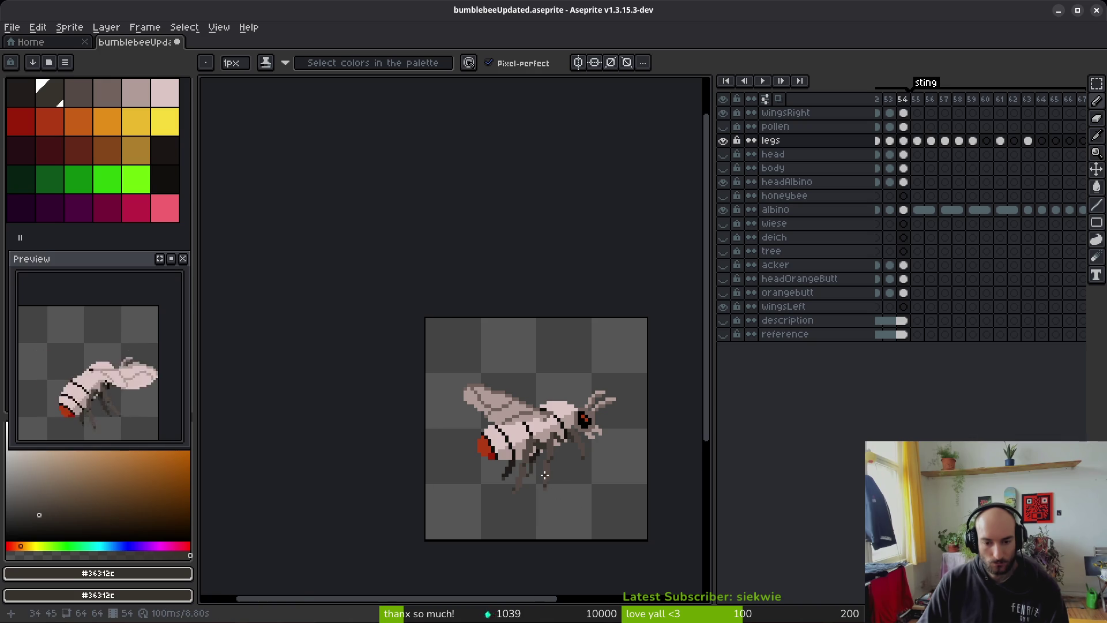
{"action": "scroll", "coordinate": [544, 474], "scroll_direction": "up", "scroll_amount": 3}
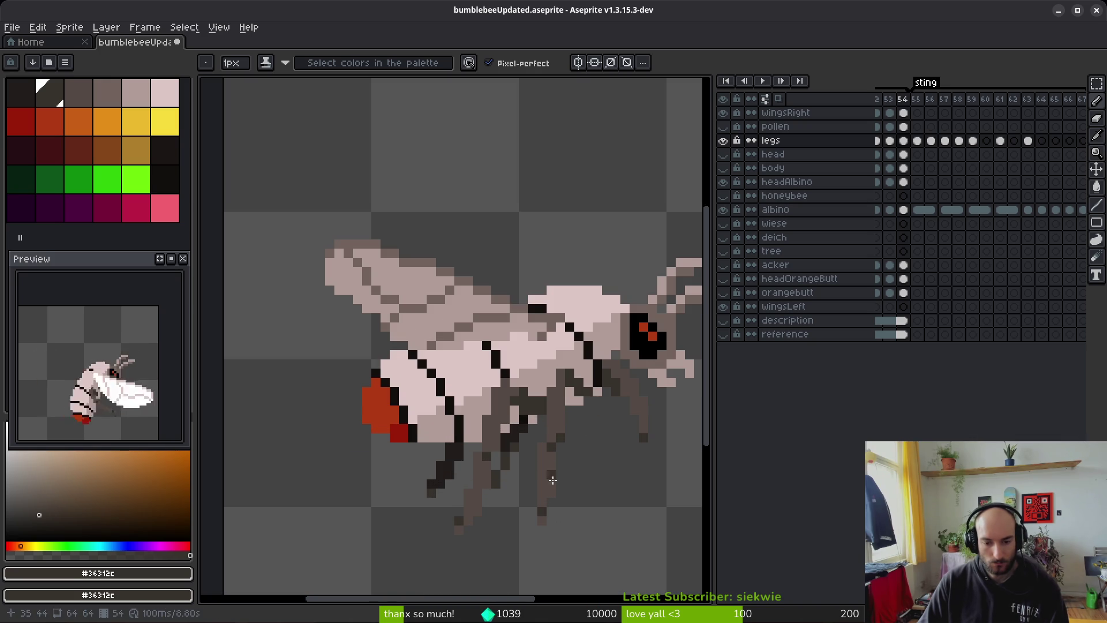
{"action": "mouse_move", "coordinate": [589, 461]}
{"action": "left_mouse_down"}
{"action": "mouse_move", "coordinate": [573, 465]}
{"action": "mouse_move", "coordinate": [592, 455]}
{"action": "left_mouse_up"}
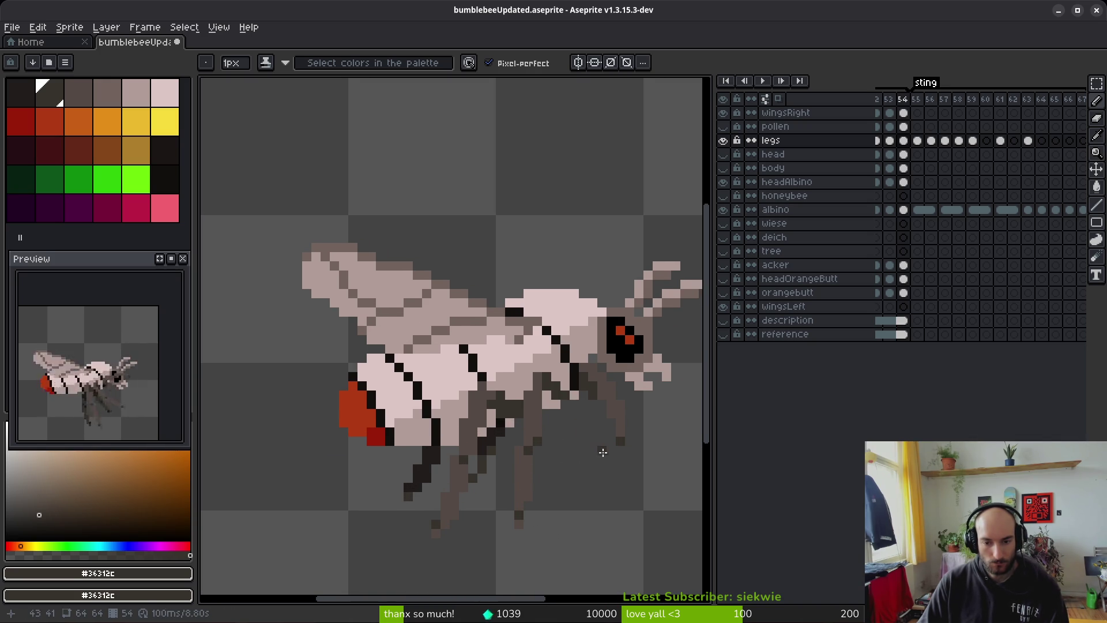
{"action": "scroll", "coordinate": [603, 460], "scroll_direction": "down", "scroll_amount": 1}
{"action": "scroll", "coordinate": [607, 461], "scroll_direction": "up", "scroll_amount": 6}
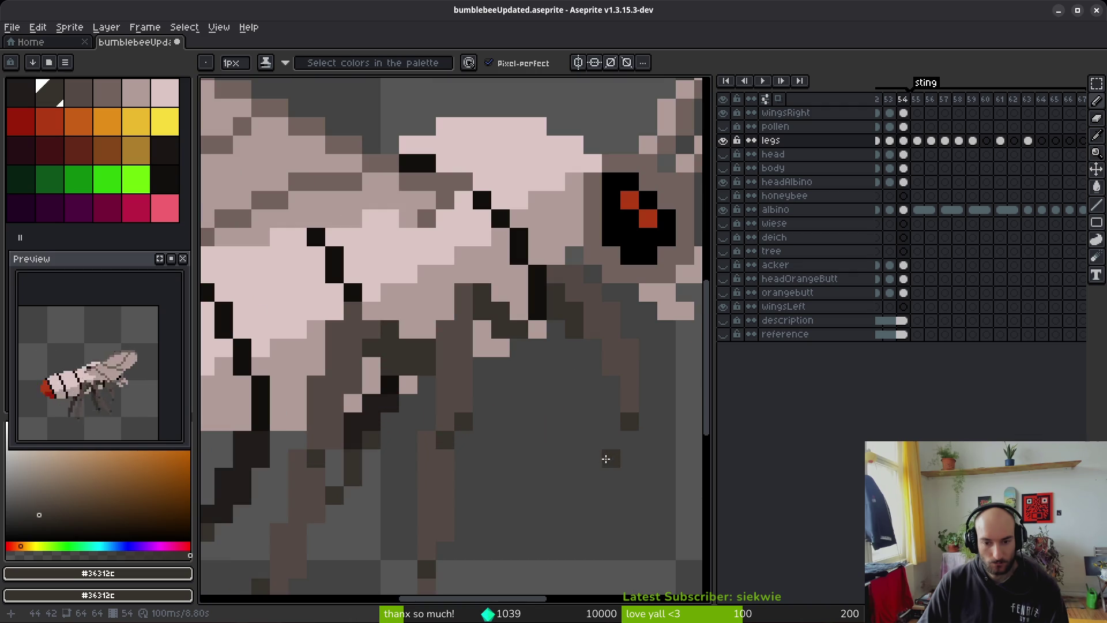
Step: Sample the pale pink-gray #b19d99 from the bee's body, then undo and redo the last leg stroke
{"action": "key", "text": "b"}
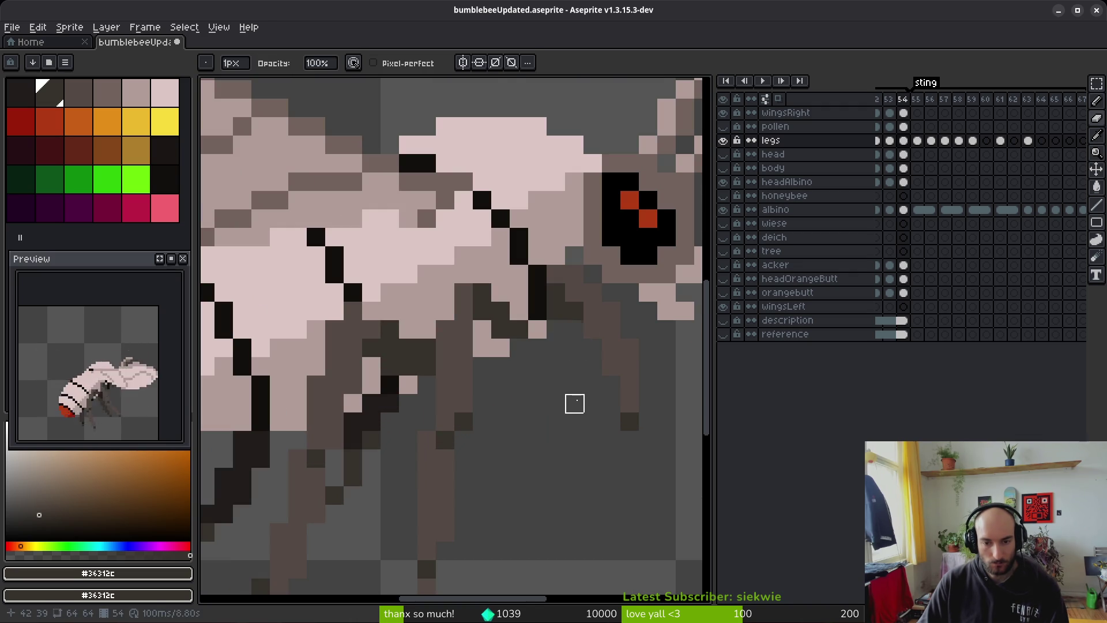
{"action": "left_click", "coordinate": [553, 227], "text": "alt"}
{"action": "key", "text": "b"}
{"action": "scroll", "coordinate": [613, 428], "scroll_direction": "down", "scroll_amount": 4}
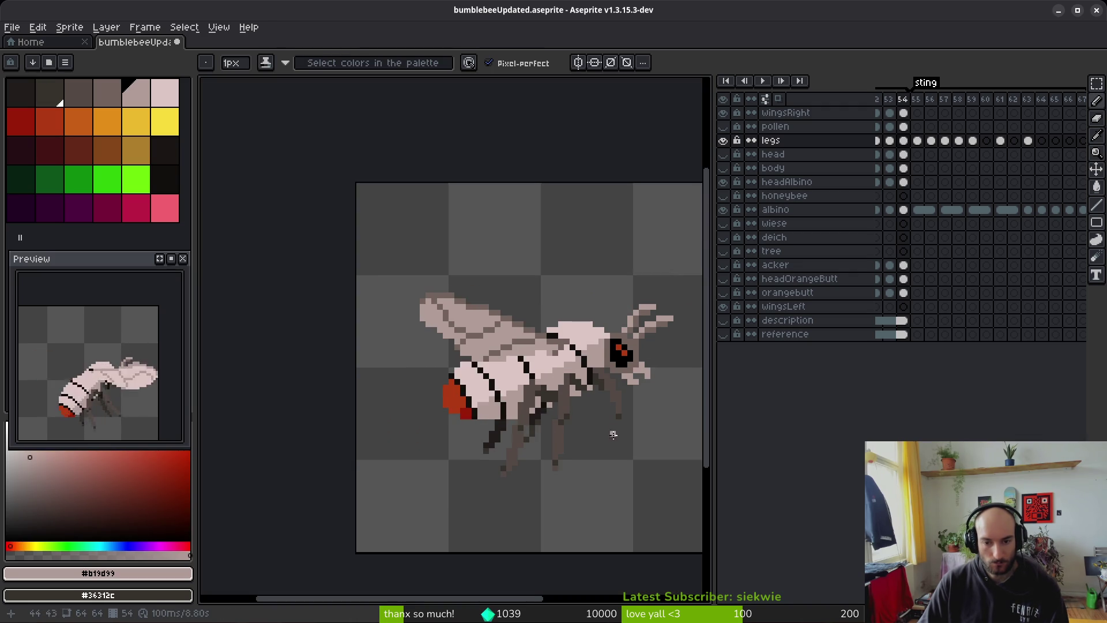
{"action": "key", "text": "alt"}
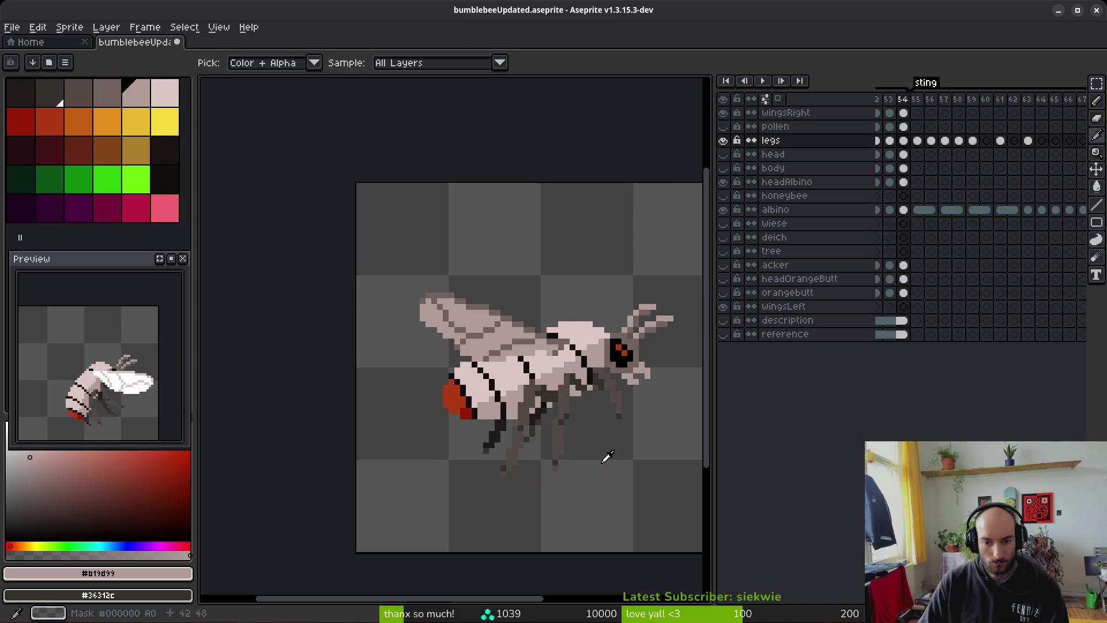
{"action": "key", "text": "ctrl+z"}
{"action": "key", "text": "ctrl+y"}
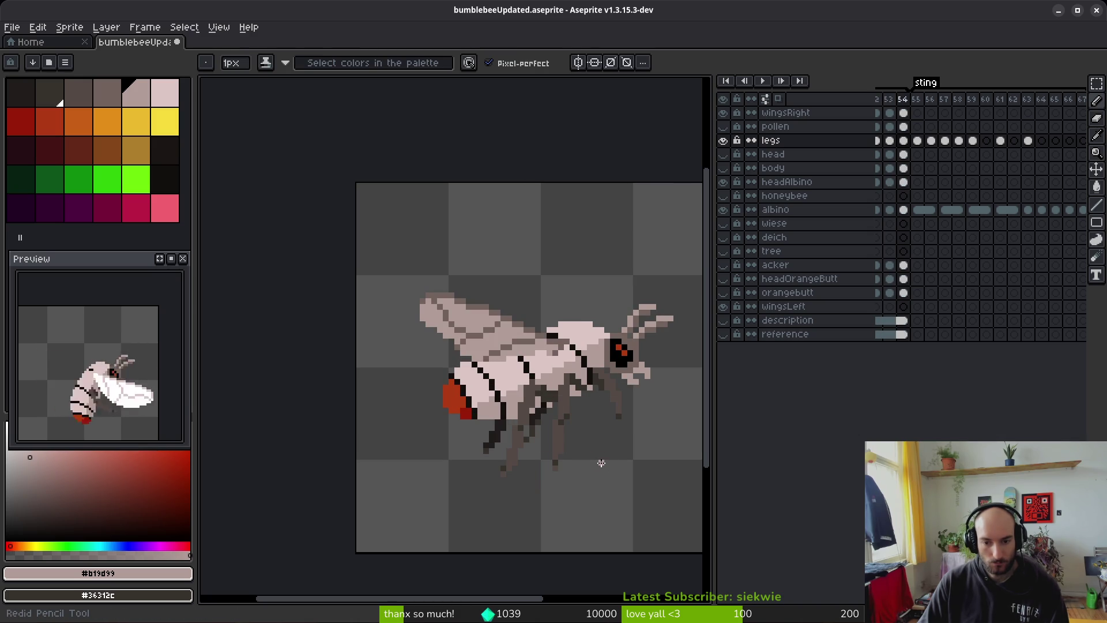
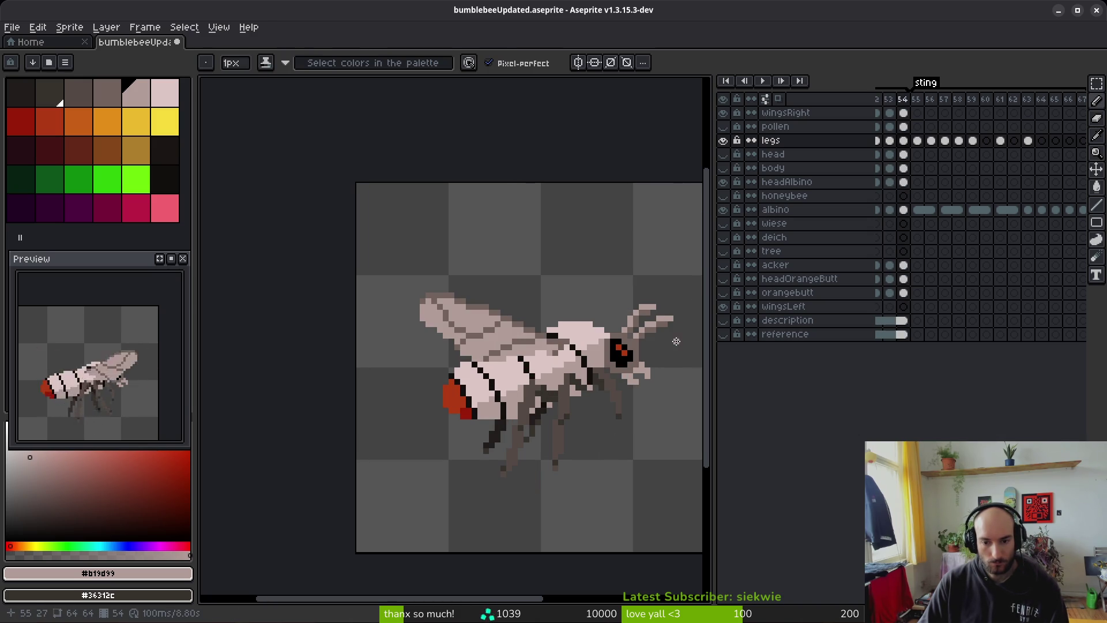
Step: Undo the last eraser stroke, then select the legs layer's cel on frame 55 and centre the wingless bee
{"action": "key", "text": "ctrl+z"}
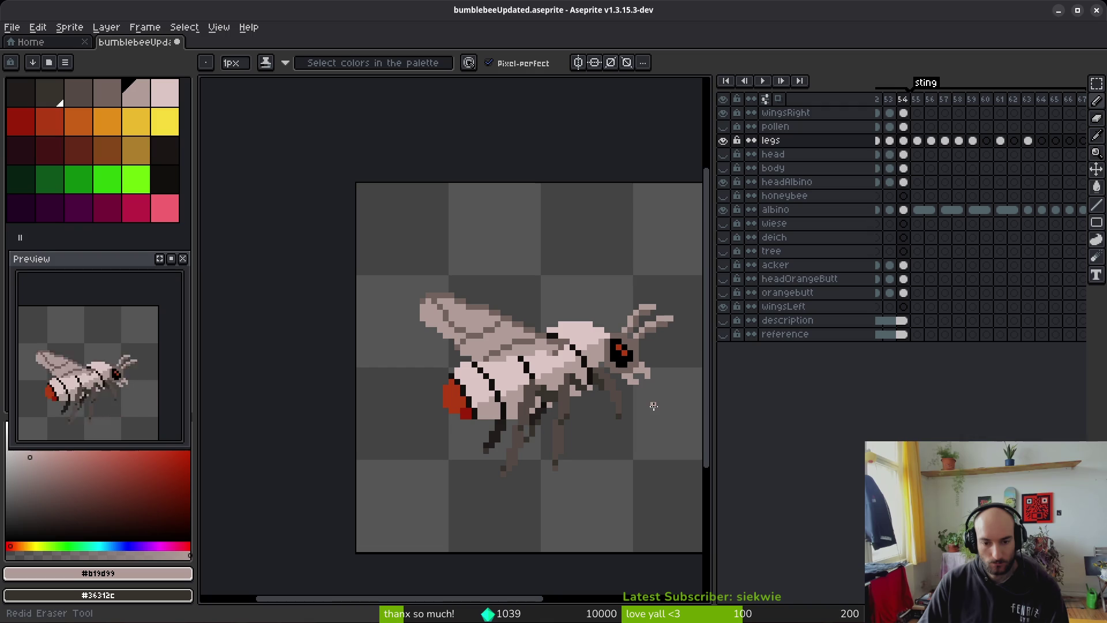
{"action": "left_click", "coordinate": [904, 210]}
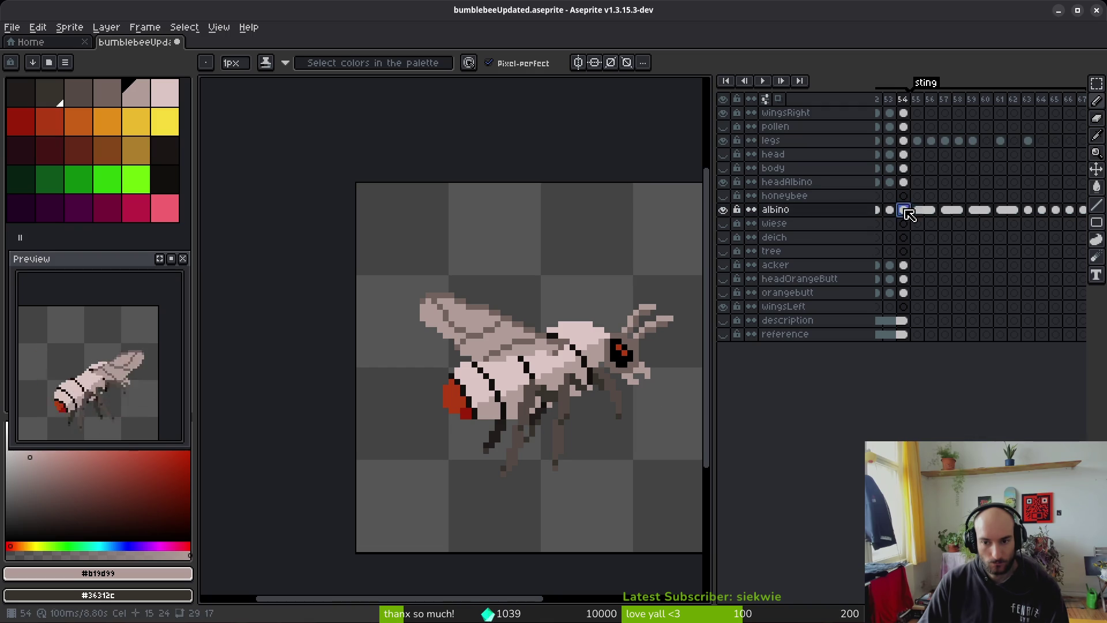
{"action": "scroll", "coordinate": [584, 357], "scroll_direction": "up", "scroll_amount": 3}
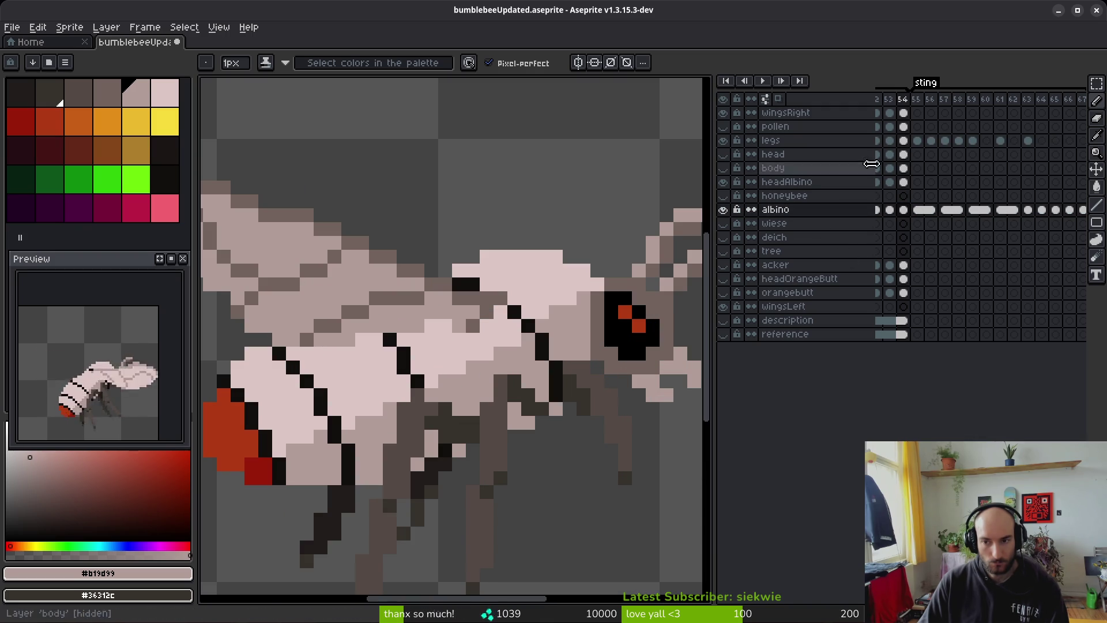
{"action": "left_click", "coordinate": [903, 141]}
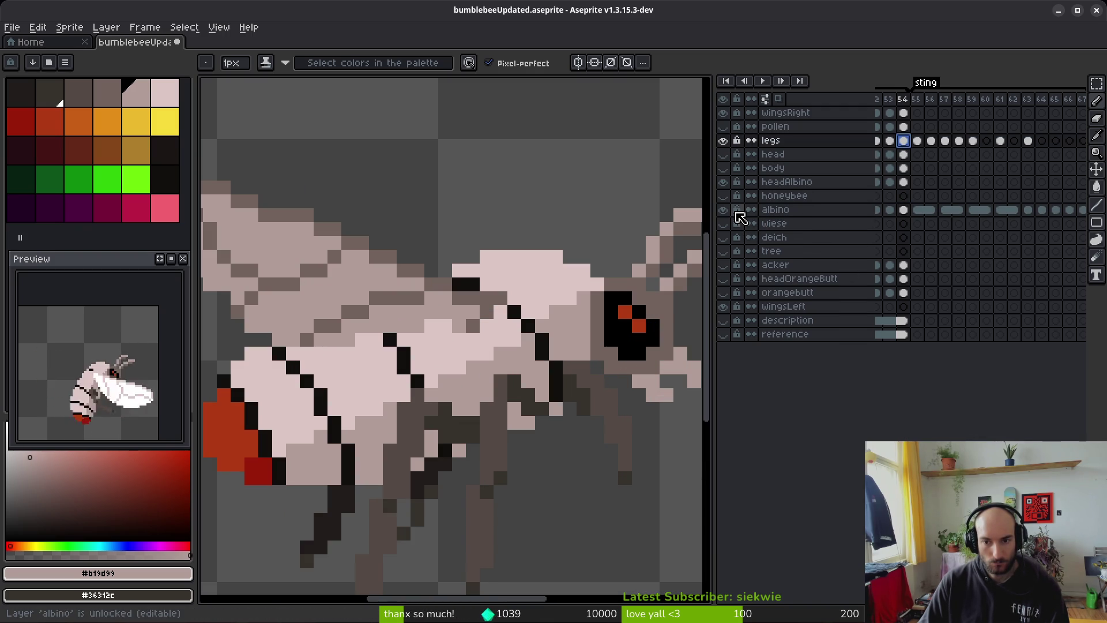
{"action": "left_click", "coordinate": [917, 141]}
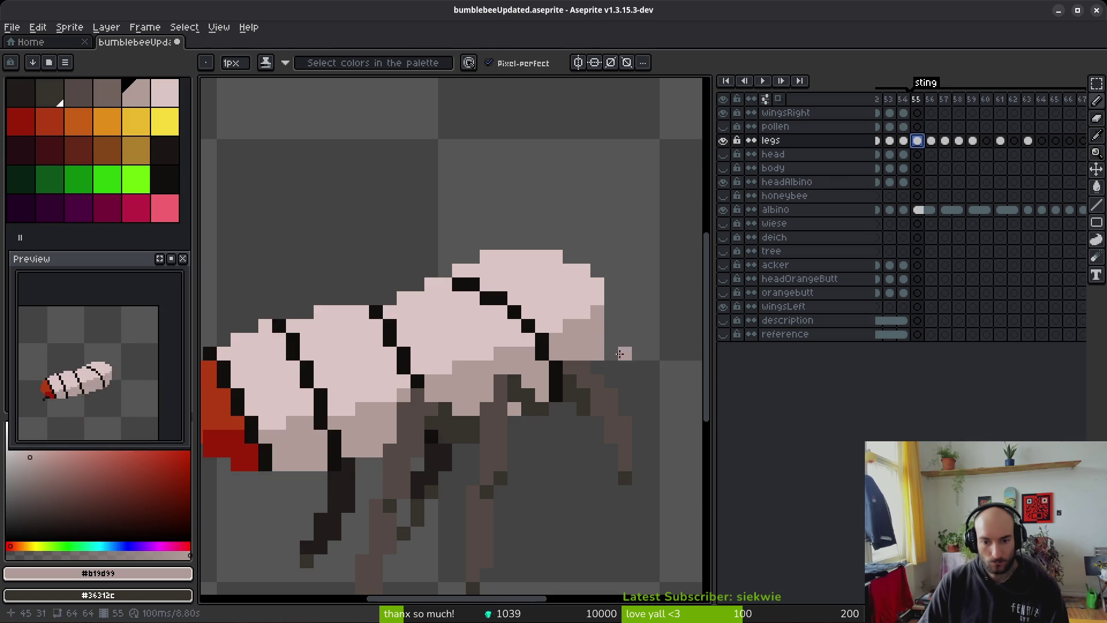
{"action": "scroll", "coordinate": [620, 374], "scroll_direction": "down", "scroll_amount": 4}
{"action": "left_click_drag", "start_coordinate": [596, 431], "coordinate": [596, 382]}
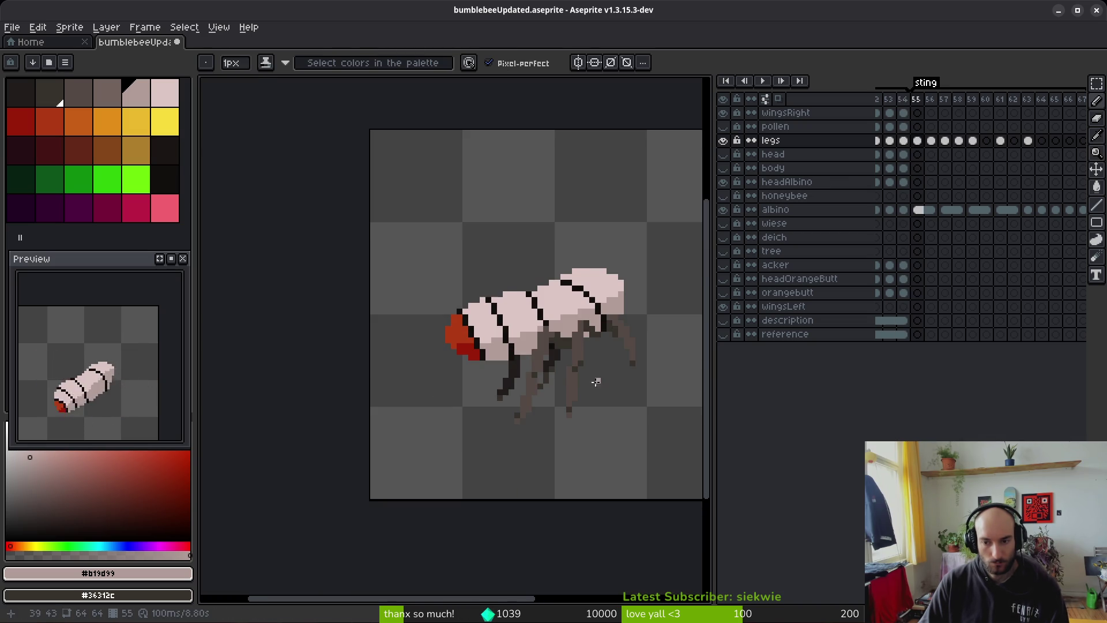
Step: Sample the darkest leg colour #201c1a and paint a dark pixel on the leg
{"action": "scroll", "coordinate": [586, 388], "scroll_direction": "up", "scroll_amount": 2}
{"action": "key", "text": "i"}
{"action": "key", "text": "period"}
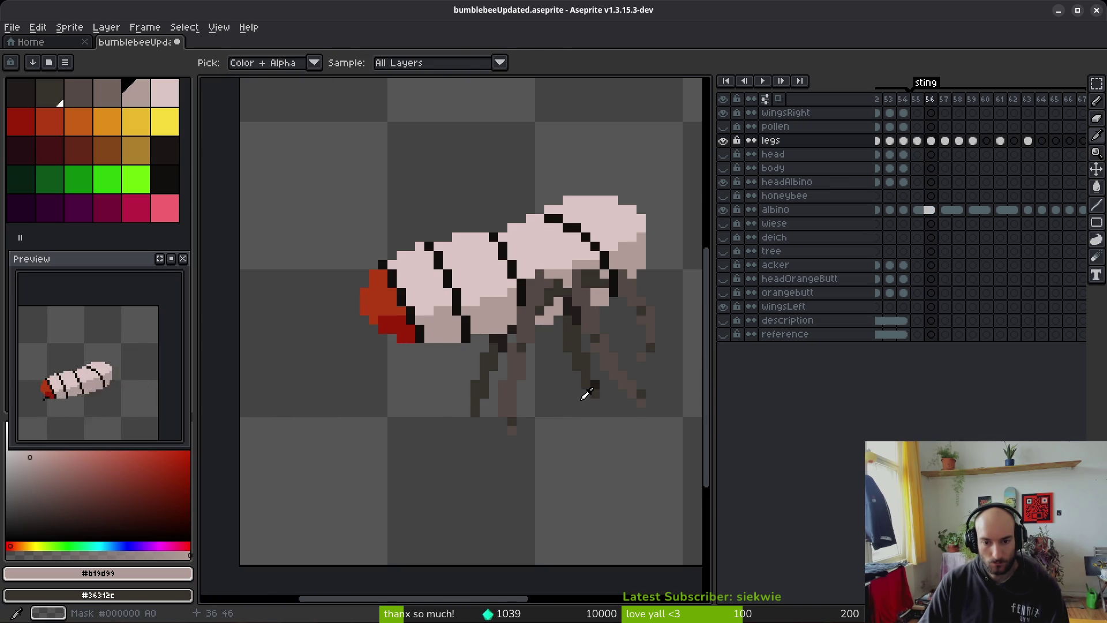
{"action": "key", "text": "b"}
{"action": "scroll", "coordinate": [587, 389], "scroll_direction": "up", "scroll_amount": 4}
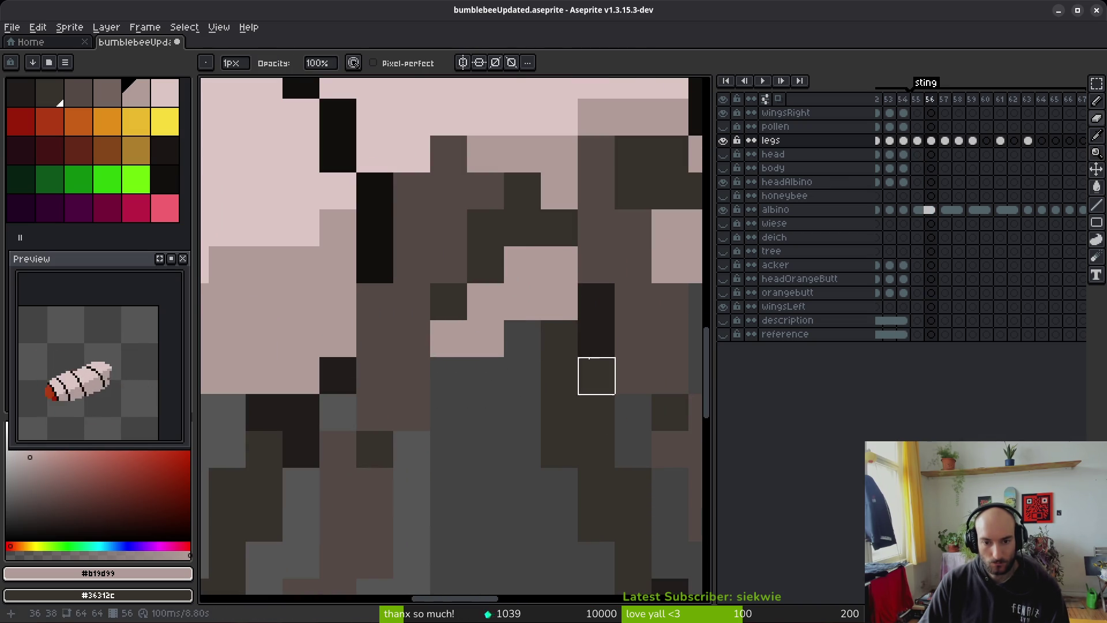
{"action": "scroll", "coordinate": [611, 404], "scroll_direction": "down", "scroll_amount": 3}
{"action": "key", "text": "i"}
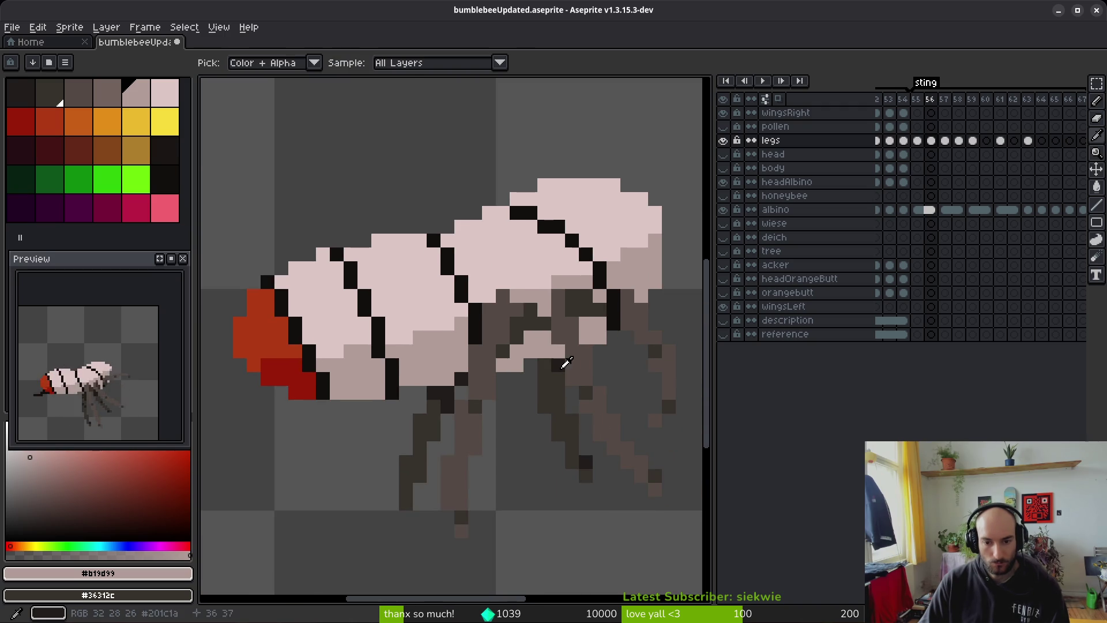
{"action": "left_click", "coordinate": [567, 363]}
{"action": "key", "text": "b"}
{"action": "left_click", "coordinate": [545, 369]}
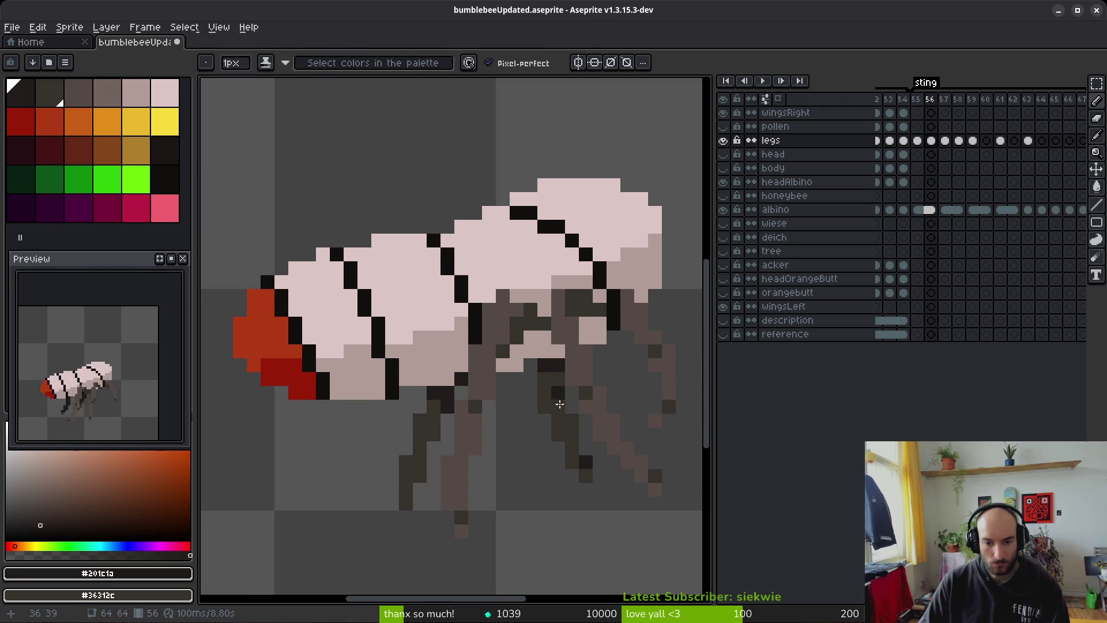
{"action": "scroll", "coordinate": [571, 470], "scroll_direction": "down", "scroll_amount": 5}
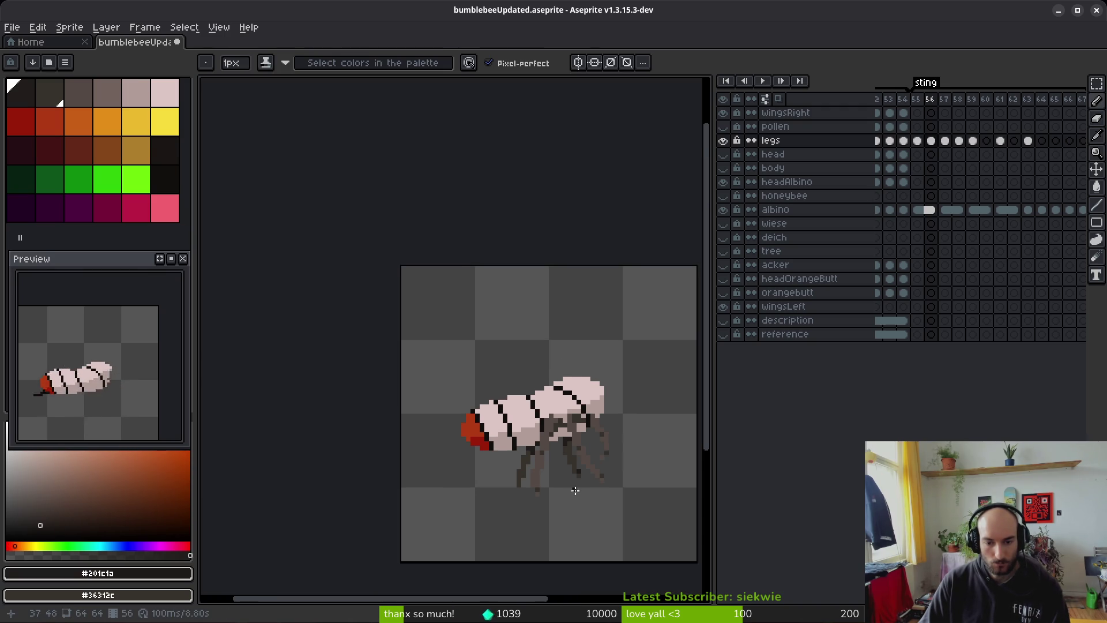
Step: Back on frame 55, add a dark pixel below the bee's leg
{"action": "key", "text": "comma"}
{"action": "key", "text": "i"}
{"action": "key", "text": "b"}
{"action": "scroll", "coordinate": [548, 405], "scroll_direction": "up", "scroll_amount": 5}
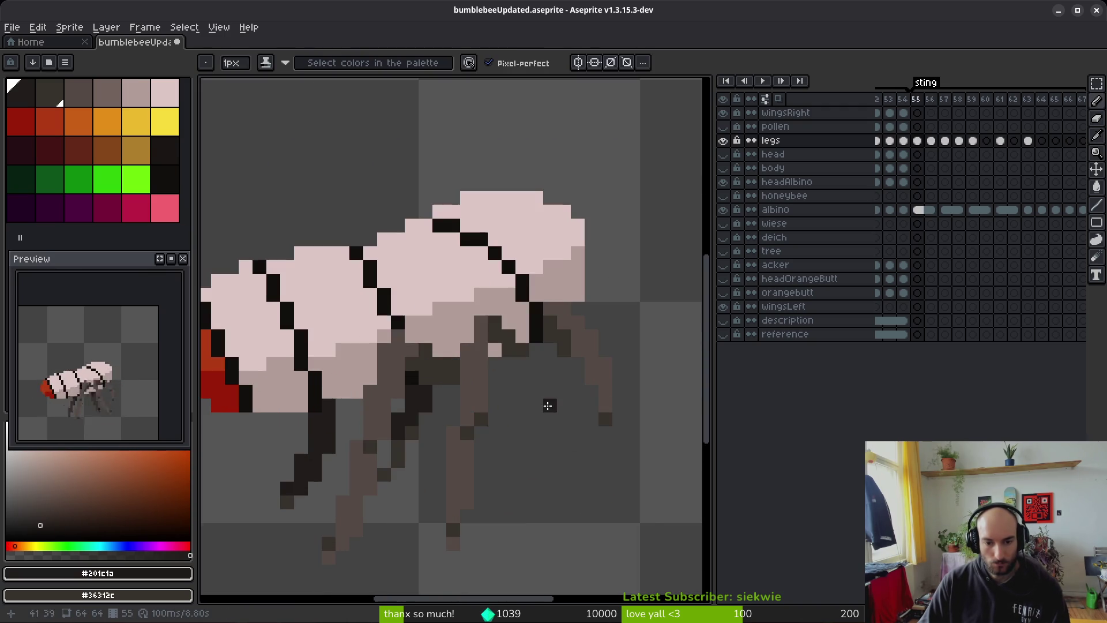
{"action": "left_click", "coordinate": [524, 362]}
{"action": "scroll", "coordinate": [534, 372], "scroll_direction": "down", "scroll_amount": 1}
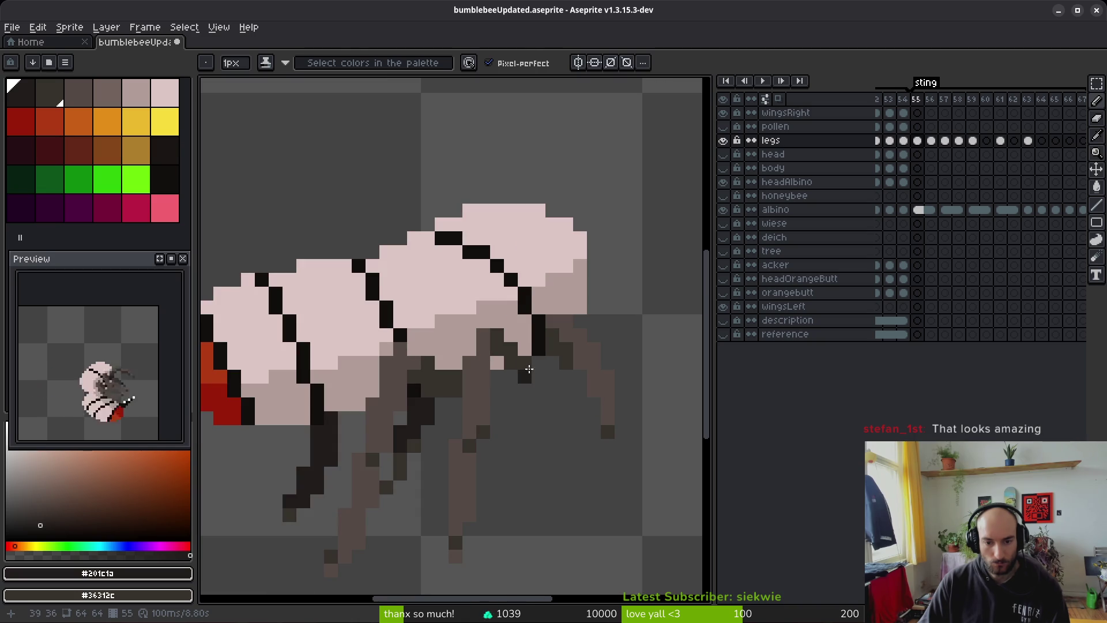
{"action": "scroll", "coordinate": [542, 404], "scroll_direction": "down", "scroll_amount": 1}
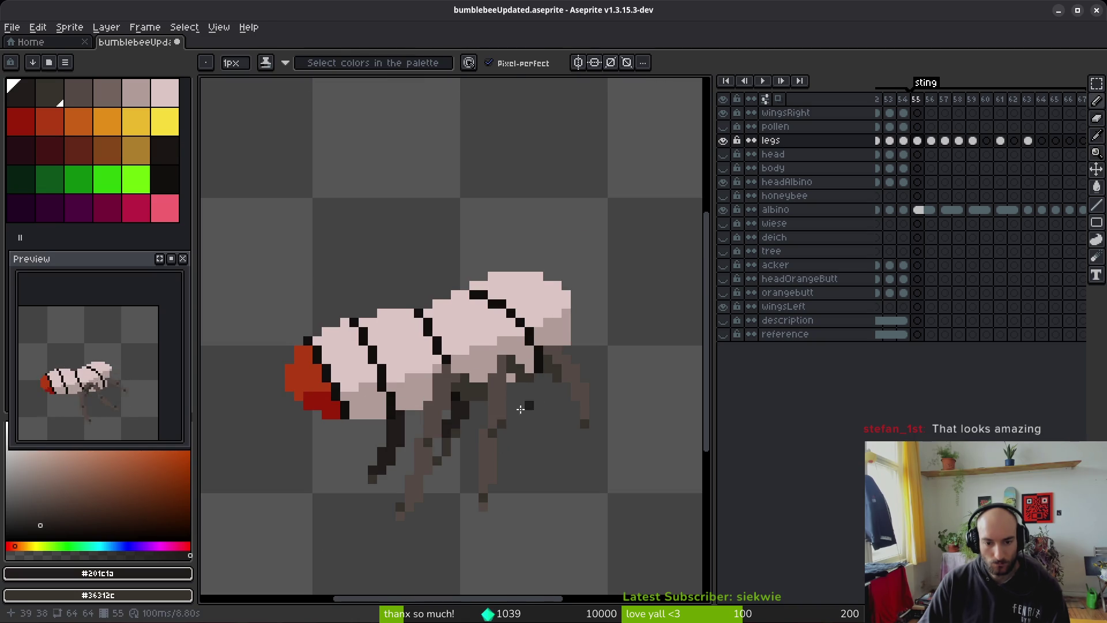
Step: Paint a brown #544a45 highlight along the leg, sampling from the leg's existing colours
{"action": "key", "text": "e"}
{"action": "scroll", "coordinate": [501, 442], "scroll_direction": "down", "scroll_amount": 1}
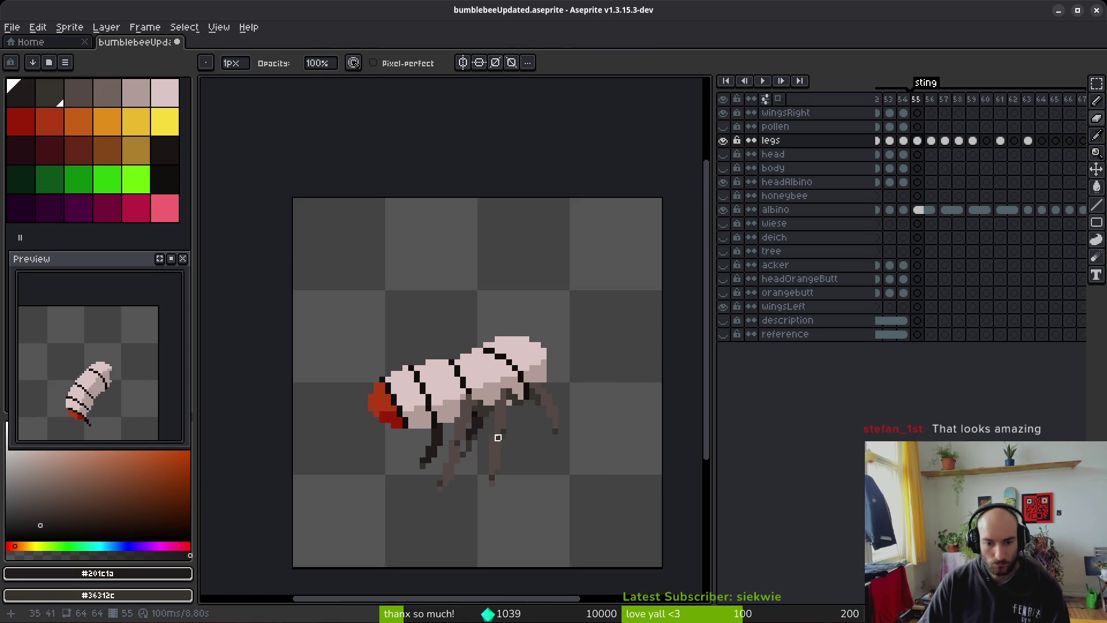
{"action": "scroll", "coordinate": [504, 438], "scroll_direction": "up", "scroll_amount": 6}
{"action": "key", "text": "f"}
{"action": "left_click", "coordinate": [431, 302], "text": "alt"}
{"action": "left_click", "coordinate": [387, 289], "text": "alt"}
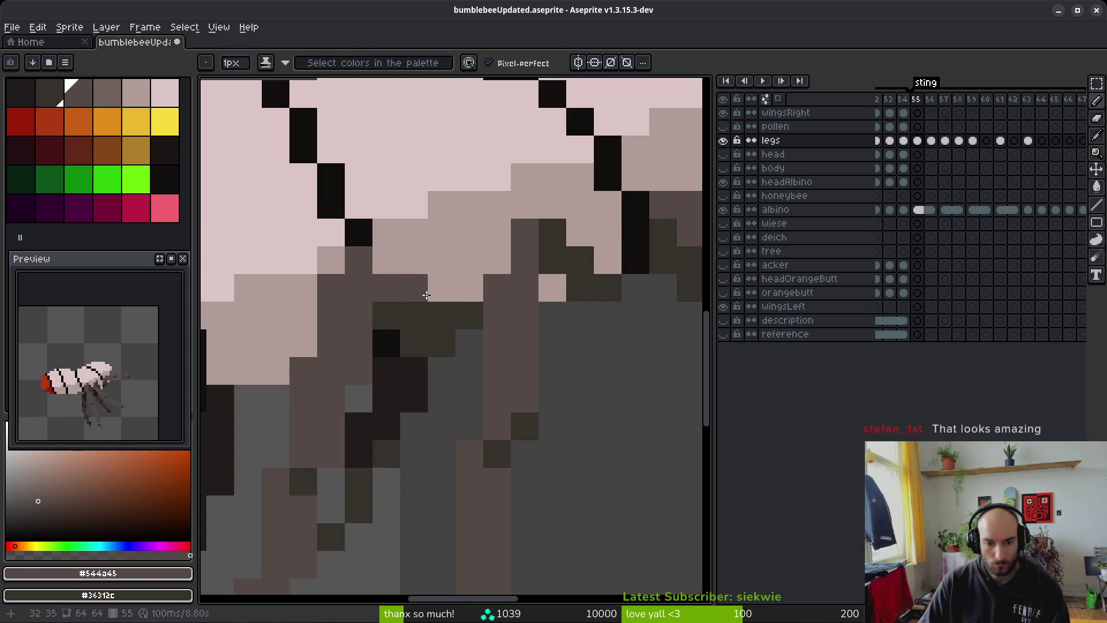
{"action": "left_click", "coordinate": [441, 287]}
{"action": "left_click_drag", "start_coordinate": [449, 302], "coordinate": [418, 287]}
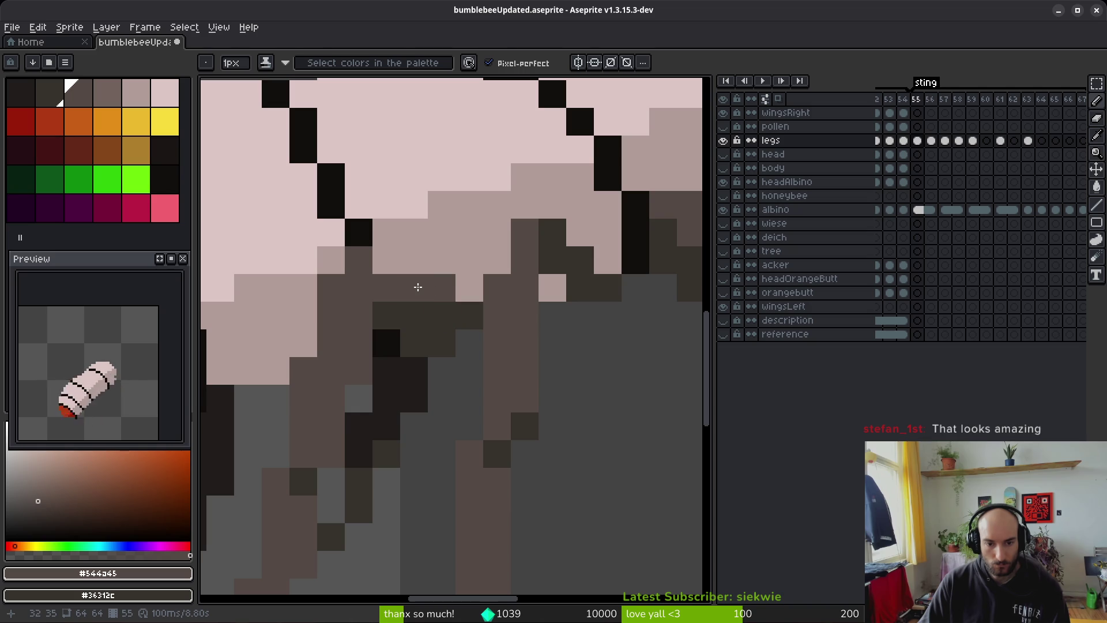
Step: Darken the leg joint with #36312c and undo a stray brown pixel on the body
{"action": "left_click", "coordinate": [385, 311], "text": "alt"}
{"action": "left_click", "coordinate": [382, 290]}
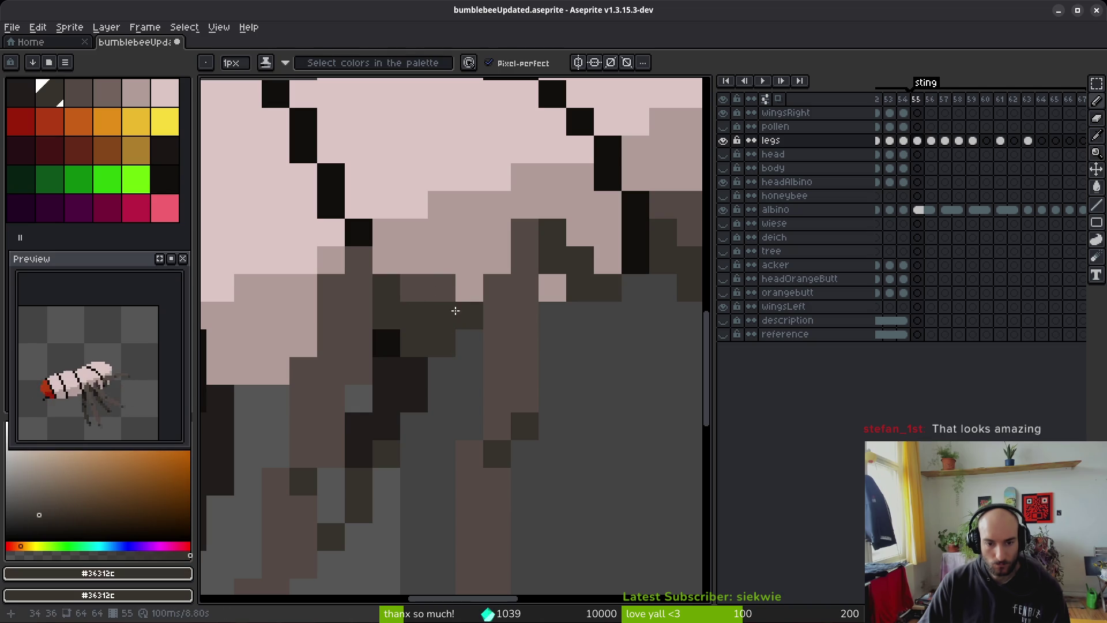
{"action": "left_click", "coordinate": [438, 288], "text": "alt"}
{"action": "left_click", "coordinate": [461, 292]}
{"action": "key", "text": "ctrl+z"}
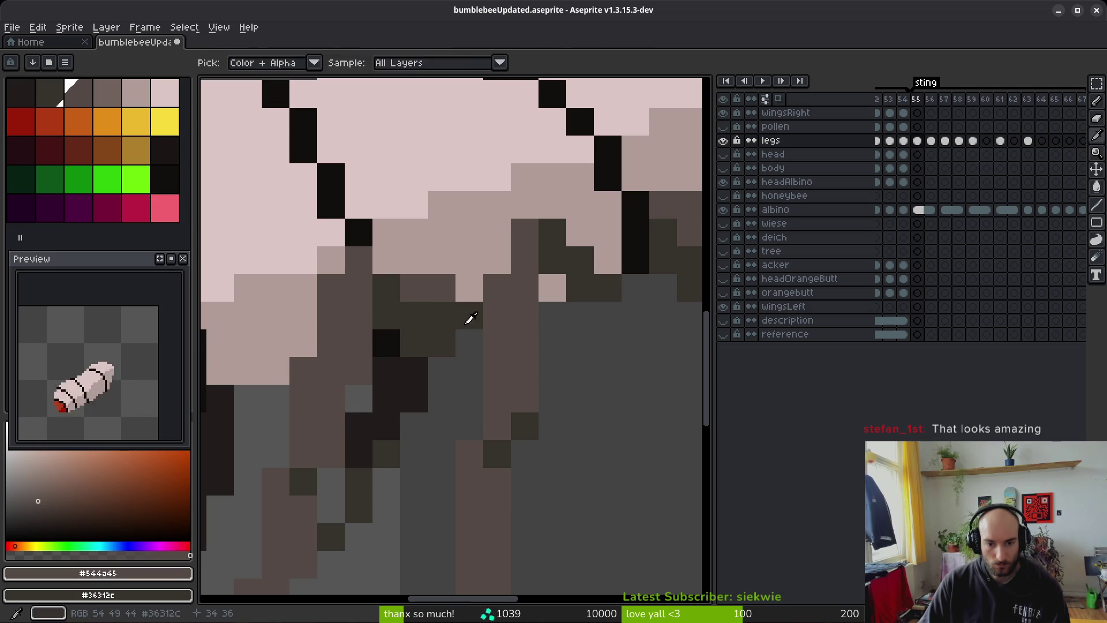
Step: Alternate between eraser and pencil while zooming in and out on the leg pixels
{"action": "scroll", "coordinate": [594, 399], "scroll_direction": "down", "scroll_amount": 6}
{"action": "scroll", "coordinate": [541, 364], "scroll_direction": "up", "scroll_amount": 6}
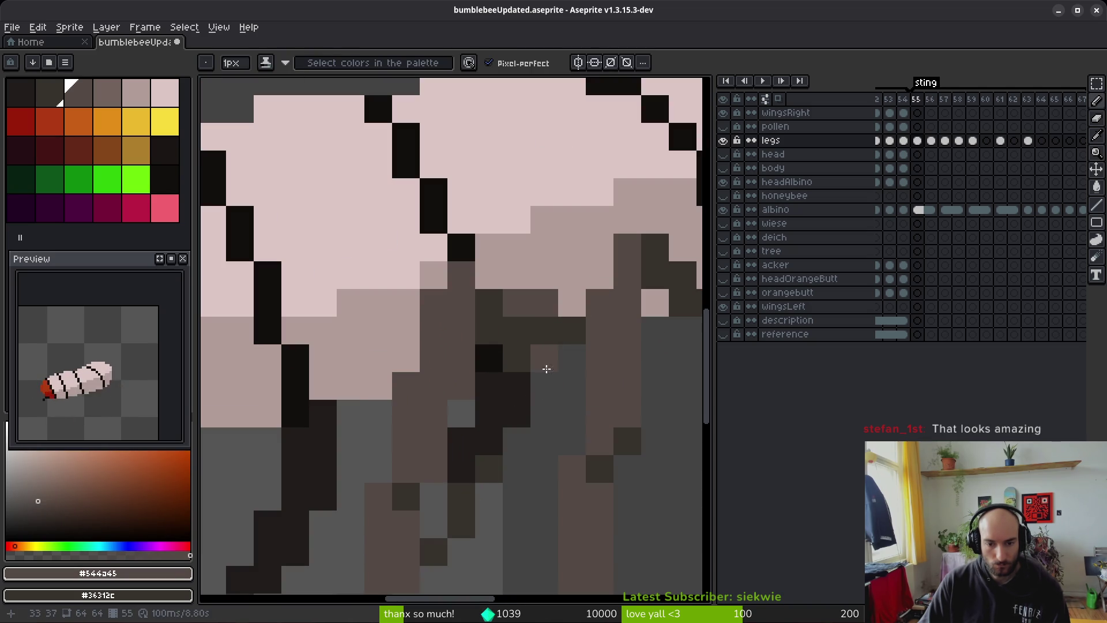
{"action": "key", "text": "e"}
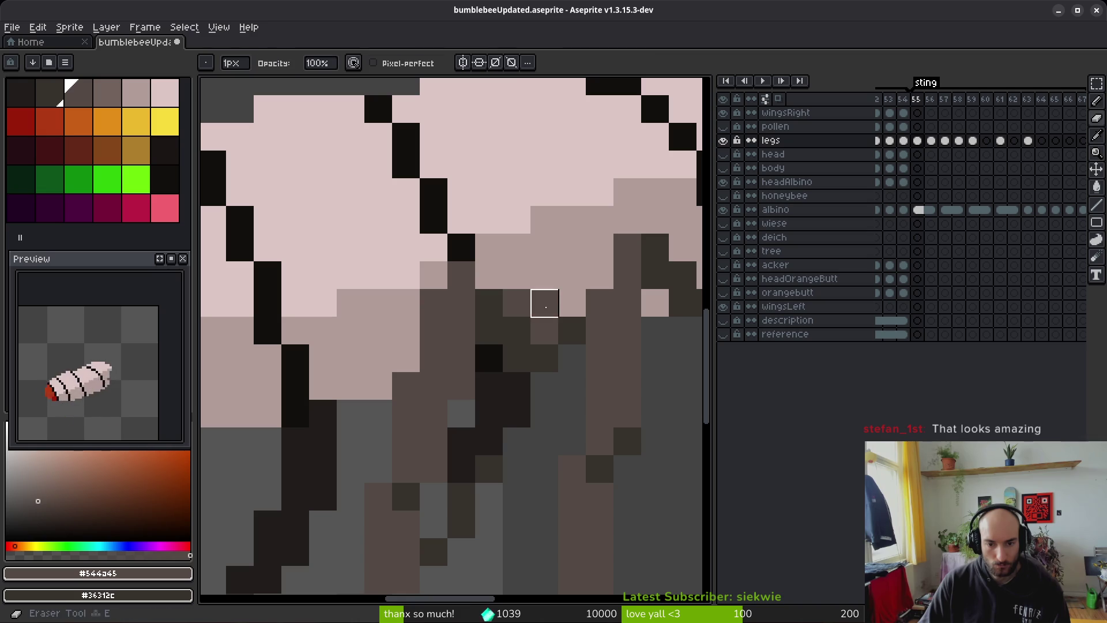
{"action": "scroll", "coordinate": [580, 416], "scroll_direction": "down", "scroll_amount": 5}
{"action": "key", "text": "b"}
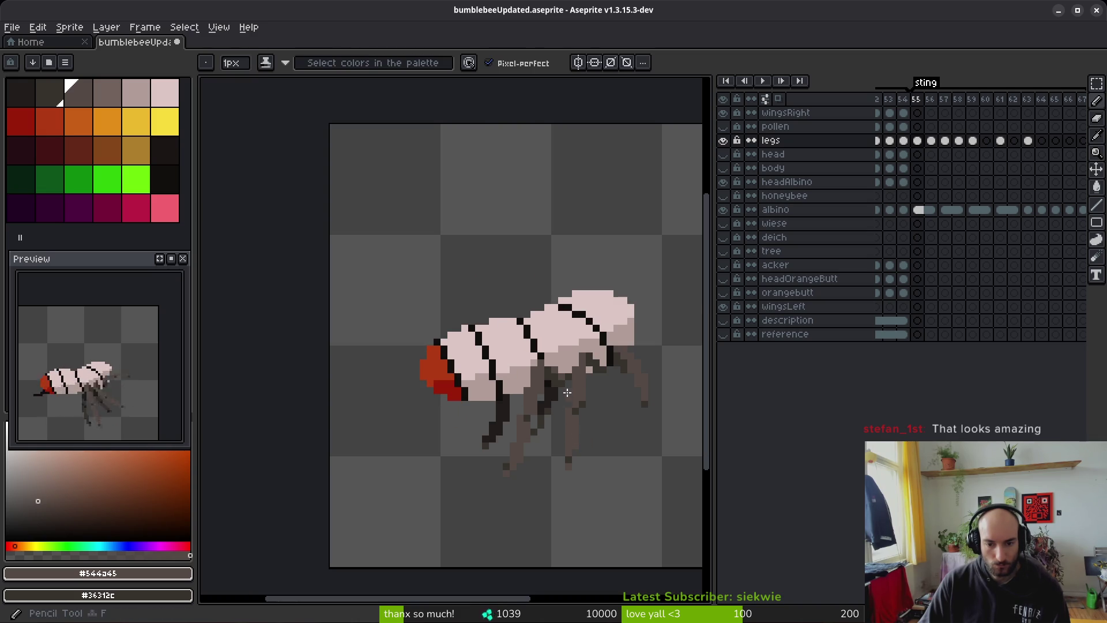
{"action": "scroll", "coordinate": [554, 380], "scroll_direction": "up", "scroll_amount": 5}
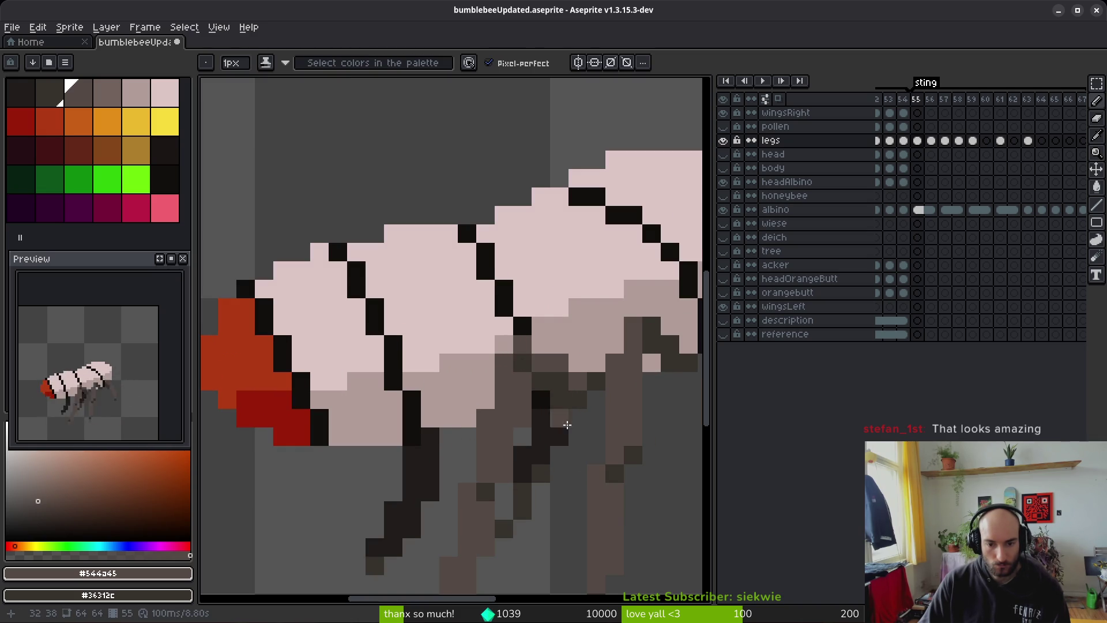
{"action": "scroll", "coordinate": [567, 409], "scroll_direction": "down", "scroll_amount": 5}
{"action": "scroll", "coordinate": [579, 460], "scroll_direction": "up", "scroll_amount": 5}
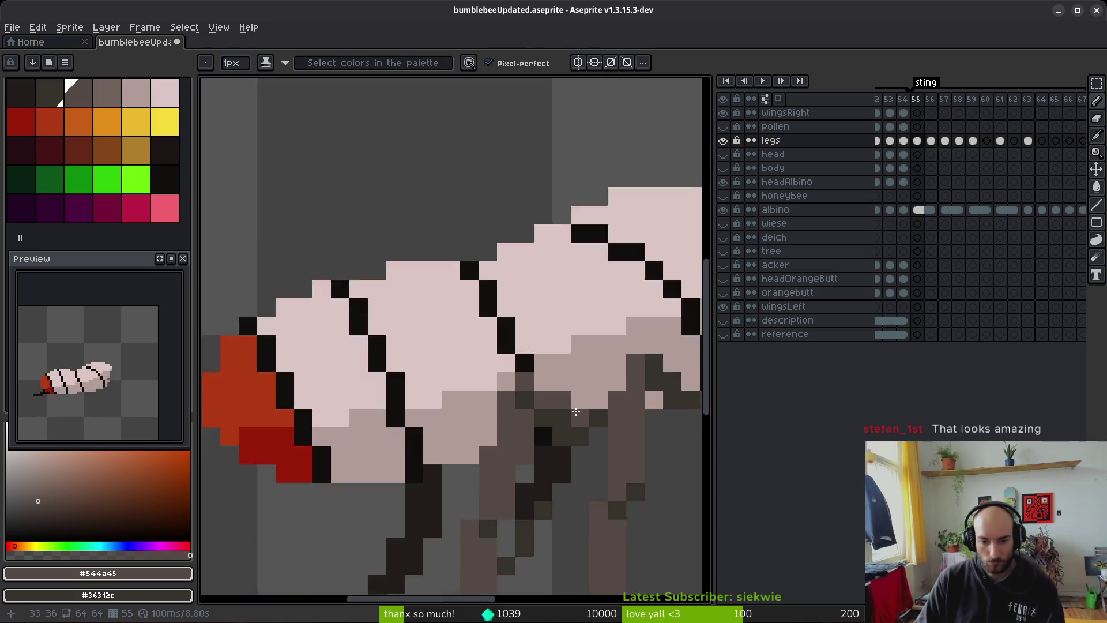
{"action": "key", "text": "e"}
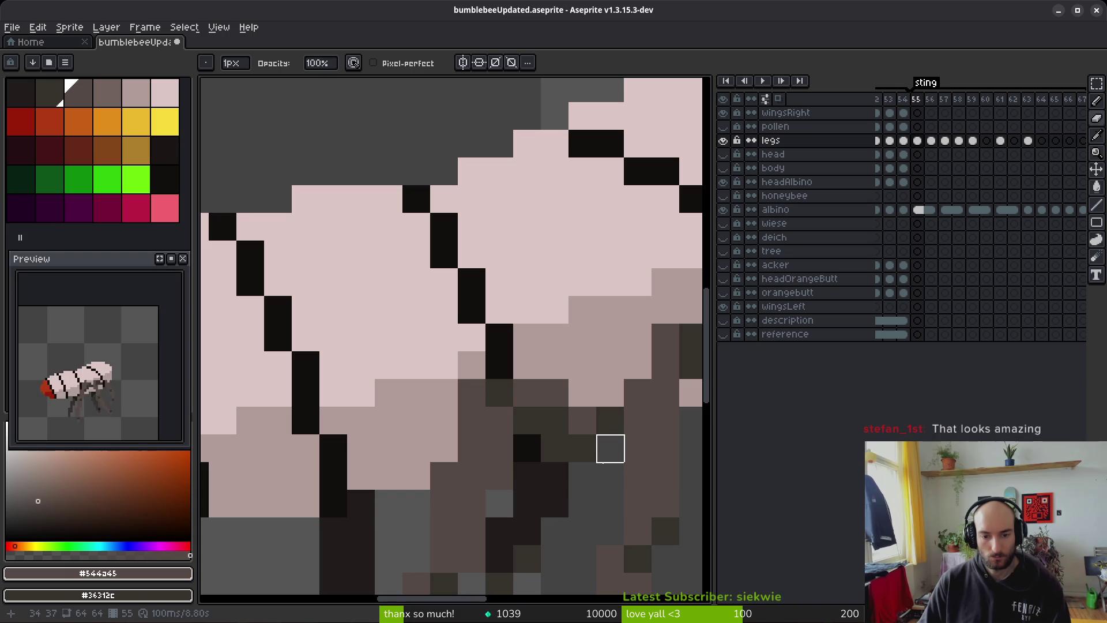
{"action": "scroll", "coordinate": [602, 456], "scroll_direction": "down", "scroll_amount": 5}
{"action": "scroll", "coordinate": [596, 470], "scroll_direction": "up", "scroll_amount": 6}
{"action": "key", "text": "b"}
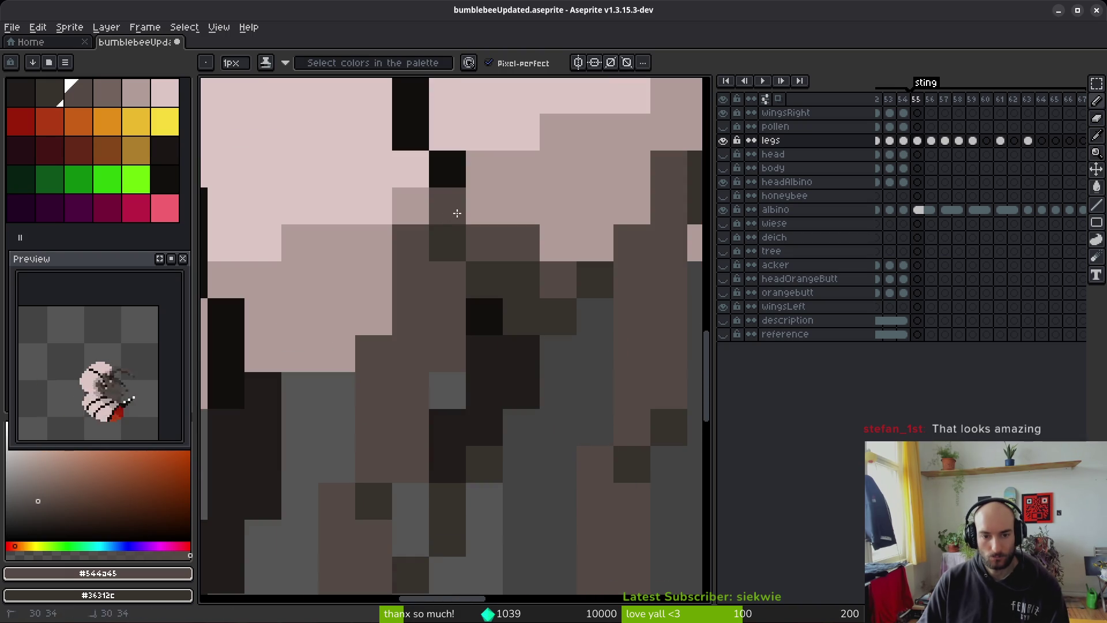
{"action": "scroll", "coordinate": [554, 449], "scroll_direction": "down", "scroll_amount": 5}
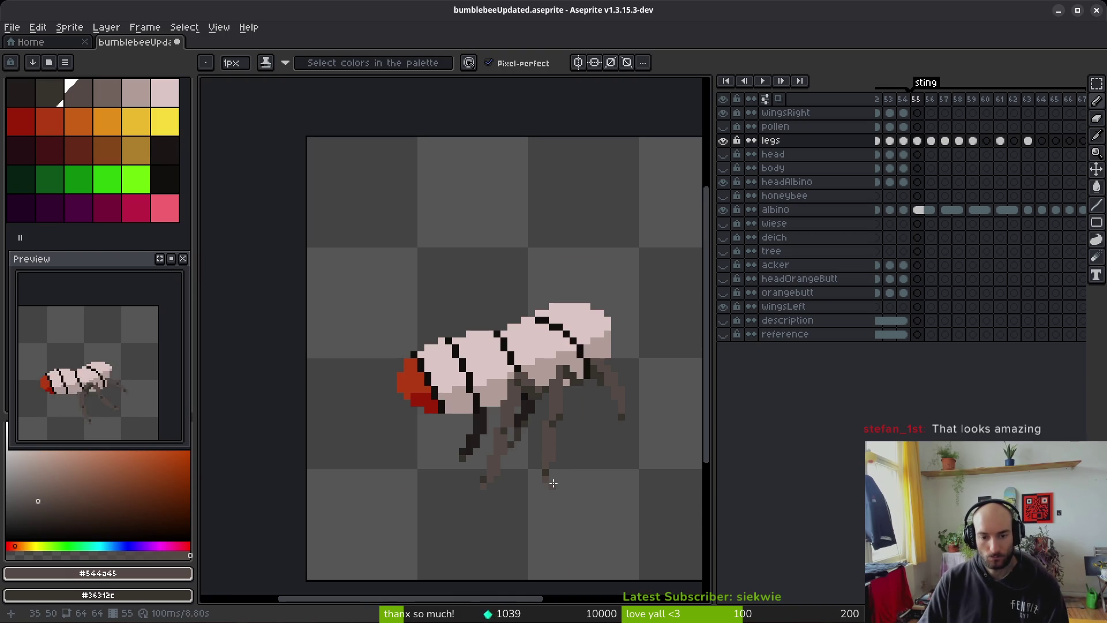
Step: Flip repeatedly between frames 54 and 55 to compare the leg poses, ending on frame 55
{"action": "key", "text": "w"}
{"action": "key", "text": "Left"}
{"action": "key", "text": "Right"}
{"action": "key", "text": "Left"}
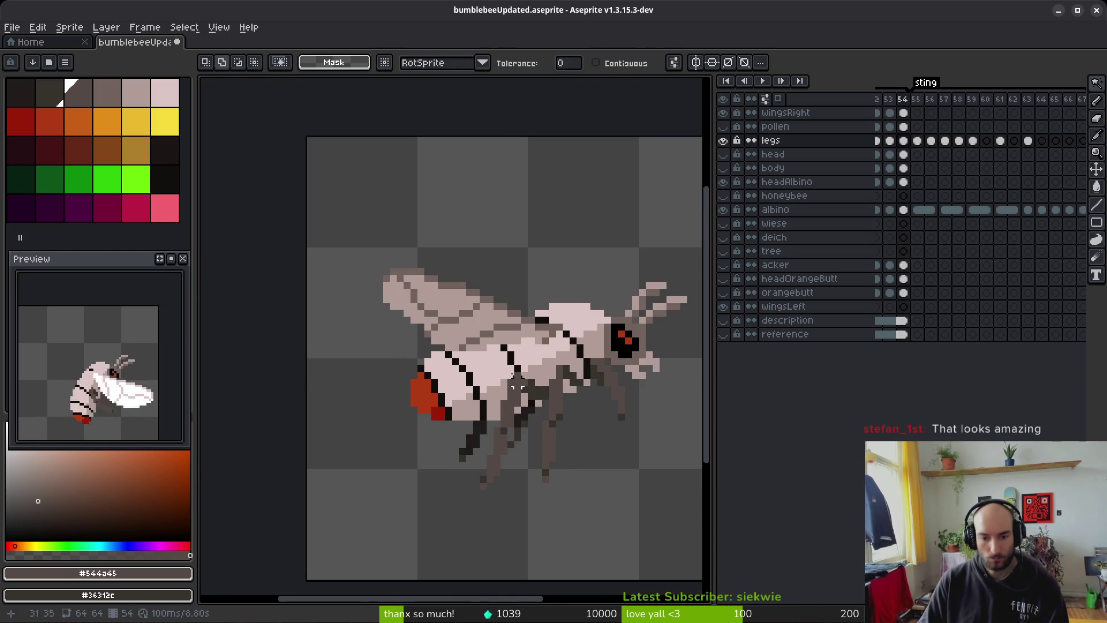
{"action": "scroll", "coordinate": [537, 398], "scroll_direction": "up", "scroll_amount": 3}
{"action": "key", "text": "Right"}
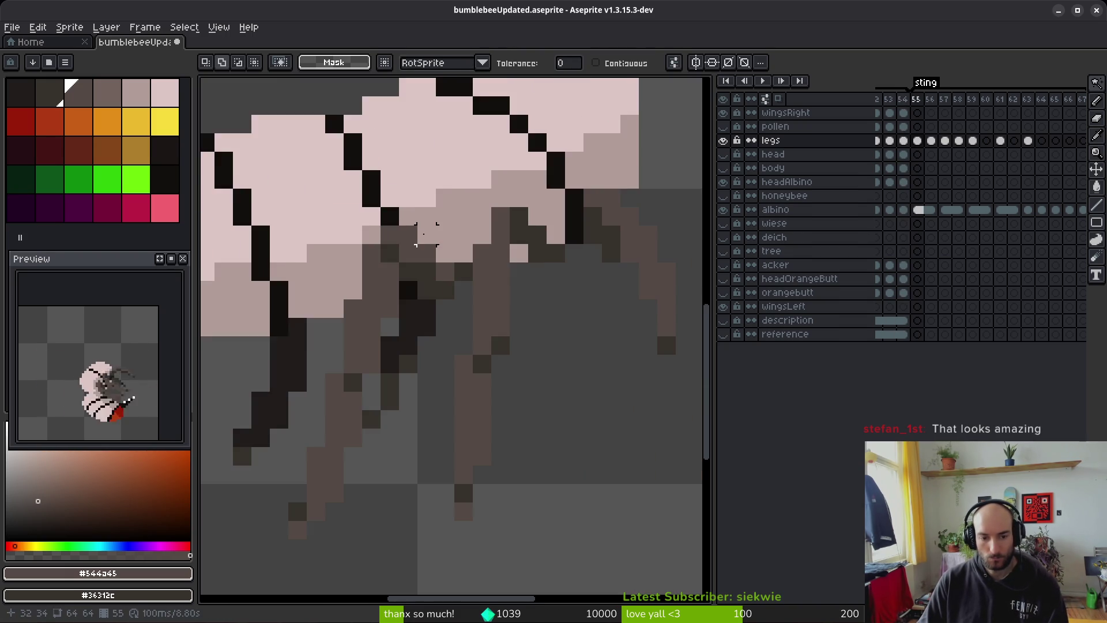
{"action": "key", "text": "Left"}
{"action": "key", "text": "i"}
{"action": "scroll", "coordinate": [459, 230], "scroll_direction": "up", "scroll_amount": 1}
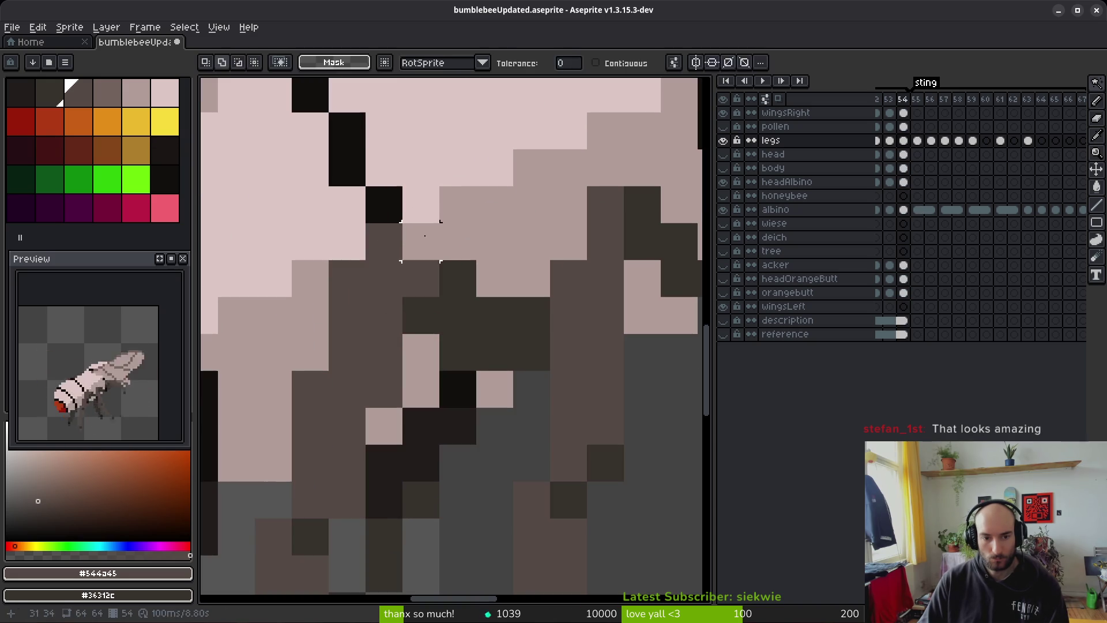
{"action": "key", "text": "Right"}
{"action": "key", "text": "Left"}
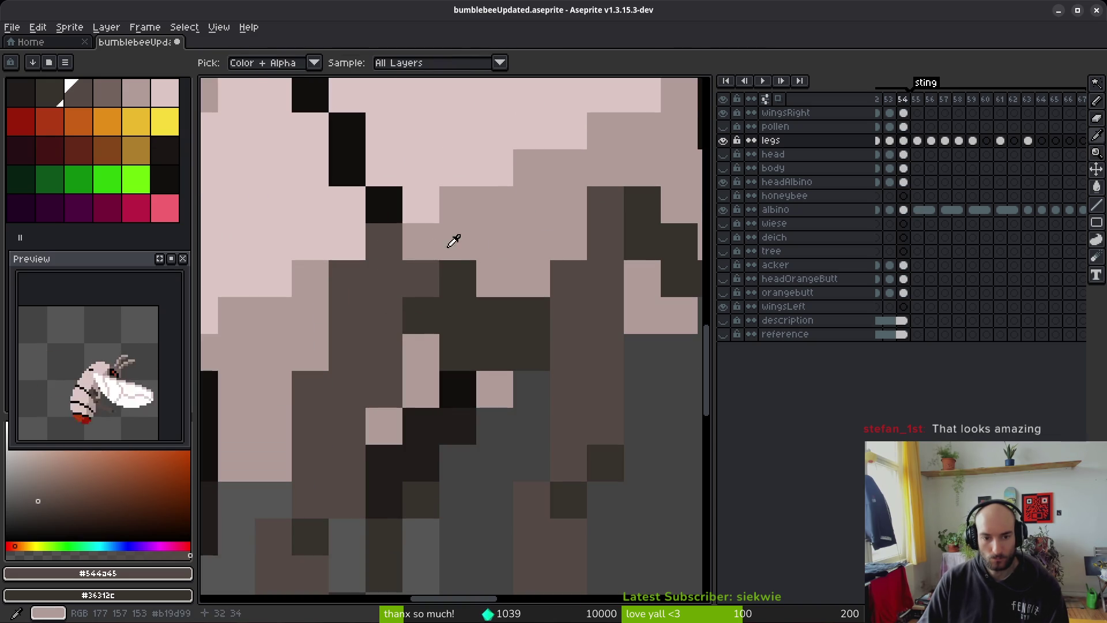
{"action": "key", "text": "b"}
{"action": "key", "text": "i"}
{"action": "key", "text": "Right"}
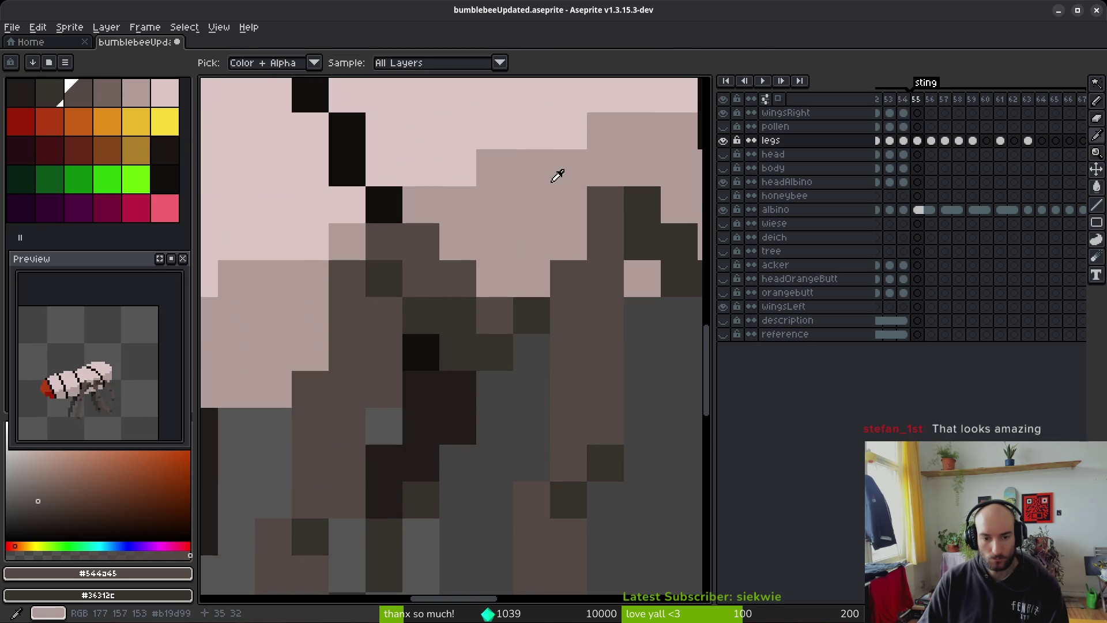
{"action": "key", "text": "Left"}
{"action": "key", "text": "b"}
{"action": "key", "text": "i"}
{"action": "key", "text": "Right"}
{"action": "key", "text": "Left"}
{"action": "key", "text": "Right"}
{"action": "key", "text": "Left"}
{"action": "key", "text": "Right"}
{"action": "key", "text": "Left"}
{"action": "scroll", "coordinate": [542, 296], "scroll_direction": "down", "scroll_amount": 6}
{"action": "key", "text": "Right"}
{"action": "key", "text": "Left"}
{"action": "key", "text": "Right"}
{"action": "key", "text": "Left"}
{"action": "key", "text": "Right"}
{"action": "key", "text": "Left"}
{"action": "key", "text": "Right"}
{"action": "key", "text": "Left"}
{"action": "key", "text": "Right"}
{"action": "key", "text": "Left"}
{"action": "key", "text": "Right"}
{"action": "key", "text": "b"}
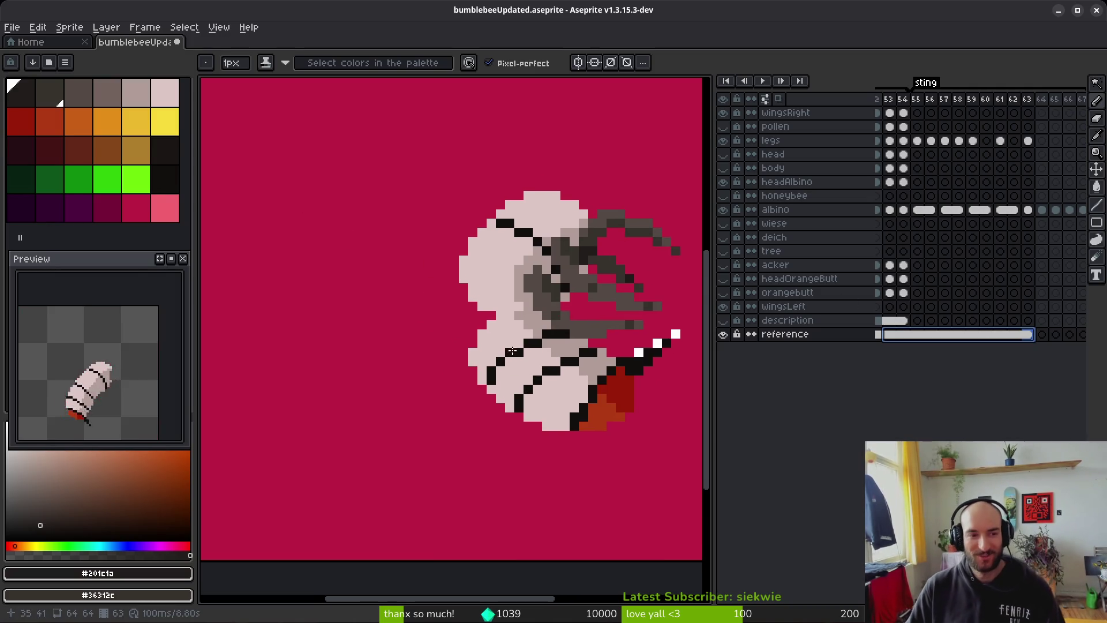
Step: On frame 57, bucket-fill the background dark red, darker red, dark purple, crimson, then dark green
{"action": "left_click", "coordinate": [944, 334]}
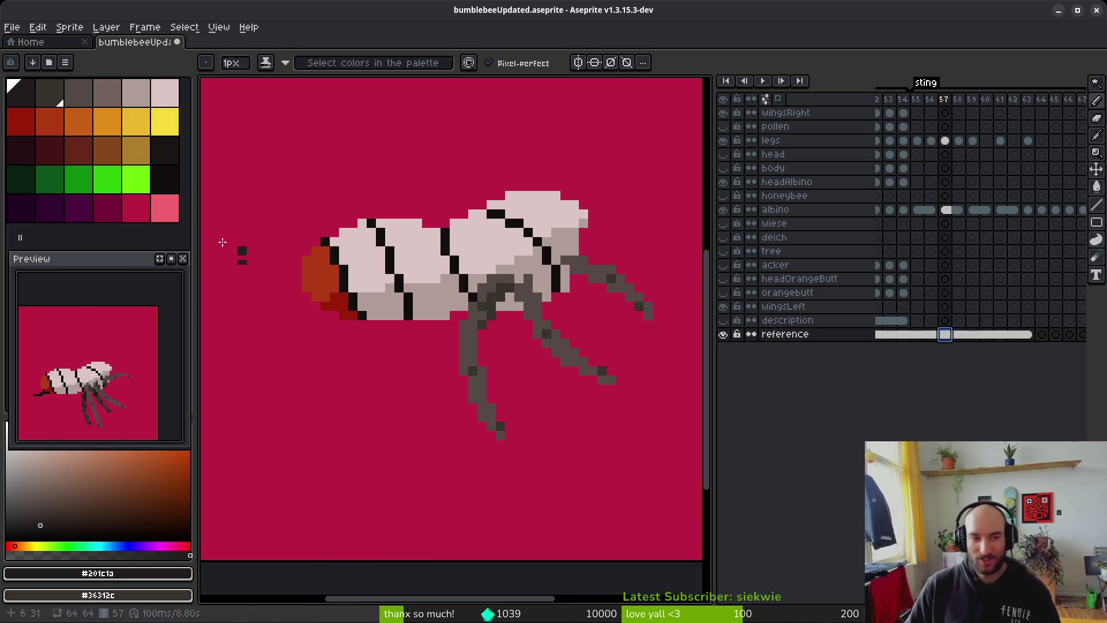
{"action": "left_click", "coordinate": [58, 159]}
{"action": "key", "text": "g"}
{"action": "left_click", "coordinate": [306, 422]}
{"action": "left_click", "coordinate": [21, 150]}
{"action": "left_click", "coordinate": [323, 453]}
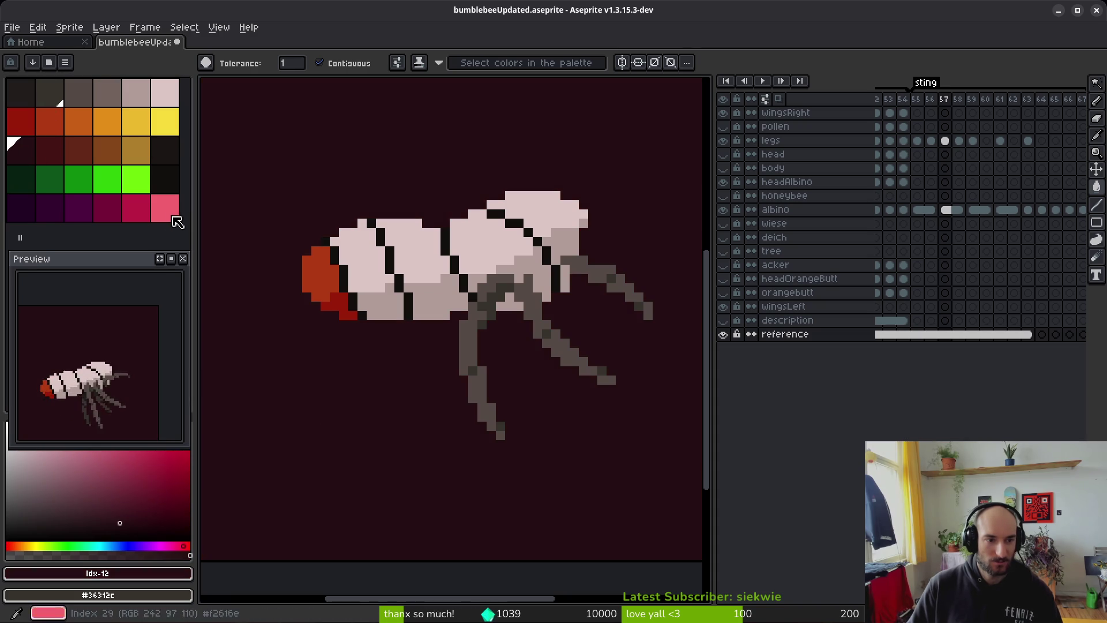
{"action": "left_click", "coordinate": [79, 208]}
{"action": "left_click", "coordinate": [372, 435]}
{"action": "key", "text": "]"}
{"action": "left_click", "coordinate": [387, 441]}
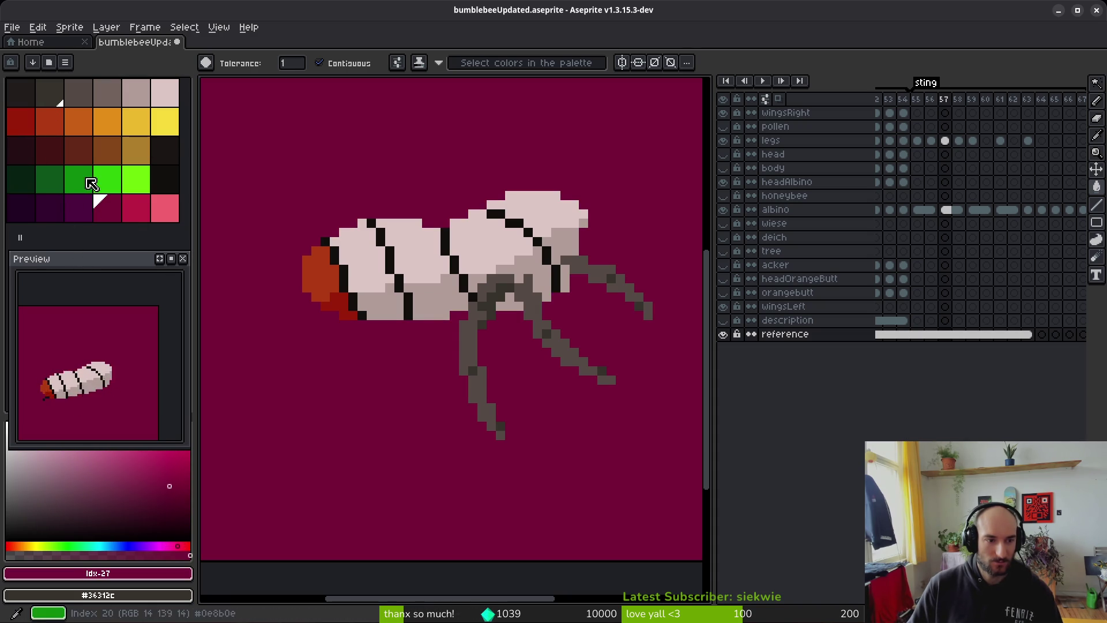
{"action": "left_click", "coordinate": [51, 180]}
{"action": "left_click", "coordinate": [405, 533]}
Step: Keep testing background fills: bright green, orange, yellow-orange, dark red and brown
{"action": "key", "text": "]"}
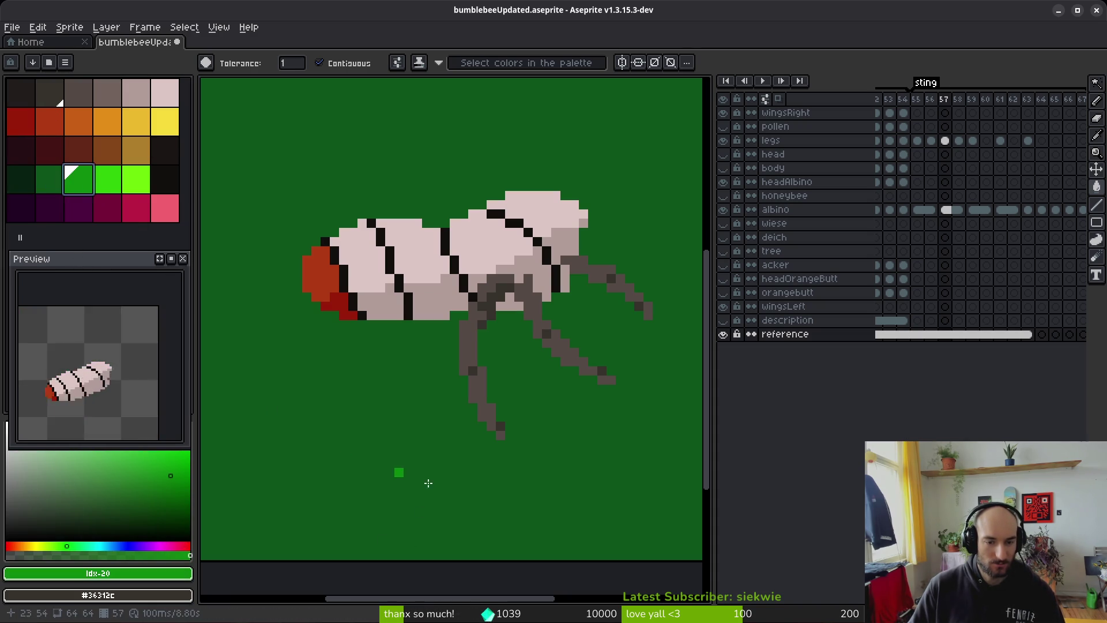
{"action": "left_click", "coordinate": [415, 485]}
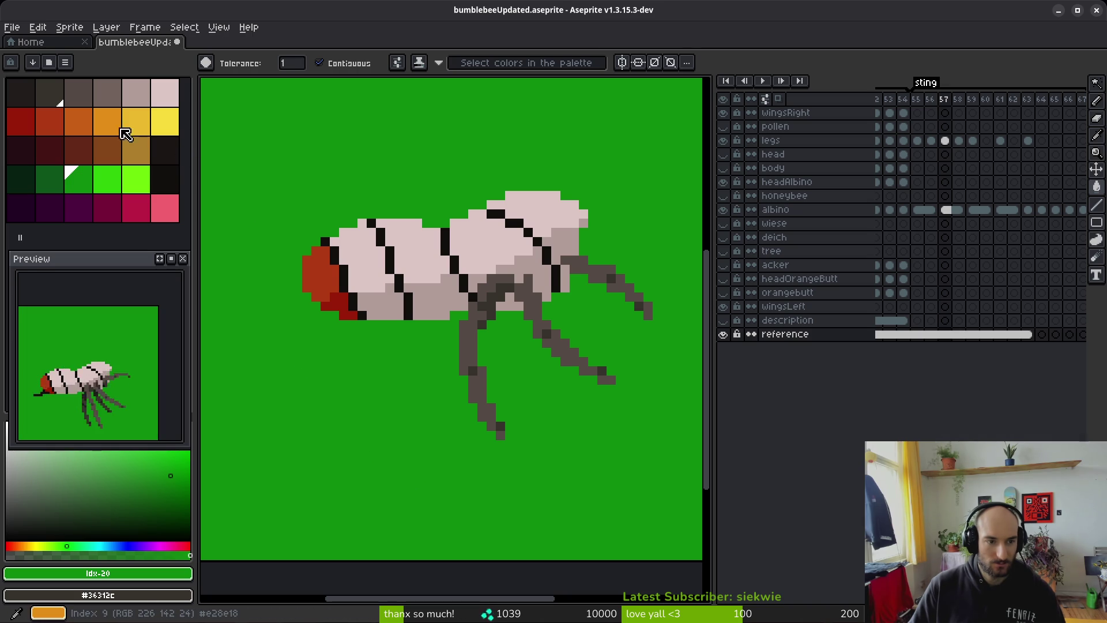
{"action": "left_click", "coordinate": [80, 122]}
{"action": "left_click", "coordinate": [403, 495]}
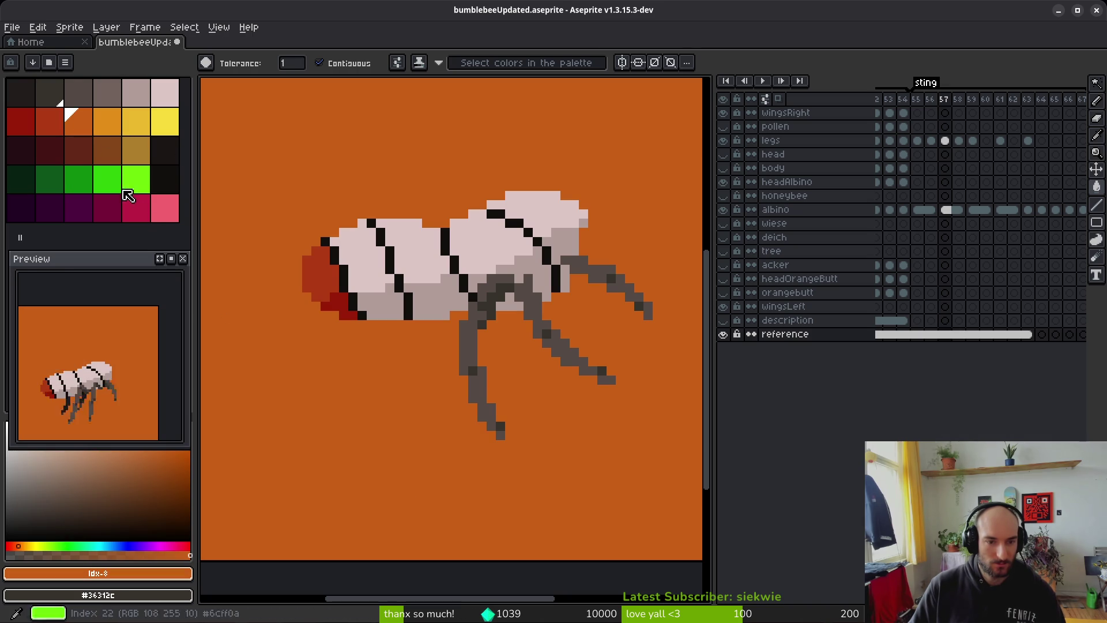
{"action": "key", "text": "]"}
{"action": "left_click", "coordinate": [343, 424]}
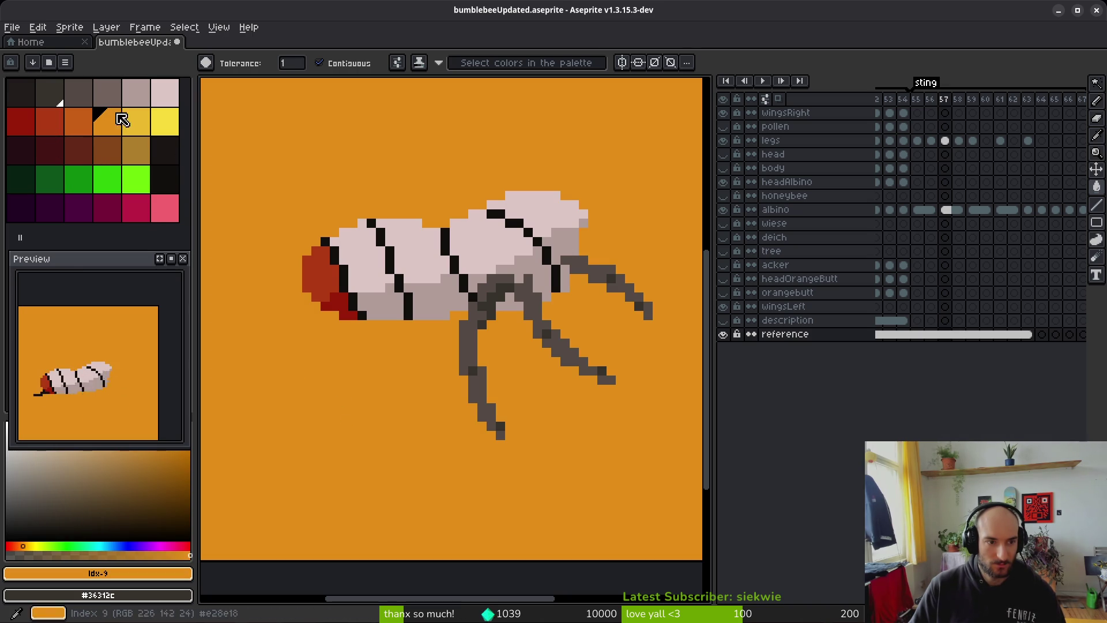
{"action": "left_click", "coordinate": [81, 150]}
{"action": "left_click", "coordinate": [329, 446]}
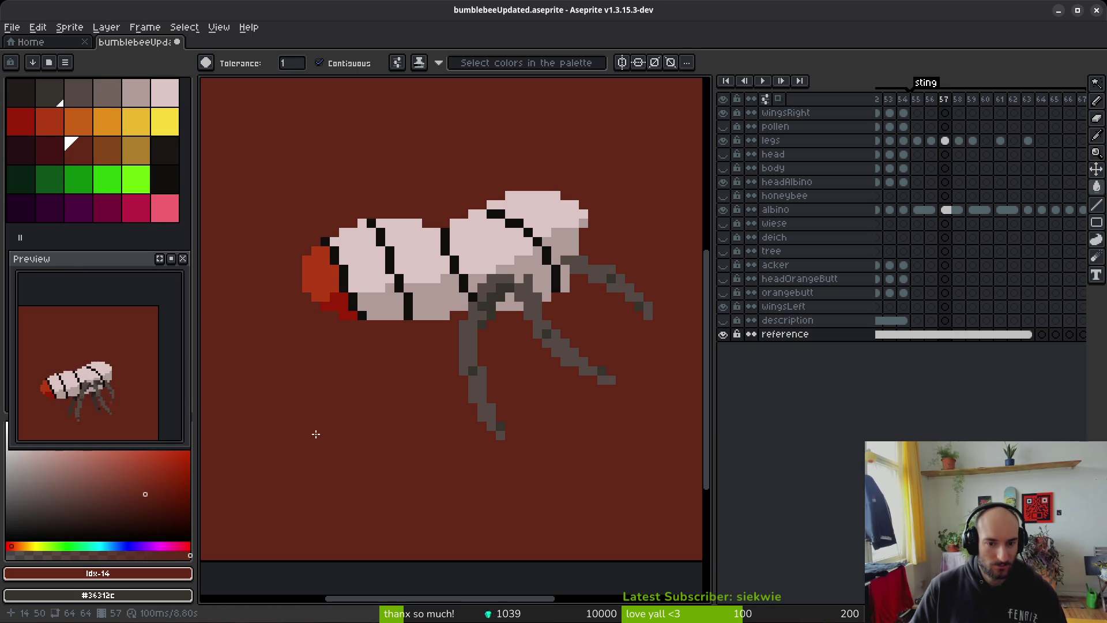
{"action": "key", "text": "]"}
{"action": "left_click", "coordinate": [392, 519]}
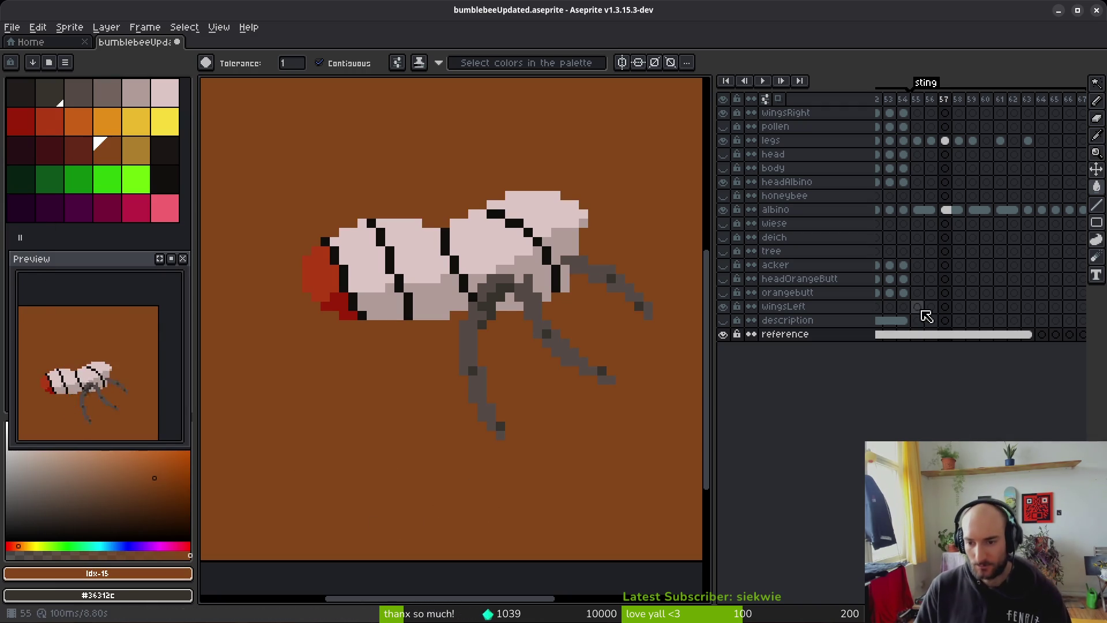
Step: Link a selected range of reference-layer cels together
{"action": "left_click", "coordinate": [944, 141]}
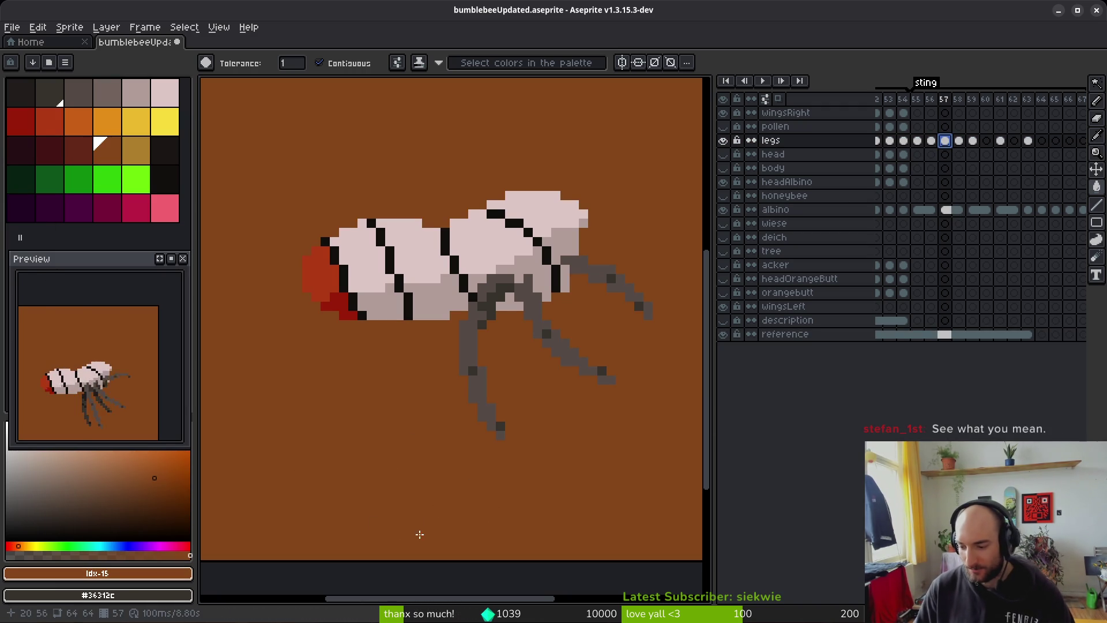
{"action": "scroll", "coordinate": [443, 508], "scroll_direction": "down", "scroll_amount": 1}
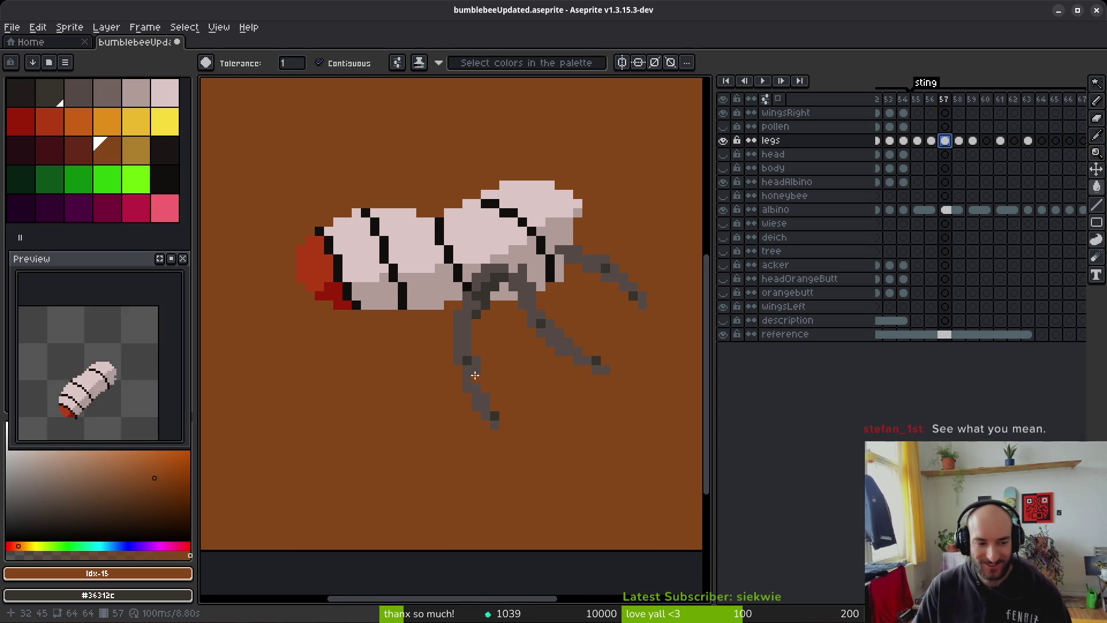
{"action": "scroll", "coordinate": [457, 395], "scroll_direction": "down", "scroll_amount": 2}
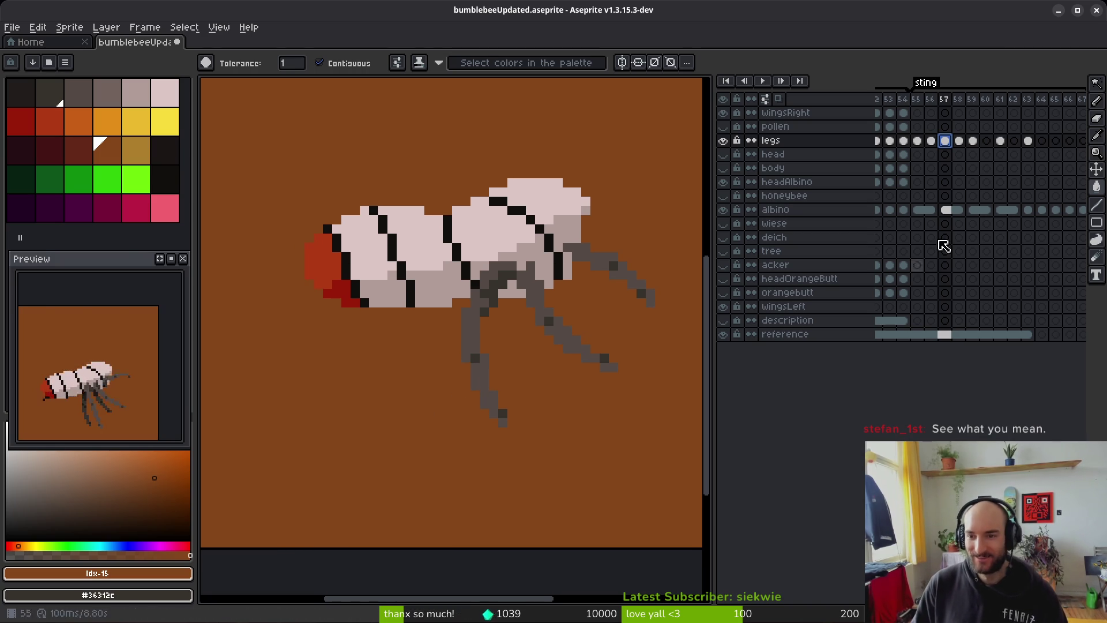
{"action": "left_click_drag", "start_coordinate": [954, 338], "coordinate": [1015, 336]}
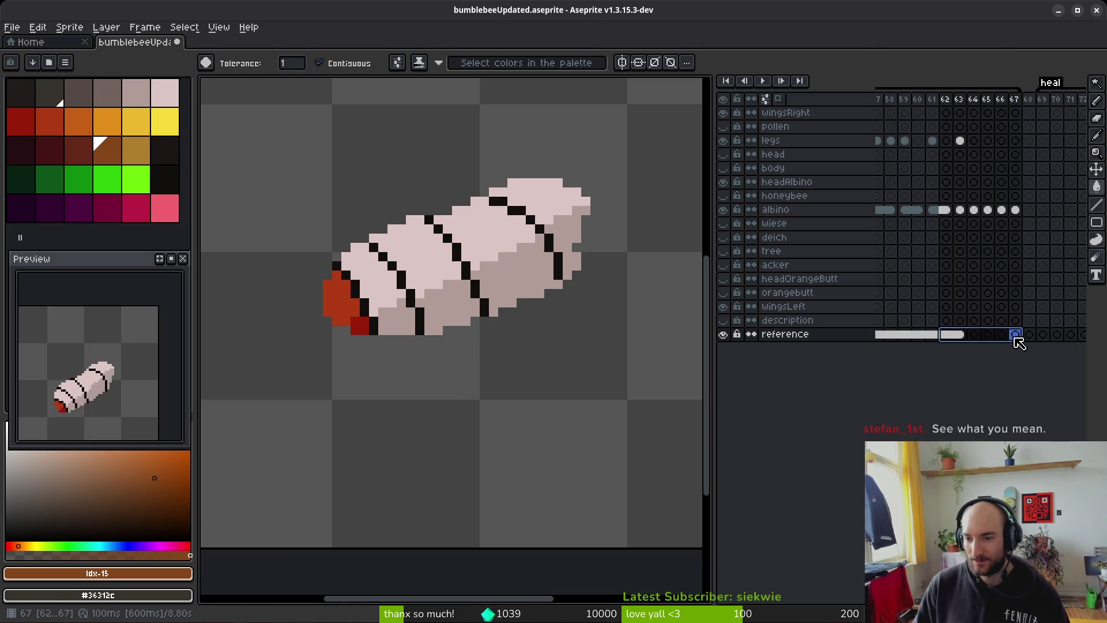
{"action": "right_click", "coordinate": [955, 339]}
{"action": "left_click", "coordinate": [974, 382]}
Step: On frame 56's legs cel, eyedrop the leg colours #36312c and #201c1a
{"action": "scroll", "coordinate": [944, 300], "scroll_direction": "left", "scroll_amount": 5}
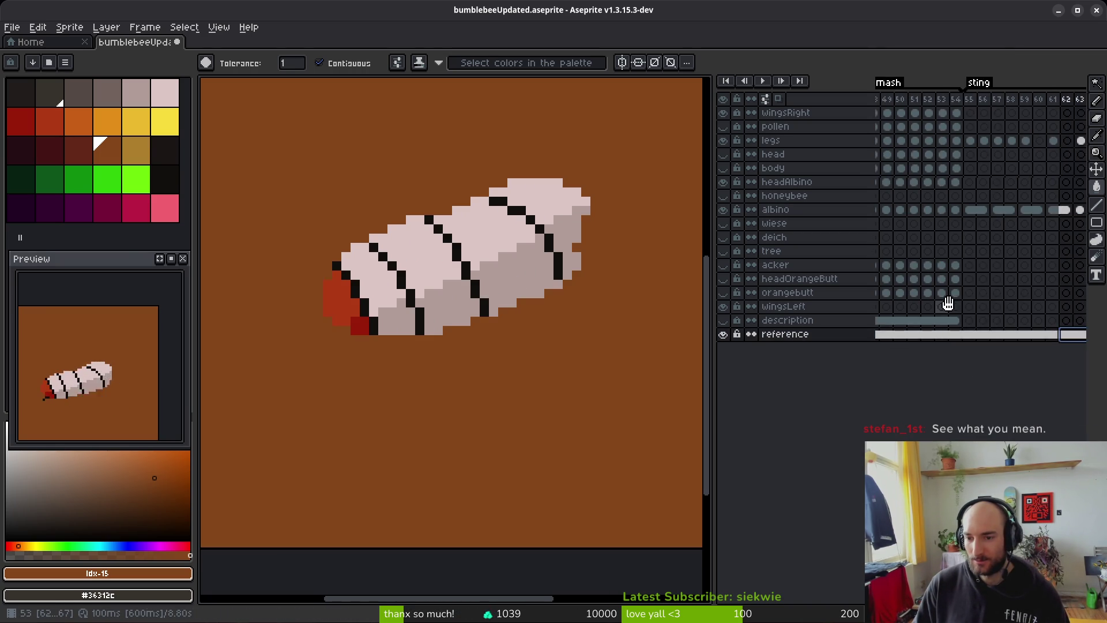
{"action": "left_click", "coordinate": [1029, 141]}
{"action": "key", "text": "i"}
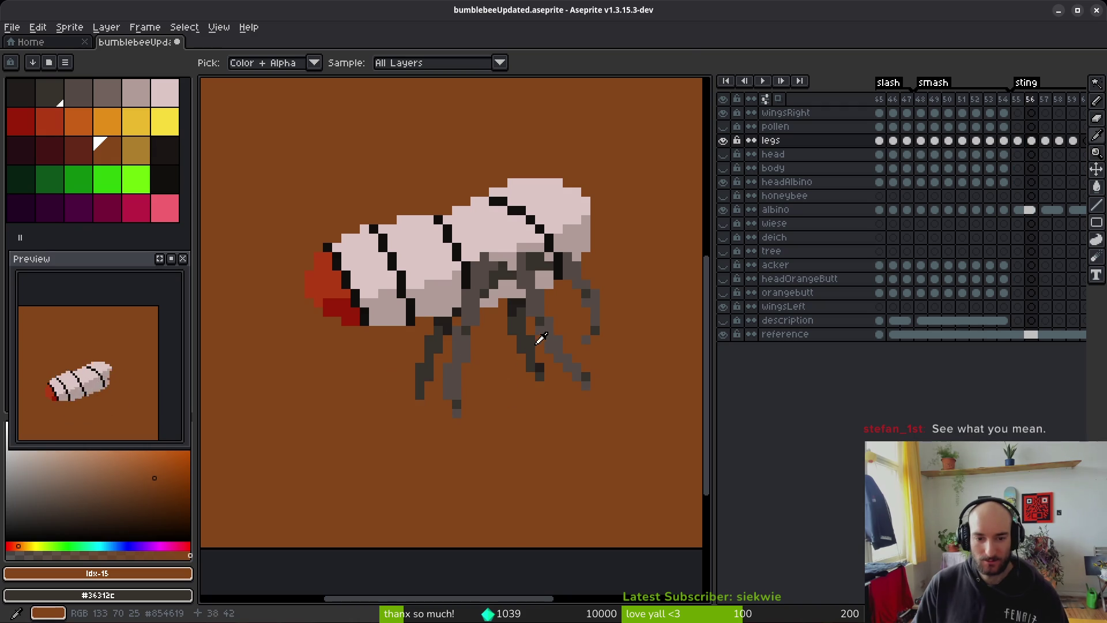
{"action": "left_click", "coordinate": [525, 362], "text": "alt"}
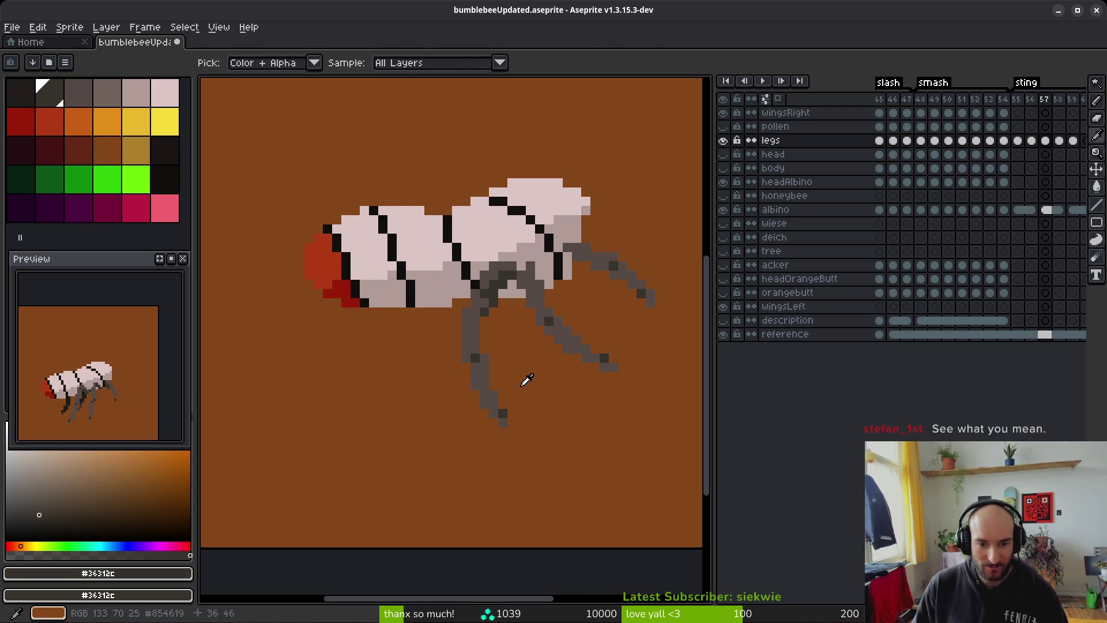
{"action": "scroll", "coordinate": [495, 338], "scroll_direction": "up", "scroll_amount": 3}
{"action": "scroll", "coordinate": [563, 363], "scroll_direction": "up", "scroll_amount": 1}
{"action": "left_click", "coordinate": [538, 298], "text": "alt"}
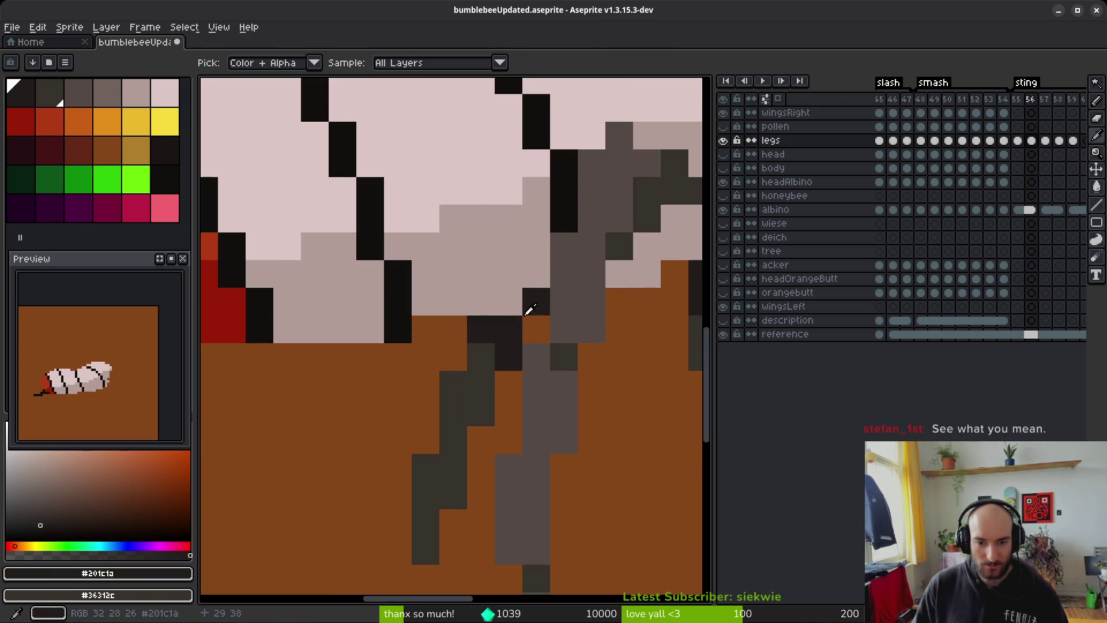
Step: Move to frame 57, turn on onion skinning for neighbouring legs, and pan the whole bee into view
{"action": "key", "text": "Right"}
{"action": "scroll", "coordinate": [563, 358], "scroll_direction": "down", "scroll_amount": 3}
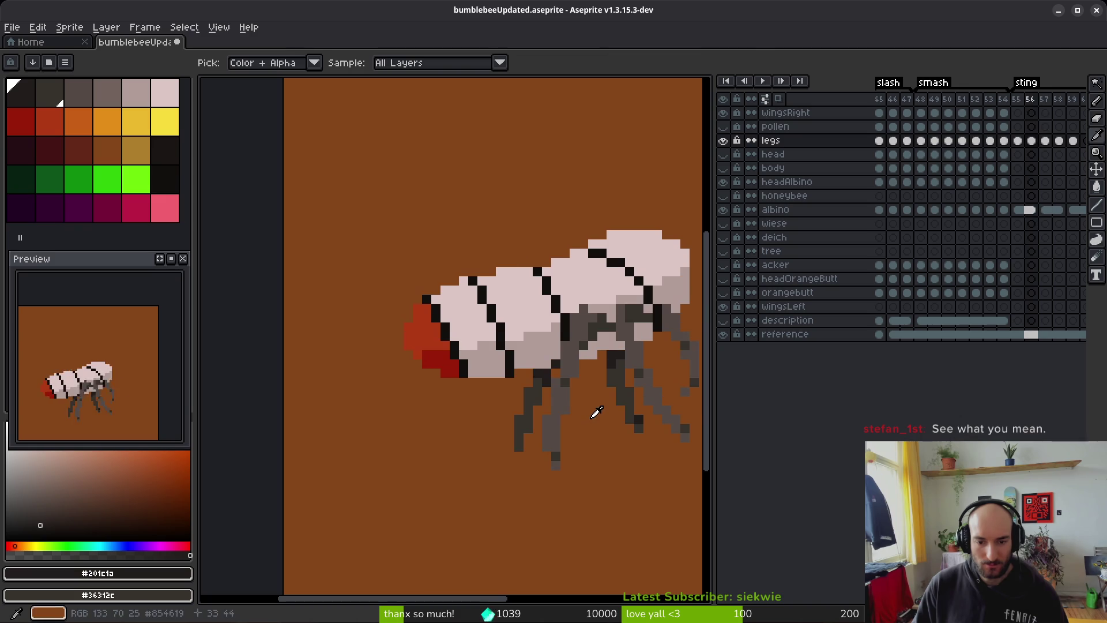
{"action": "left_click", "coordinate": [778, 100]}
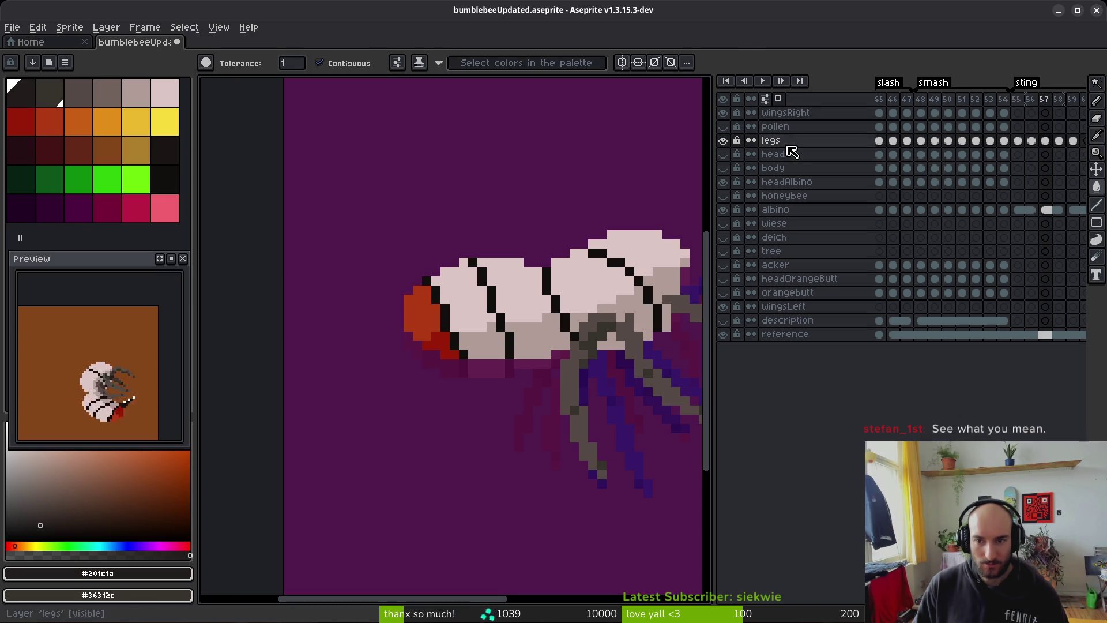
{"action": "left_click_drag", "start_coordinate": [595, 483], "coordinate": [569, 476]}
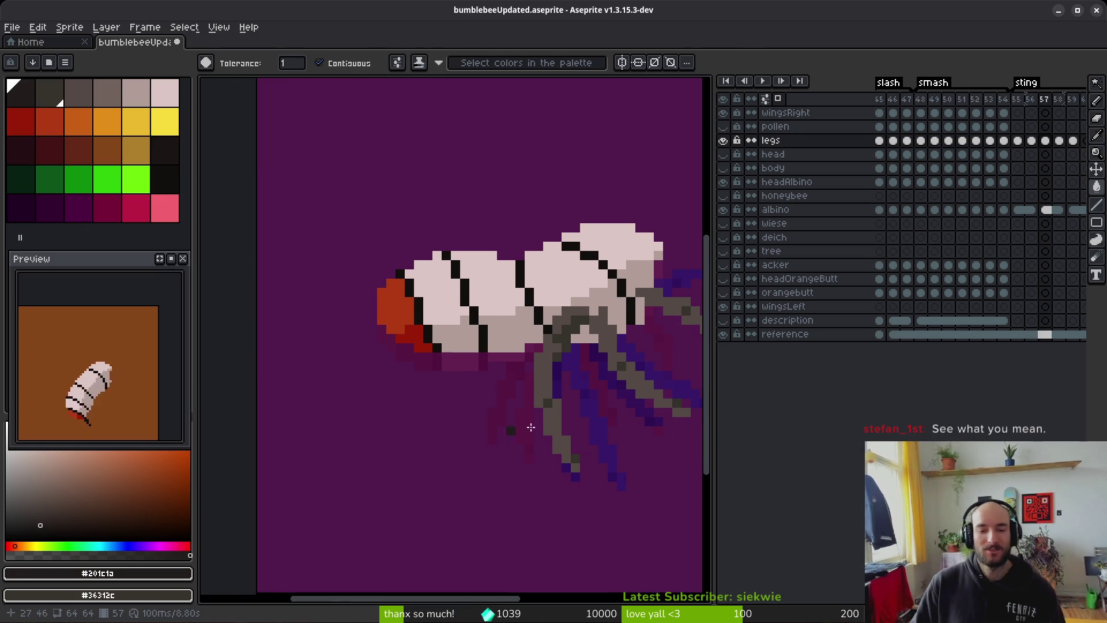
{"action": "left_click_drag", "start_coordinate": [599, 403], "coordinate": [491, 360]}
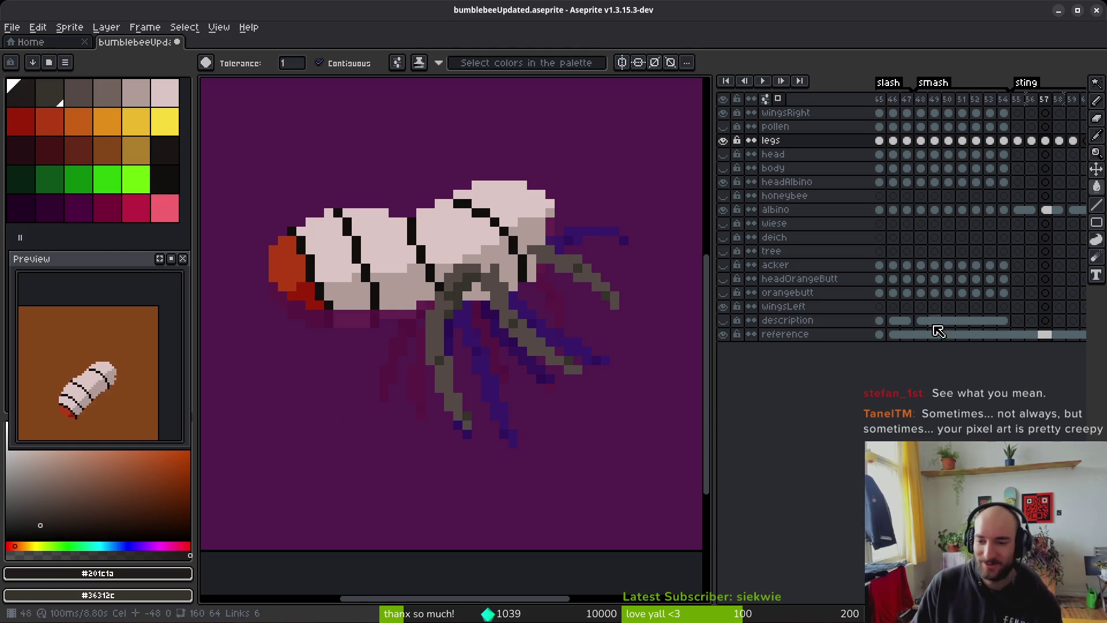
Step: Refill the backdrop red, then dark purple, then the next palette colour
{"action": "left_click", "coordinate": [1044, 334]}
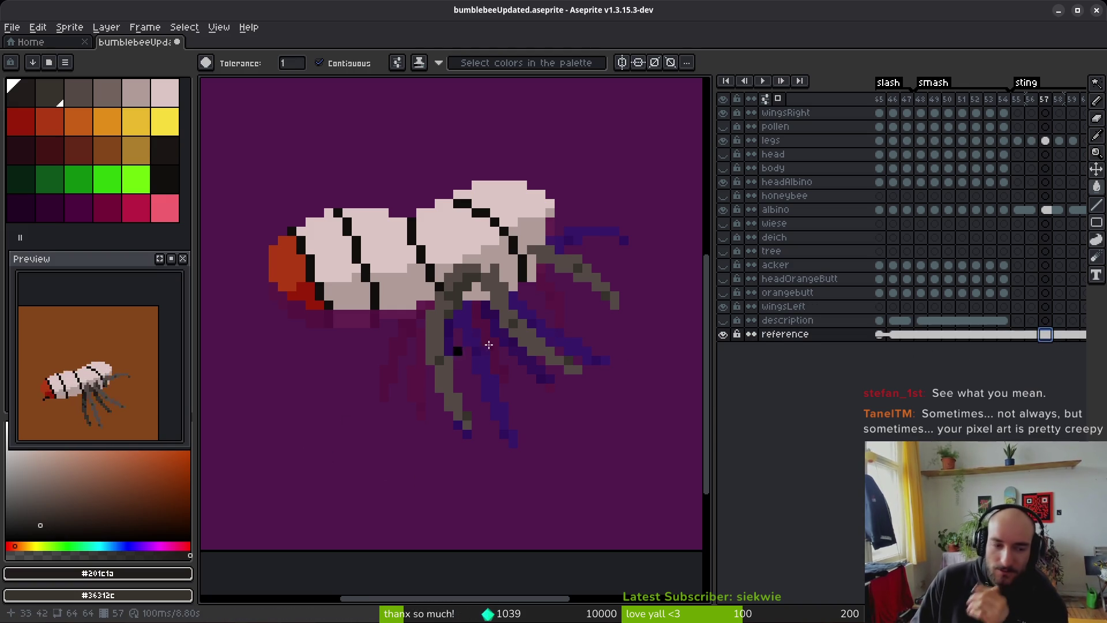
{"action": "left_click", "coordinate": [61, 125]}
{"action": "left_click", "coordinate": [381, 475]}
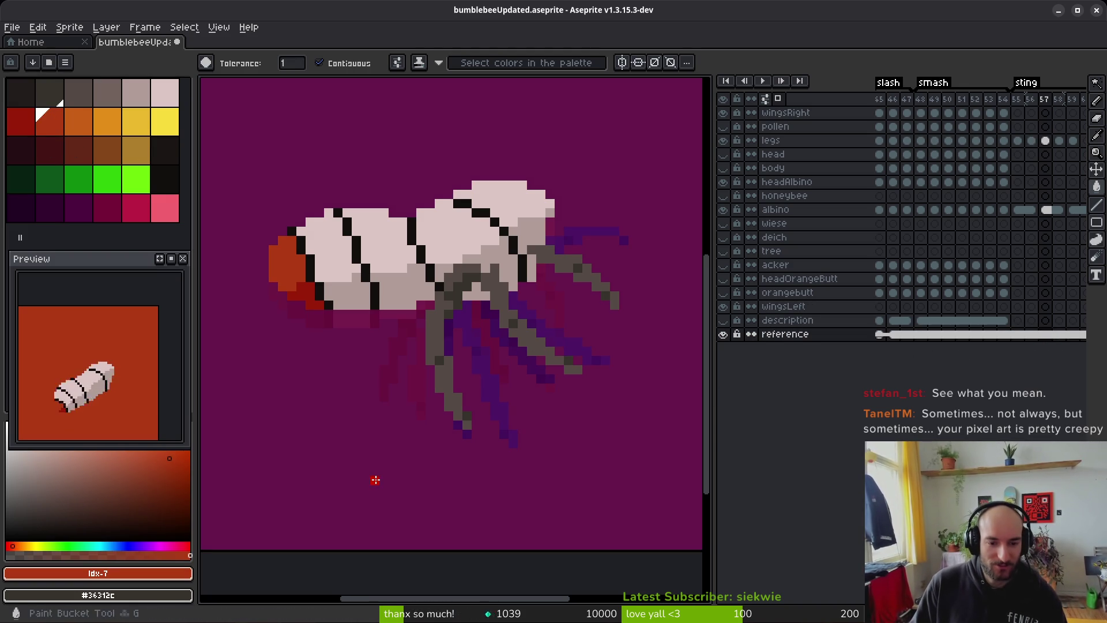
{"action": "left_click", "coordinate": [86, 216]}
{"action": "left_click", "coordinate": [309, 434]}
{"action": "key", "text": "]"}
{"action": "left_click", "coordinate": [138, 211]}
{"action": "left_click", "coordinate": [327, 425]}
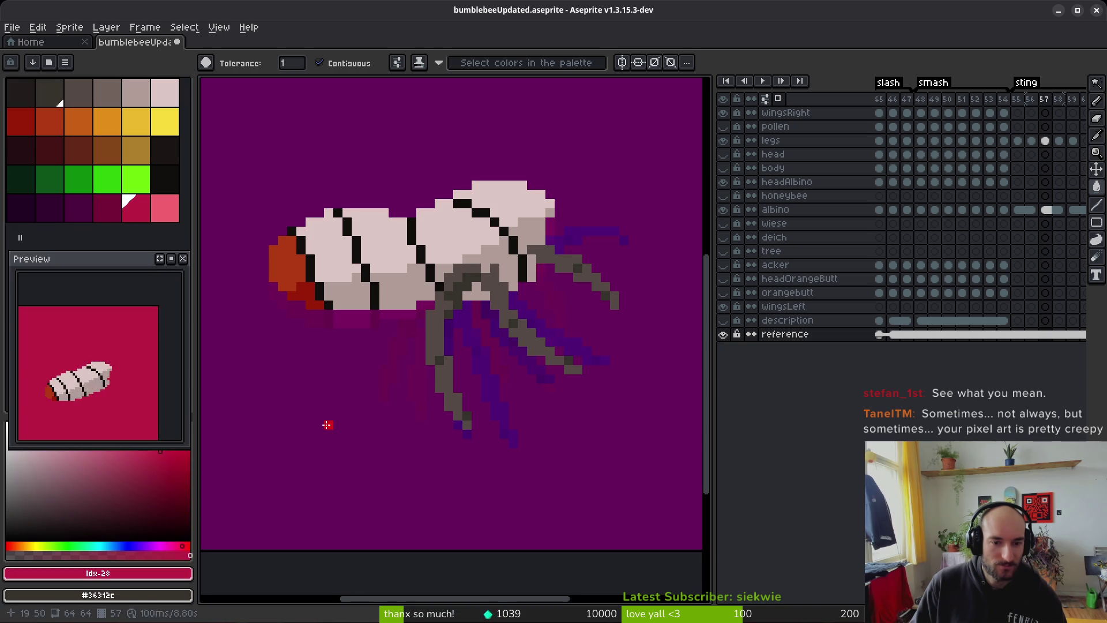
Step: Try green and a darker backdrop, return it to teal, and go to frame 56
{"action": "left_click", "coordinate": [107, 179]}
{"action": "left_click", "coordinate": [319, 407]}
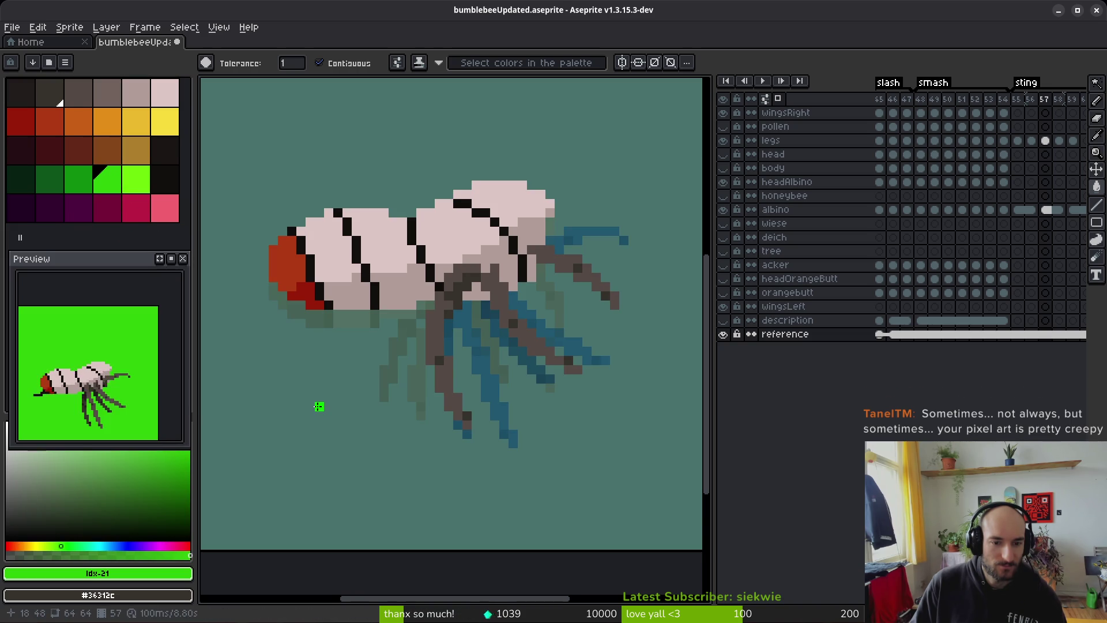
{"action": "left_click", "coordinate": [80, 182]}
{"action": "left_click", "coordinate": [365, 470]}
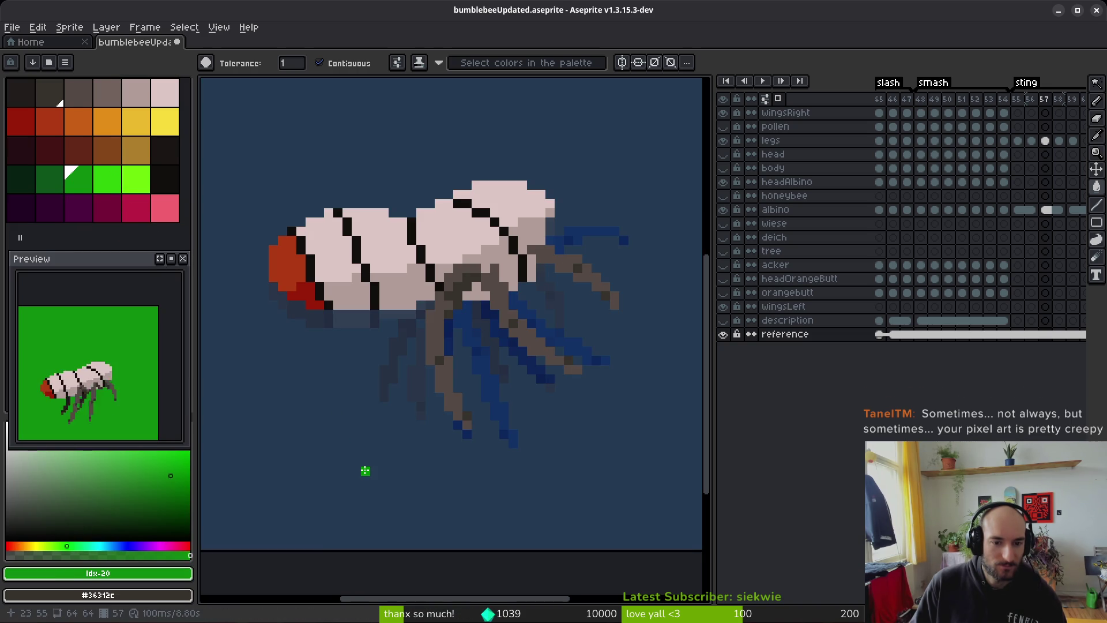
{"action": "left_click", "coordinate": [107, 178]}
{"action": "left_click", "coordinate": [348, 418]}
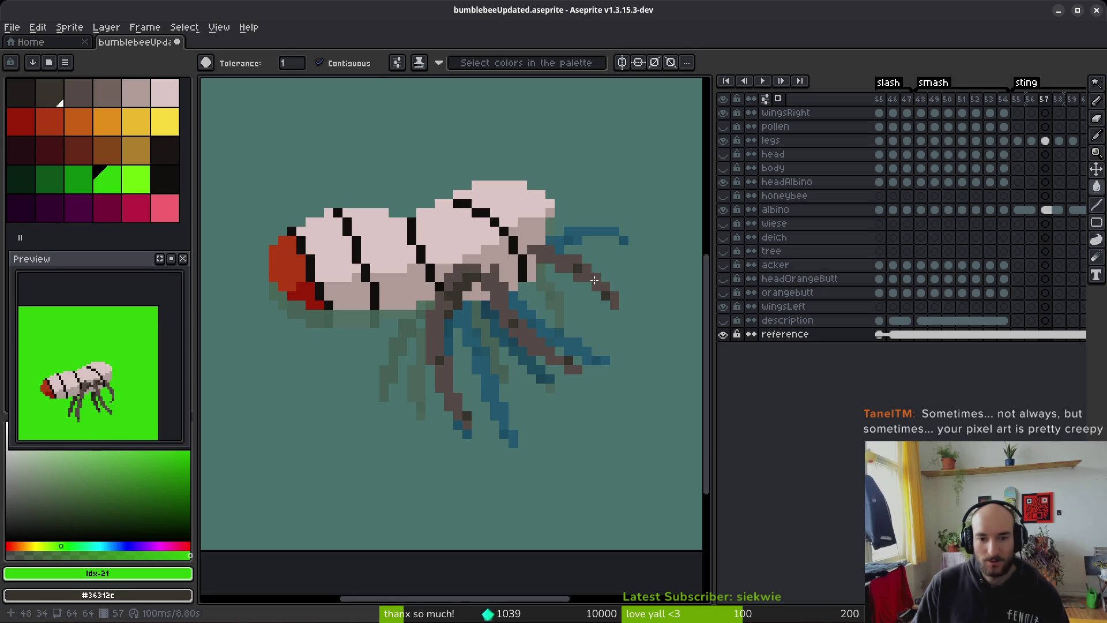
{"action": "left_click", "coordinate": [1037, 201]}
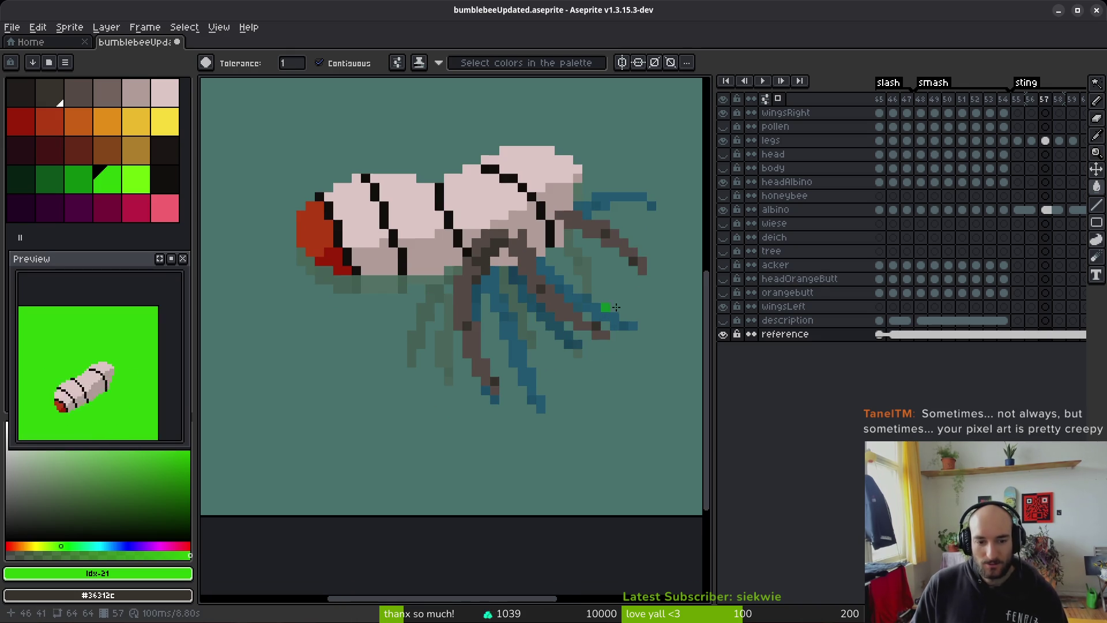
Step: Select frame 57's legs cel and sample the dark leg colour #201c1a from frame 58
{"action": "left_click", "coordinate": [1045, 140]}
{"action": "scroll", "coordinate": [467, 349], "scroll_direction": "up", "scroll_amount": 3}
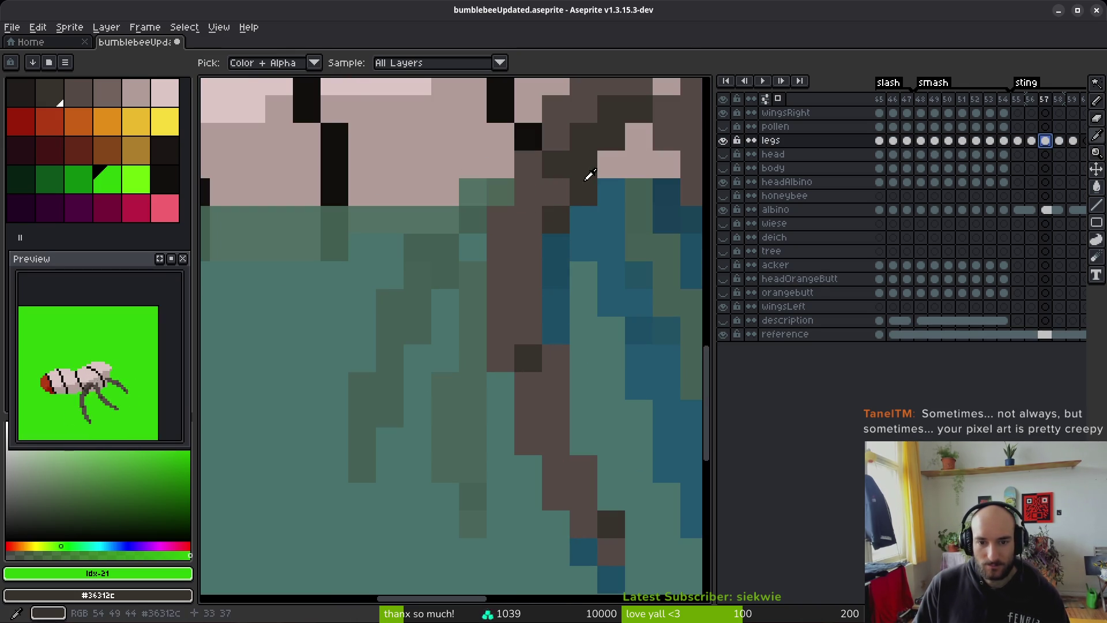
{"action": "key", "text": "period"}
{"action": "left_click", "coordinate": [557, 224], "text": "alt"}
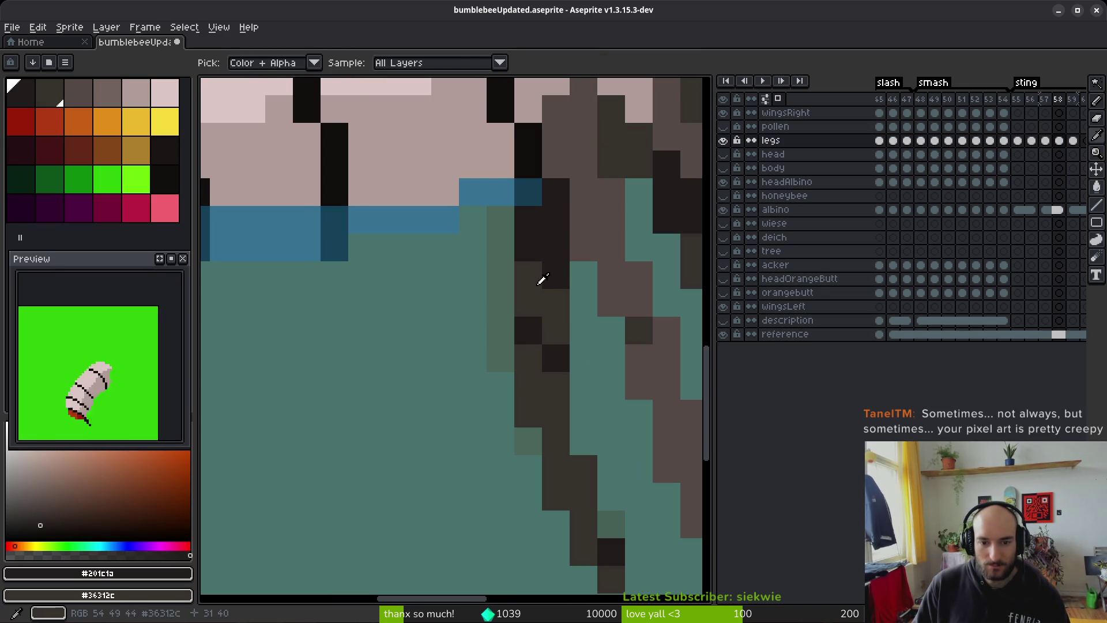
{"action": "scroll", "coordinate": [583, 321], "scroll_direction": "down", "scroll_amount": 3}
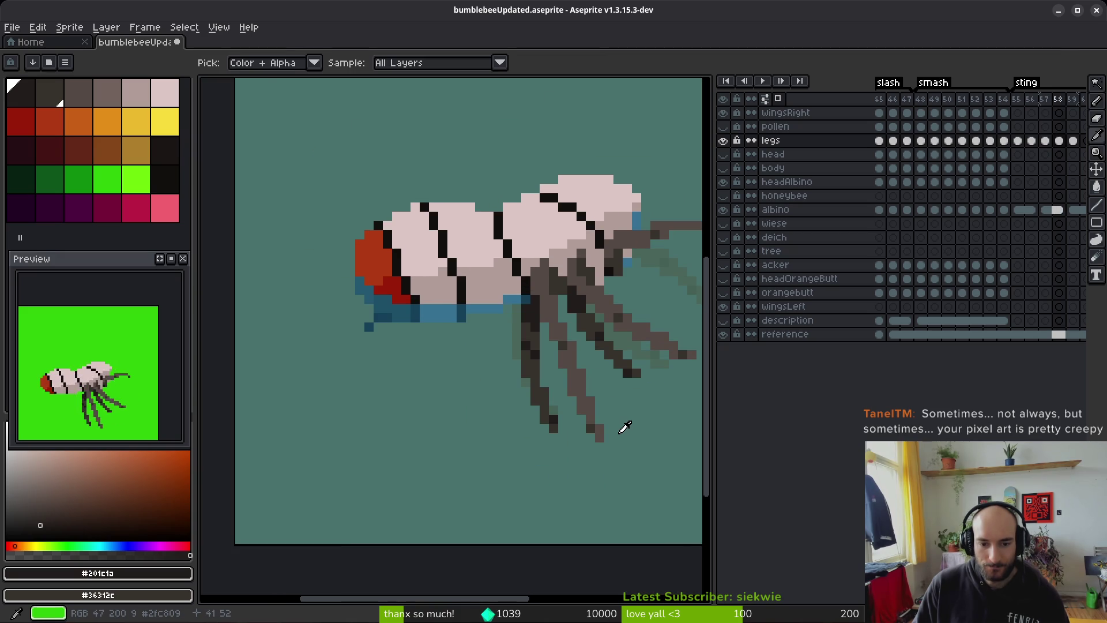
{"action": "key", "text": "comma"}
{"action": "key", "text": "comma"}
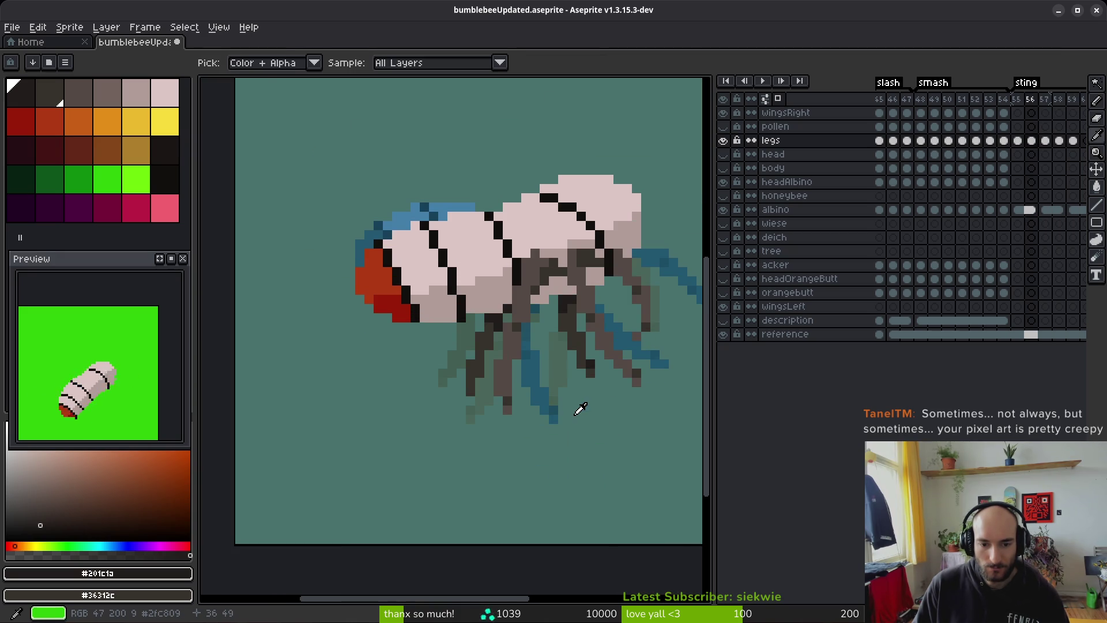
{"action": "scroll", "coordinate": [550, 399], "scroll_direction": "up", "scroll_amount": 4}
Step: Flip between frames 57 and 58 to compare the legs, ending on frame 57
{"action": "key", "text": "period"}
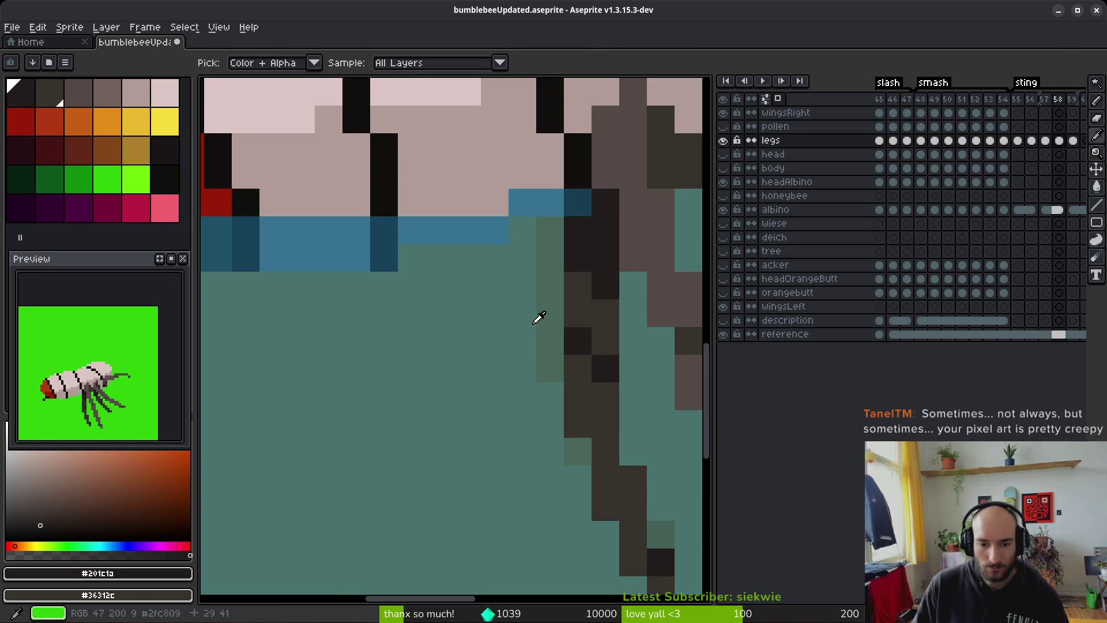
{"action": "scroll", "coordinate": [570, 371], "scroll_direction": "down", "scroll_amount": 1}
{"action": "scroll", "coordinate": [593, 354], "scroll_direction": "down", "scroll_amount": 1}
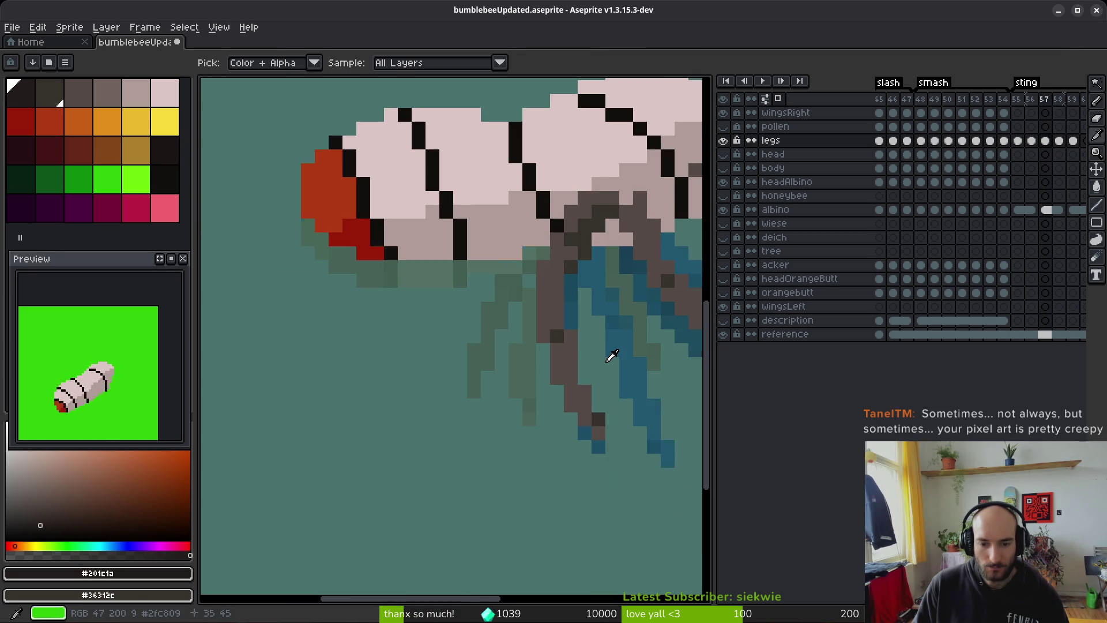
{"action": "key", "text": "period"}
{"action": "key", "text": "comma"}
{"action": "key", "text": "period"}
{"action": "key", "text": "comma"}
{"action": "key", "text": "period"}
{"action": "key", "text": "comma"}
{"action": "key", "text": "comma"}
{"action": "key", "text": "period"}
{"action": "key", "text": "period"}
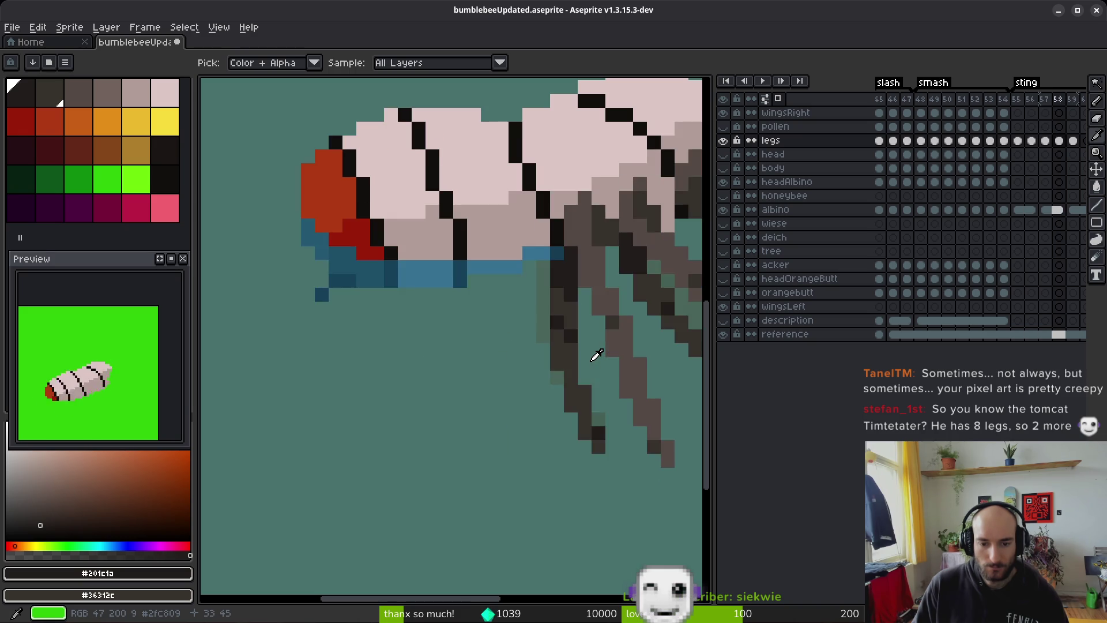
{"action": "key", "text": "comma"}
Step: Undo a stray dark bucket fill, then pencil four dark pixels to start the front leg
{"action": "key", "text": "g"}
{"action": "scroll", "coordinate": [548, 304], "scroll_direction": "up", "scroll_amount": 1}
{"action": "left_click", "coordinate": [552, 242]}
{"action": "key", "text": "ctrl+z"}
{"action": "key", "text": "b"}
{"action": "left_click", "coordinate": [527, 254]}
{"action": "left_click", "coordinate": [528, 280]}
{"action": "left_click", "coordinate": [527, 294]}
{"action": "left_click", "coordinate": [509, 316]}
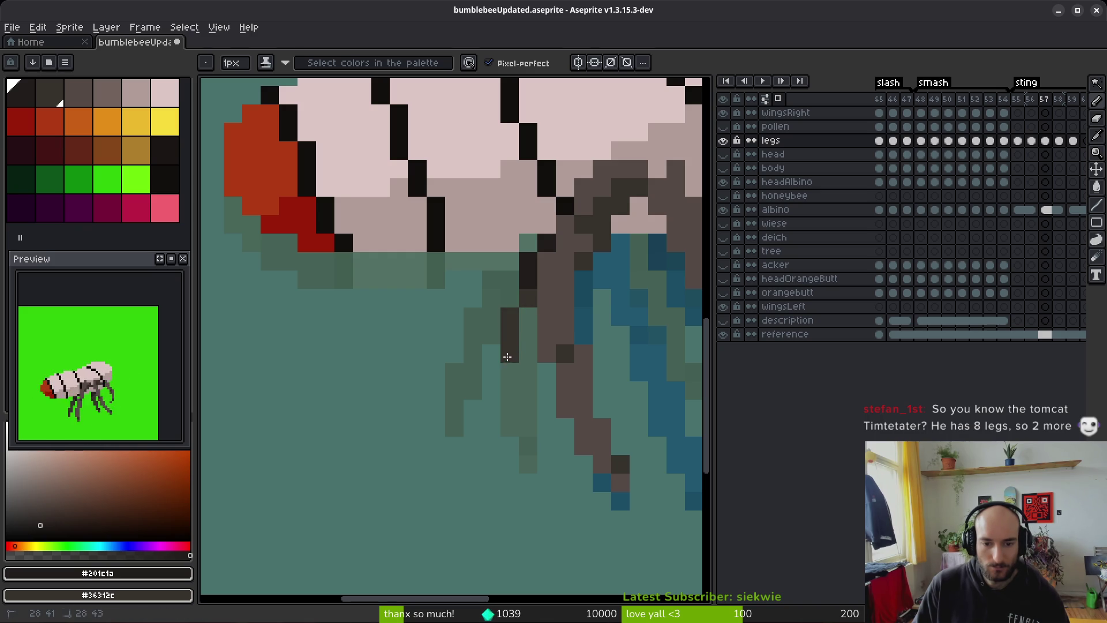
Step: Darken and redraw the leg tip pixels on frame 57, erasing stray dark tip pixels
{"action": "left_click", "coordinate": [540, 478]}
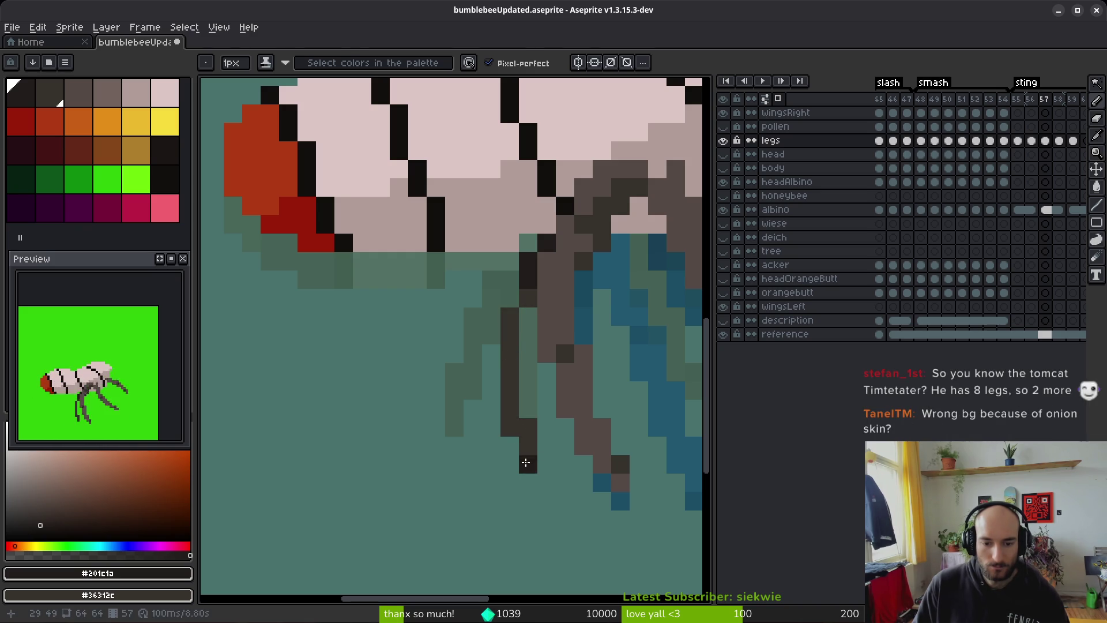
{"action": "left_click", "coordinate": [546, 464]}
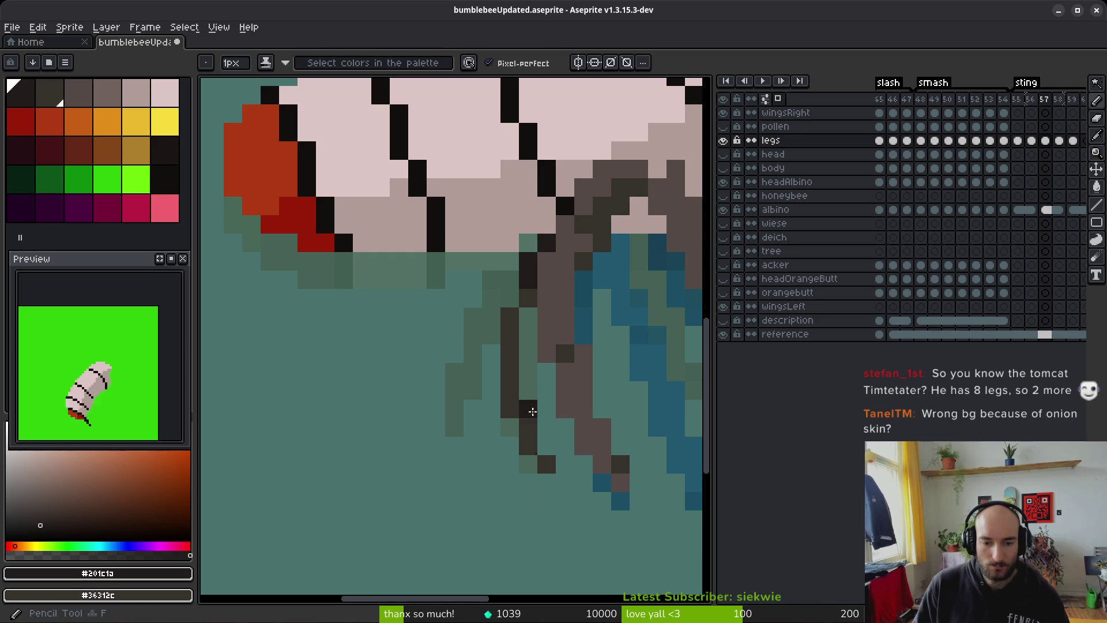
{"action": "left_click_drag", "start_coordinate": [529, 396], "coordinate": [527, 317]}
{"action": "left_click", "coordinate": [545, 444]}
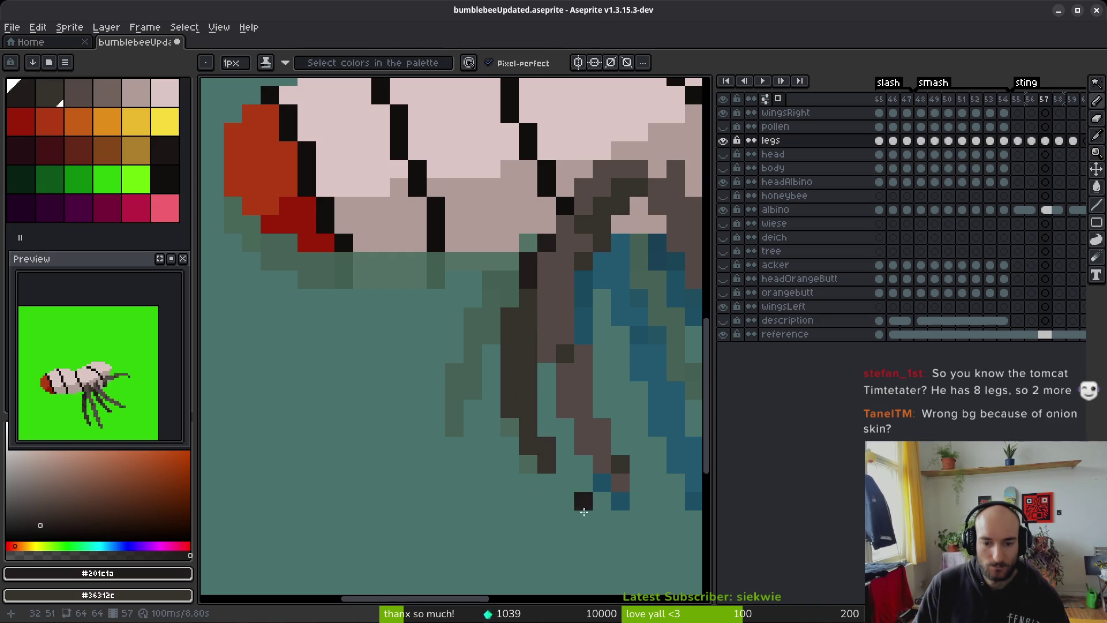
{"action": "scroll", "coordinate": [579, 507], "scroll_direction": "down", "scroll_amount": 4}
{"action": "scroll", "coordinate": [558, 485], "scroll_direction": "up", "scroll_amount": 4}
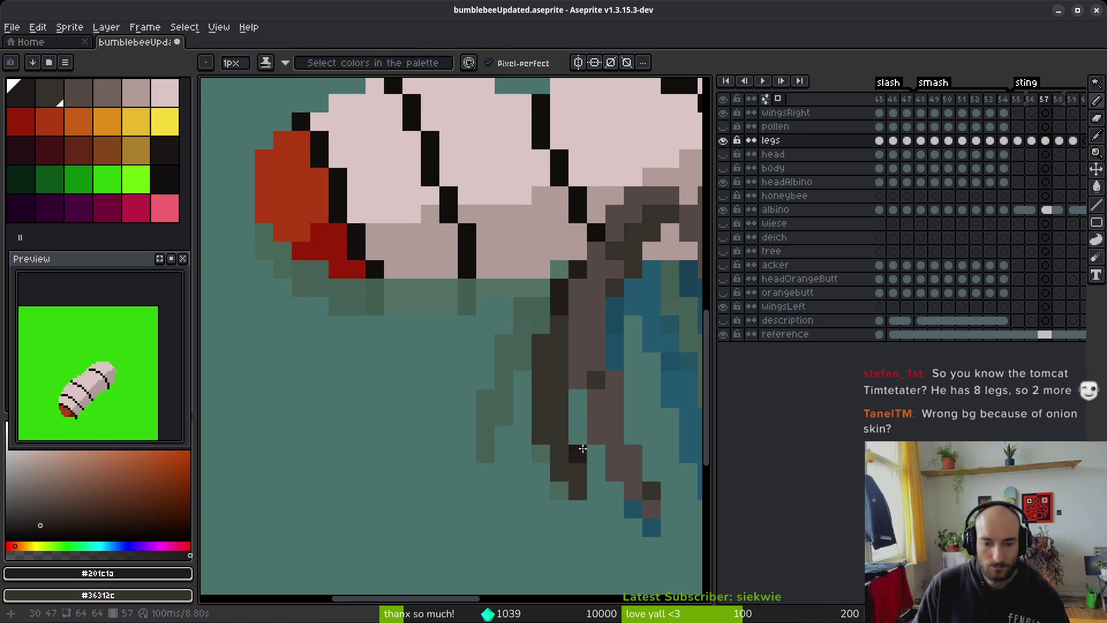
{"action": "key", "text": "e"}
{"action": "left_click_drag", "start_coordinate": [580, 464], "coordinate": [575, 509]}
{"action": "key", "text": "b"}
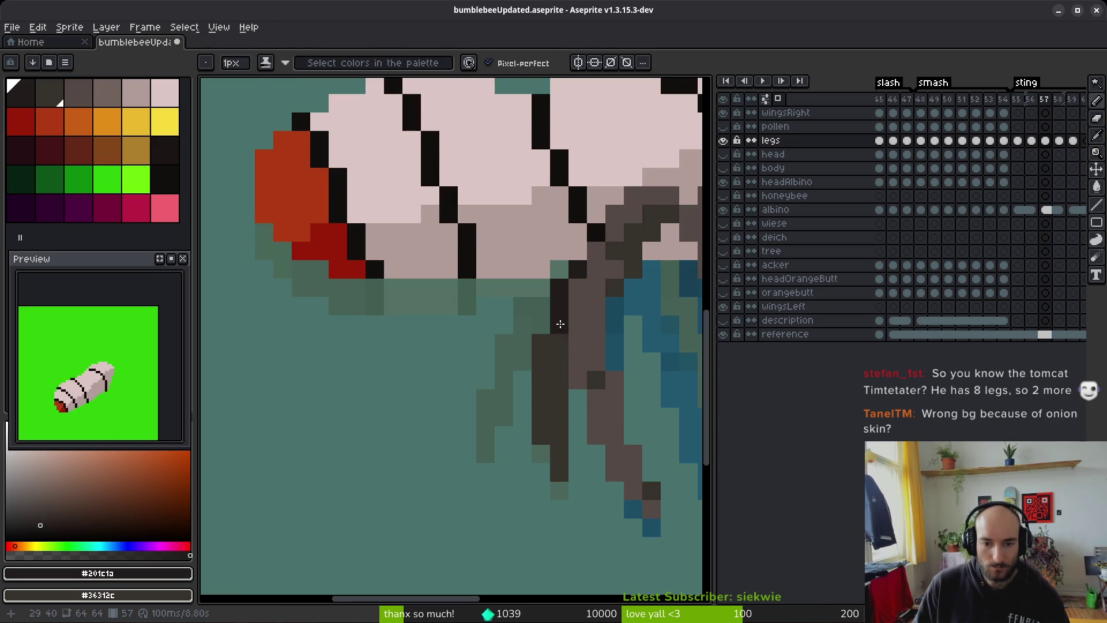
{"action": "left_click_drag", "start_coordinate": [569, 293], "coordinate": [498, 278]}
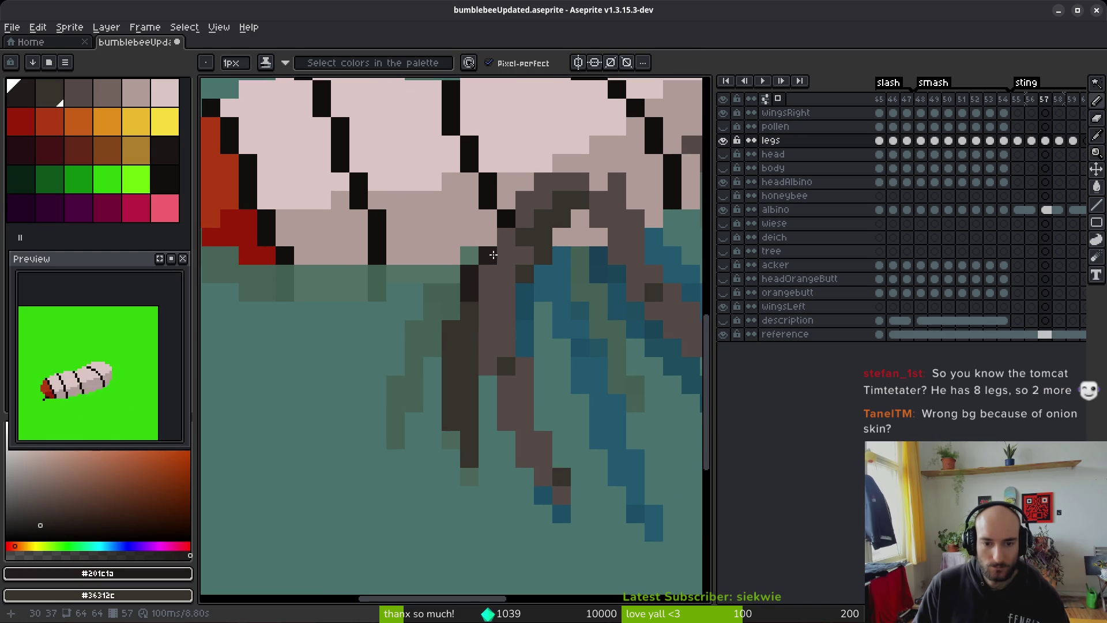
{"action": "scroll", "coordinate": [554, 314], "scroll_direction": "down", "scroll_amount": 3}
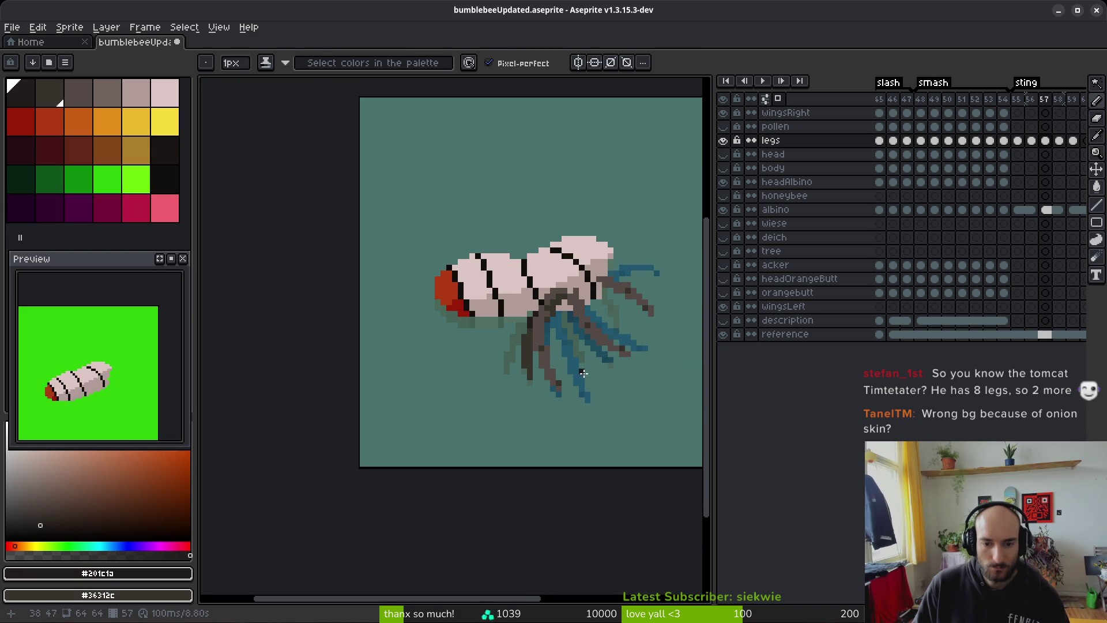
Step: Compare frame 57's legs against frame 56, then recentre the bee
{"action": "key", "text": "Left"}
{"action": "key", "text": "alt"}
{"action": "key", "text": "Right"}
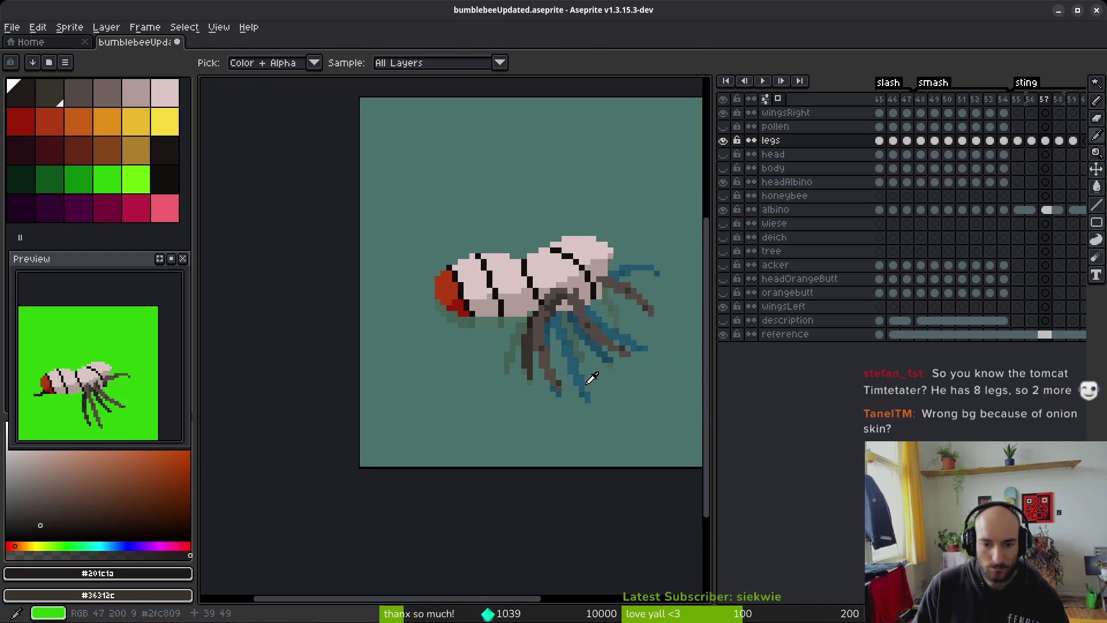
{"action": "scroll", "coordinate": [557, 374], "scroll_direction": "up", "scroll_amount": 3}
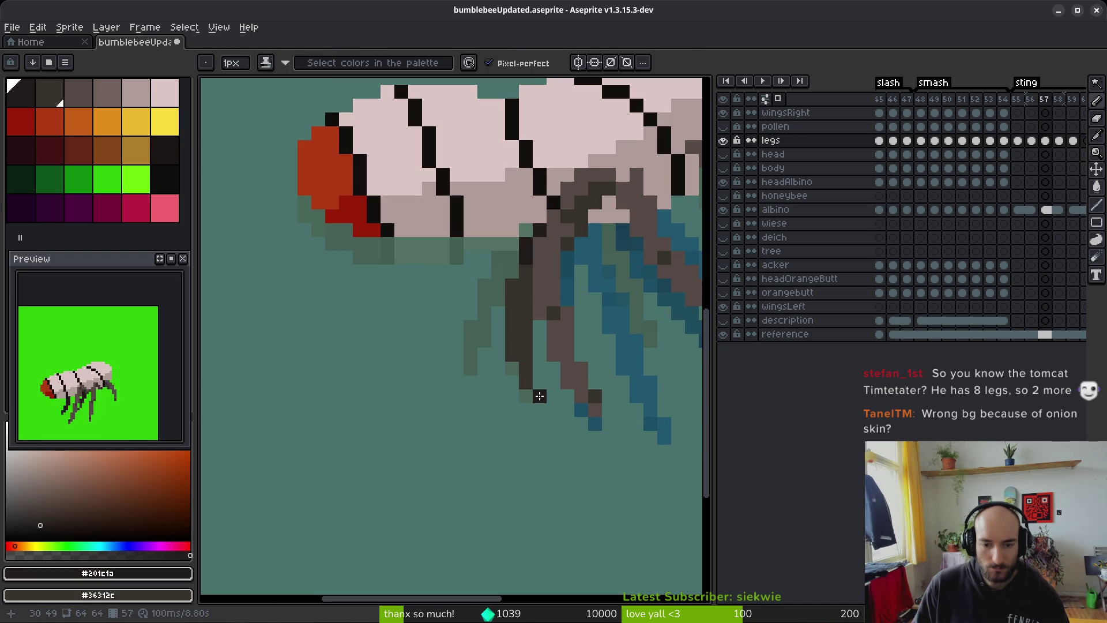
{"action": "scroll", "coordinate": [520, 378], "scroll_direction": "down", "scroll_amount": 3}
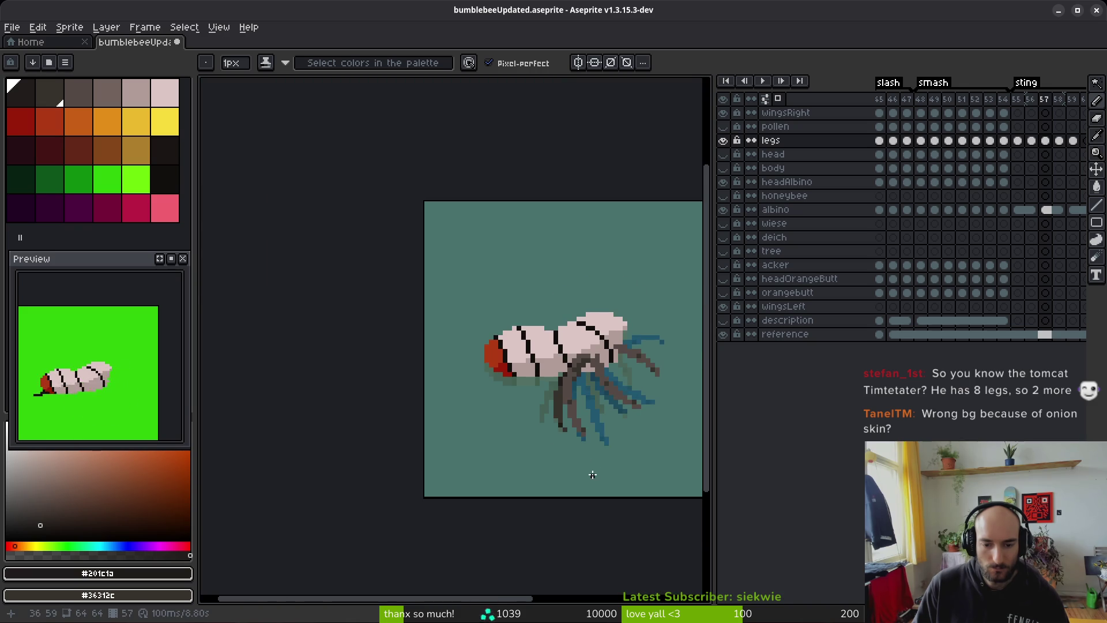
{"action": "key", "text": "Left"}
{"action": "scroll", "coordinate": [554, 397], "scroll_direction": "up", "scroll_amount": 3}
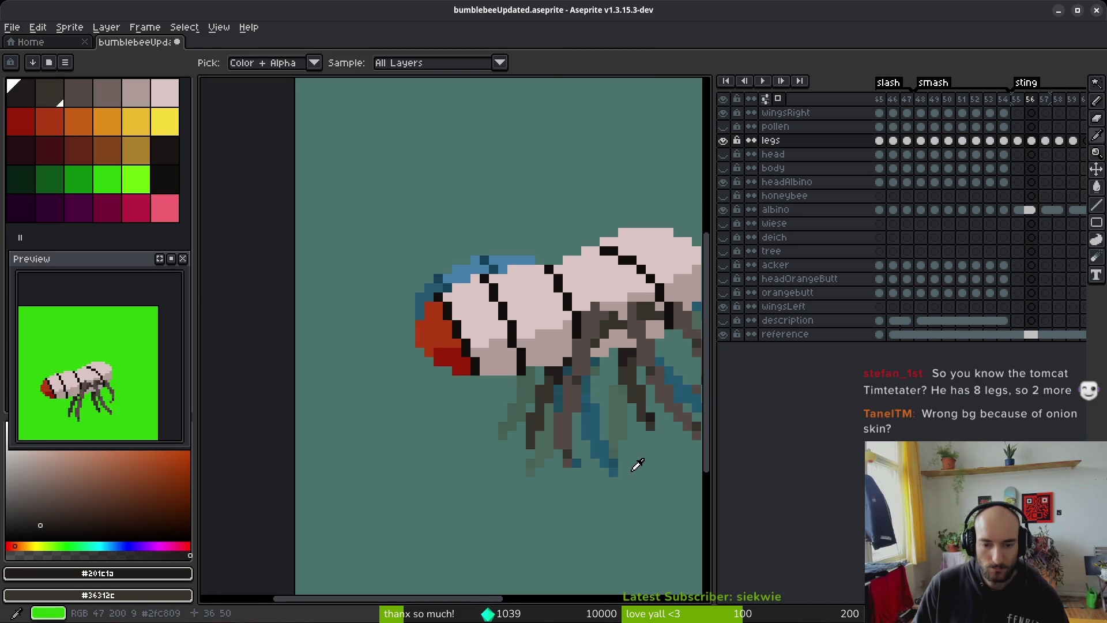
{"action": "key", "text": "Right"}
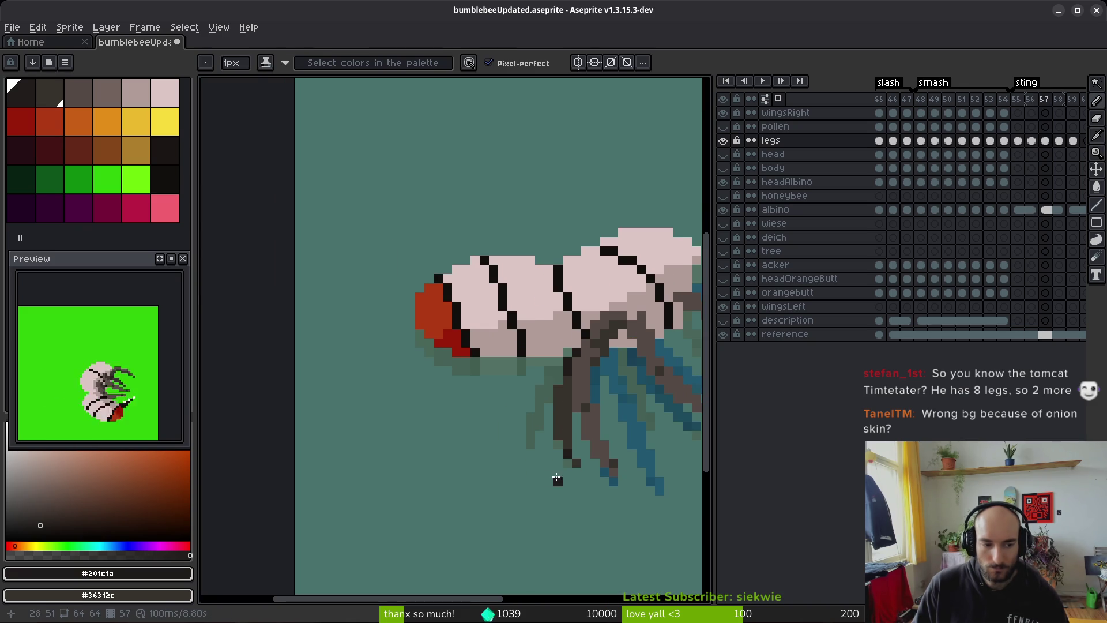
{"action": "mouse_move", "coordinate": [565, 471]}
{"action": "left_mouse_down"}
{"action": "mouse_move", "coordinate": [494, 457]}
{"action": "mouse_move", "coordinate": [506, 446]}
{"action": "left_mouse_up"}
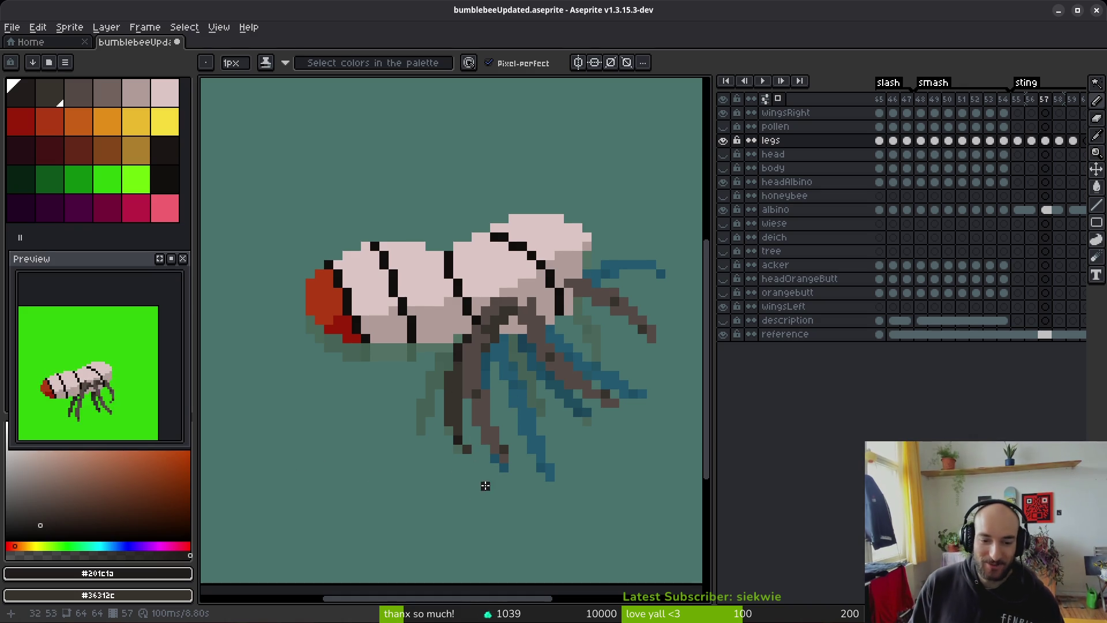
Step: Flip between neighbouring frames again to check the frame 57 leg pose
{"action": "scroll", "coordinate": [455, 403], "scroll_direction": "up", "scroll_amount": 3}
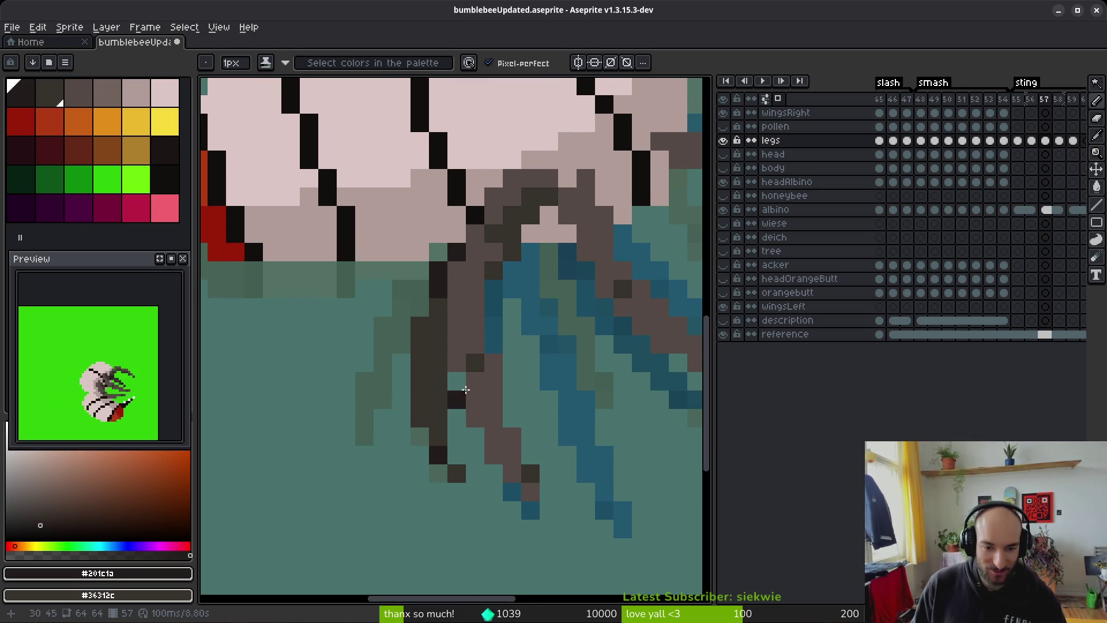
{"action": "scroll", "coordinate": [509, 366], "scroll_direction": "down", "scroll_amount": 1}
{"action": "scroll", "coordinate": [536, 357], "scroll_direction": "down", "scroll_amount": 2}
{"action": "key", "text": "alt"}
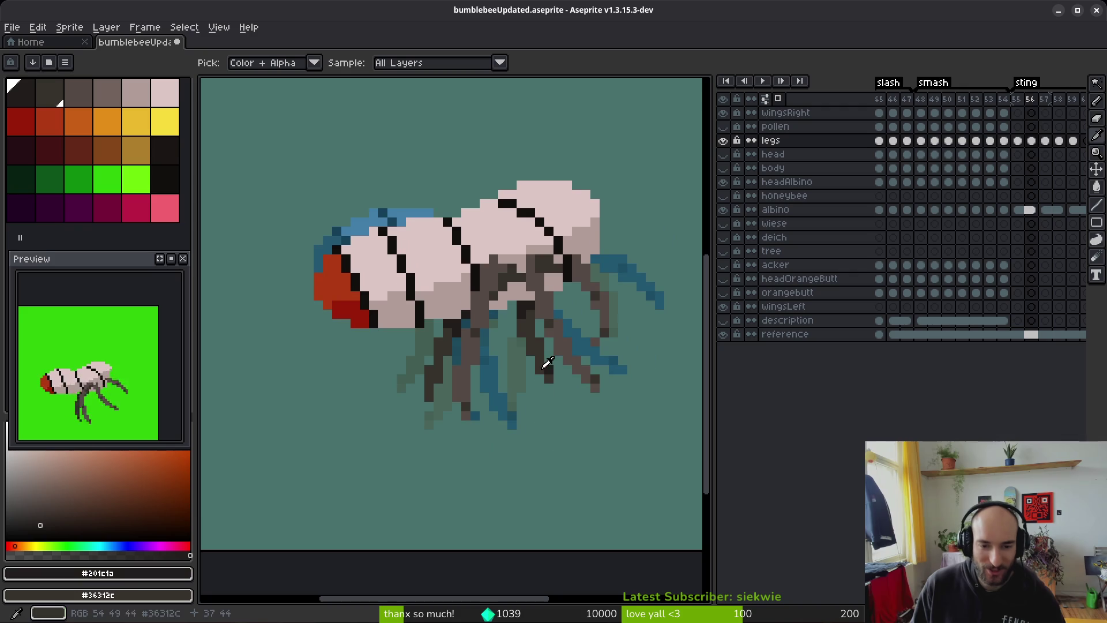
{"action": "key", "text": "Right"}
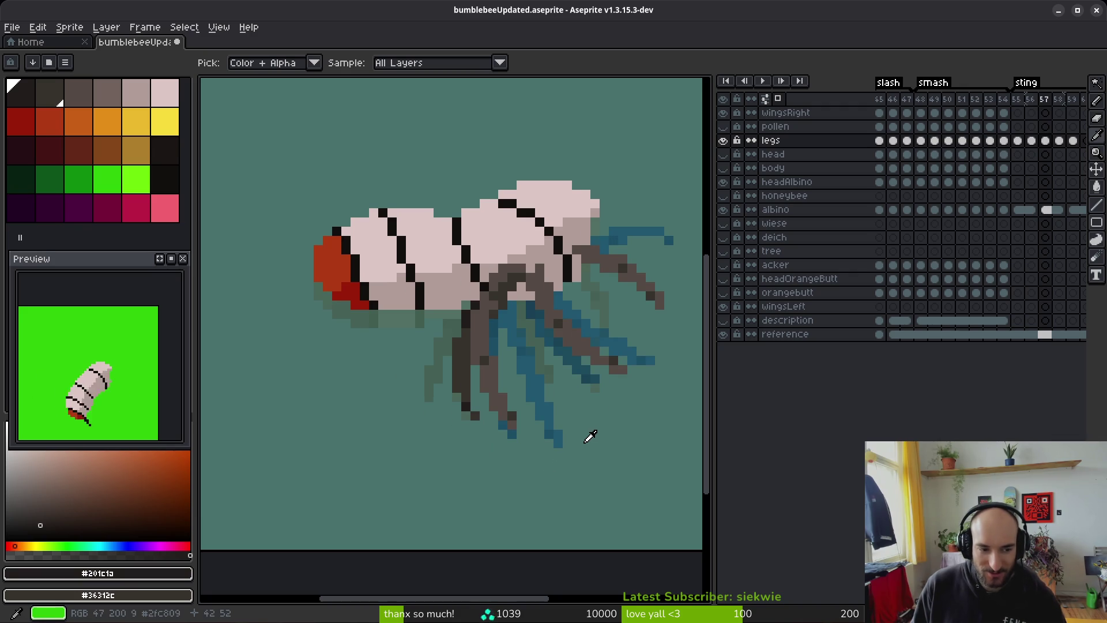
{"action": "key", "text": "Left"}
{"action": "key", "text": "Right"}
{"action": "scroll", "coordinate": [486, 415], "scroll_direction": "up", "scroll_amount": 2}
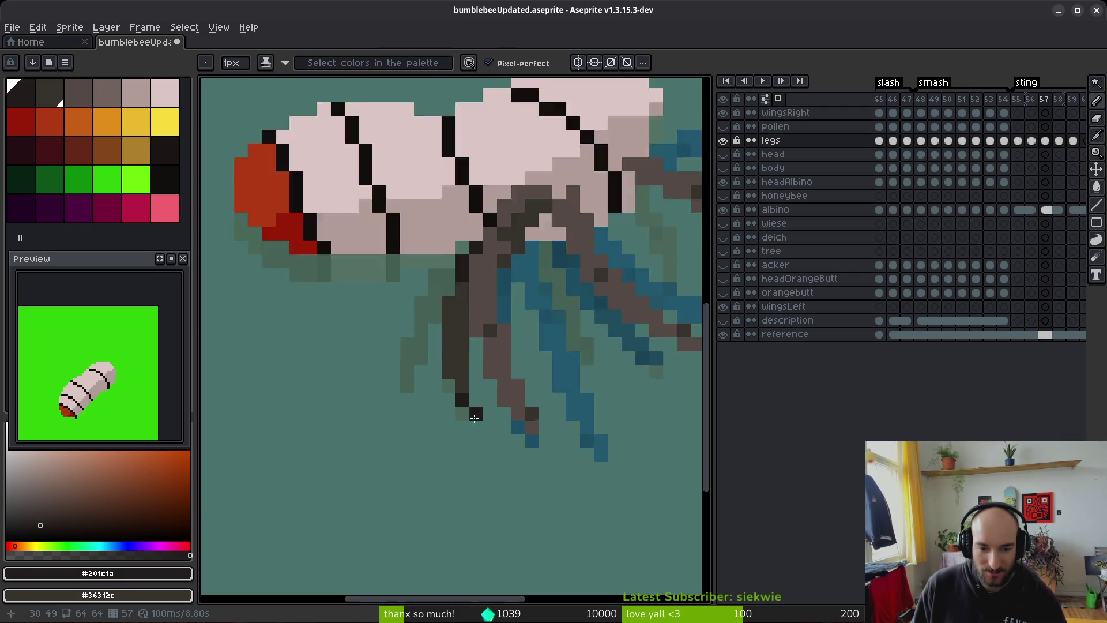
{"action": "key", "text": "e"}
{"action": "scroll", "coordinate": [495, 430], "scroll_direction": "down", "scroll_amount": 4}
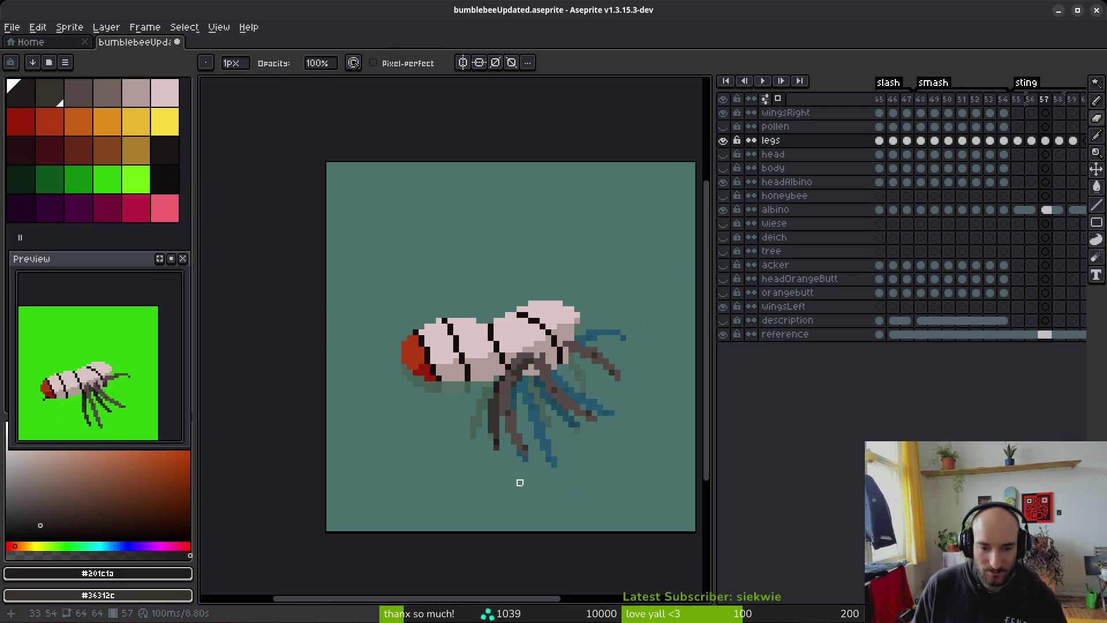
{"action": "key", "text": "b"}
{"action": "scroll", "coordinate": [514, 410], "scroll_direction": "up", "scroll_amount": 3}
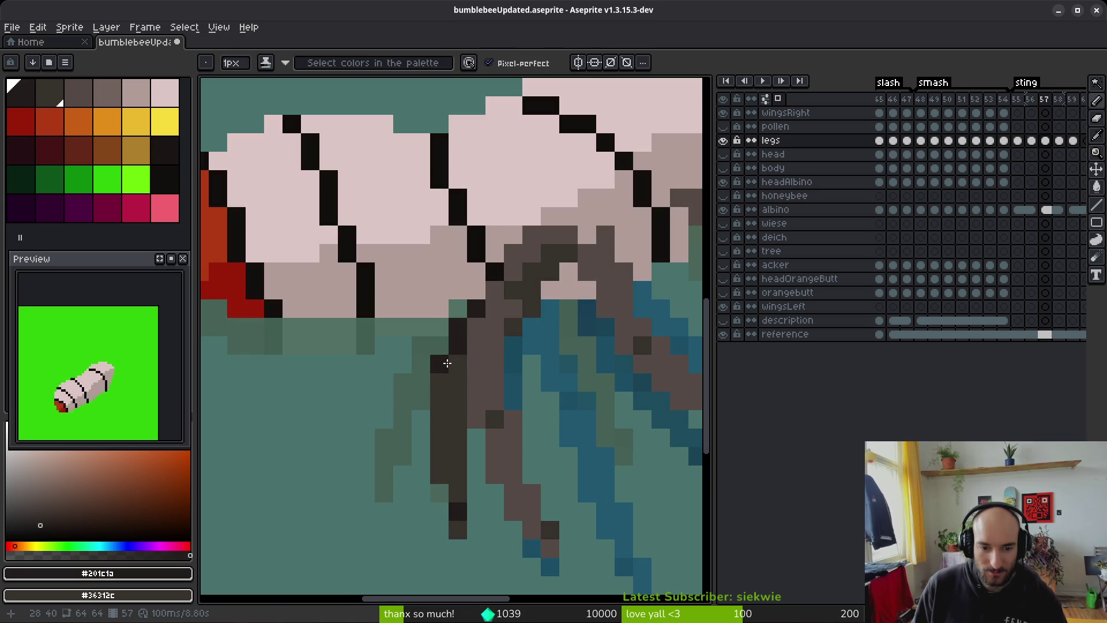
Step: Add a dark pixel atop the leg and nudge the lower leg column one pixel left
{"action": "left_click", "coordinate": [439, 345]}
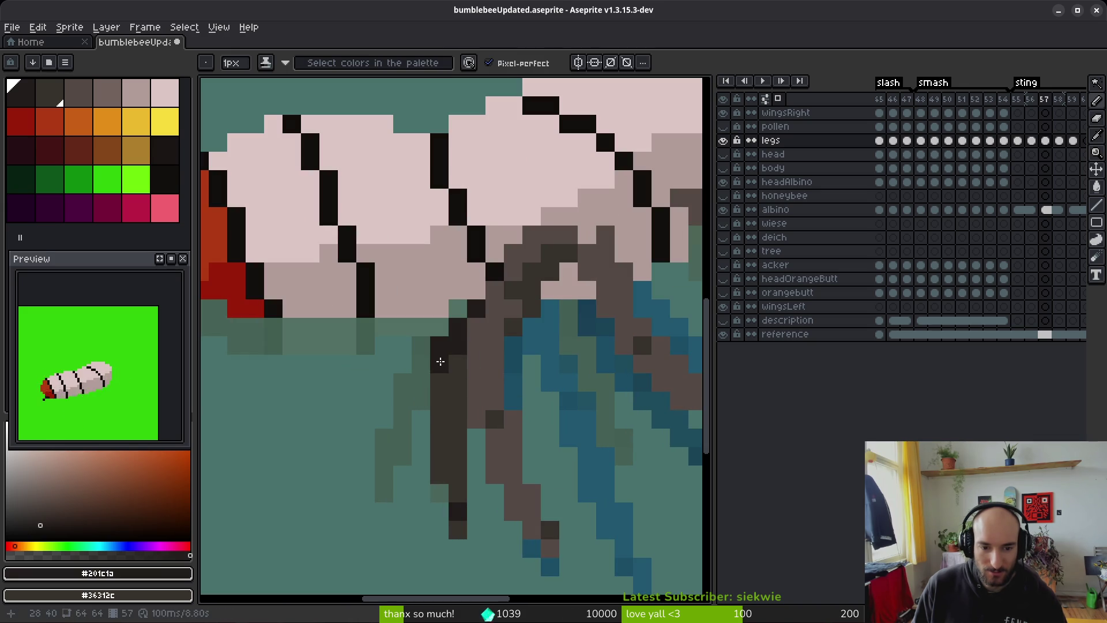
{"action": "key", "text": "m"}
{"action": "mouse_move", "coordinate": [439, 400]}
{"action": "left_mouse_down"}
{"action": "mouse_move", "coordinate": [442, 495]}
{"action": "mouse_move", "coordinate": [457, 511]}
{"action": "left_mouse_up"}
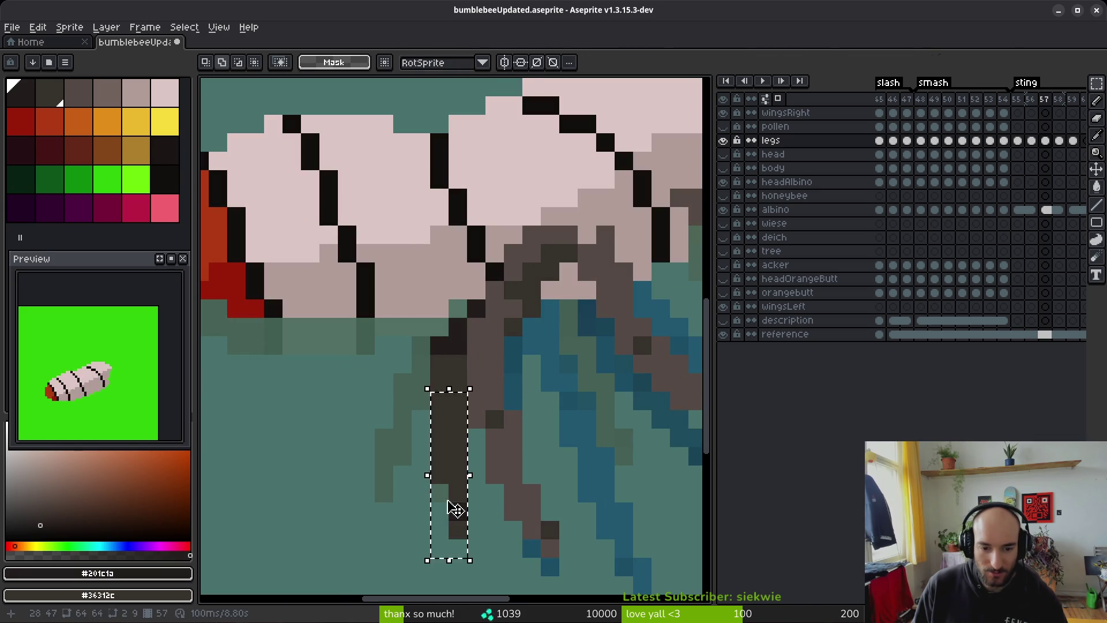
{"action": "key", "text": "Left"}
{"action": "key", "text": "ctrl+d"}
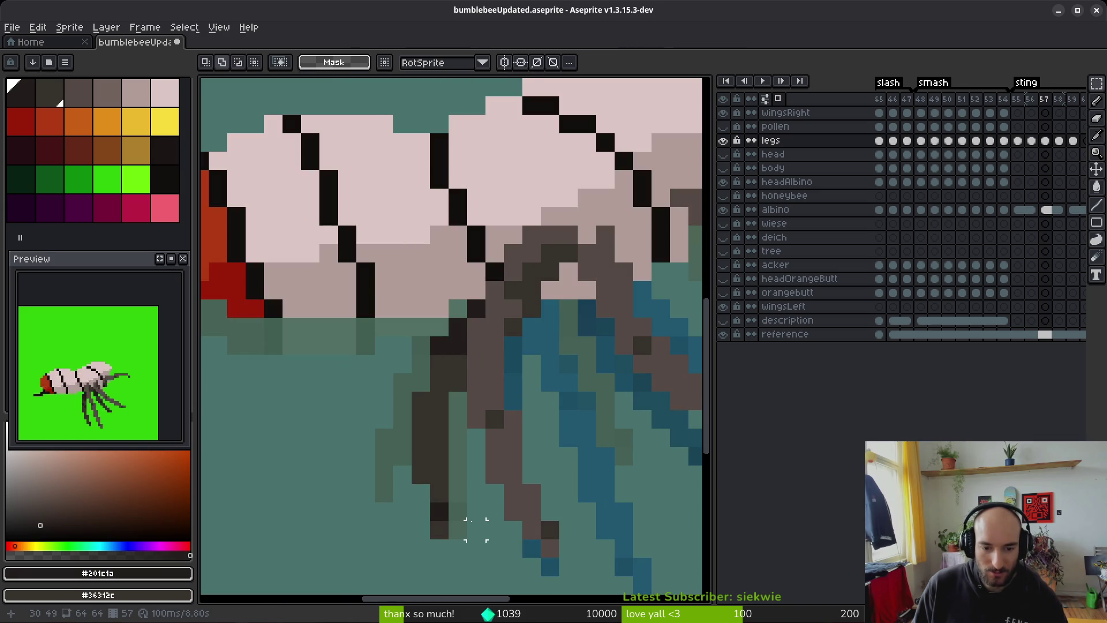
Step: Recolour four leg pixels: two in the lighter brown, two in dark brown
{"action": "scroll", "coordinate": [476, 529], "scroll_direction": "down", "scroll_amount": 5}
{"action": "key", "text": "b"}
{"action": "scroll", "coordinate": [467, 425], "scroll_direction": "up", "scroll_amount": 6}
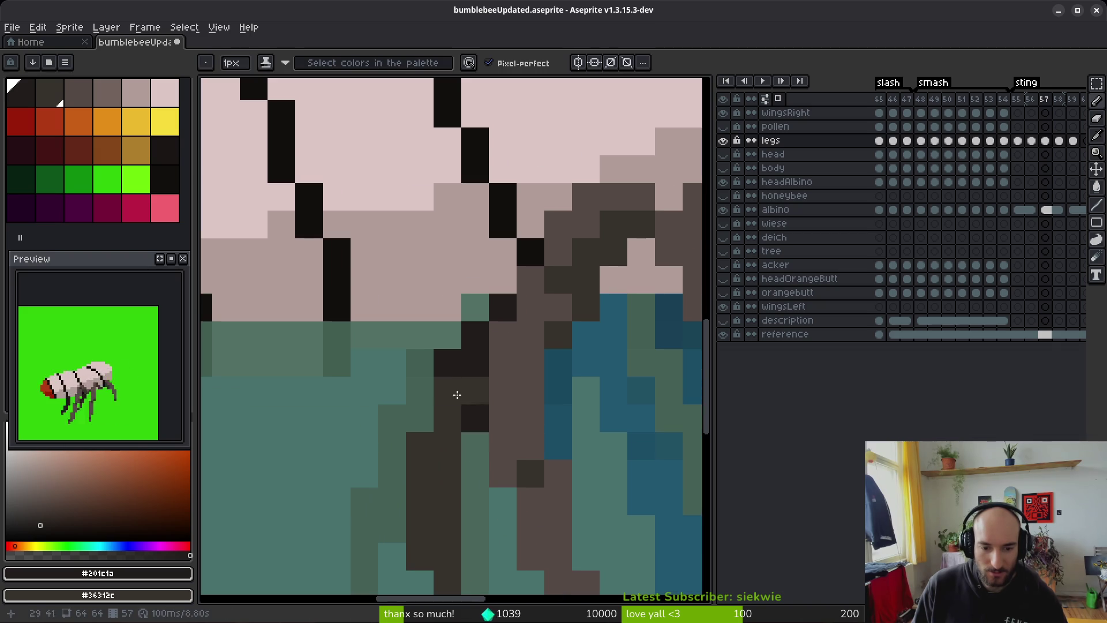
{"action": "right_click", "coordinate": [477, 365]}
{"action": "right_click", "coordinate": [454, 456]}
{"action": "left_click", "coordinate": [475, 363]}
{"action": "left_click", "coordinate": [475, 394]}
{"action": "scroll", "coordinate": [513, 492], "scroll_direction": "down", "scroll_amount": 3}
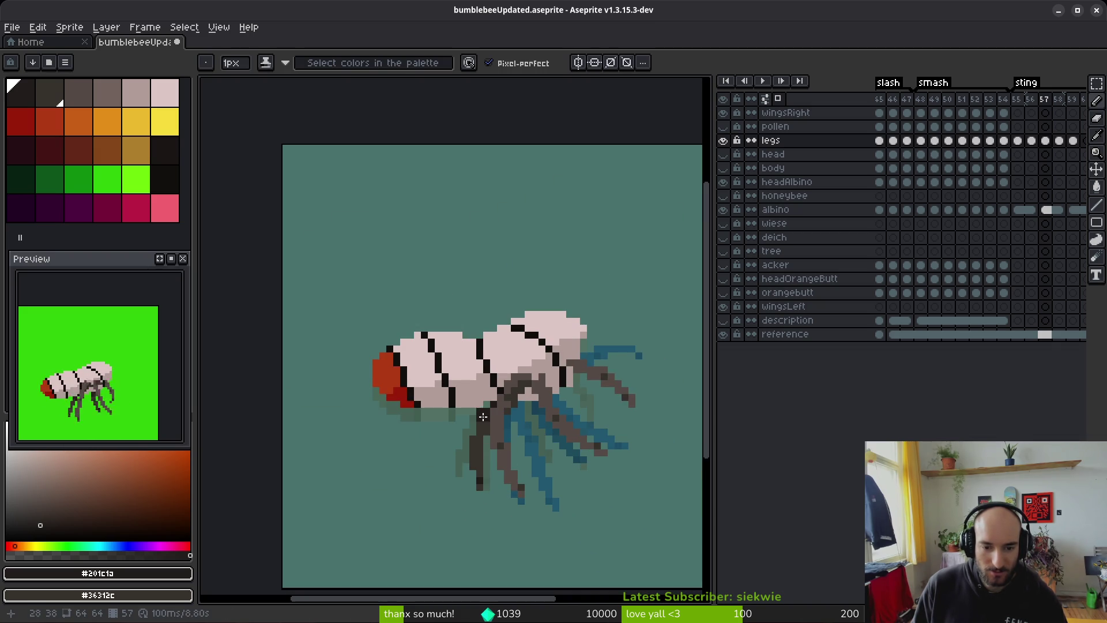
Step: Play the animation and compare frame 57's legs with frame 56, recentring the bee
{"action": "key", "text": "Return"}
{"action": "key", "text": "Return"}
{"action": "scroll", "coordinate": [493, 436], "scroll_direction": "up", "scroll_amount": 2}
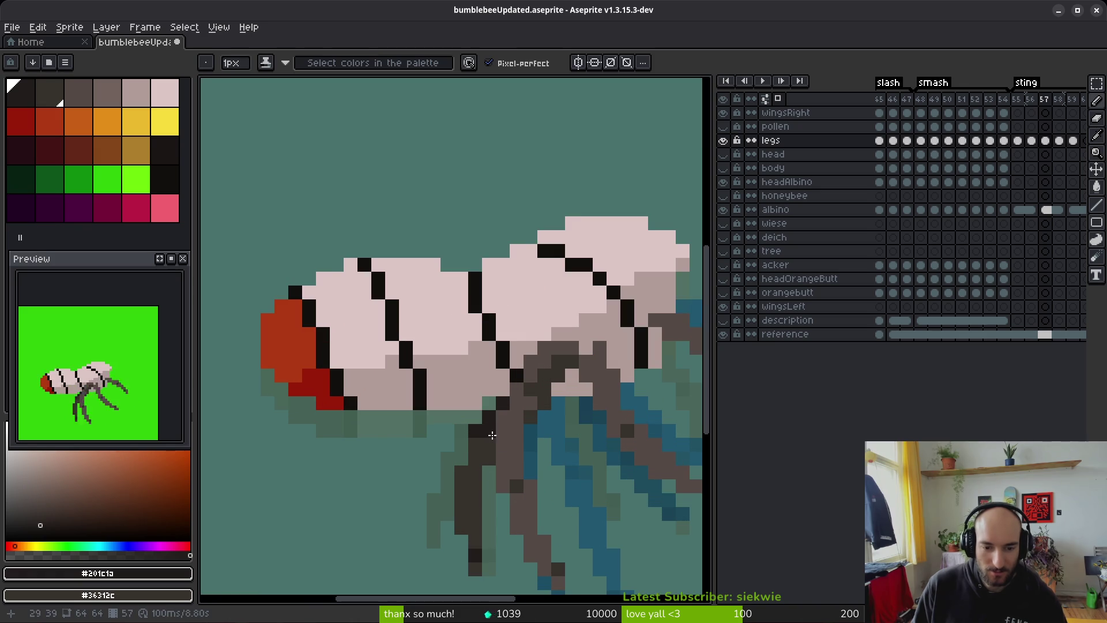
{"action": "scroll", "coordinate": [577, 505], "scroll_direction": "down", "scroll_amount": 3}
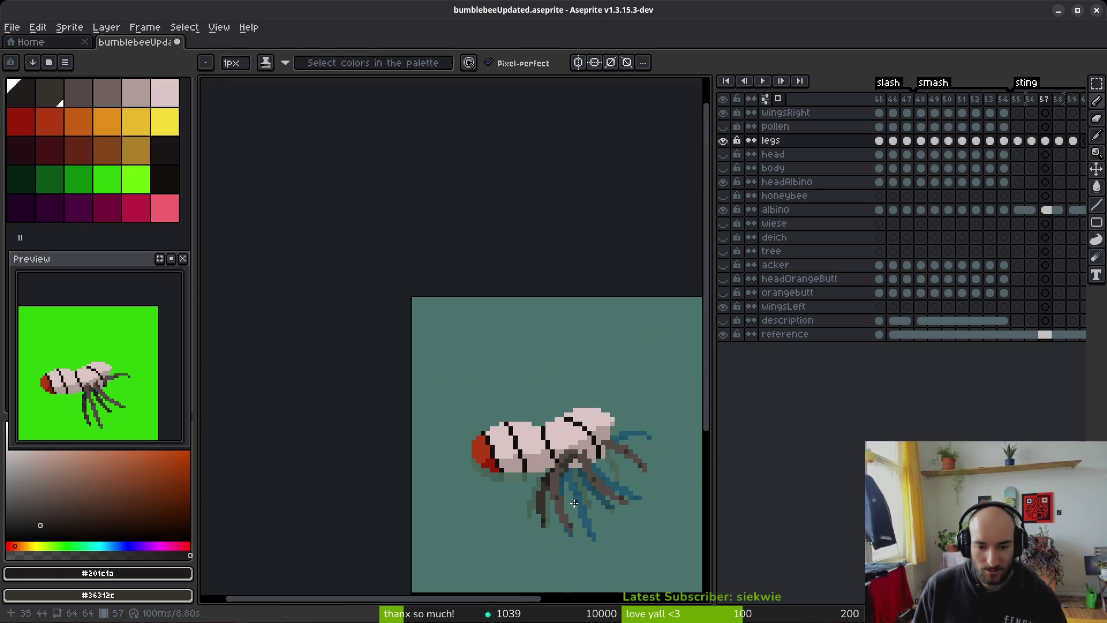
{"action": "scroll", "coordinate": [586, 523], "scroll_direction": "up", "scroll_amount": 3}
{"action": "key", "text": "Left"}
{"action": "key", "text": "alt"}
{"action": "key", "text": "Right"}
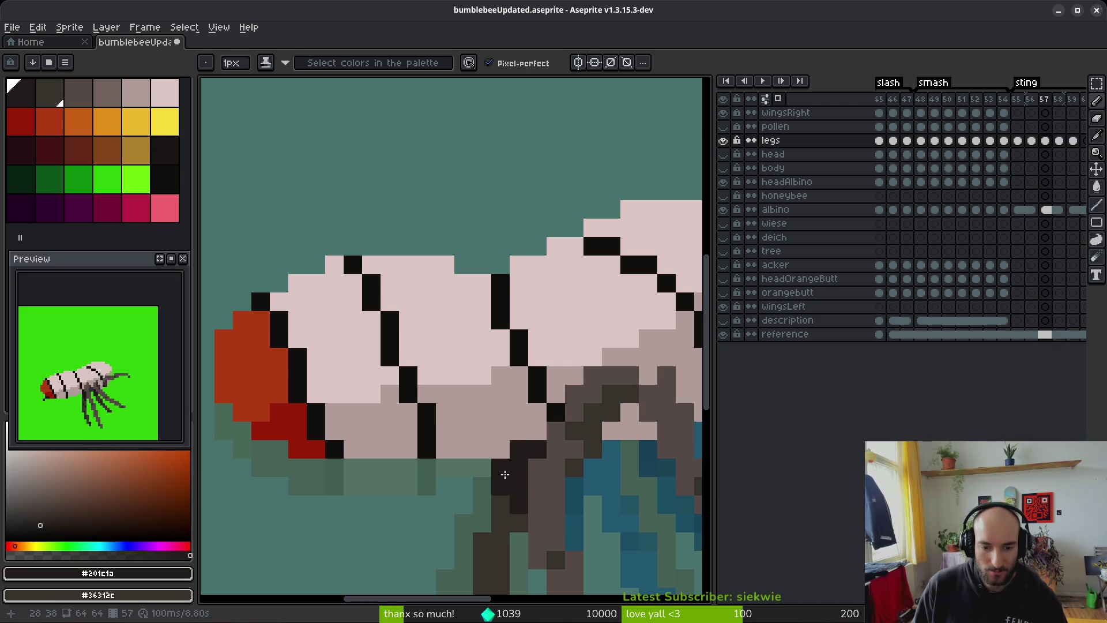
{"action": "scroll", "coordinate": [574, 525], "scroll_direction": "down", "scroll_amount": 3}
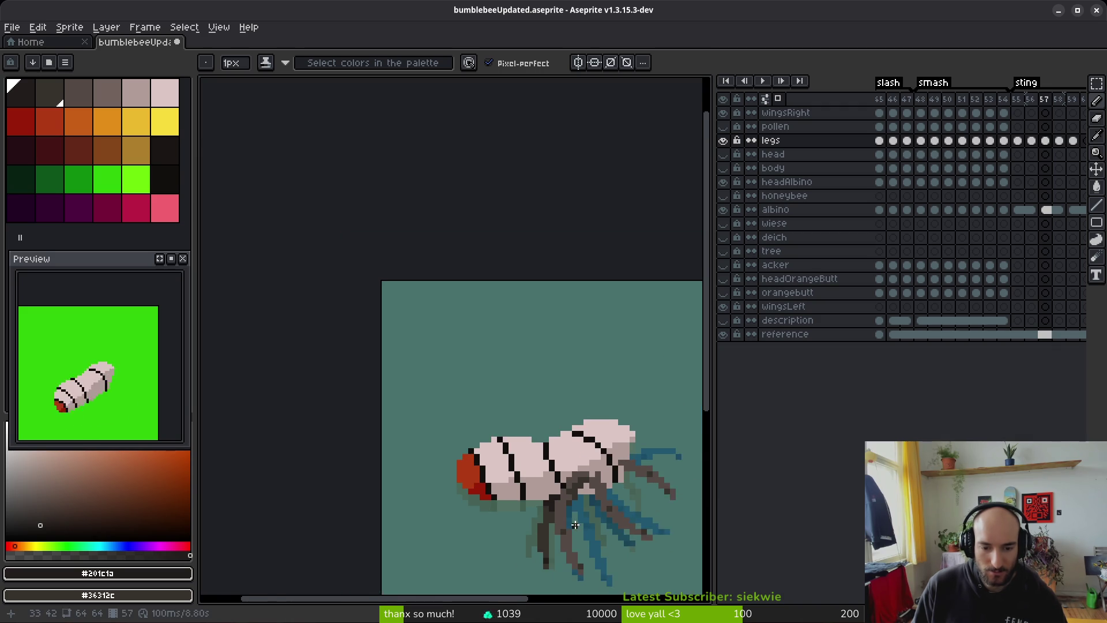
{"action": "scroll", "coordinate": [574, 524], "scroll_direction": "down", "scroll_amount": 1}
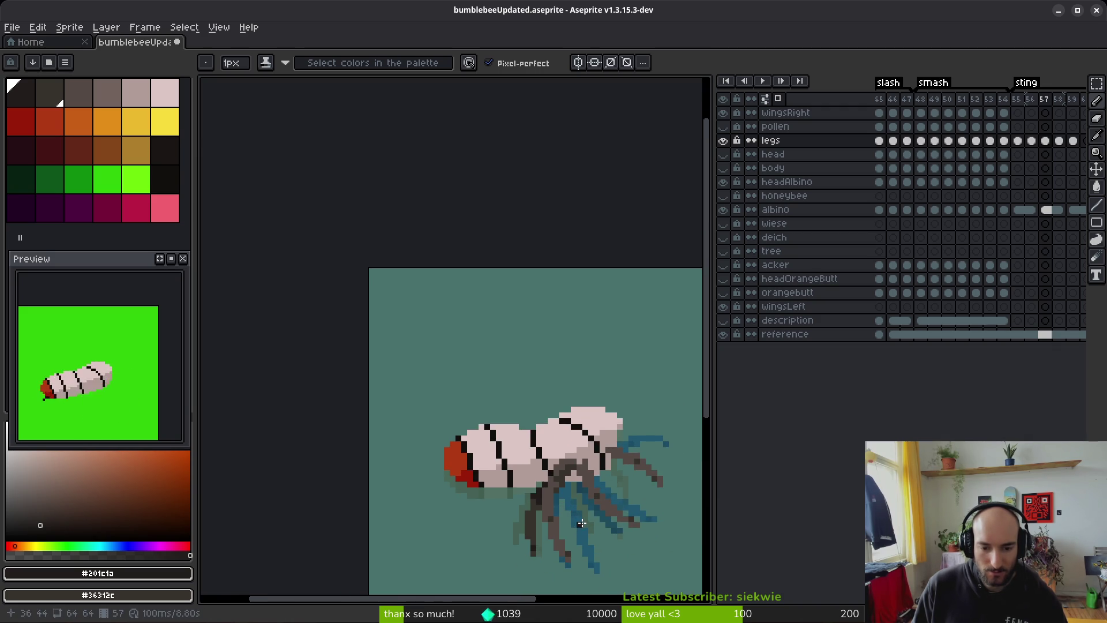
{"action": "scroll", "coordinate": [584, 523], "scroll_direction": "up", "scroll_amount": 2}
{"action": "scroll", "coordinate": [582, 519], "scroll_direction": "down", "scroll_amount": 3}
{"action": "scroll", "coordinate": [592, 525], "scroll_direction": "up", "scroll_amount": 5}
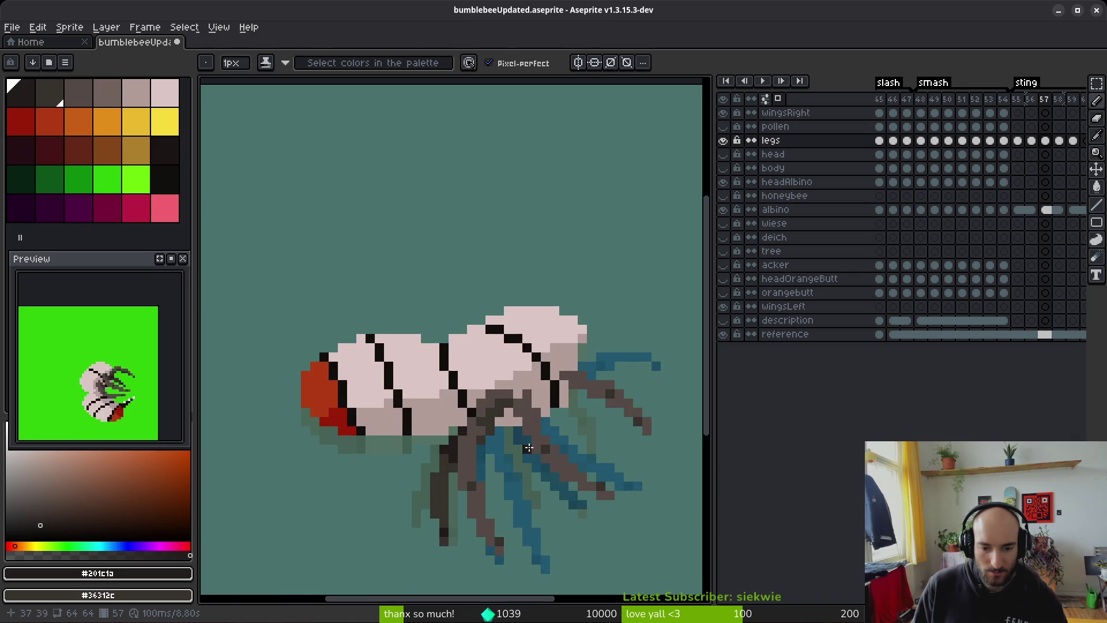
{"action": "left_click_drag", "start_coordinate": [600, 492], "coordinate": [524, 395]}
Step: Compare frame 57 with frame 58's pose and bring the leg tips into view
{"action": "key", "text": "i"}
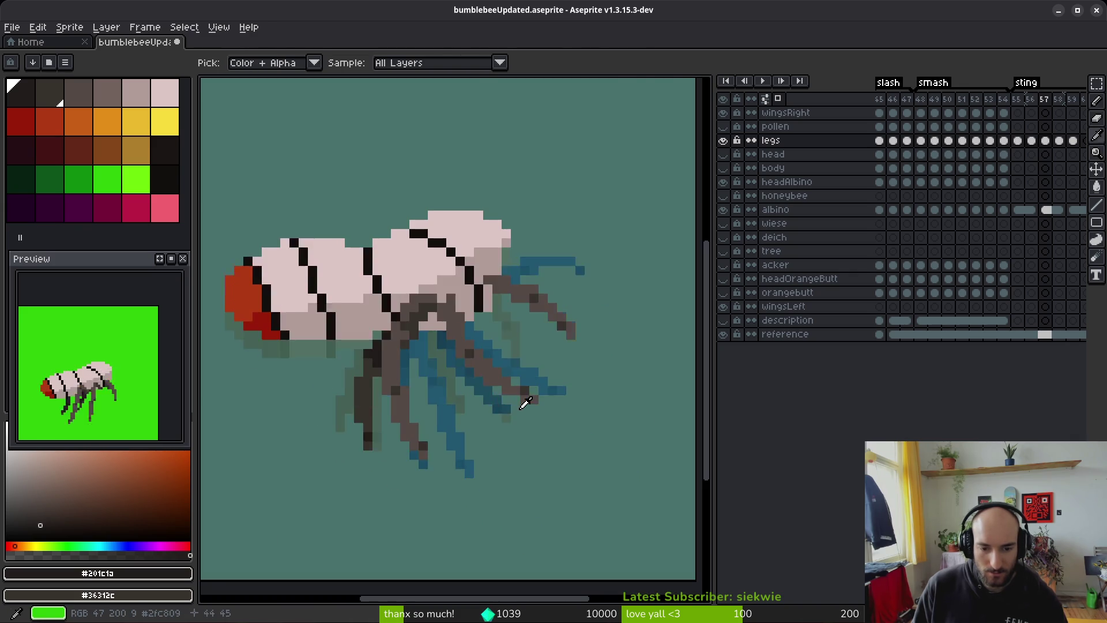
{"action": "key", "text": "Right"}
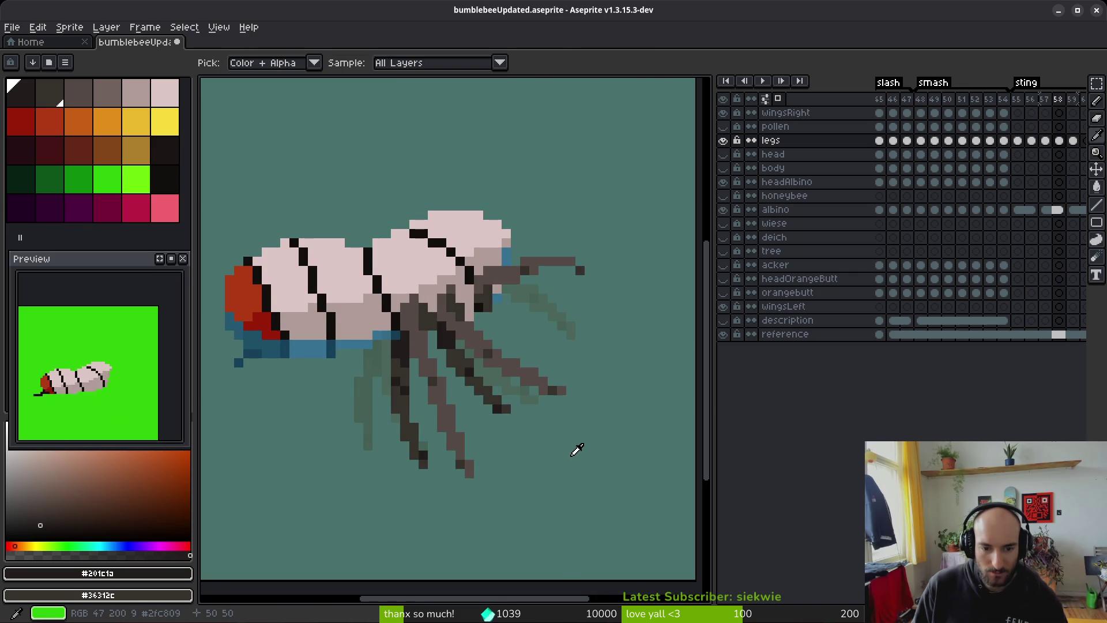
{"action": "key", "text": "Left"}
{"action": "key", "text": "b"}
{"action": "scroll", "coordinate": [470, 395], "scroll_direction": "up", "scroll_amount": 3}
{"action": "left_click_drag", "start_coordinate": [470, 396], "coordinate": [502, 439]}
Step: Flip between frames 55–57 to compare leg poses, settling on frame 55
{"action": "key", "text": "i"}
{"action": "key", "text": "Right"}
{"action": "key", "text": "Left"}
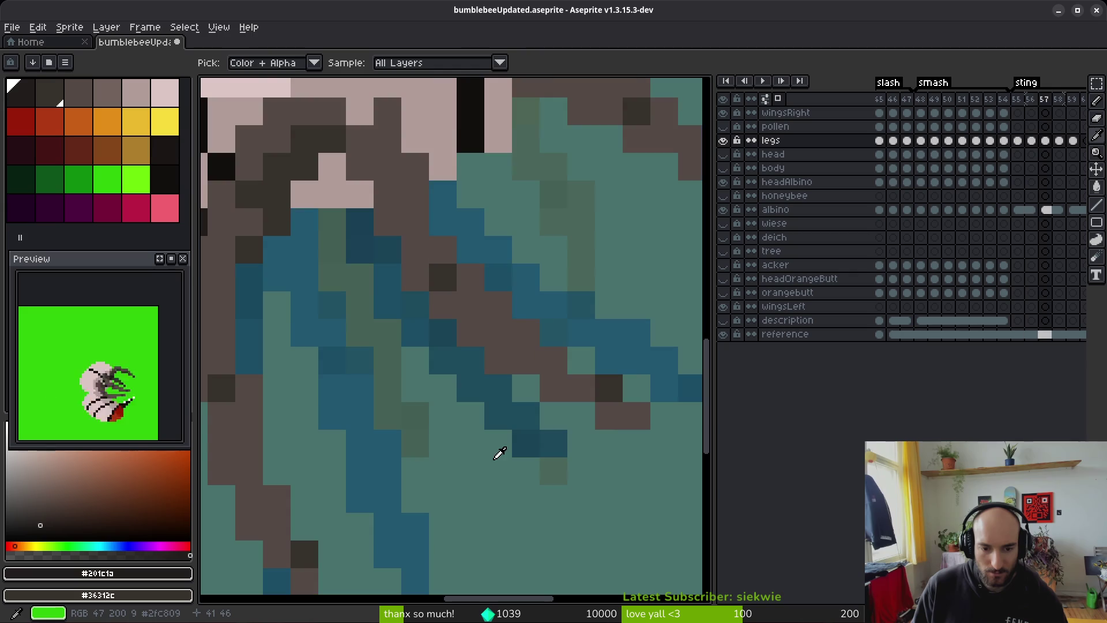
{"action": "key", "text": "Left"}
{"action": "scroll", "coordinate": [515, 404], "scroll_direction": "down", "scroll_amount": 3}
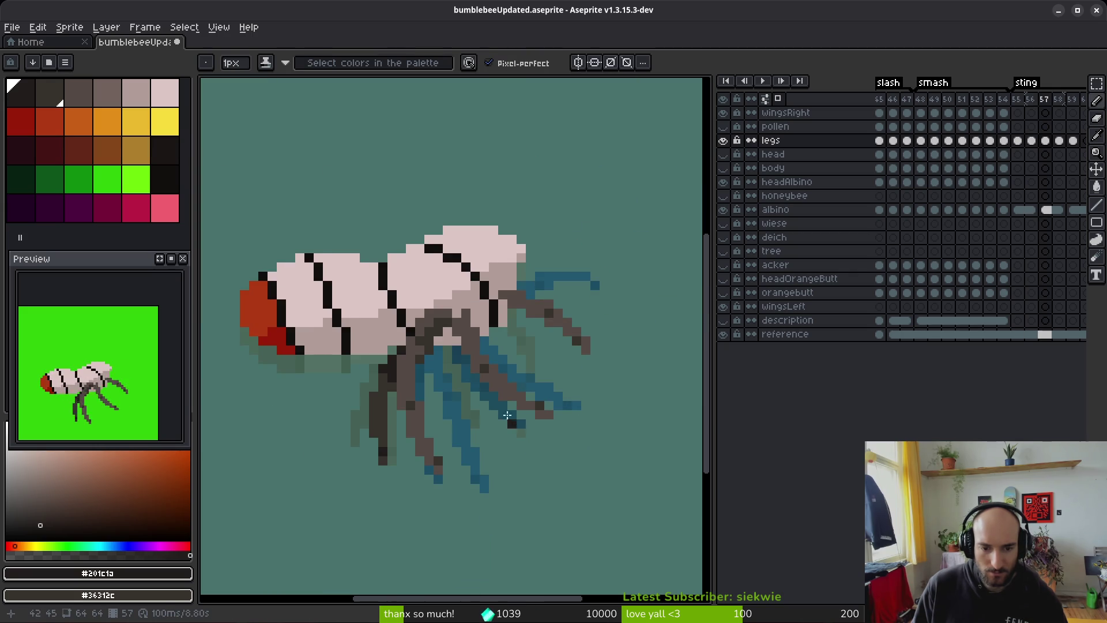
{"action": "key", "text": "Right"}
{"action": "key", "text": "Left"}
{"action": "key", "text": "Right"}
{"action": "key", "text": "Left"}
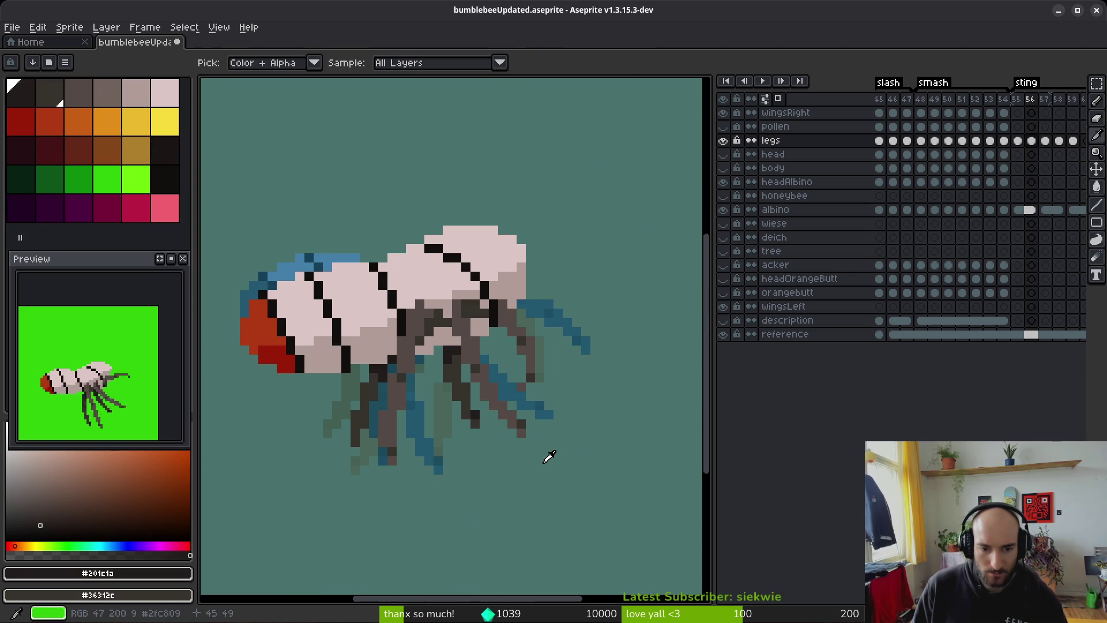
{"action": "key", "text": "Right"}
{"action": "key", "text": "Left"}
{"action": "key", "text": "Left"}
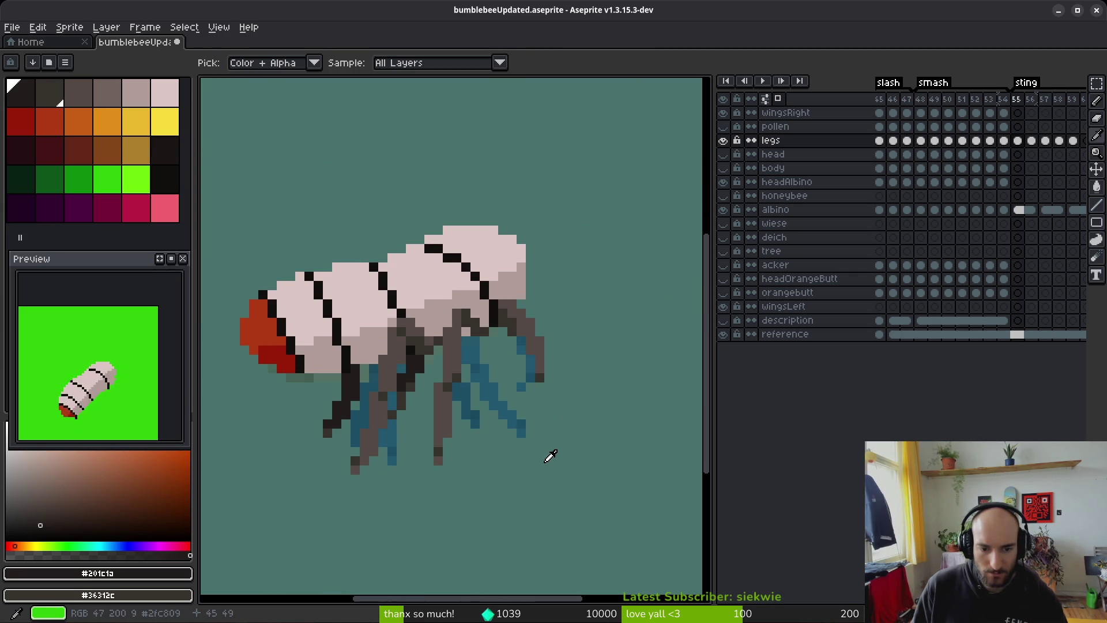
Step: Recentre the sprite and compare frame 55's legs with frame 56
{"action": "key", "text": "b"}
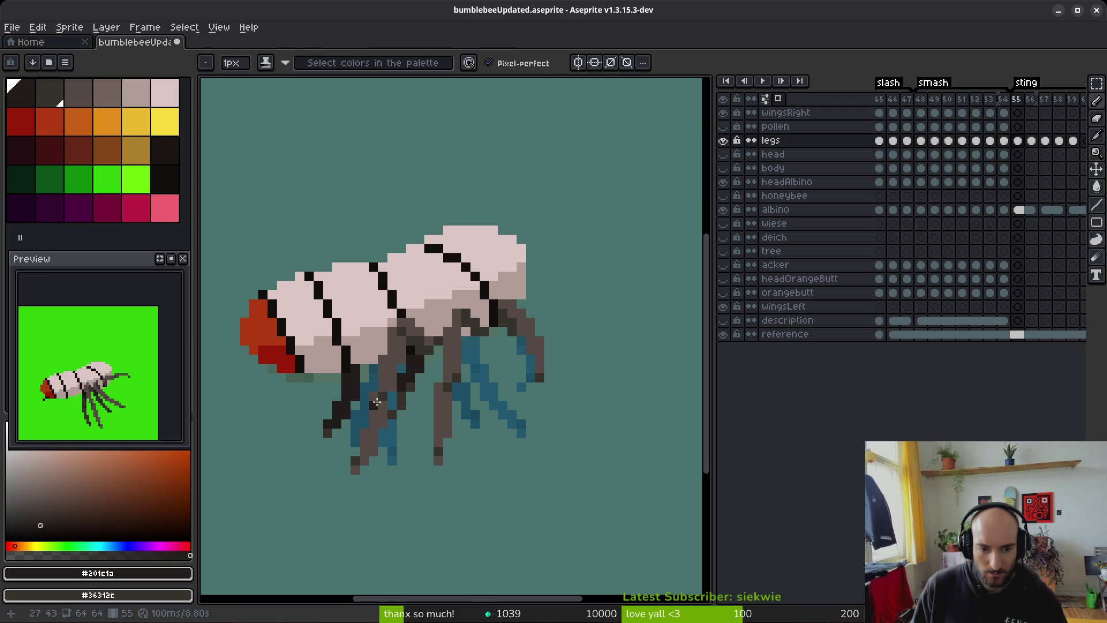
{"action": "scroll", "coordinate": [363, 378], "scroll_direction": "down", "scroll_amount": 3}
{"action": "left_click_drag", "start_coordinate": [376, 409], "coordinate": [393, 417]}
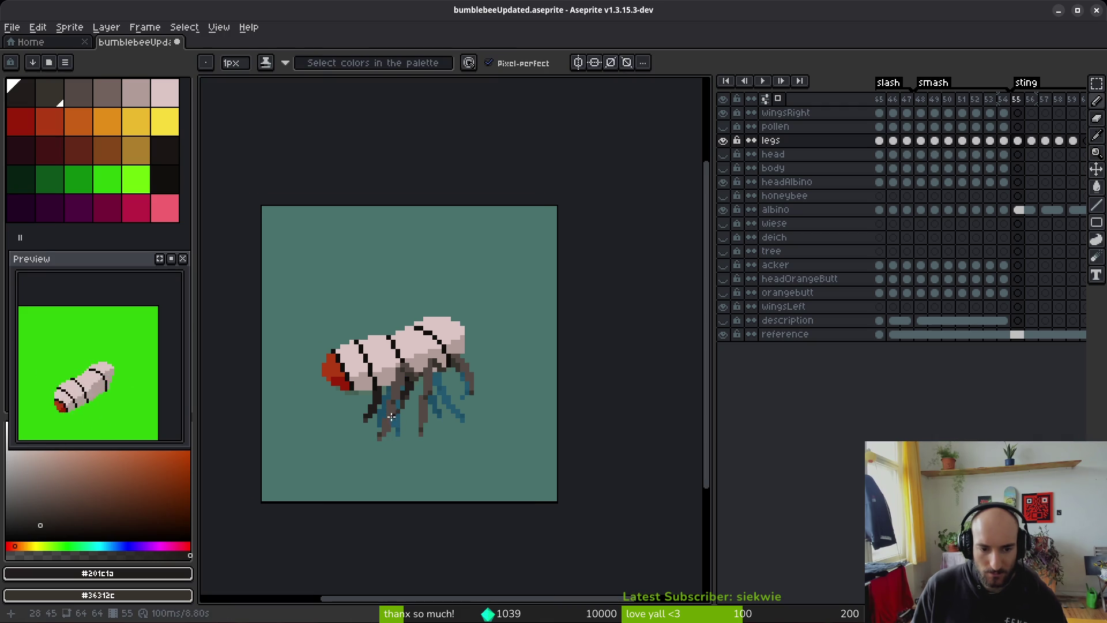
{"action": "scroll", "coordinate": [376, 385], "scroll_direction": "up", "scroll_amount": 3}
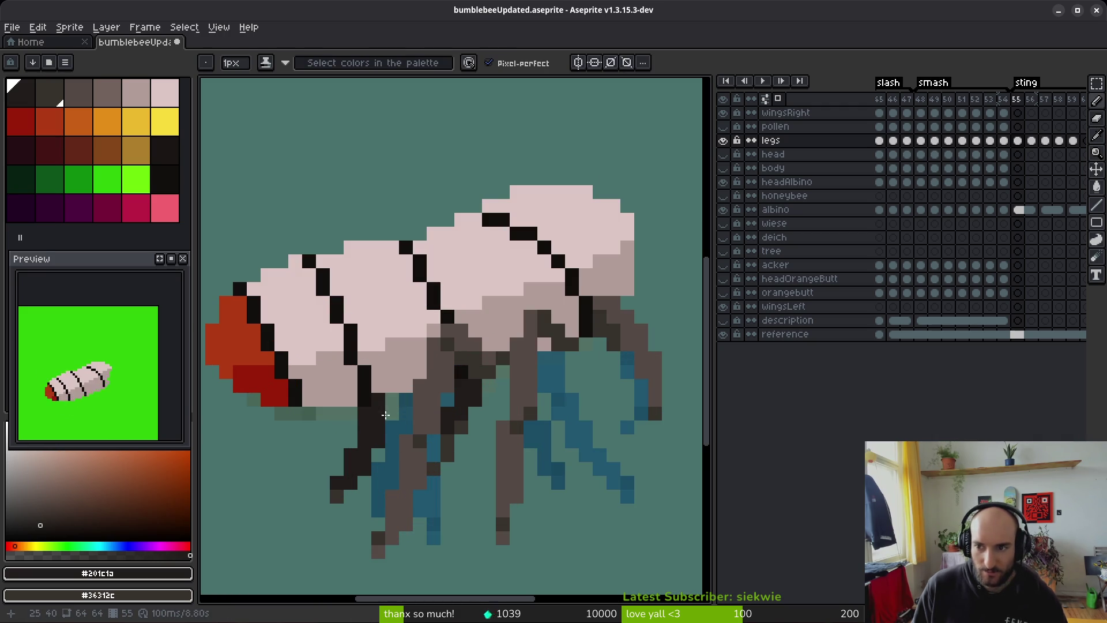
{"action": "key", "text": "i"}
{"action": "key", "text": "period"}
{"action": "key", "text": "comma"}
Step: Select the front legs on frame 55 and move them one pixel right, committing the move
{"action": "key", "text": "m"}
{"action": "left_click_drag", "start_coordinate": [398, 380], "coordinate": [291, 516]}
{"action": "key", "text": "ctrl+d"}
{"action": "mouse_move", "coordinate": [402, 376]}
{"action": "left_mouse_down"}
{"action": "mouse_move", "coordinate": [327, 496]}
{"action": "mouse_move", "coordinate": [327, 458]}
{"action": "mouse_move", "coordinate": [286, 520]}
{"action": "left_mouse_up"}
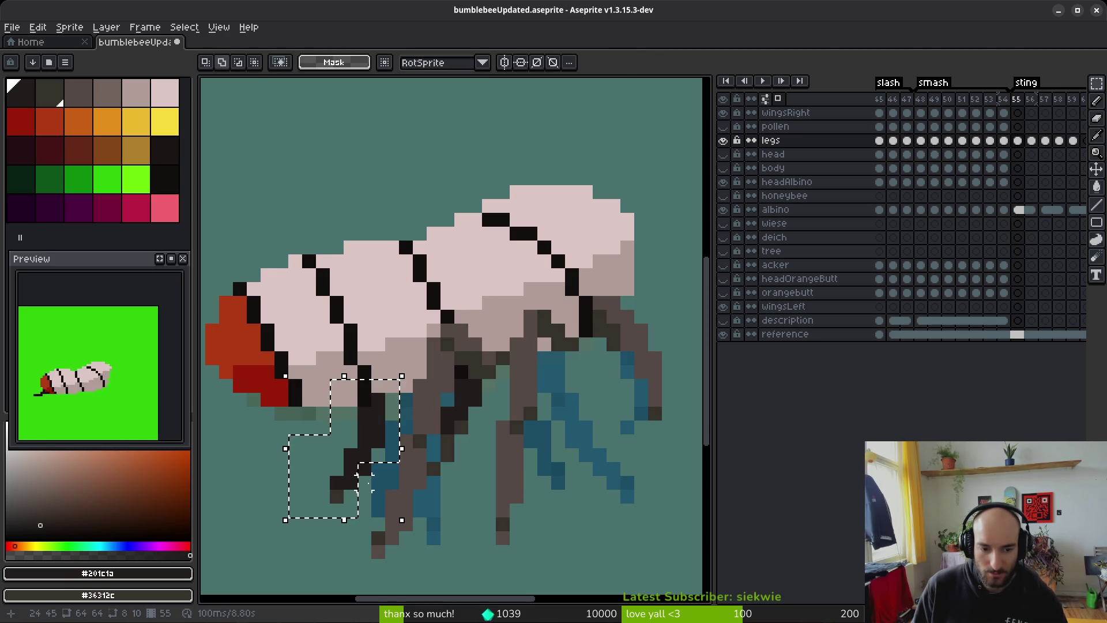
{"action": "left_click", "coordinate": [376, 462]}
{"action": "left_click_drag", "start_coordinate": [376, 463], "coordinate": [380, 463]}
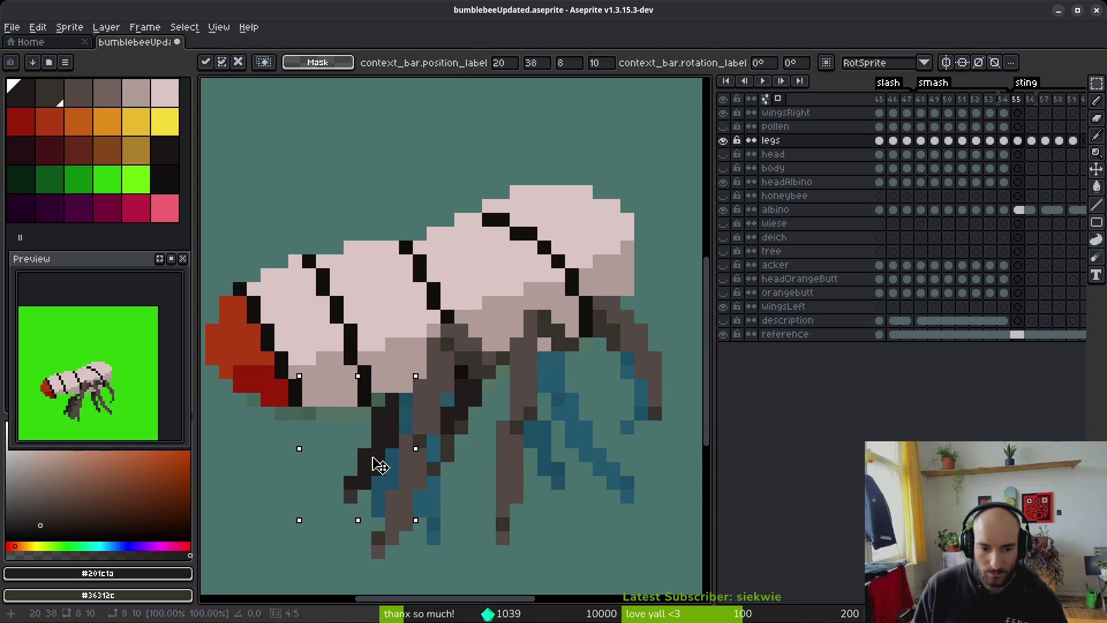
{"action": "key", "text": "Return"}
{"action": "key", "text": "b"}
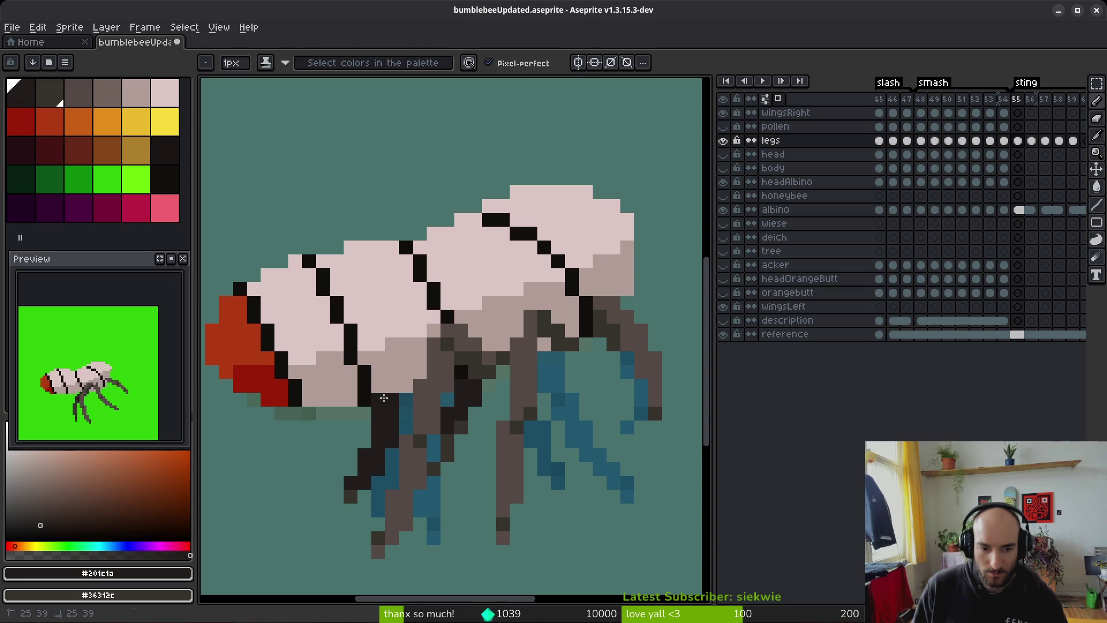
Step: Zoom to check the shifted legs, then step back to frame 54
{"action": "scroll", "coordinate": [457, 488], "scroll_direction": "down", "scroll_amount": 4}
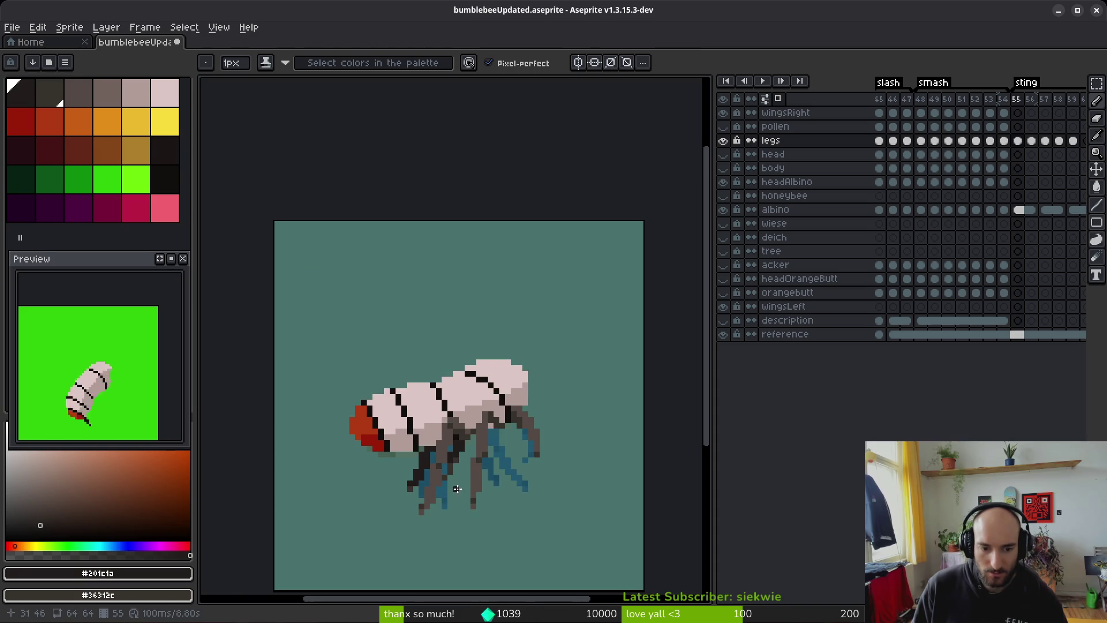
{"action": "scroll", "coordinate": [458, 495], "scroll_direction": "up", "scroll_amount": 3}
{"action": "scroll", "coordinate": [493, 512], "scroll_direction": "down", "scroll_amount": 4}
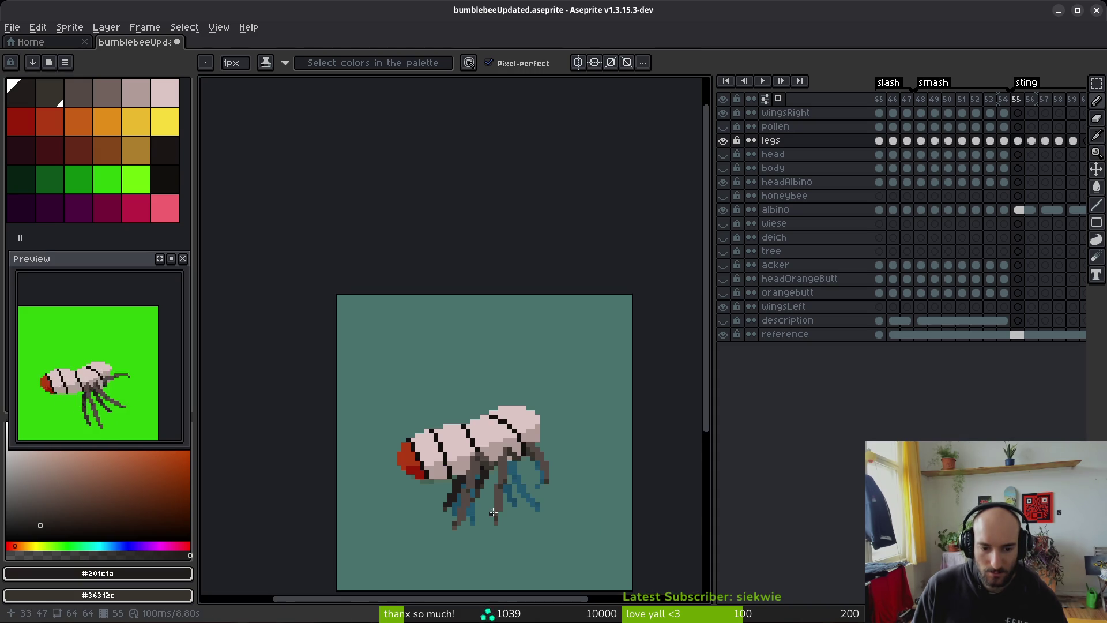
{"action": "scroll", "coordinate": [473, 496], "scroll_direction": "up", "scroll_amount": 5}
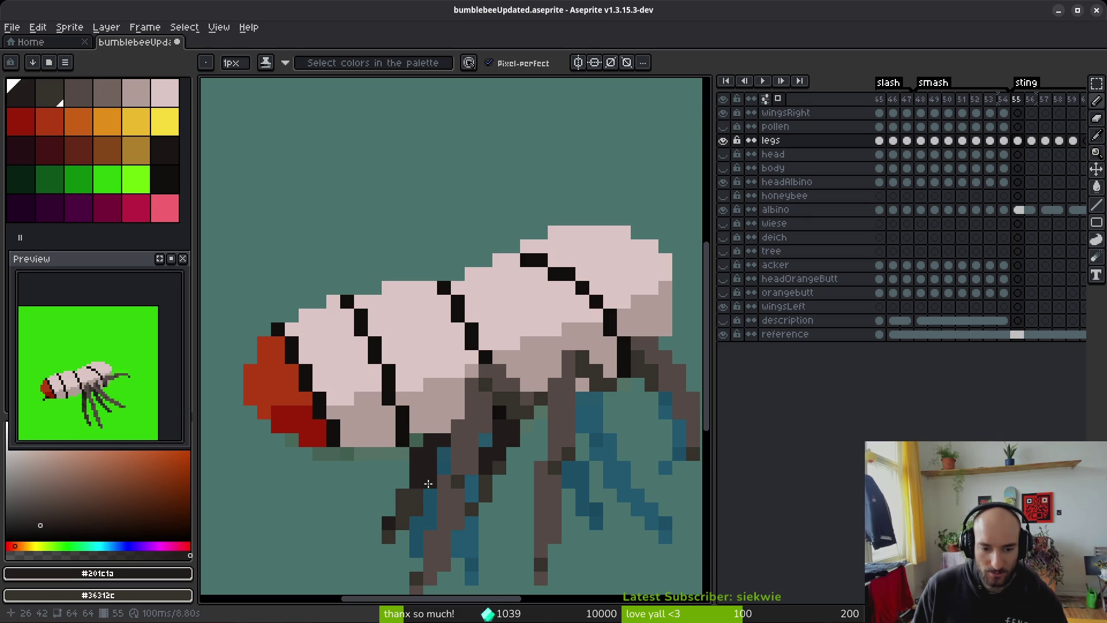
{"action": "scroll", "coordinate": [455, 509], "scroll_direction": "down", "scroll_amount": 4}
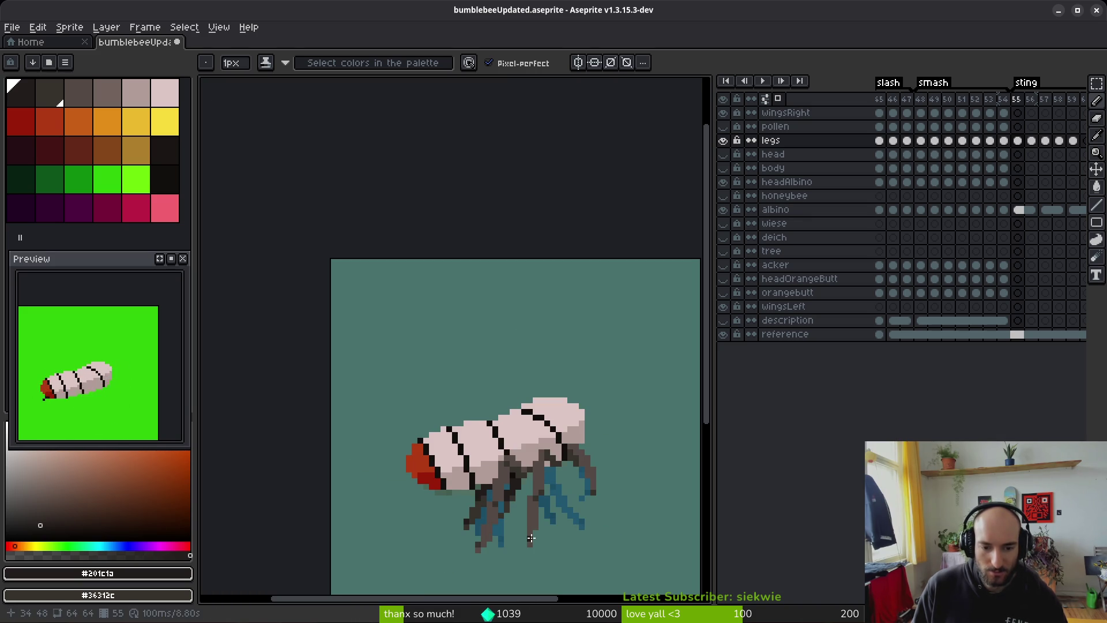
{"action": "scroll", "coordinate": [524, 530], "scroll_direction": "down", "scroll_amount": 1}
{"action": "key", "text": "comma"}
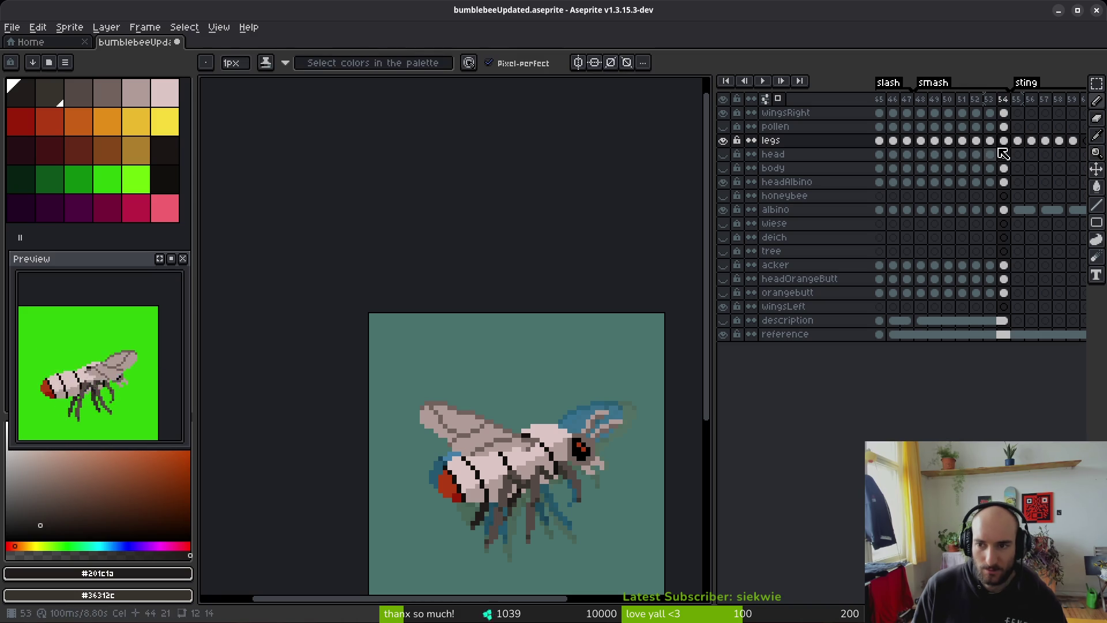
Step: Step back through frames 53 and 52, panning to show more of the legs
{"action": "key", "text": "alt"}
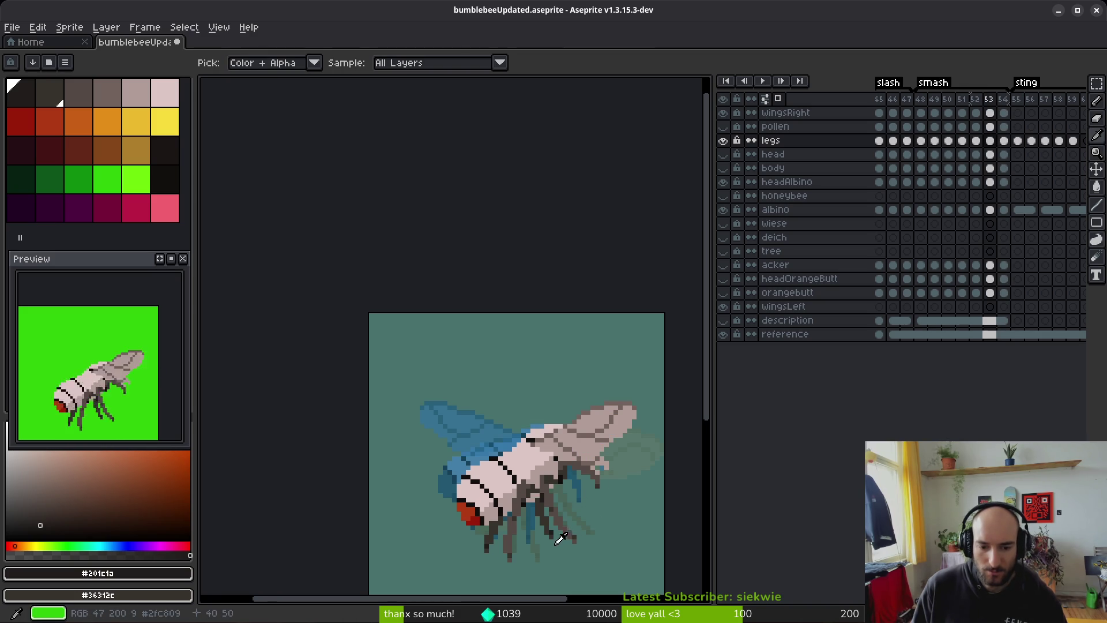
{"action": "scroll", "coordinate": [526, 549], "scroll_direction": "up", "scroll_amount": 5}
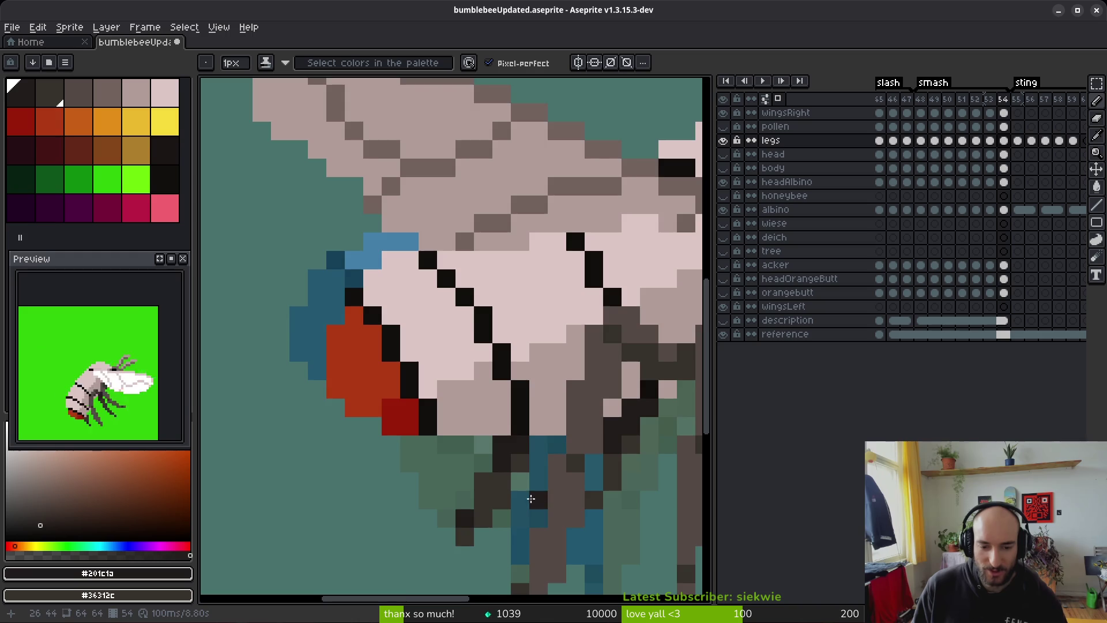
{"action": "scroll", "coordinate": [576, 497], "scroll_direction": "down", "scroll_amount": 5}
{"action": "scroll", "coordinate": [541, 483], "scroll_direction": "up", "scroll_amount": 3}
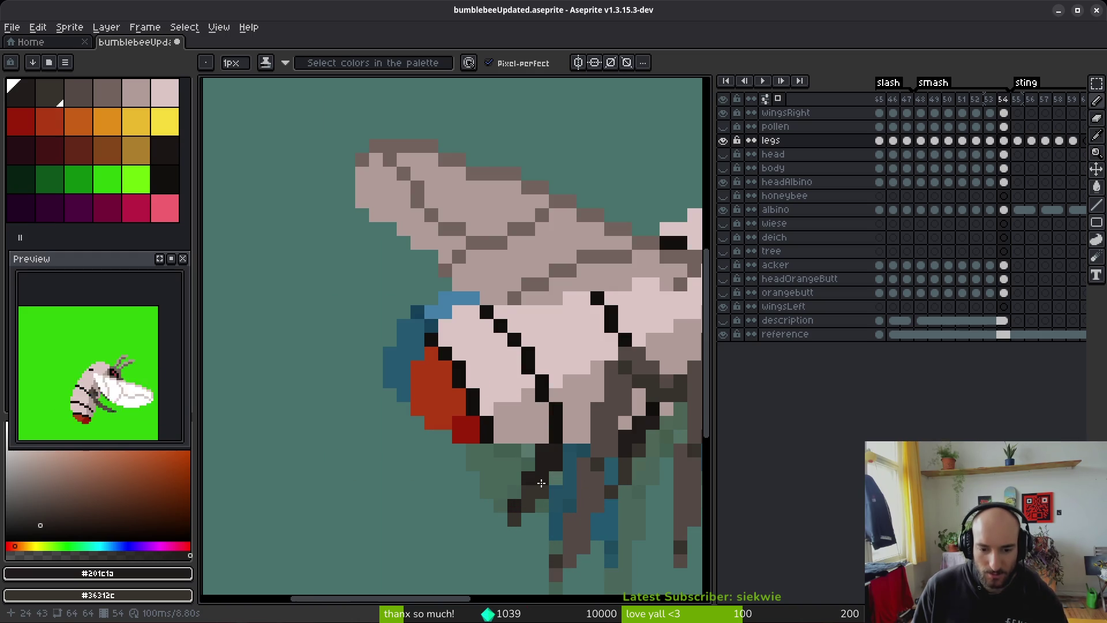
{"action": "scroll", "coordinate": [605, 500], "scroll_direction": "down", "scroll_amount": 3}
{"action": "key", "text": "Left"}
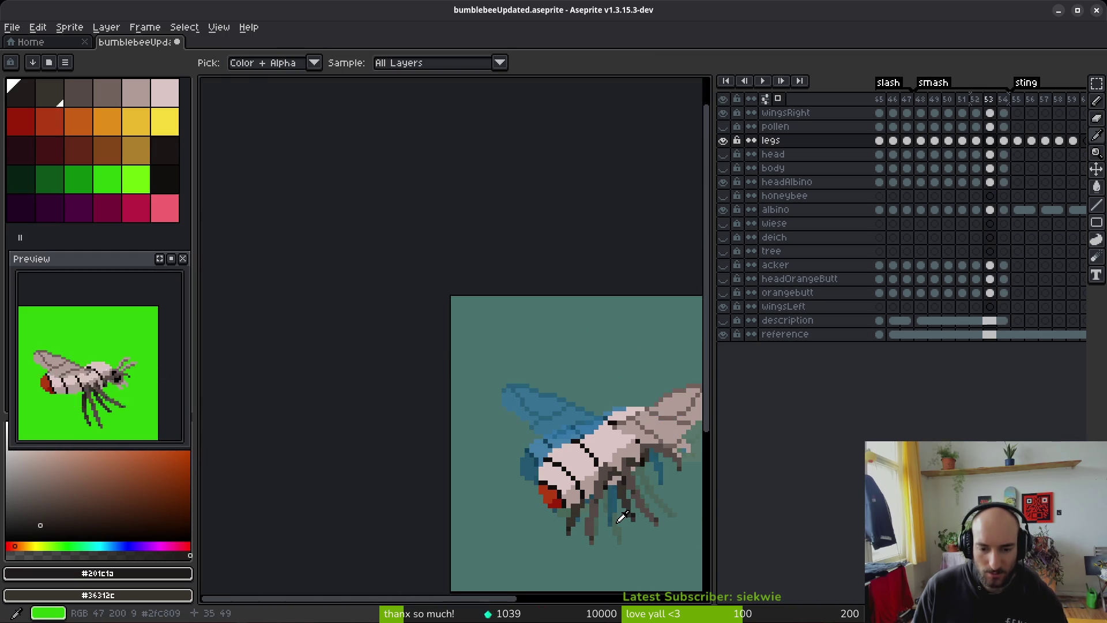
{"action": "scroll", "coordinate": [604, 521], "scroll_direction": "up", "scroll_amount": 3}
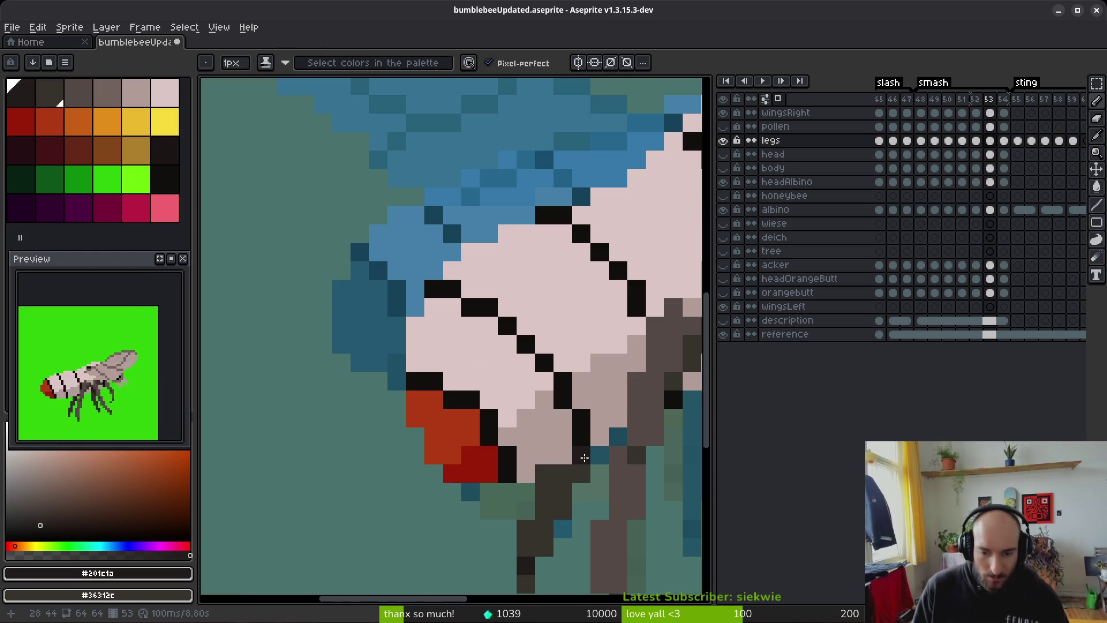
{"action": "scroll", "coordinate": [584, 457], "scroll_direction": "down", "scroll_amount": 1}
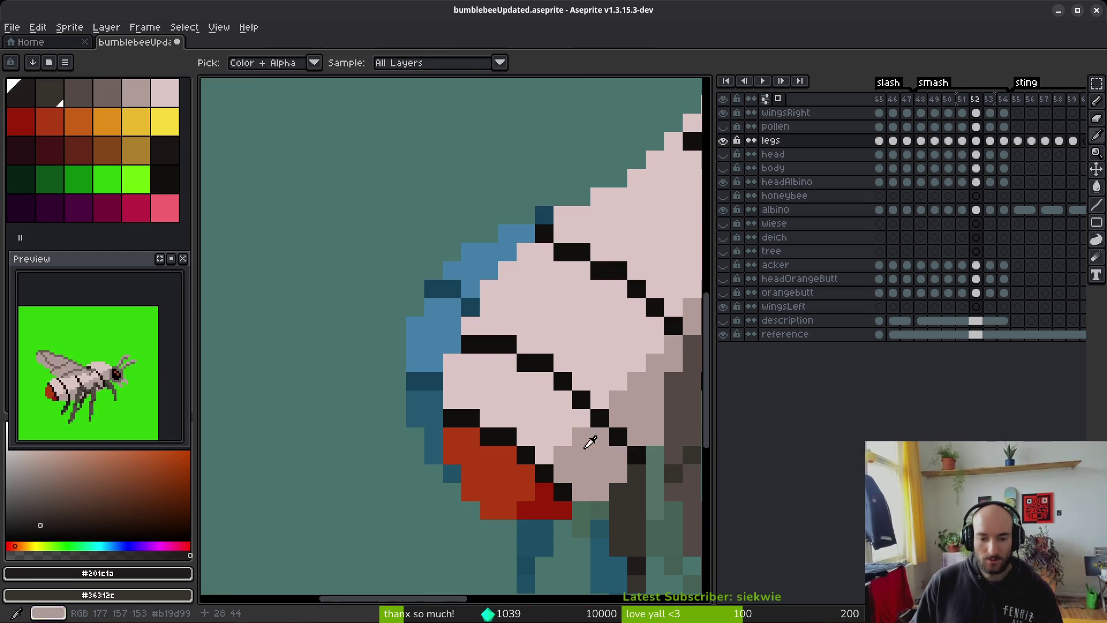
{"action": "key", "text": "Left"}
{"action": "left_click_drag", "start_coordinate": [608, 494], "coordinate": [490, 406]}
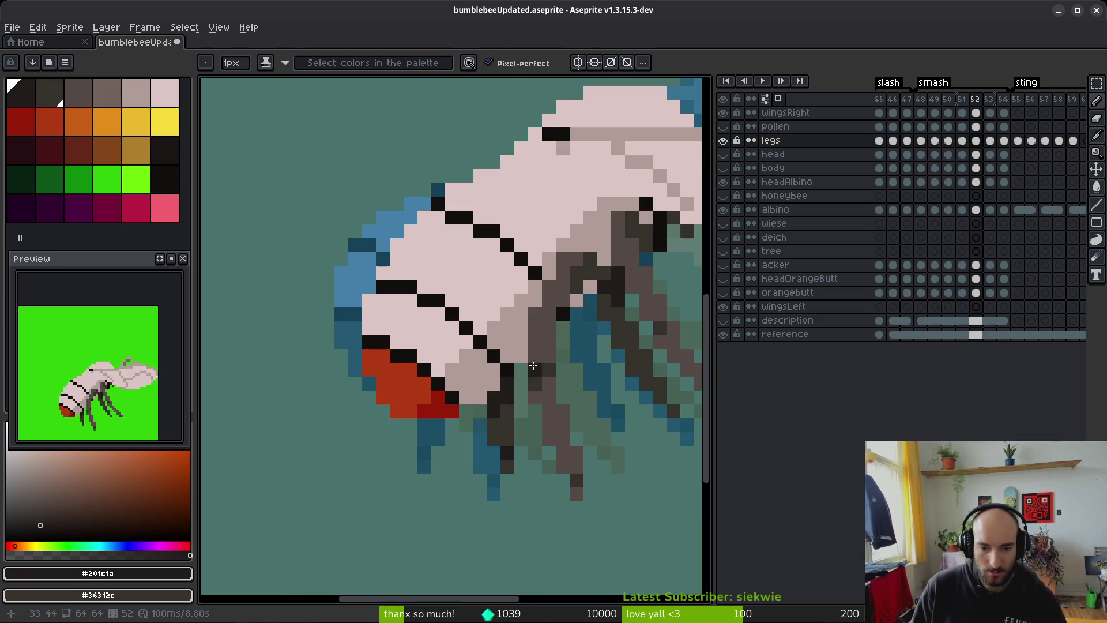
{"action": "scroll", "coordinate": [531, 369], "scroll_direction": "down", "scroll_amount": 2}
{"action": "scroll", "coordinate": [532, 419], "scroll_direction": "up", "scroll_amount": 2}
Step: Review frames 48–51, then extend the legs with dark brown pixels on frame 53
{"action": "key", "text": "Left"}
{"action": "key", "text": "Left"}
{"action": "key", "text": "Left"}
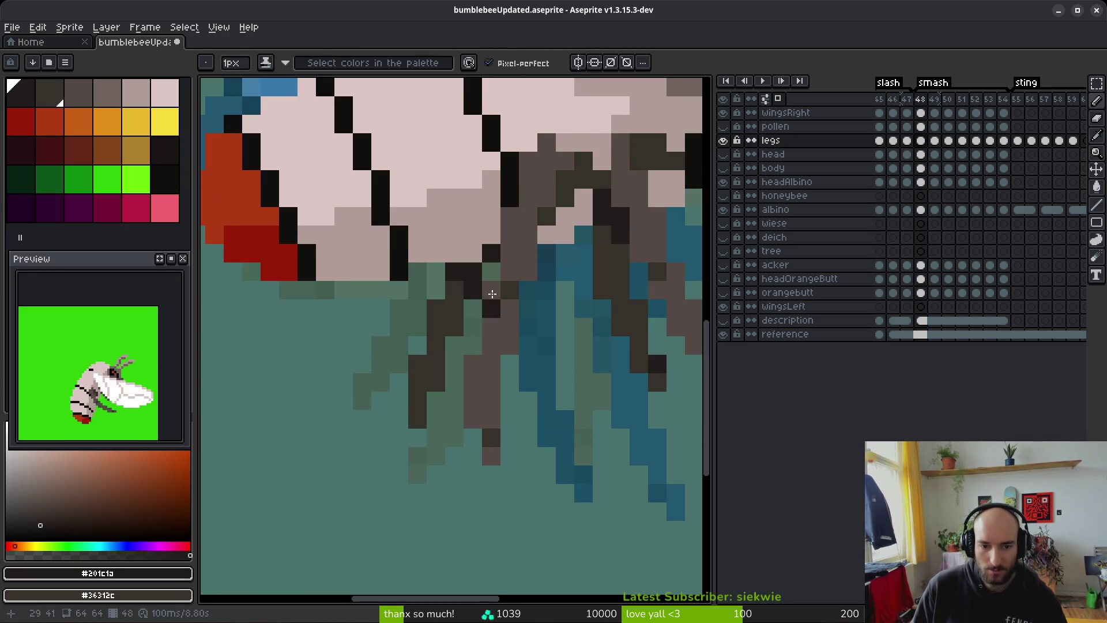
{"action": "key", "text": "Right"}
{"action": "key", "text": "Right"}
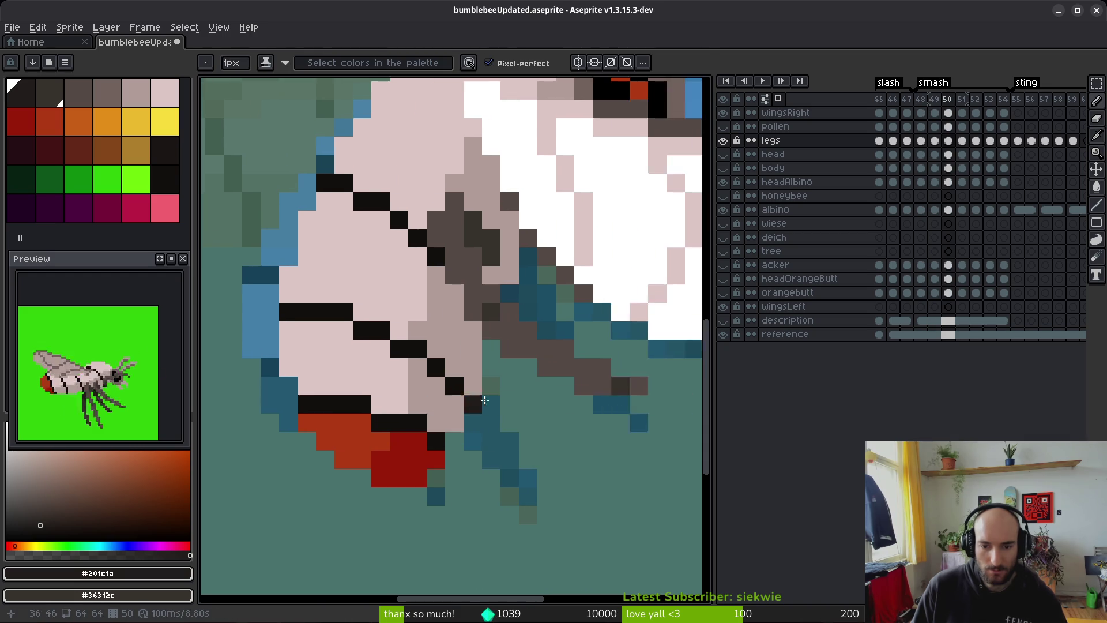
{"action": "scroll", "coordinate": [474, 405], "scroll_direction": "down", "scroll_amount": 2}
{"action": "key", "text": "Right"}
{"action": "scroll", "coordinate": [413, 424], "scroll_direction": "up", "scroll_amount": 2}
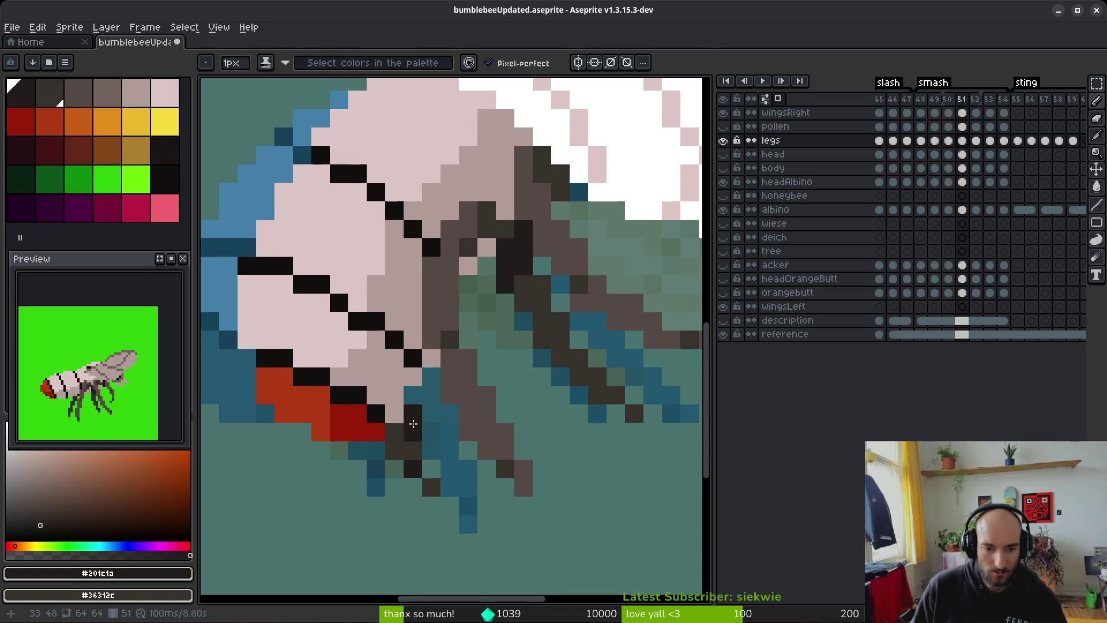
{"action": "scroll", "coordinate": [431, 422], "scroll_direction": "down", "scroll_amount": 3}
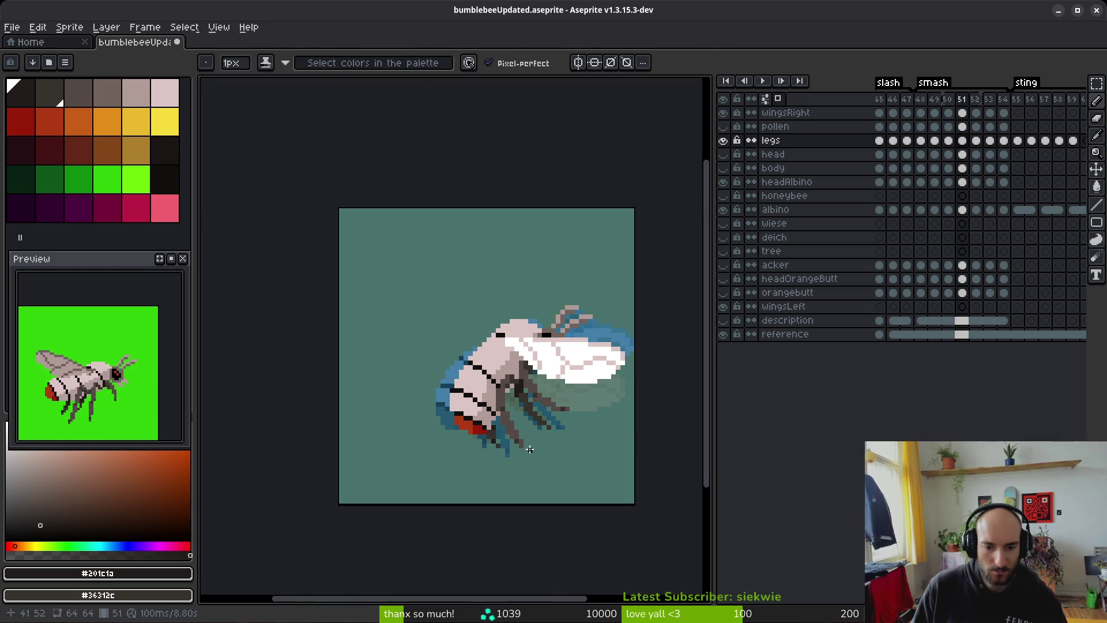
{"action": "scroll", "coordinate": [488, 432], "scroll_direction": "up", "scroll_amount": 2}
{"action": "scroll", "coordinate": [521, 435], "scroll_direction": "down", "scroll_amount": 3}
{"action": "key", "text": "Right"}
{"action": "key", "text": "Right"}
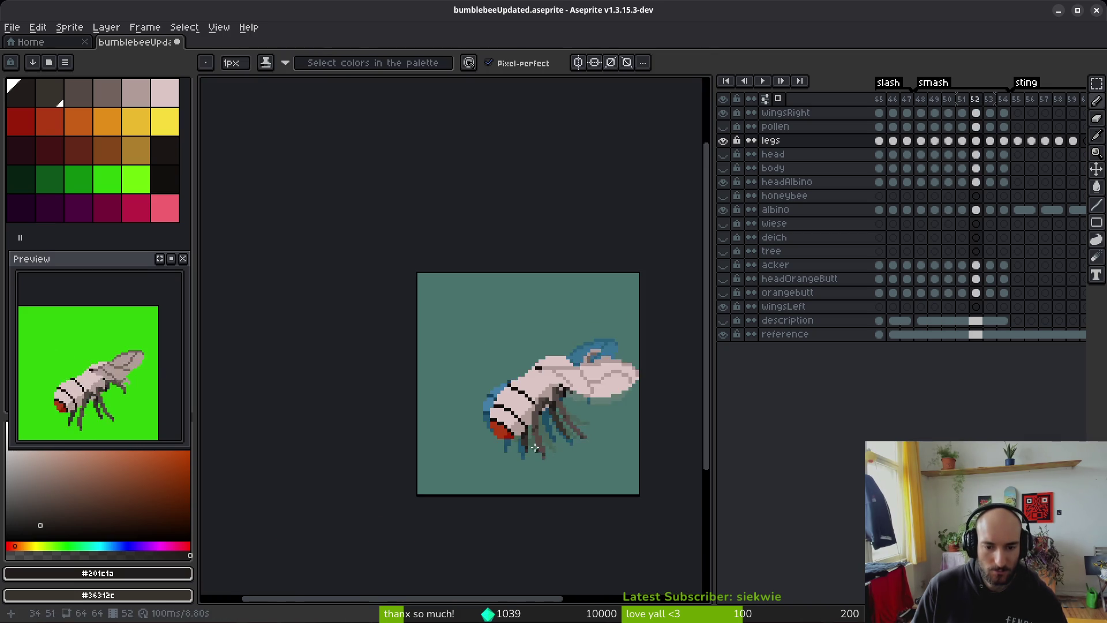
{"action": "scroll", "coordinate": [479, 410], "scroll_direction": "up", "scroll_amount": 3}
{"action": "mouse_move", "coordinate": [480, 411]}
{"action": "left_mouse_down"}
{"action": "mouse_move", "coordinate": [473, 380]}
{"action": "mouse_move", "coordinate": [435, 407]}
{"action": "mouse_move", "coordinate": [450, 408]}
{"action": "left_mouse_up"}
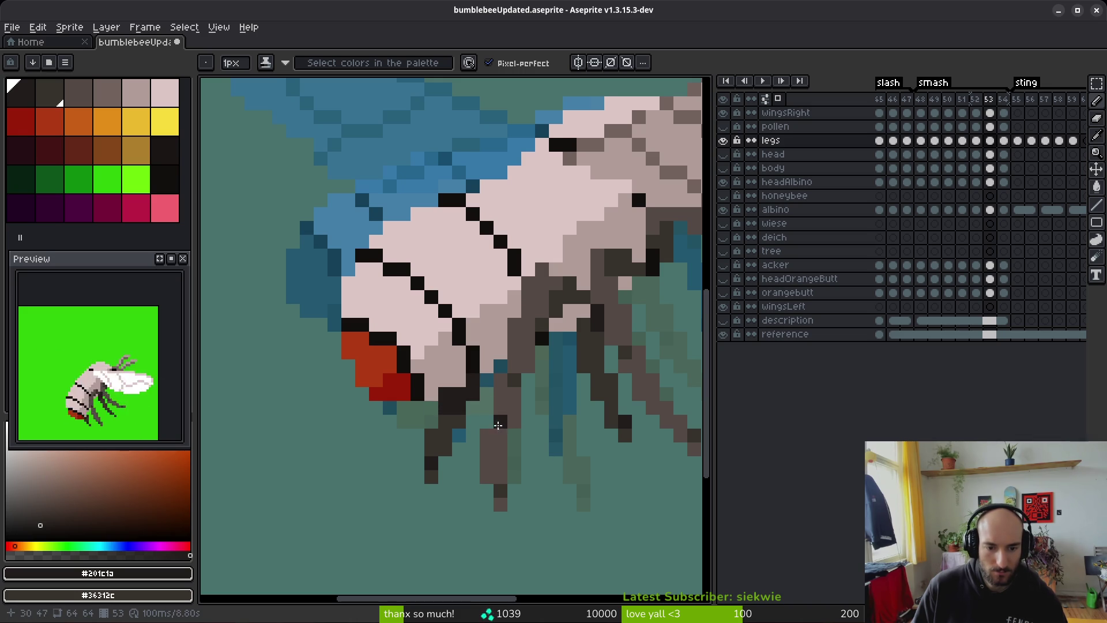
{"action": "key", "text": "Right"}
{"action": "key", "text": "Right"}
{"action": "key", "text": "Right"}
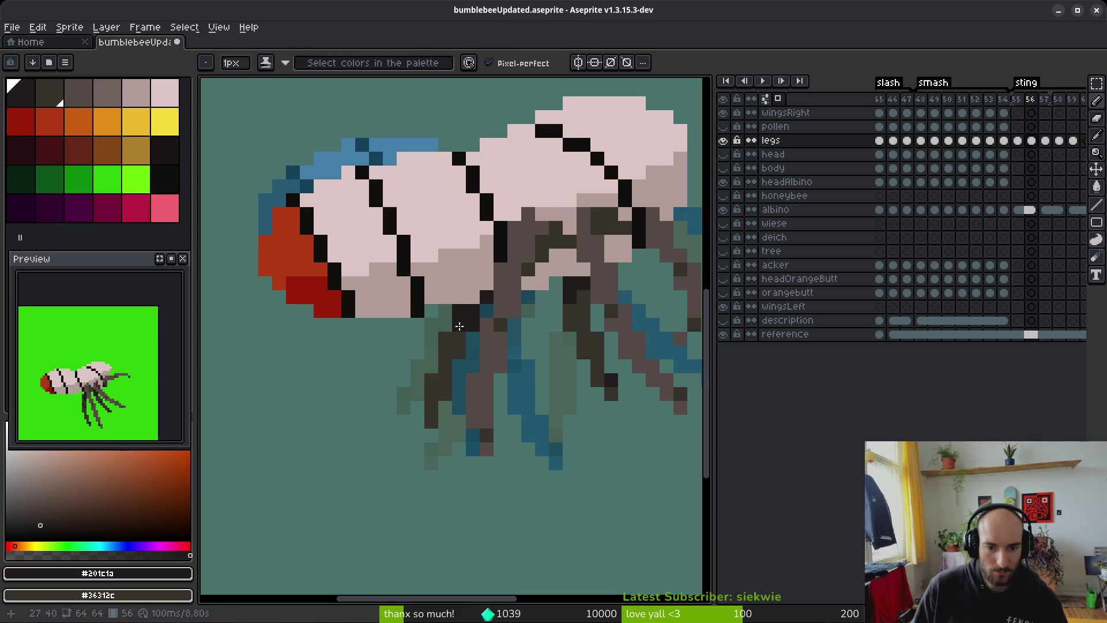
Step: Compare the leg poses across frames 56 to 59, settling on frame 58
{"action": "scroll", "coordinate": [553, 372], "scroll_direction": "down", "scroll_amount": 2}
{"action": "key", "text": "Right"}
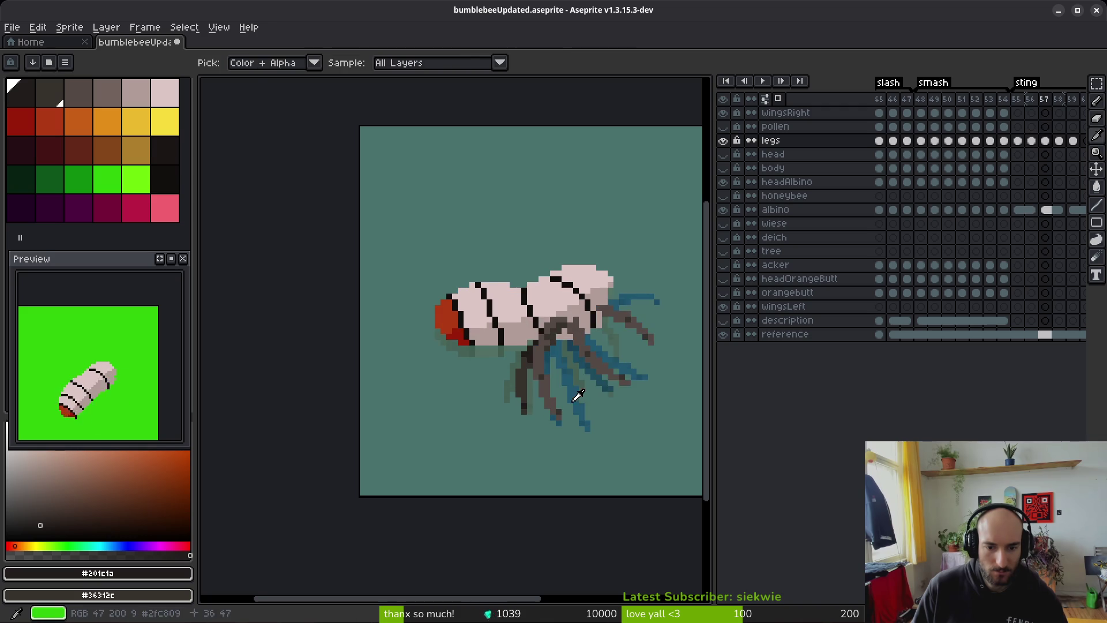
{"action": "scroll", "coordinate": [546, 366], "scroll_direction": "up", "scroll_amount": 2}
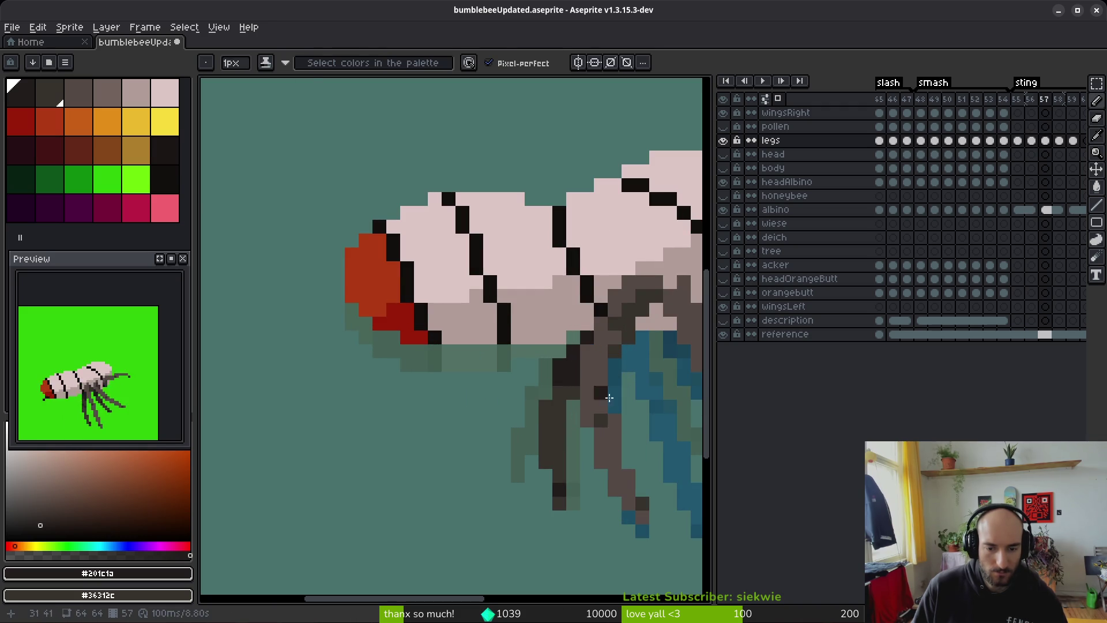
{"action": "scroll", "coordinate": [597, 393], "scroll_direction": "down", "scroll_amount": 3}
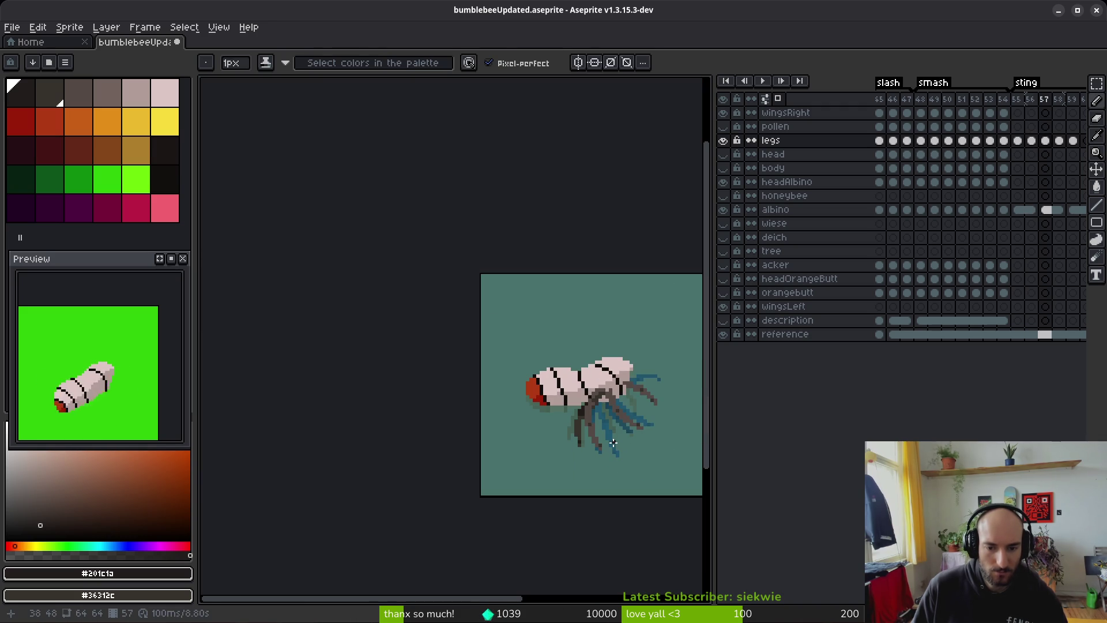
{"action": "key", "text": "Left"}
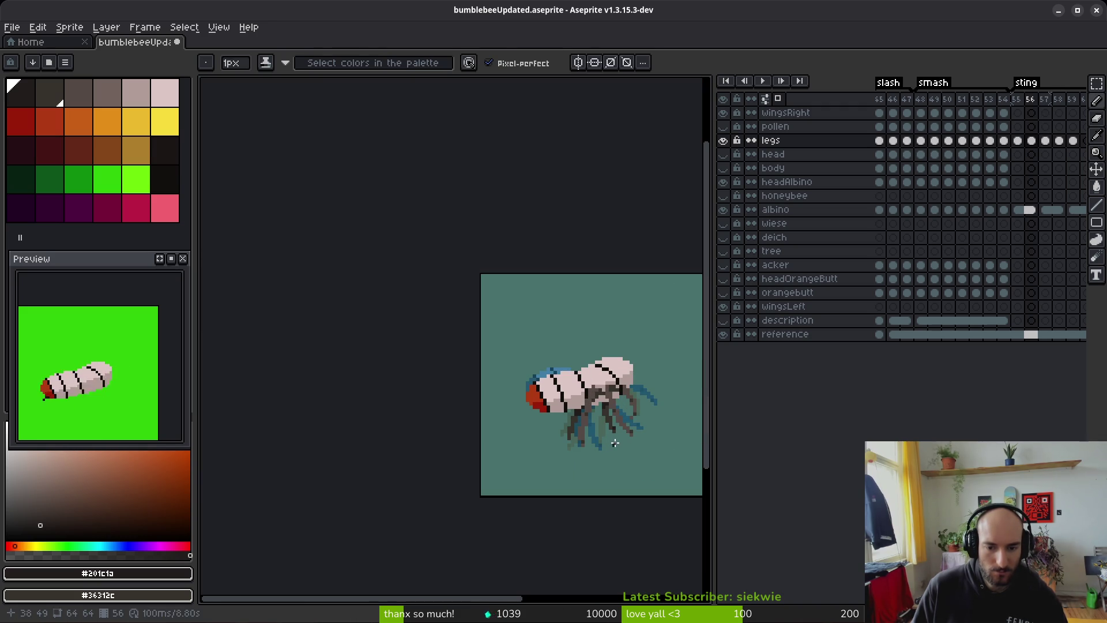
{"action": "key", "text": "Right"}
{"action": "key", "text": "alt"}
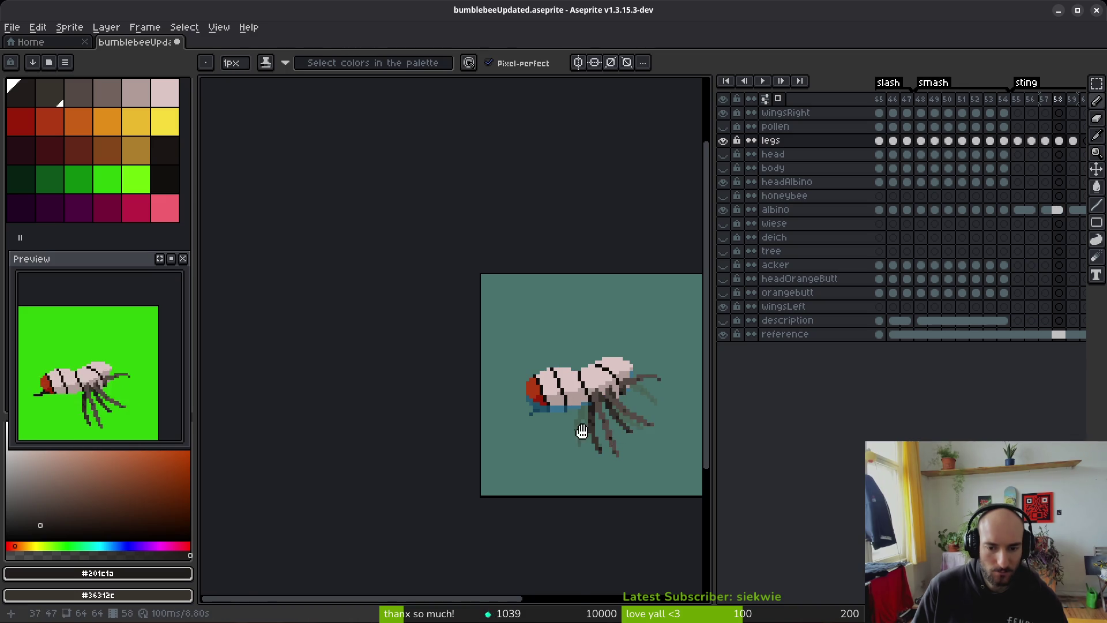
{"action": "key", "text": "Right"}
{"action": "scroll", "coordinate": [541, 402], "scroll_direction": "up", "scroll_amount": 4}
{"action": "key", "text": "Left"}
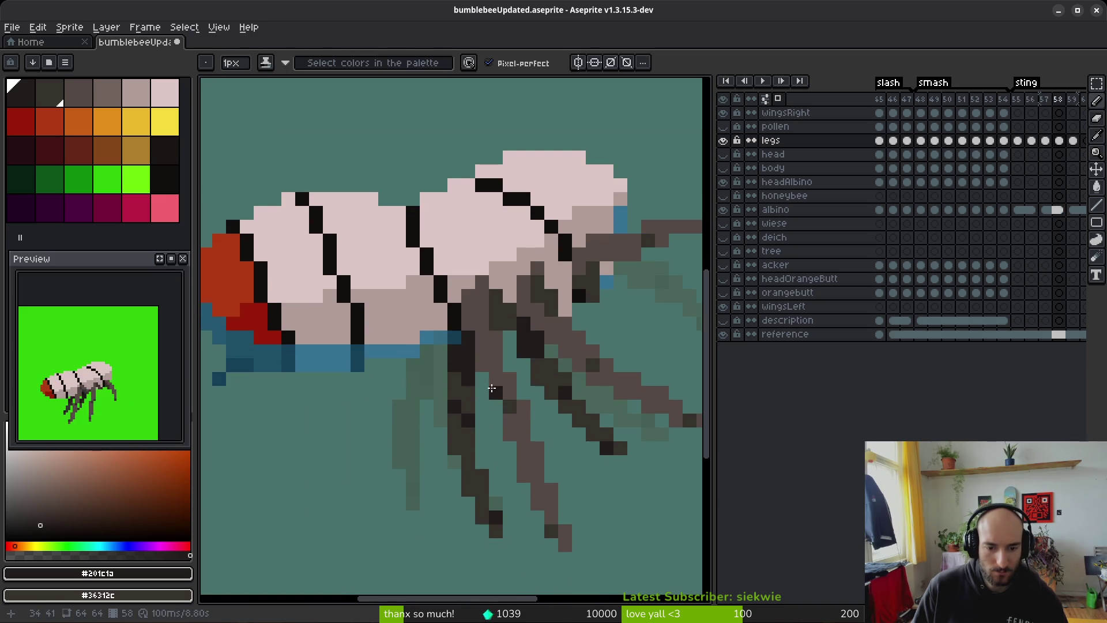
{"action": "key", "text": "alt"}
{"action": "key", "text": "Right"}
{"action": "key", "text": "Right"}
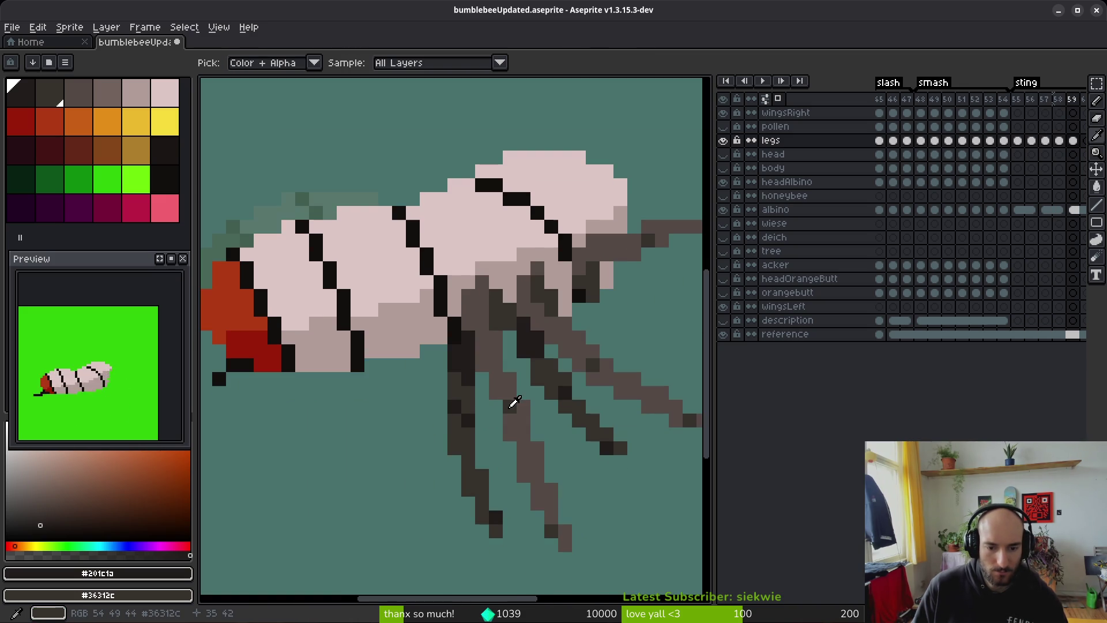
{"action": "key", "text": "Right"}
{"action": "key", "text": "Right"}
{"action": "key", "text": "Left"}
{"action": "key", "text": "Left"}
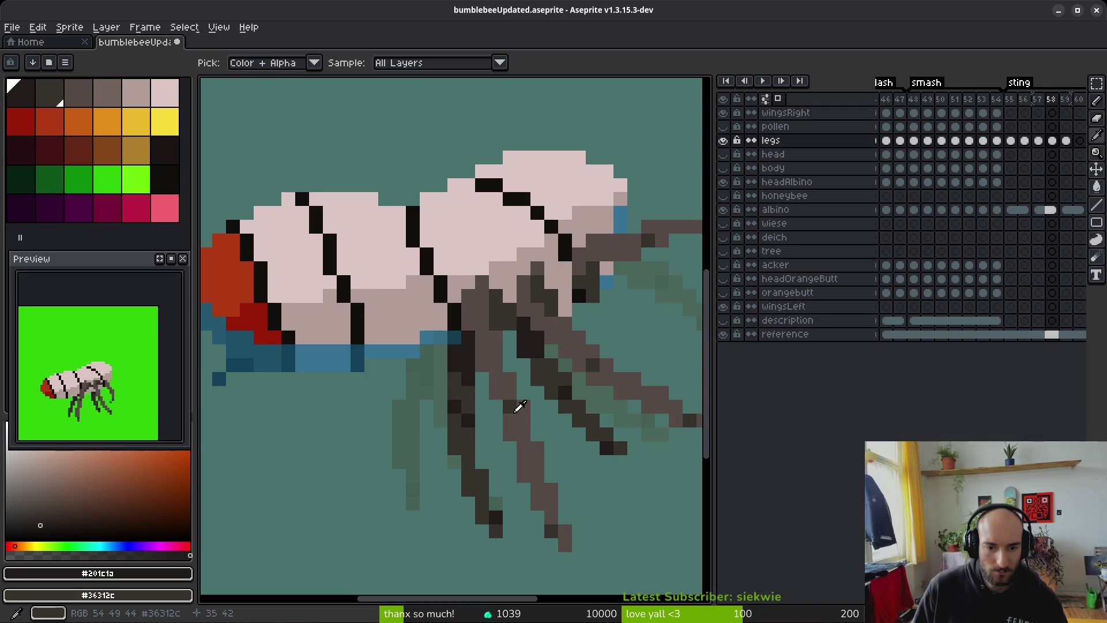
{"action": "key", "text": "Left"}
{"action": "key", "text": "Right"}
{"action": "key", "text": "Left"}
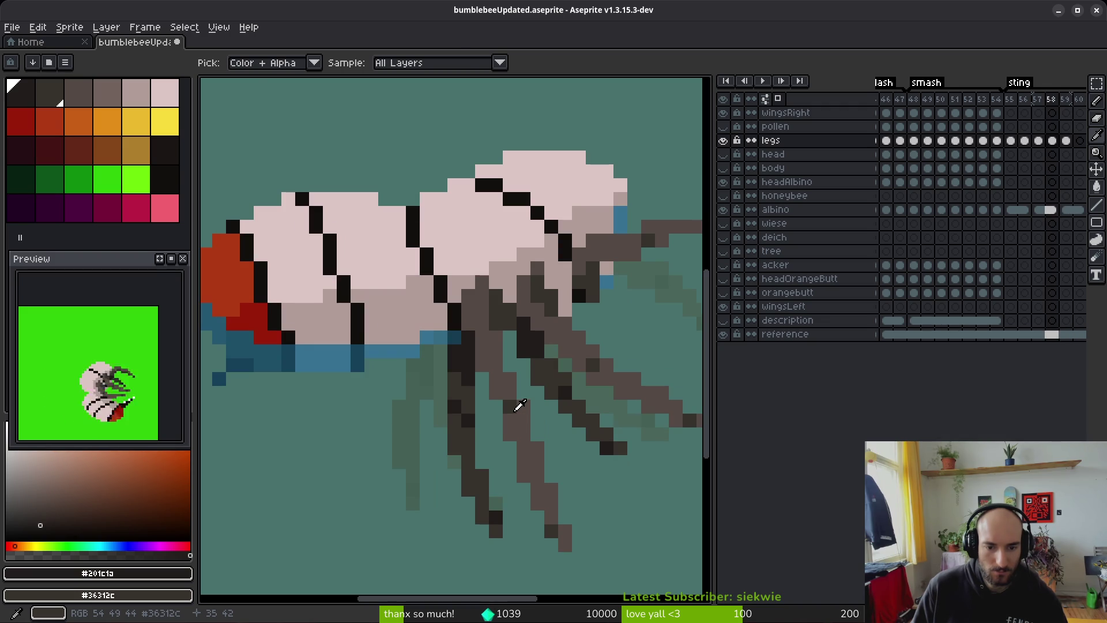
Step: Select one leg's pixels on frame 58 and nudge them one pixel left
{"action": "key", "text": "m"}
{"action": "mouse_move", "coordinate": [447, 330]}
{"action": "left_mouse_down"}
{"action": "mouse_move", "coordinate": [472, 399]}
{"action": "mouse_move", "coordinate": [468, 382]}
{"action": "mouse_move", "coordinate": [446, 386]}
{"action": "left_mouse_up"}
{"action": "key", "text": "ctrl+d"}
{"action": "key", "text": "b"}
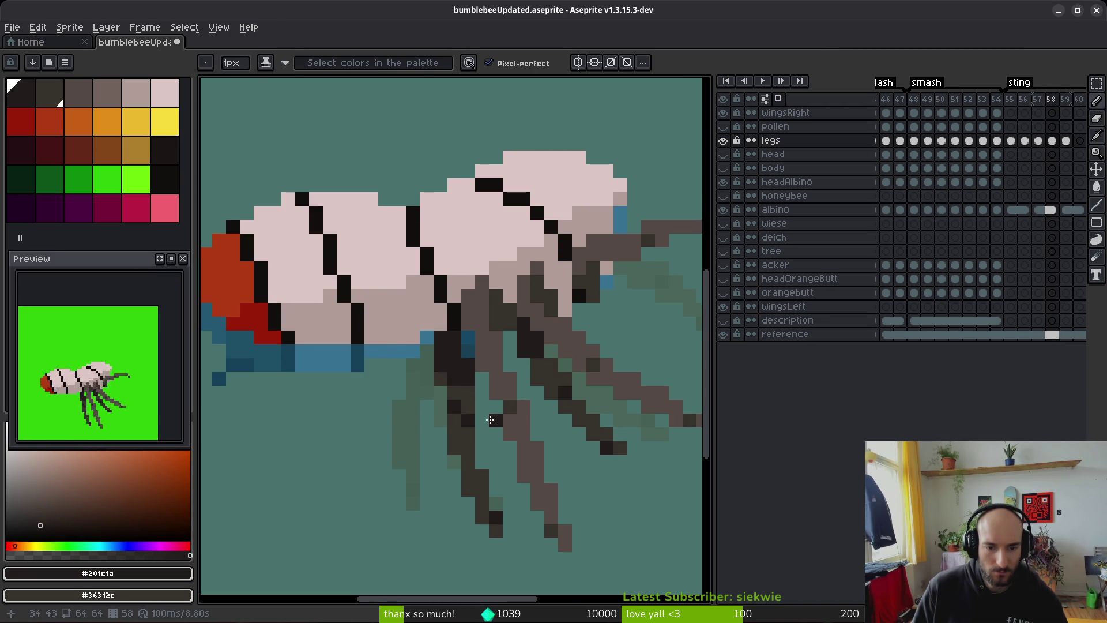
Step: Zoom in on the front leg joint and sample the dark brown leg colour
{"action": "scroll", "coordinate": [491, 421], "scroll_direction": "down", "scroll_amount": 3}
{"action": "scroll", "coordinate": [478, 393], "scroll_direction": "up", "scroll_amount": 3}
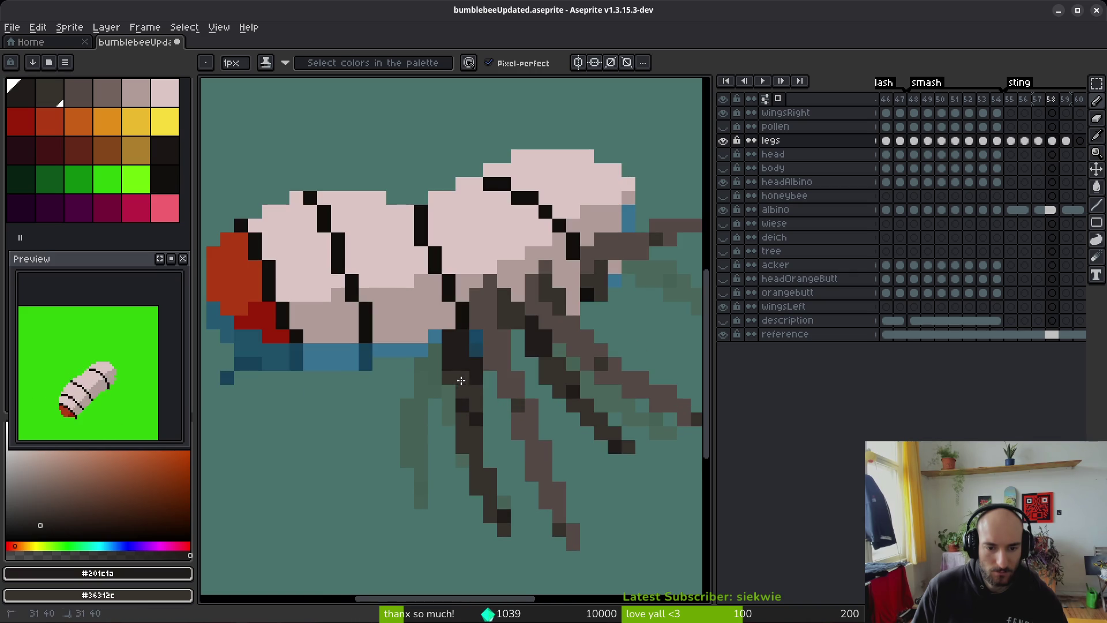
{"action": "scroll", "coordinate": [504, 421], "scroll_direction": "down", "scroll_amount": 4}
{"action": "scroll", "coordinate": [499, 443], "scroll_direction": "up", "scroll_amount": 4}
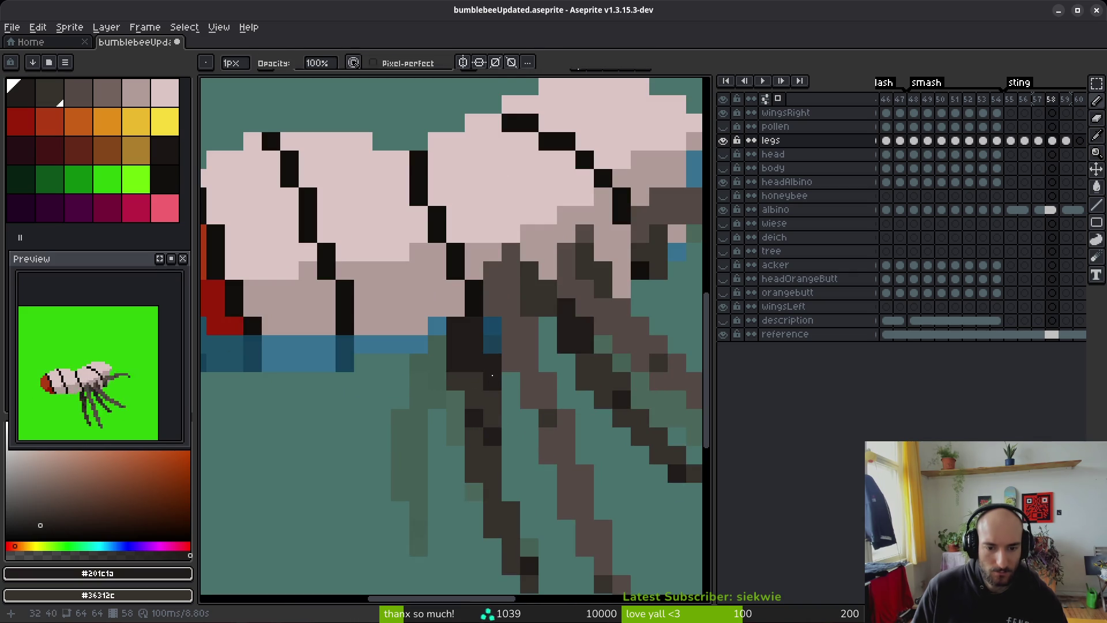
{"action": "scroll", "coordinate": [511, 427], "scroll_direction": "down", "scroll_amount": 4}
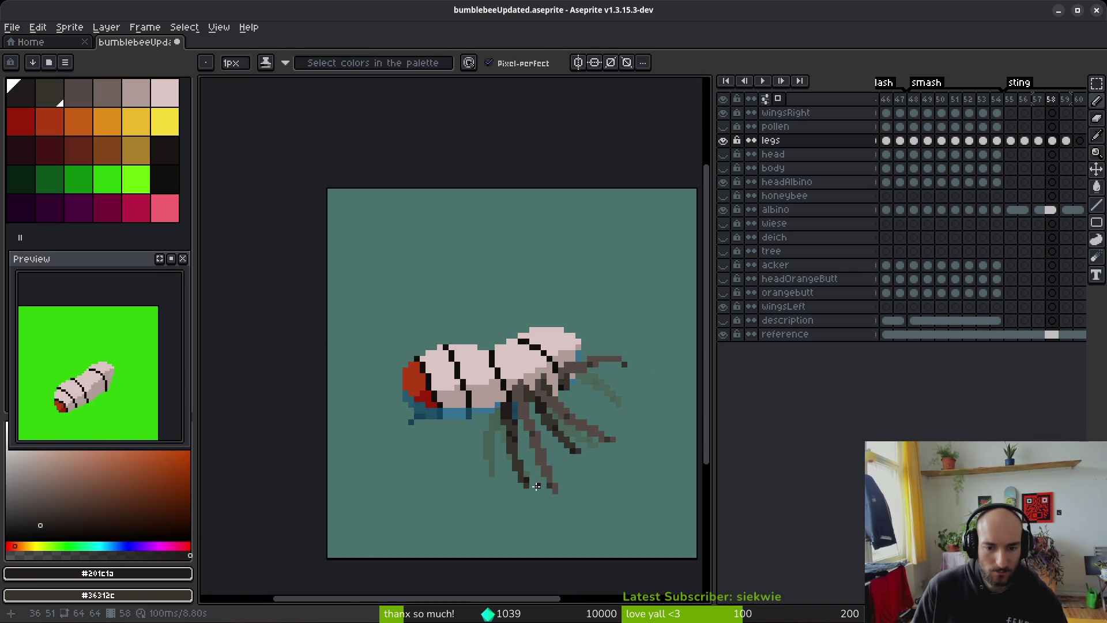
{"action": "scroll", "coordinate": [531, 476], "scroll_direction": "down", "scroll_amount": 2}
{"action": "key", "text": "i"}
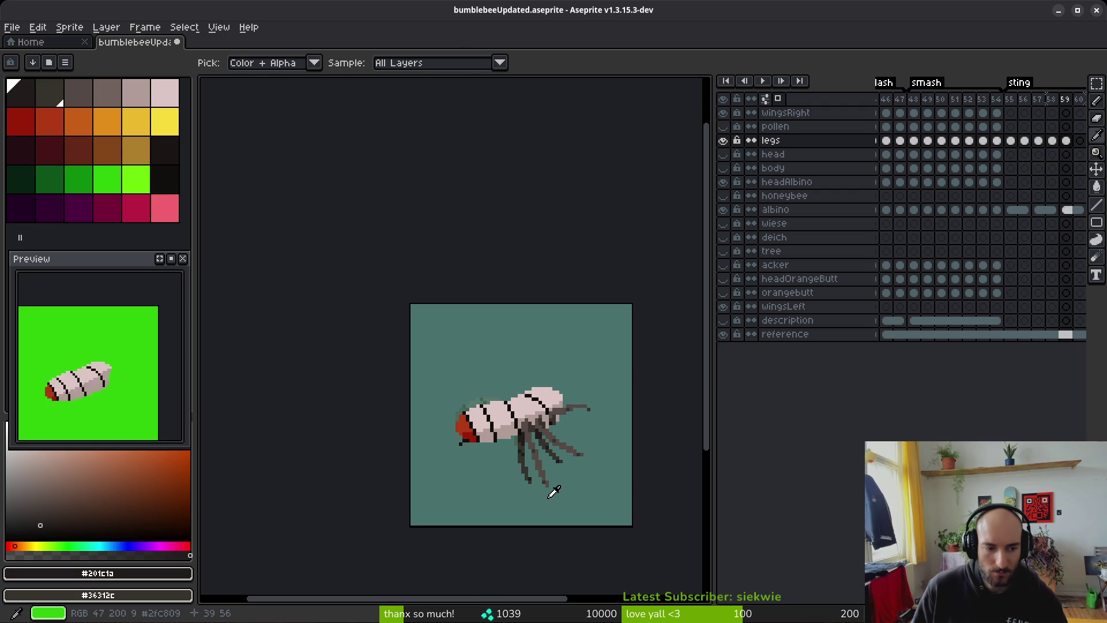
{"action": "key", "text": "b"}
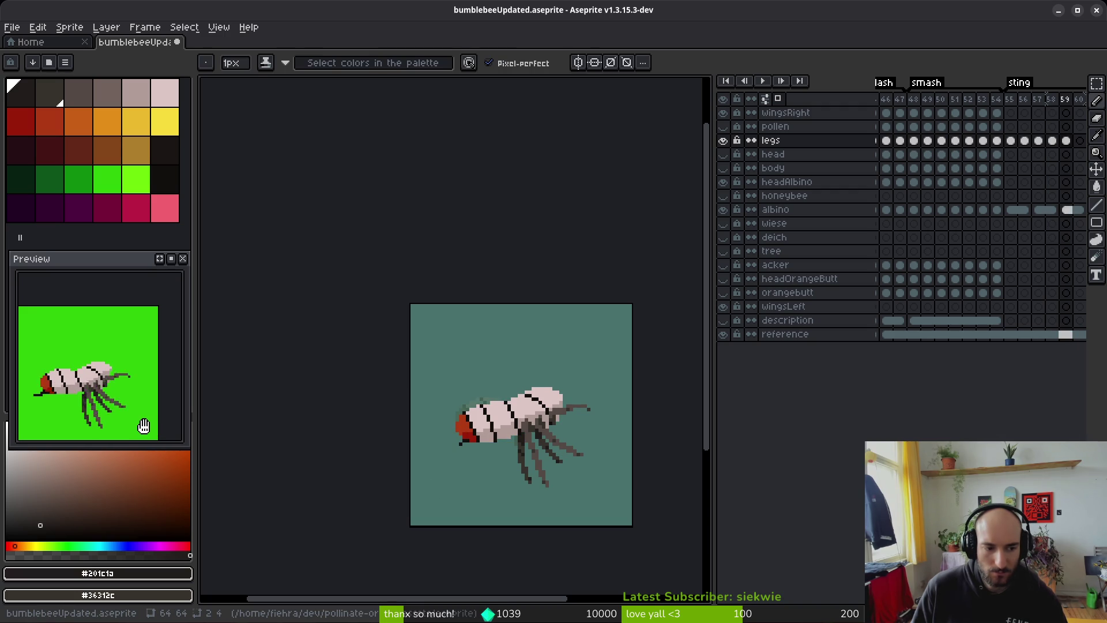
{"action": "scroll", "coordinate": [526, 464], "scroll_direction": "up", "scroll_amount": 2}
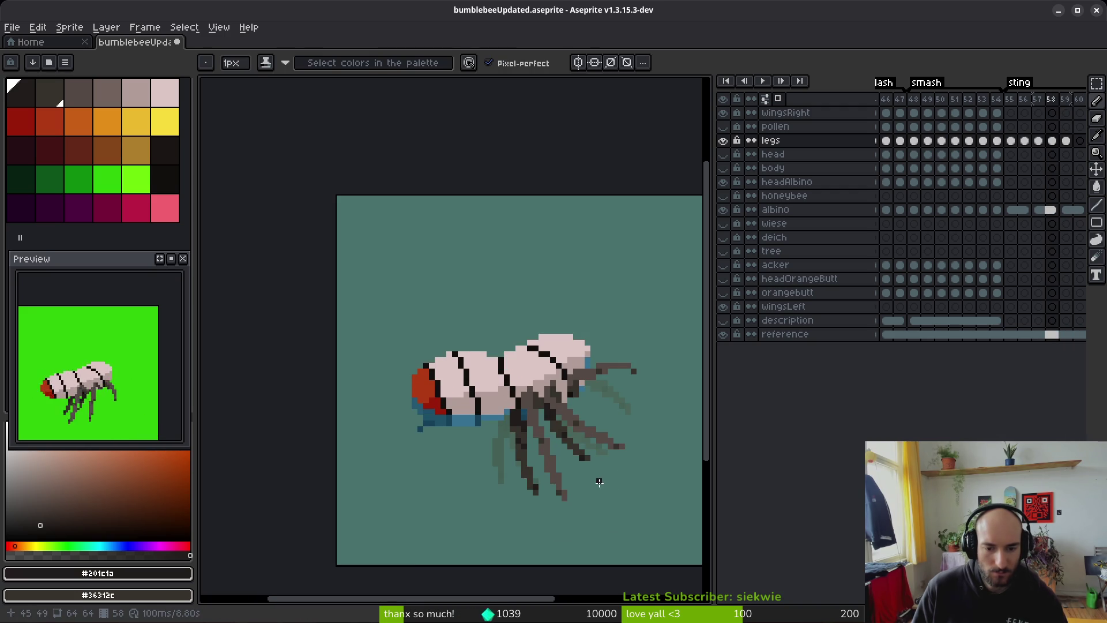
{"action": "scroll", "coordinate": [562, 467], "scroll_direction": "down", "scroll_amount": 1}
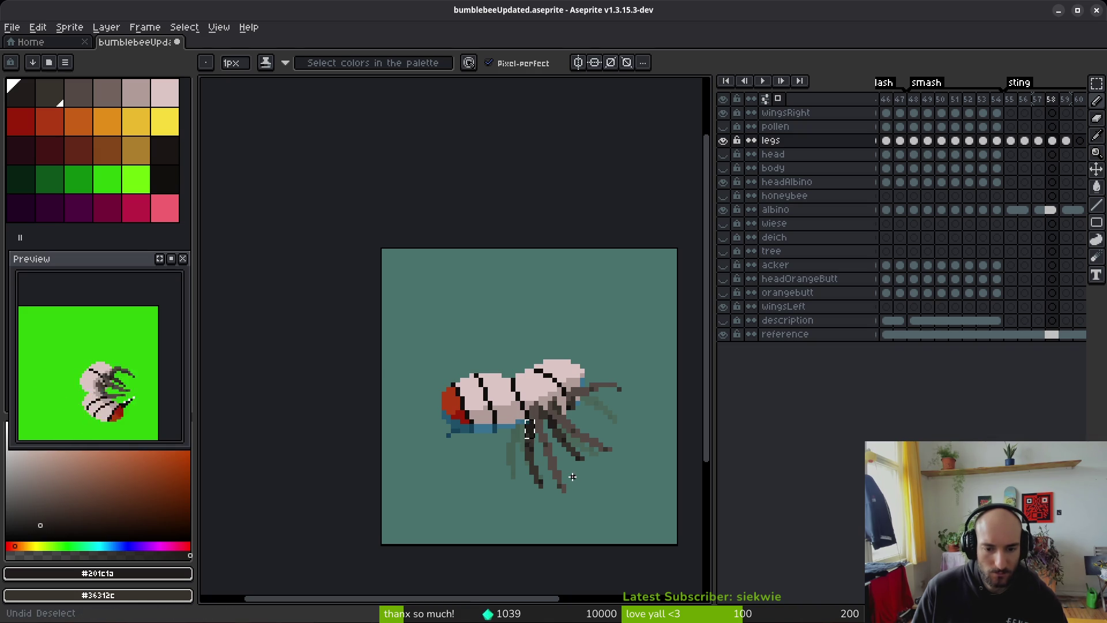
{"action": "scroll", "coordinate": [529, 420], "scroll_direction": "up", "scroll_amount": 3}
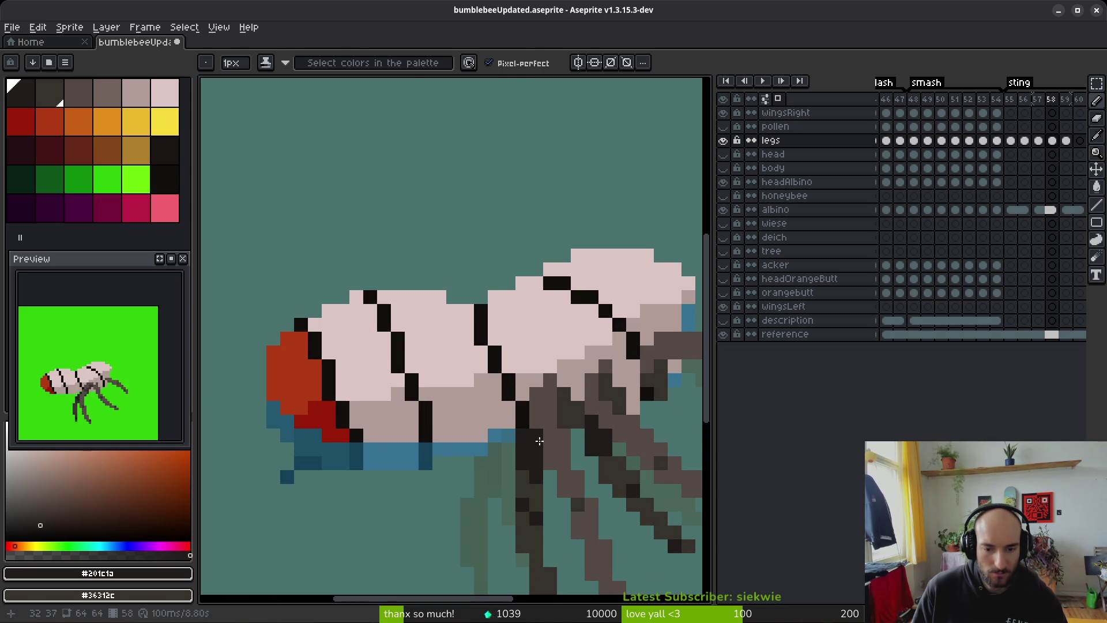
Step: Erase a dark leg pixel near the body, then undo and redo the erasure
{"action": "key", "text": "e"}
{"action": "left_click", "coordinate": [537, 436]}
{"action": "key", "text": "b"}
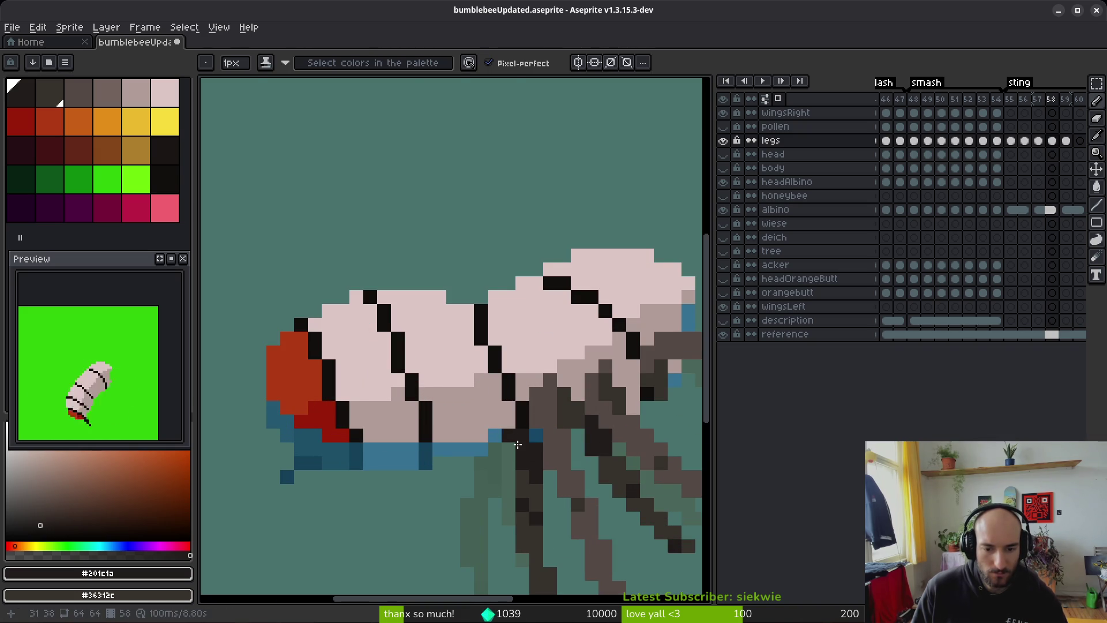
{"action": "scroll", "coordinate": [567, 497], "scroll_direction": "down", "scroll_amount": 3}
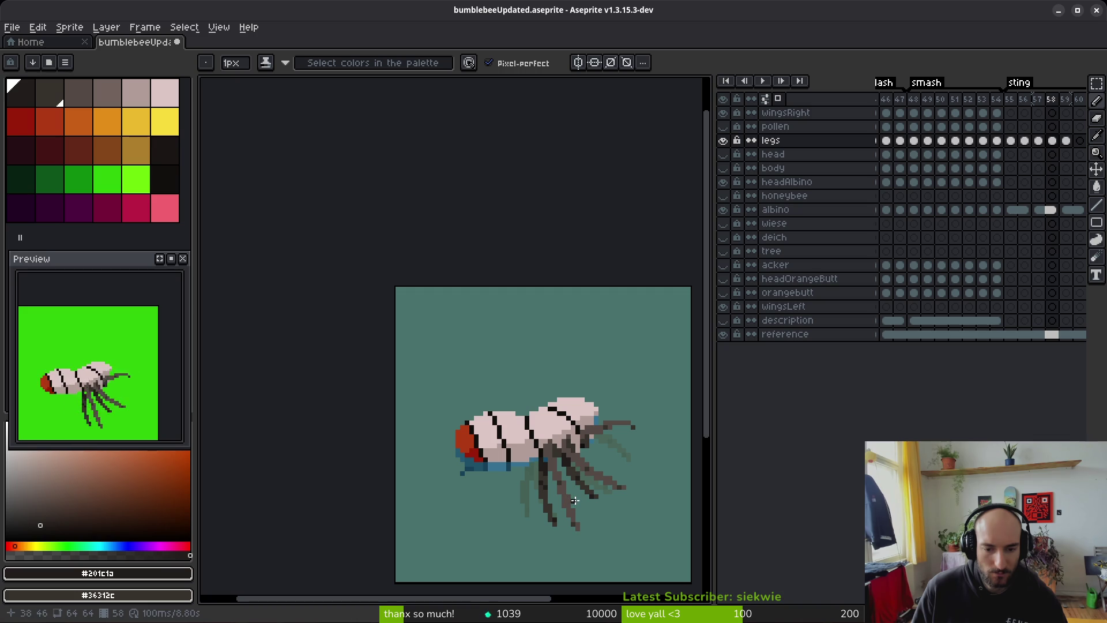
{"action": "key", "text": "ctrl+z"}
{"action": "key", "text": "ctrl+z"}
{"action": "key", "text": "ctrl+y"}
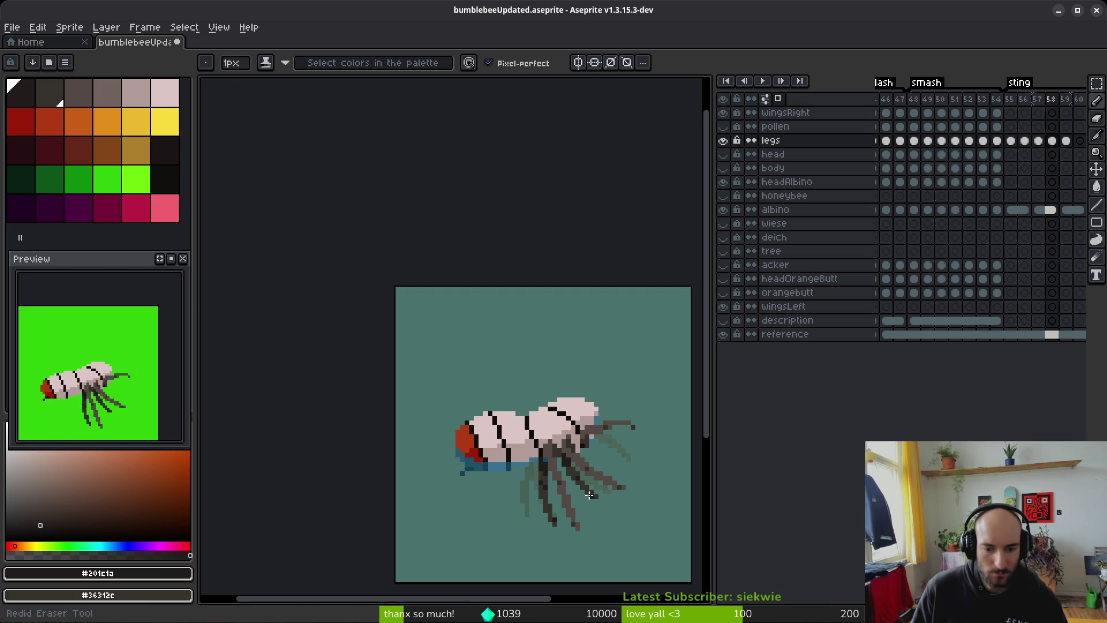
Step: Marquee-select the leg patch where it meets the body and shift it left
{"action": "key", "text": "m"}
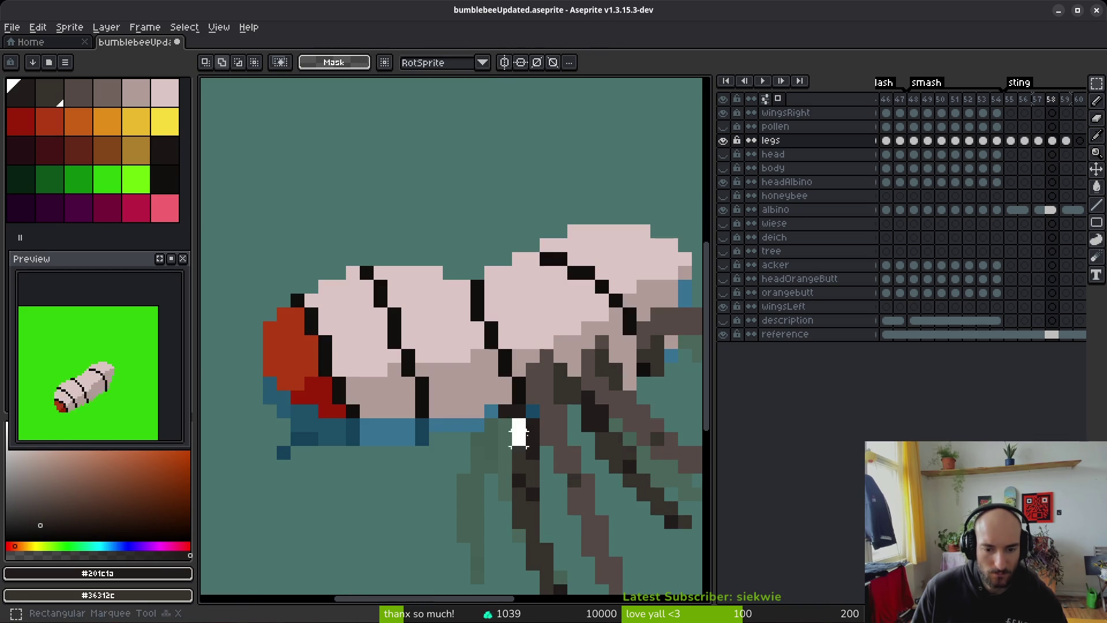
{"action": "left_click_drag", "start_coordinate": [529, 445], "coordinate": [512, 433]}
{"action": "key", "text": "b"}
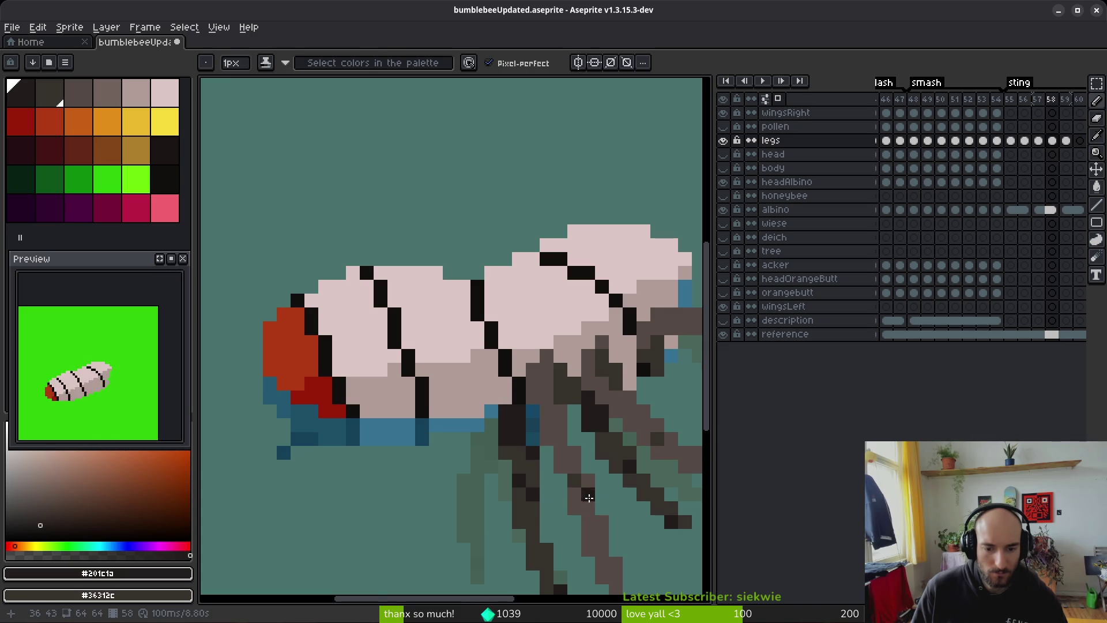
{"action": "scroll", "coordinate": [586, 495], "scroll_direction": "down", "scroll_amount": 5}
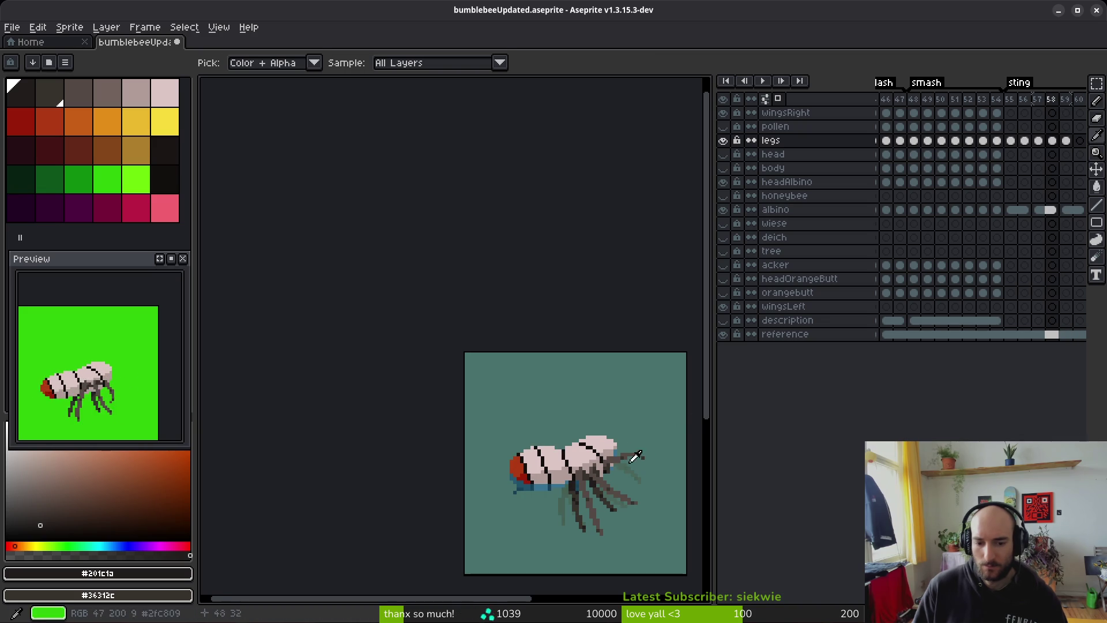
Step: Check the legs cels on frames 58 and 59, then step back through frames 54–56
{"action": "left_click", "coordinate": [1051, 140]}
{"action": "left_click", "coordinate": [1065, 141]}
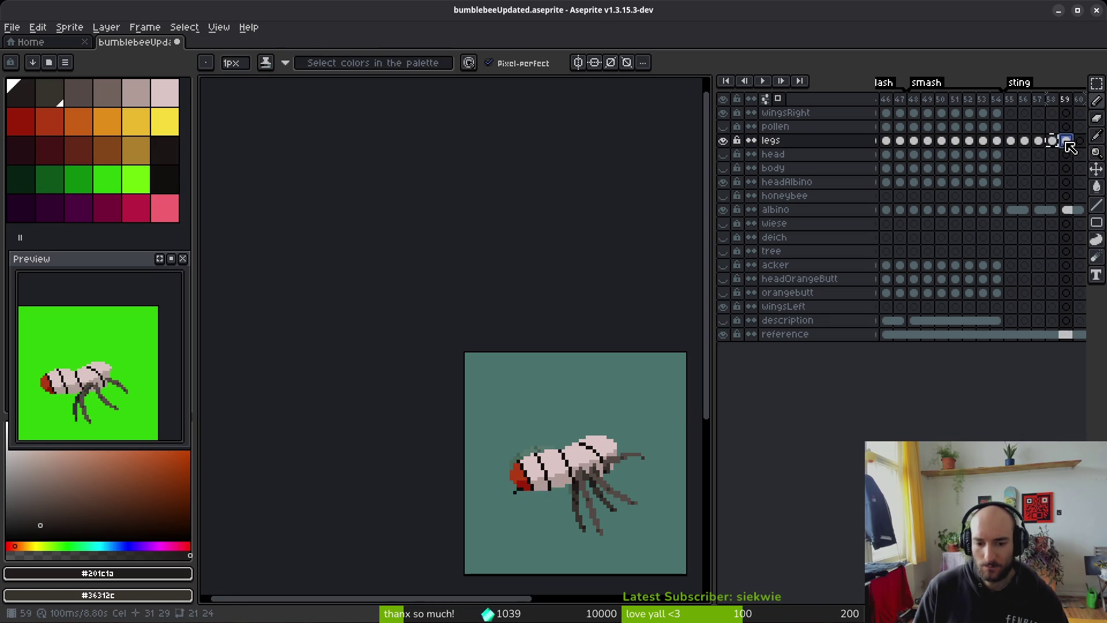
{"action": "scroll", "coordinate": [592, 451], "scroll_direction": "up", "scroll_amount": 4}
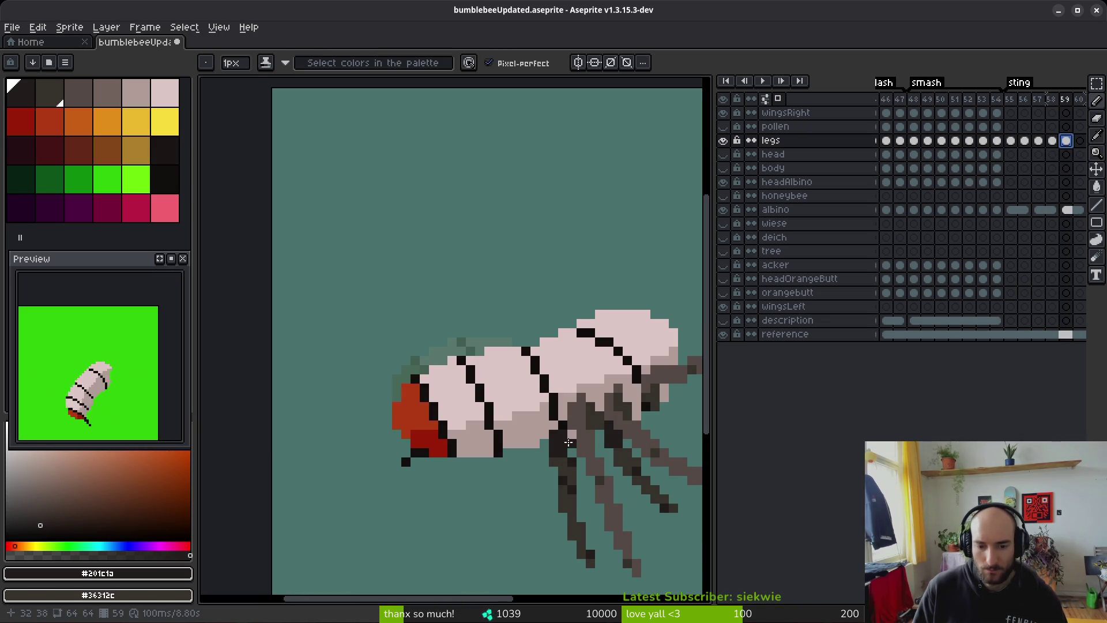
{"action": "key", "text": "b"}
{"action": "scroll", "coordinate": [562, 433], "scroll_direction": "up", "scroll_amount": 1}
{"action": "scroll", "coordinate": [627, 443], "scroll_direction": "down", "scroll_amount": 2}
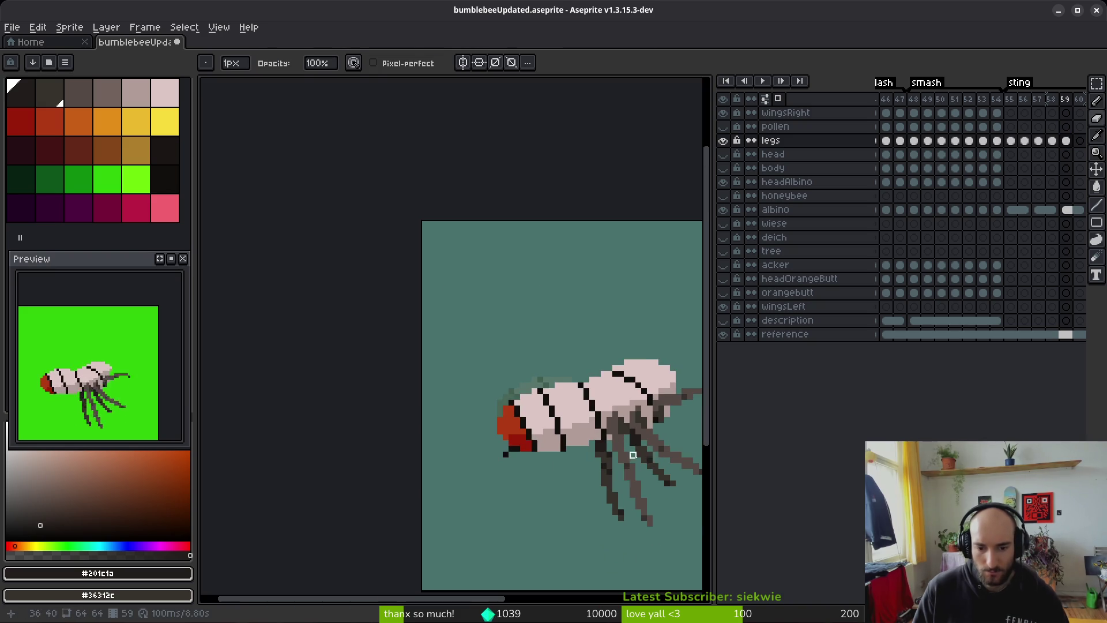
{"action": "key", "text": "i"}
{"action": "key", "text": "Left"}
{"action": "key", "text": "Right"}
{"action": "key", "text": "Left"}
{"action": "key", "text": "Left"}
{"action": "key", "text": "Left"}
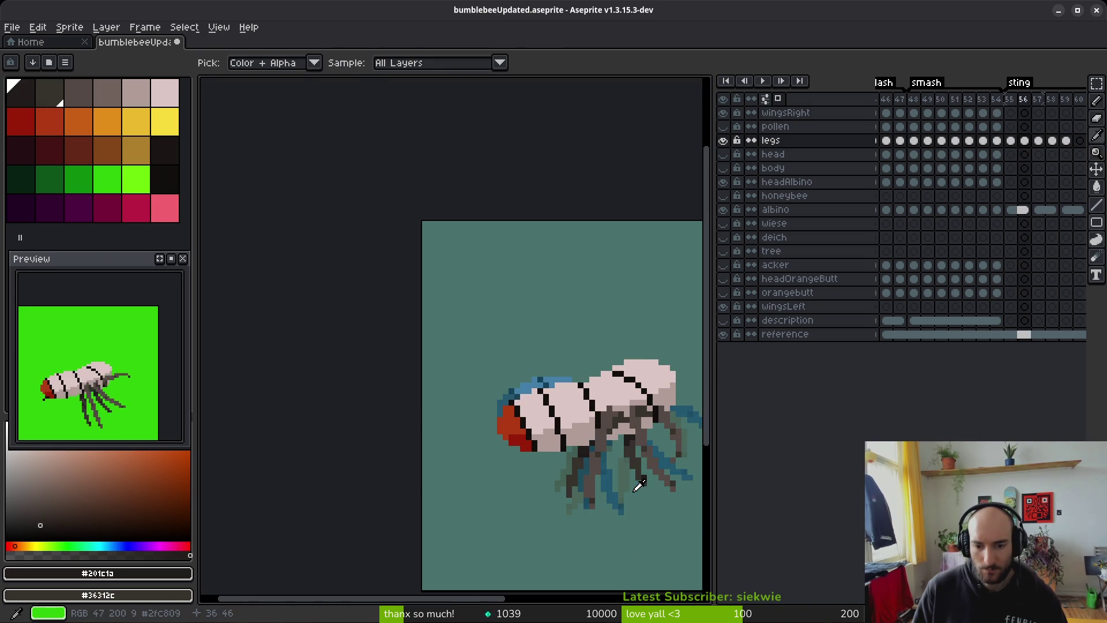
{"action": "key", "text": "Left"}
{"action": "key", "text": "Left"}
{"action": "key", "text": "Right"}
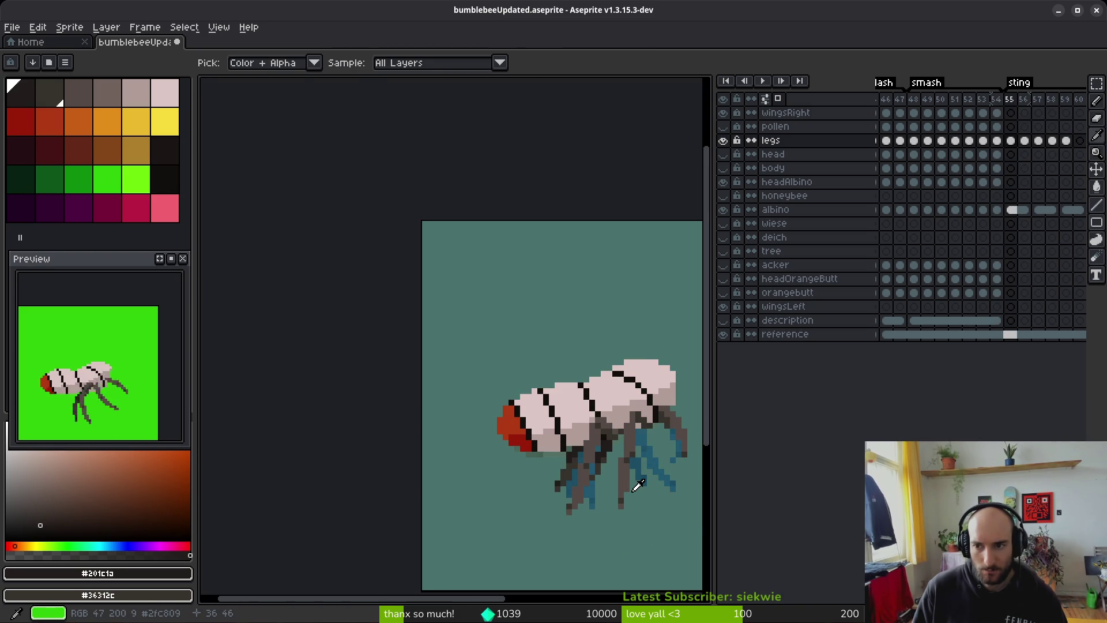
{"action": "key", "text": "Right"}
Step: Compare legs between frames 56 and 57, ending on frame 57 with the Pencil
{"action": "key", "text": "Right"}
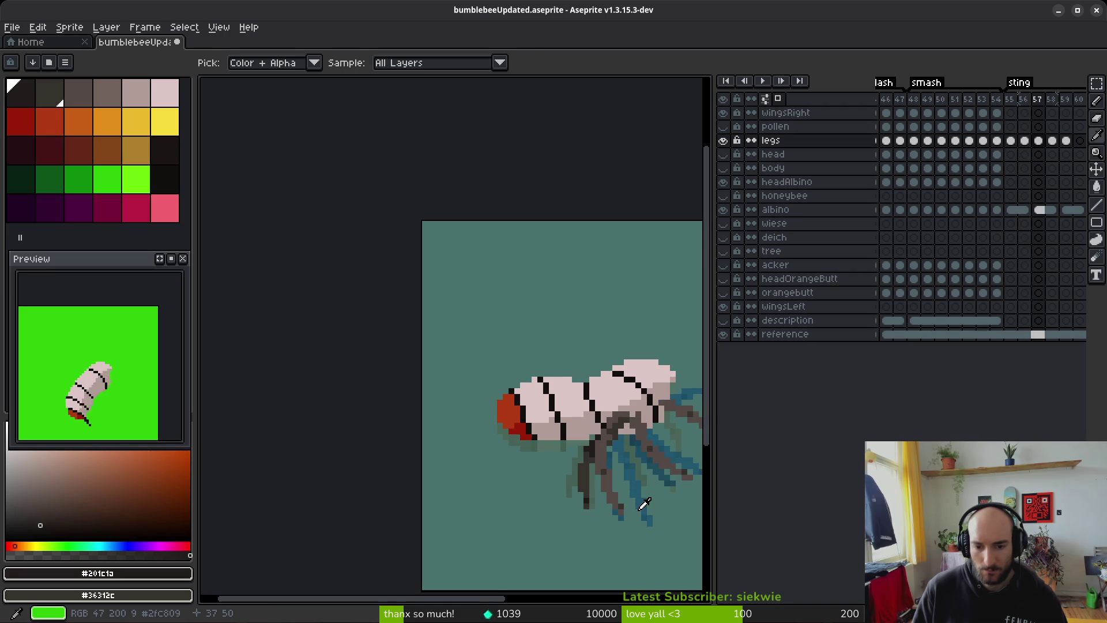
{"action": "key", "text": "b"}
{"action": "scroll", "coordinate": [521, 395], "scroll_direction": "up", "scroll_amount": 5}
{"action": "key", "text": "Left"}
{"action": "key", "text": "i"}
{"action": "key", "text": "Right"}
{"action": "key", "text": "Right"}
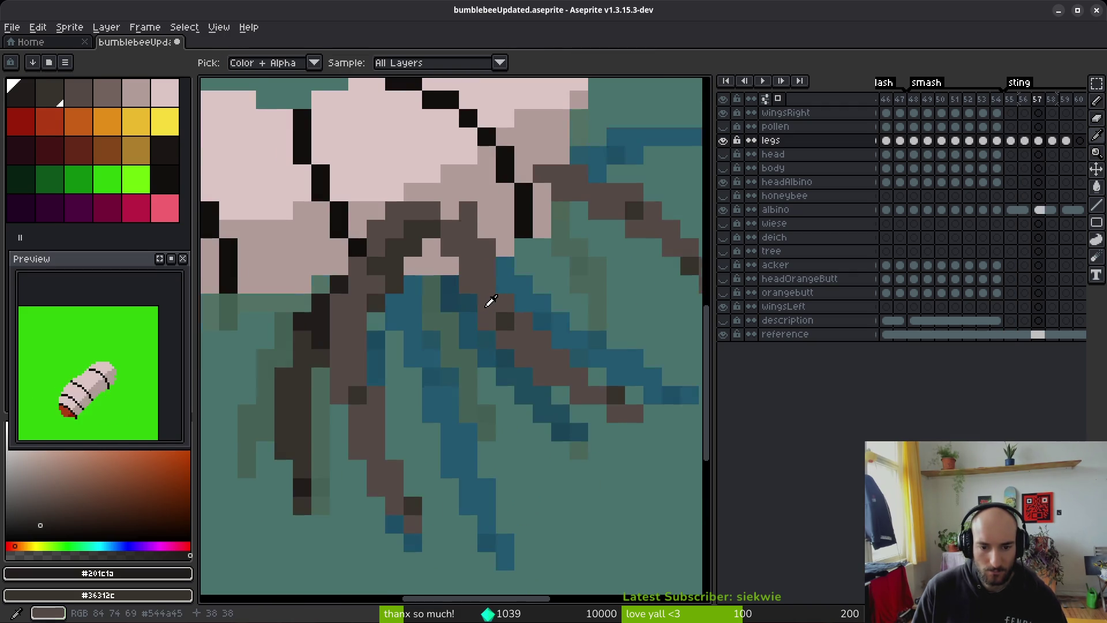
{"action": "key", "text": "Left"}
{"action": "key", "text": "Left"}
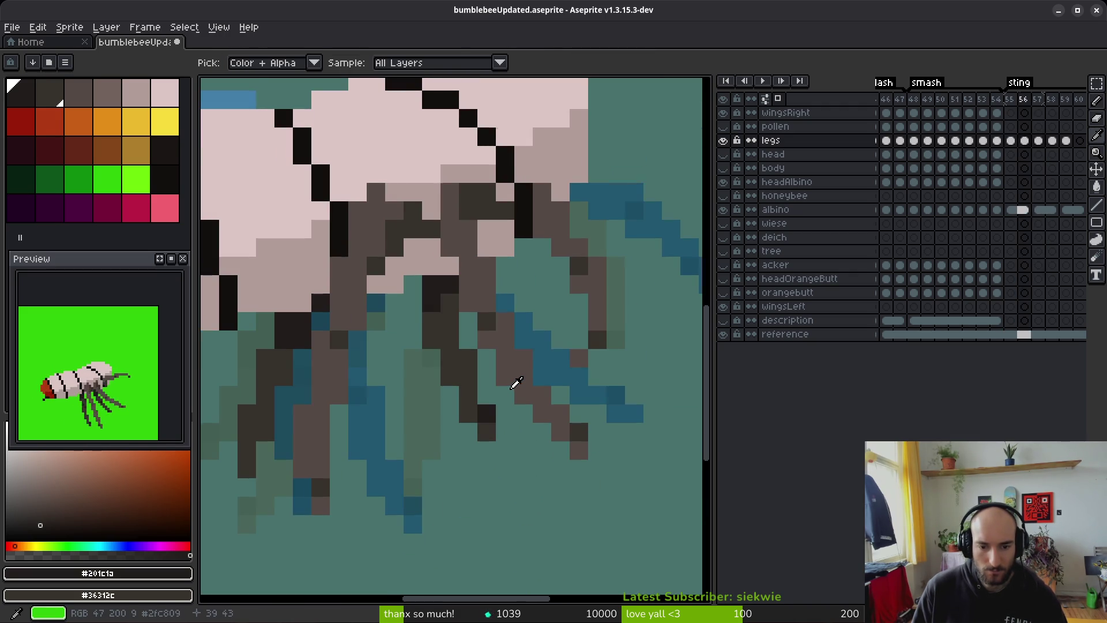
{"action": "key", "text": "Right"}
{"action": "key", "text": "b"}
Step: On frame 57, draw a dark brown diagonal leg strand and undo a stray near-black tip pixel
{"action": "left_click", "coordinate": [432, 285]}
{"action": "key", "text": "Right"}
{"action": "key", "text": "Left"}
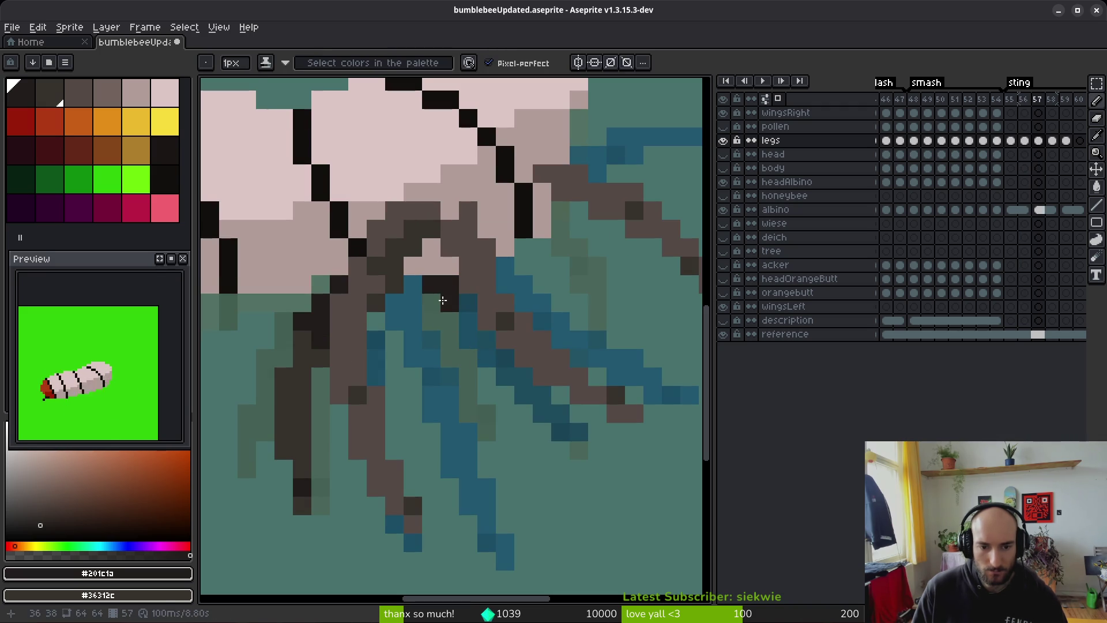
{"action": "mouse_move", "coordinate": [465, 321]}
{"action": "left_mouse_down"}
{"action": "mouse_move", "coordinate": [464, 346]}
{"action": "mouse_move", "coordinate": [520, 412]}
{"action": "mouse_move", "coordinate": [477, 374]}
{"action": "mouse_move", "coordinate": [480, 357]}
{"action": "left_mouse_up"}
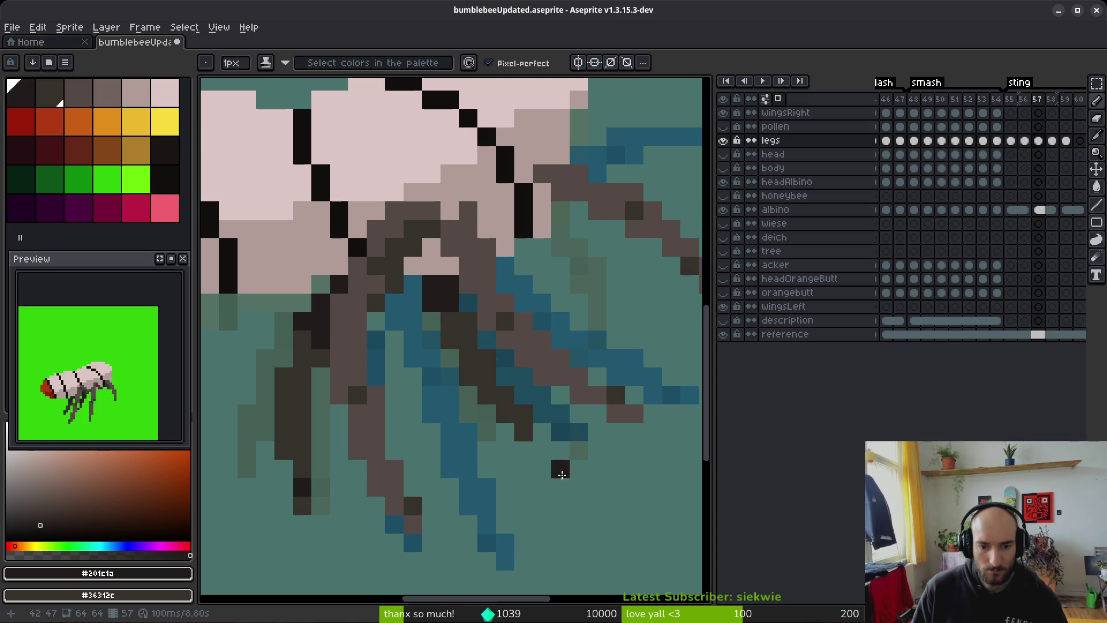
{"action": "left_click", "coordinate": [521, 410]}
{"action": "key", "text": "ctrl+z"}
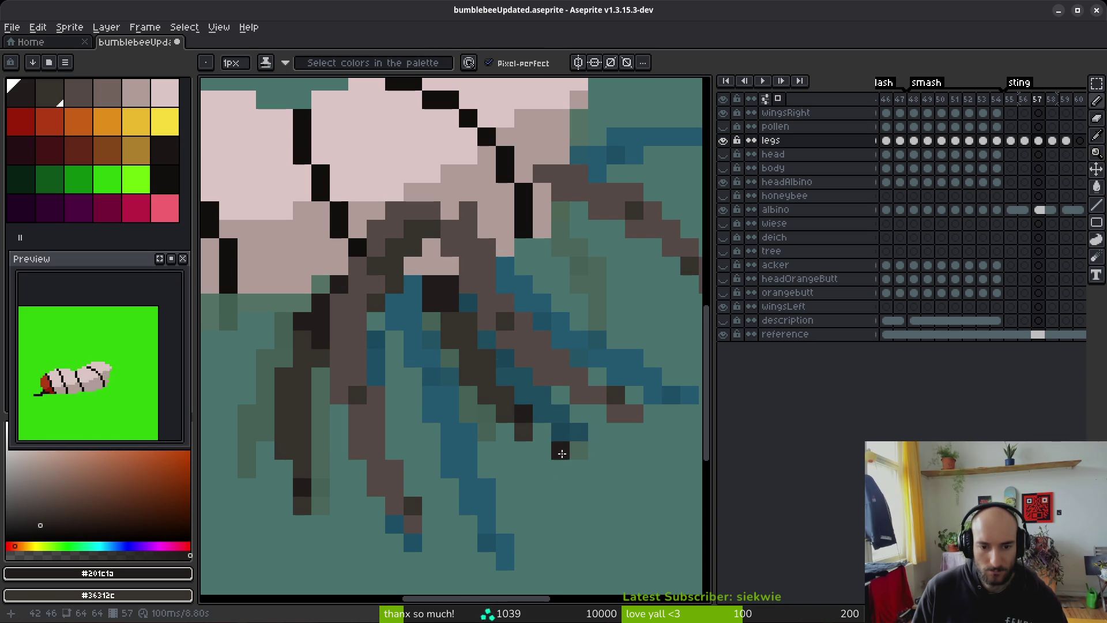
{"action": "scroll", "coordinate": [563, 452], "scroll_direction": "down", "scroll_amount": 4}
{"action": "scroll", "coordinate": [505, 361], "scroll_direction": "up", "scroll_amount": 4}
{"action": "scroll", "coordinate": [494, 347], "scroll_direction": "down", "scroll_amount": 3}
{"action": "key", "text": "Right"}
{"action": "key", "text": "Left"}
{"action": "key", "text": "Right"}
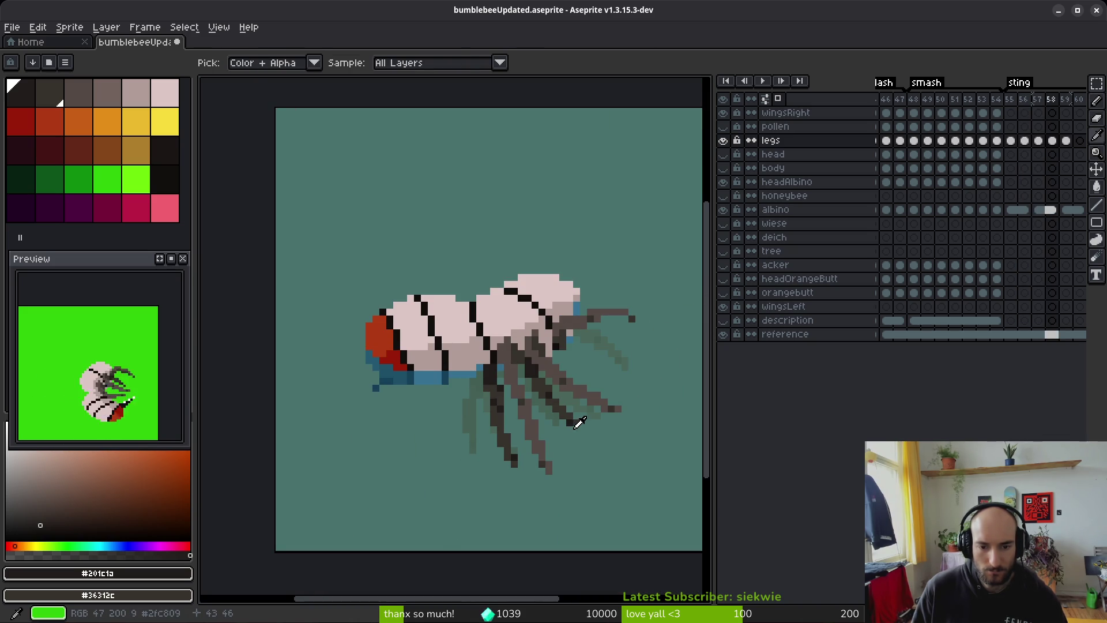
Step: Step between frames 57 and 58 to compare the redrawn legs
{"action": "key", "text": "b"}
{"action": "scroll", "coordinate": [553, 401], "scroll_direction": "up", "scroll_amount": 4}
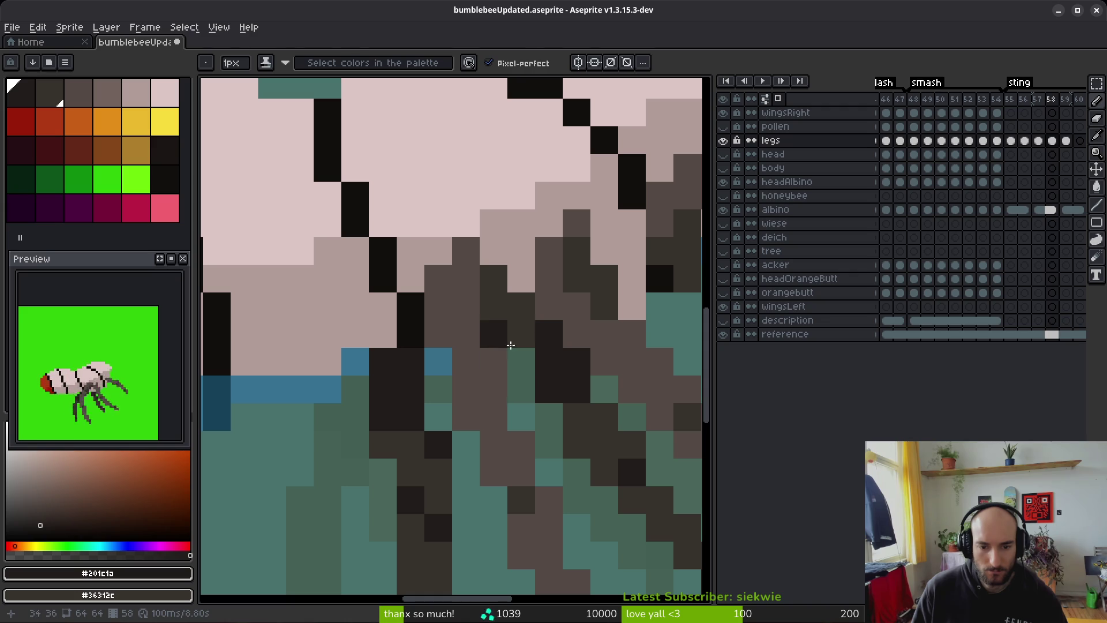
{"action": "key", "text": "e"}
{"action": "scroll", "coordinate": [604, 398], "scroll_direction": "down", "scroll_amount": 5}
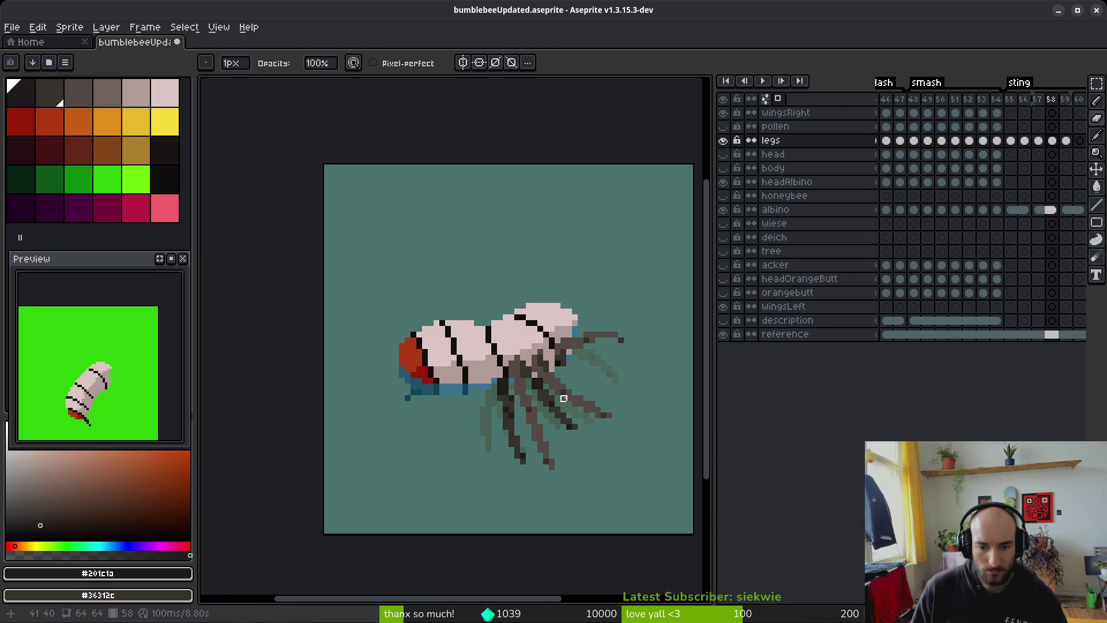
{"action": "key", "text": "Left"}
{"action": "key", "text": "i"}
{"action": "key", "text": "Right"}
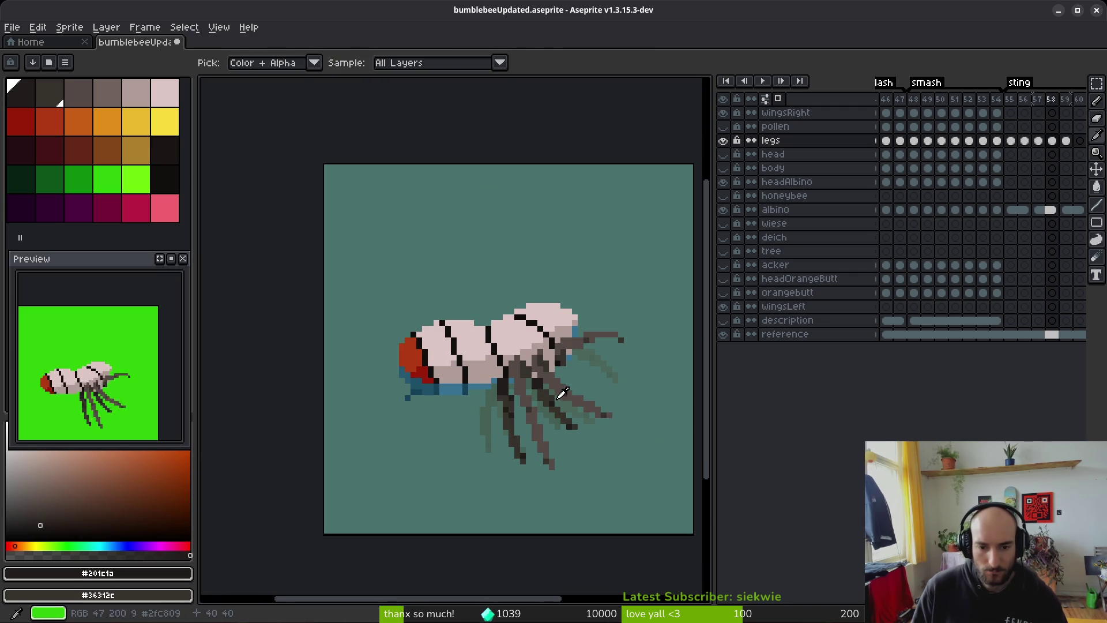
{"action": "key", "text": "b"}
{"action": "scroll", "coordinate": [554, 387], "scroll_direction": "up", "scroll_amount": 5}
Step: Zoom in and out on frame 58 to inspect the leg pixels
{"action": "key", "text": "b"}
{"action": "scroll", "coordinate": [619, 474], "scroll_direction": "down", "scroll_amount": 5}
{"action": "scroll", "coordinate": [623, 472], "scroll_direction": "up", "scroll_amount": 5}
{"action": "scroll", "coordinate": [624, 469], "scroll_direction": "down", "scroll_amount": 5}
{"action": "scroll", "coordinate": [591, 428], "scroll_direction": "up", "scroll_amount": 5}
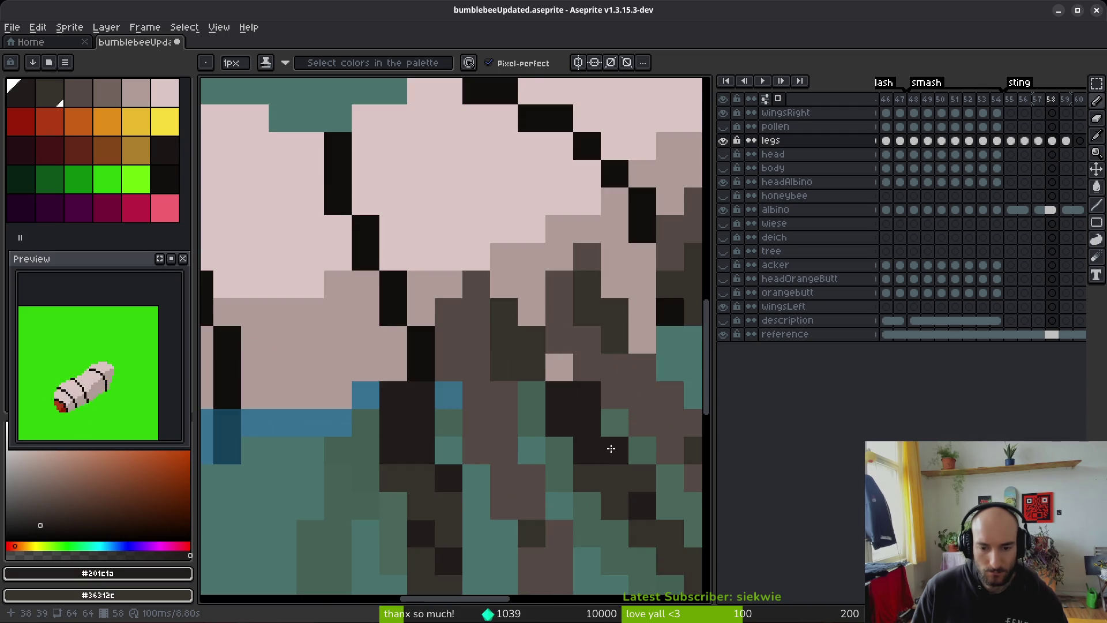
{"action": "scroll", "coordinate": [620, 488], "scroll_direction": "down", "scroll_amount": 5}
{"action": "key", "text": "i"}
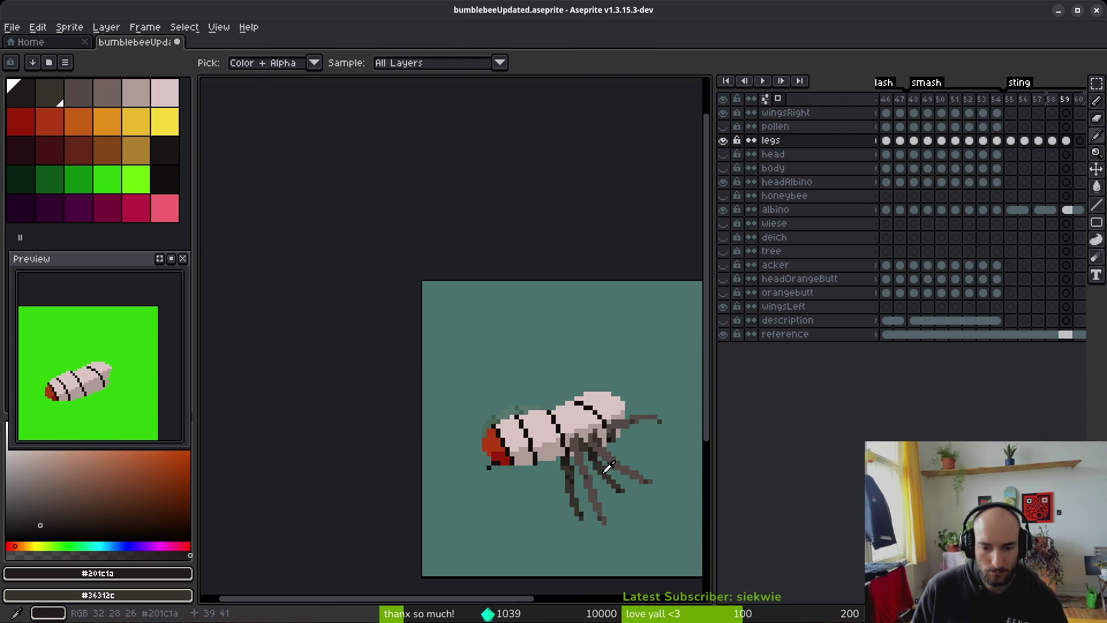
{"action": "scroll", "coordinate": [617, 472], "scroll_direction": "up", "scroll_amount": 4}
{"action": "key", "text": "e"}
{"action": "scroll", "coordinate": [613, 456], "scroll_direction": "down", "scroll_amount": 2}
{"action": "key", "text": "b"}
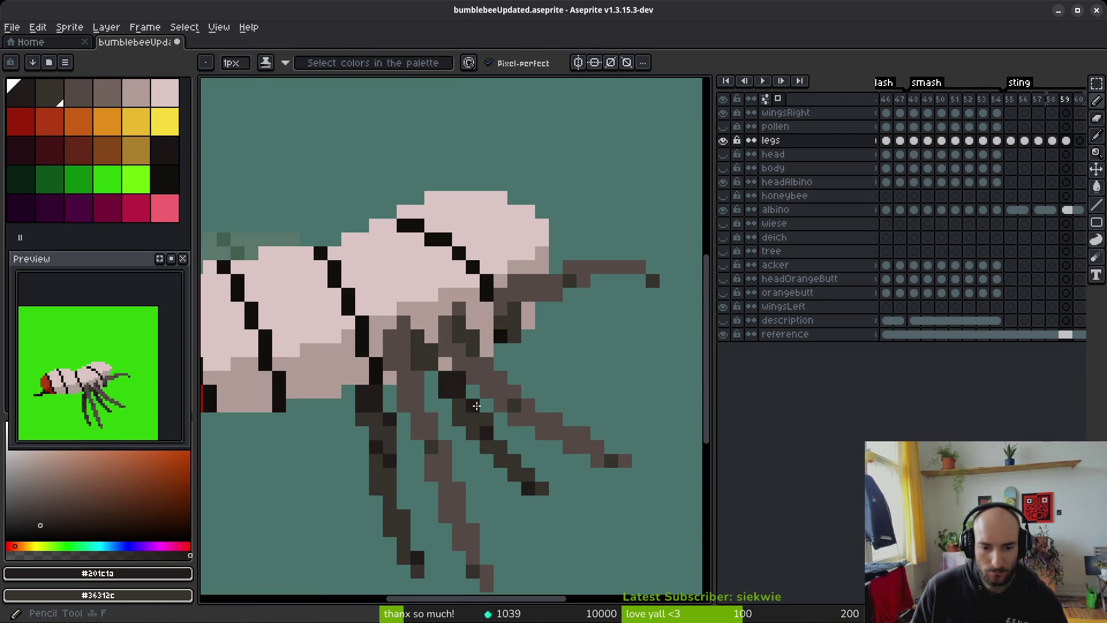
{"action": "scroll", "coordinate": [552, 459], "scroll_direction": "down", "scroll_amount": 2}
{"action": "key", "text": "i"}
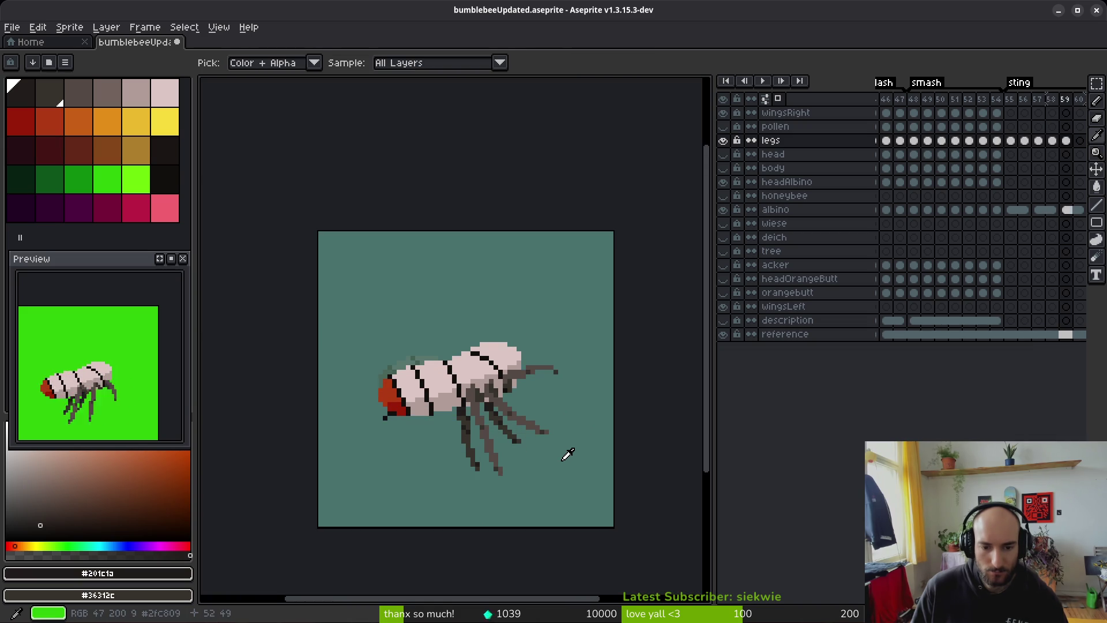
Step: Play the sting animation, check frames 57–58, save, and hide the reference background
{"action": "key", "text": "Return"}
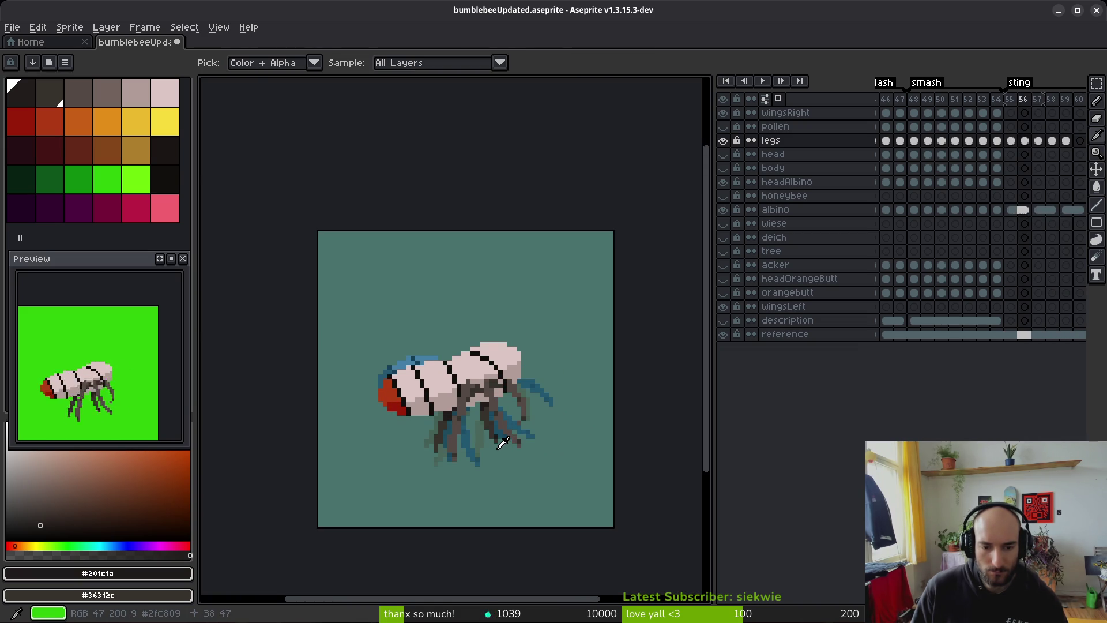
{"action": "key", "text": "b"}
{"action": "scroll", "coordinate": [501, 438], "scroll_direction": "up", "scroll_amount": 4}
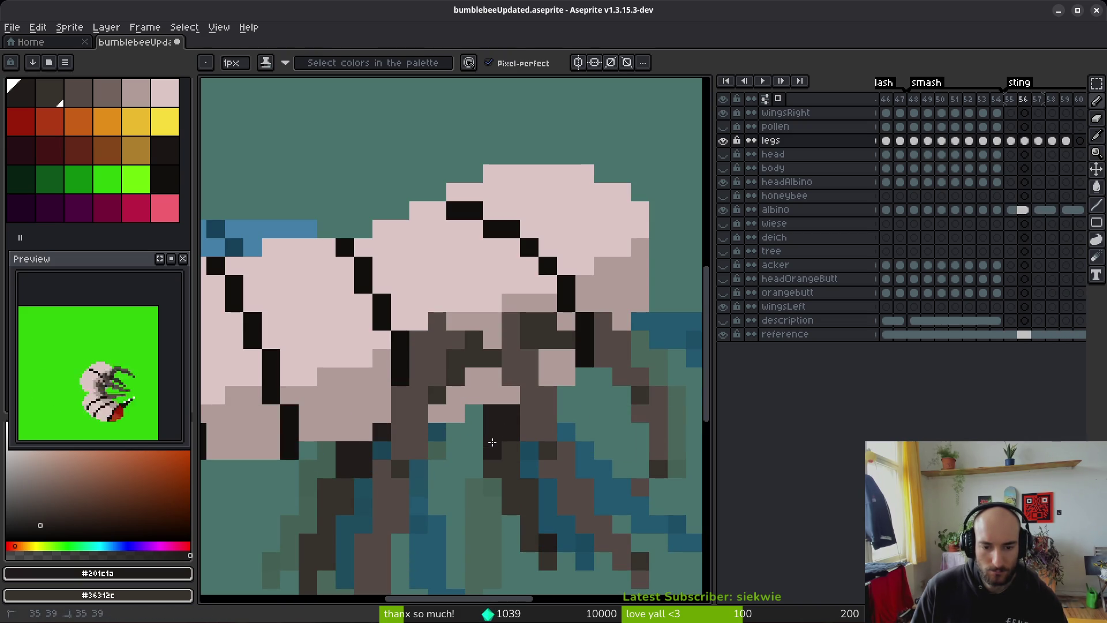
{"action": "scroll", "coordinate": [491, 442], "scroll_direction": "down", "scroll_amount": 5}
{"action": "key", "text": "Right"}
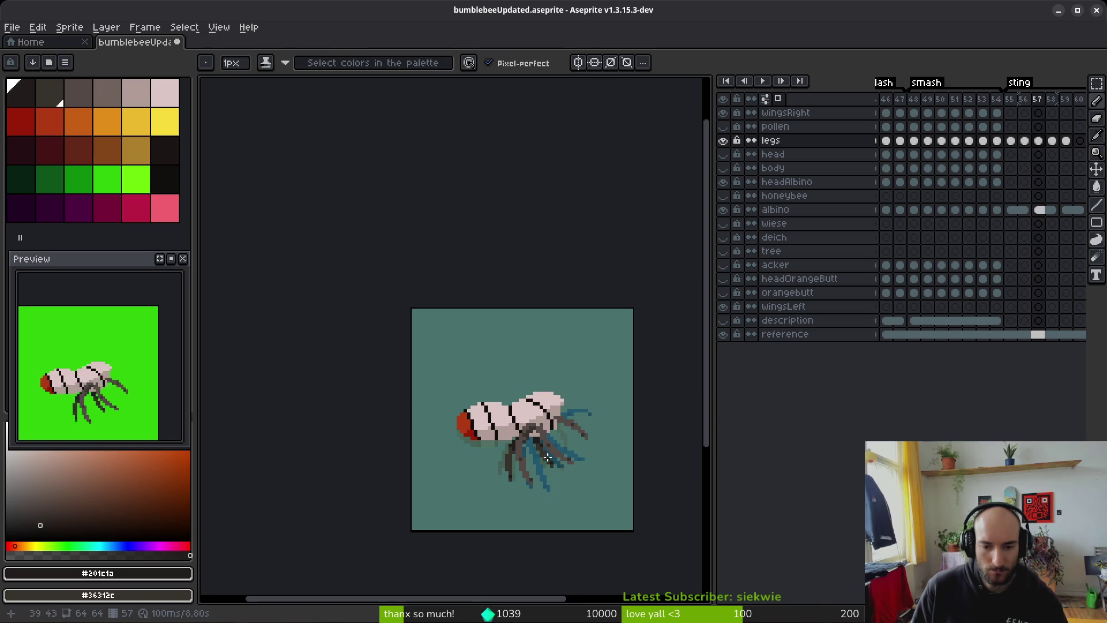
{"action": "scroll", "coordinate": [541, 442], "scroll_direction": "up", "scroll_amount": 4}
{"action": "scroll", "coordinate": [554, 461], "scroll_direction": "down", "scroll_amount": 5}
{"action": "key", "text": "Right"}
{"action": "scroll", "coordinate": [596, 489], "scroll_direction": "up", "scroll_amount": 4}
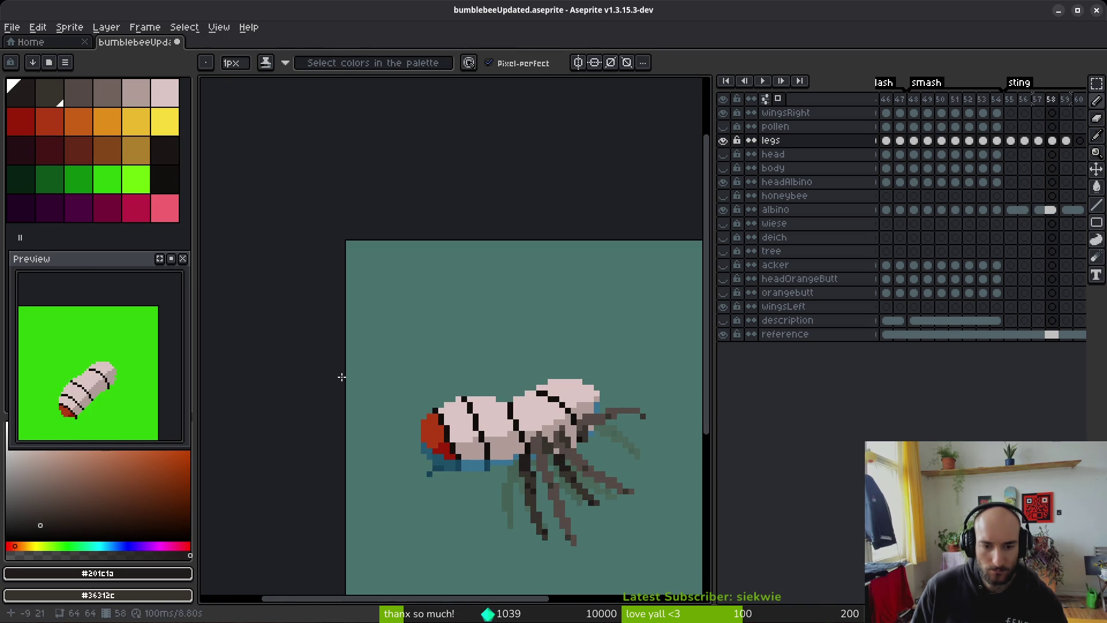
{"action": "key", "text": "ctrl+s"}
{"action": "left_click", "coordinate": [724, 335]}
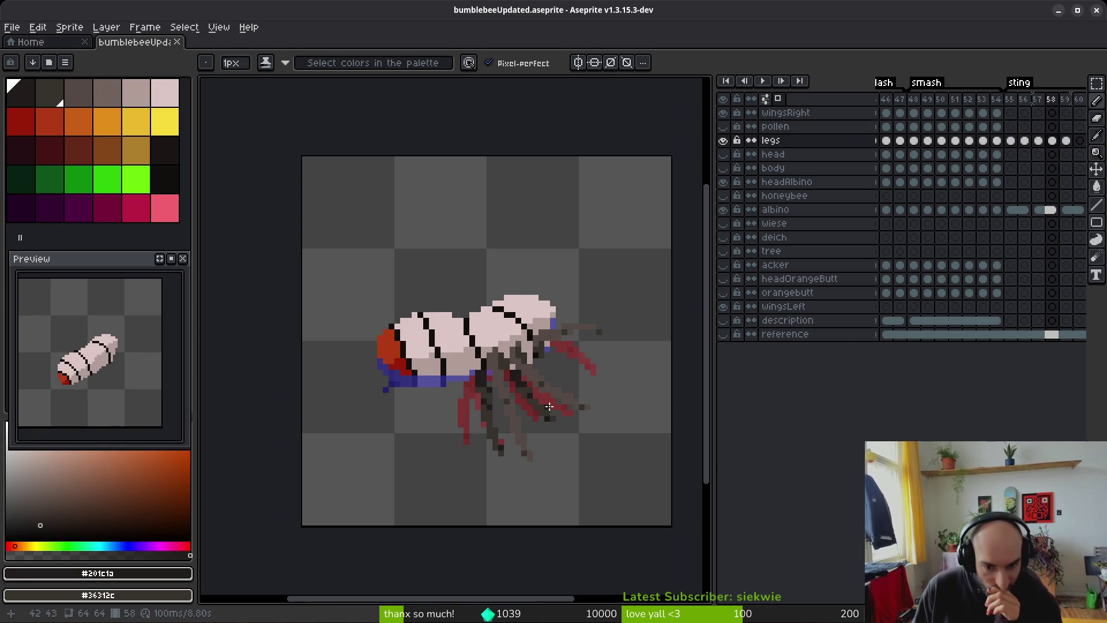
Step: Turn off onion skin, recenter the bee, and go to frame 54
{"action": "scroll", "coordinate": [541, 361], "scroll_direction": "up", "scroll_amount": 2}
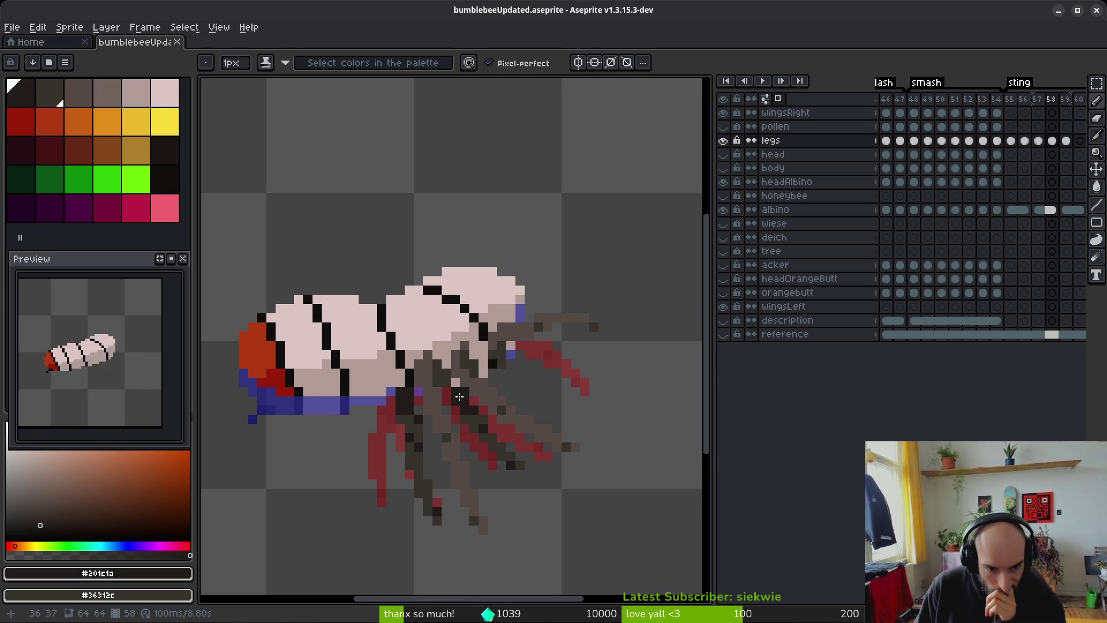
{"action": "left_click", "coordinate": [765, 99]}
{"action": "scroll", "coordinate": [533, 459], "scroll_direction": "down", "scroll_amount": 3}
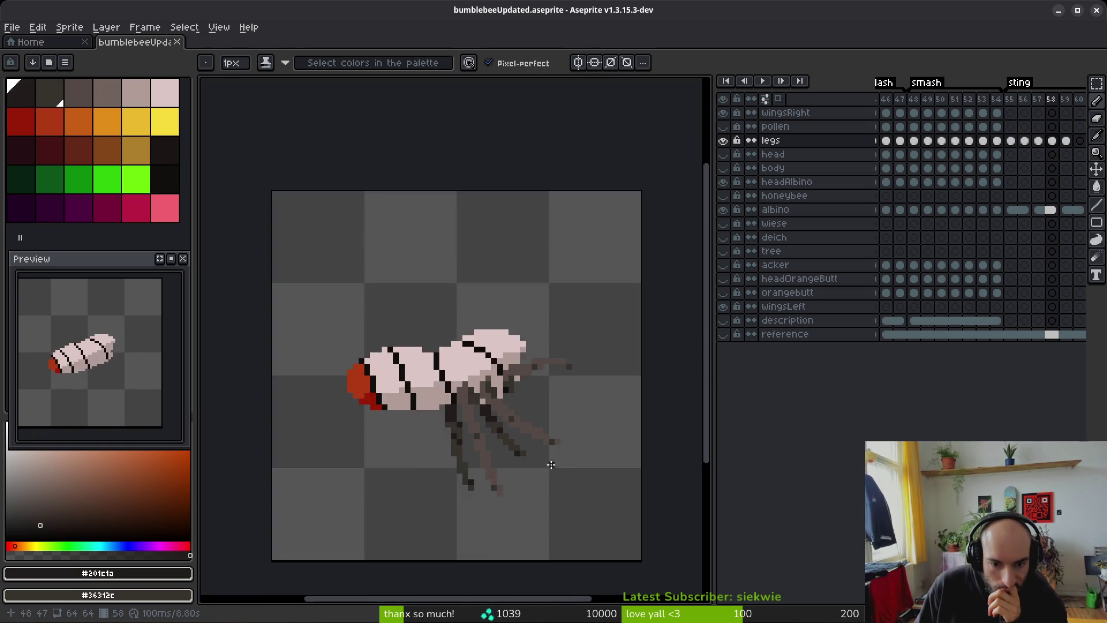
{"action": "scroll", "coordinate": [472, 433], "scroll_direction": "up", "scroll_amount": 1}
{"action": "left_click_drag", "start_coordinate": [469, 436], "coordinate": [508, 448]}
{"action": "key", "text": "Left"}
{"action": "key", "text": "Left"}
{"action": "key", "text": "Left"}
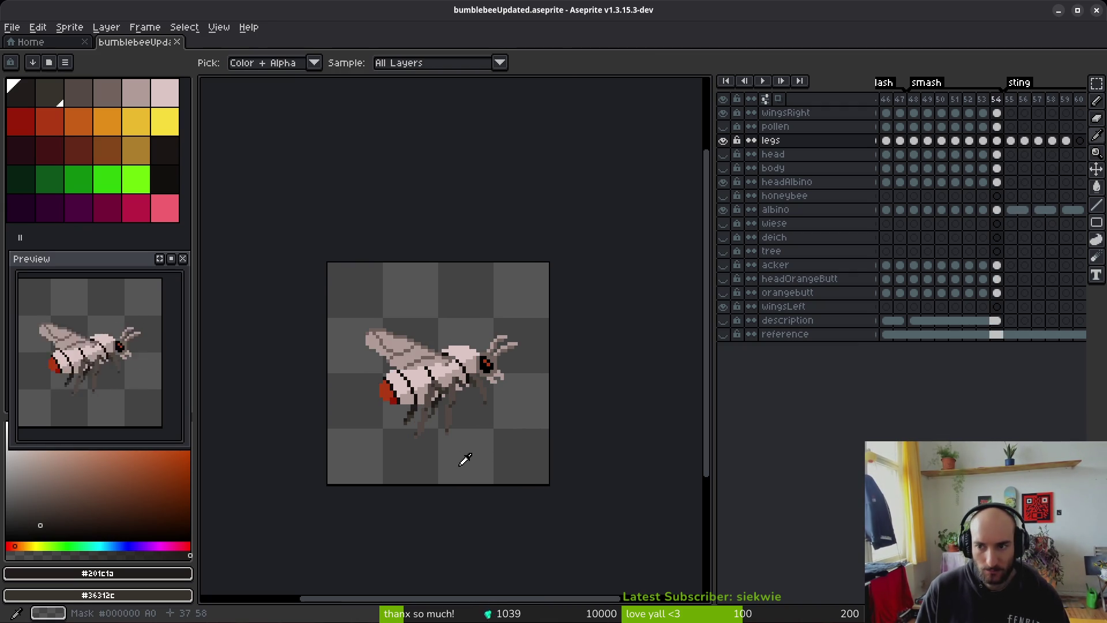
Step: Select the lower legs on frame 54 and move them into a new position
{"action": "scroll", "coordinate": [462, 459], "scroll_direction": "up", "scroll_amount": 3}
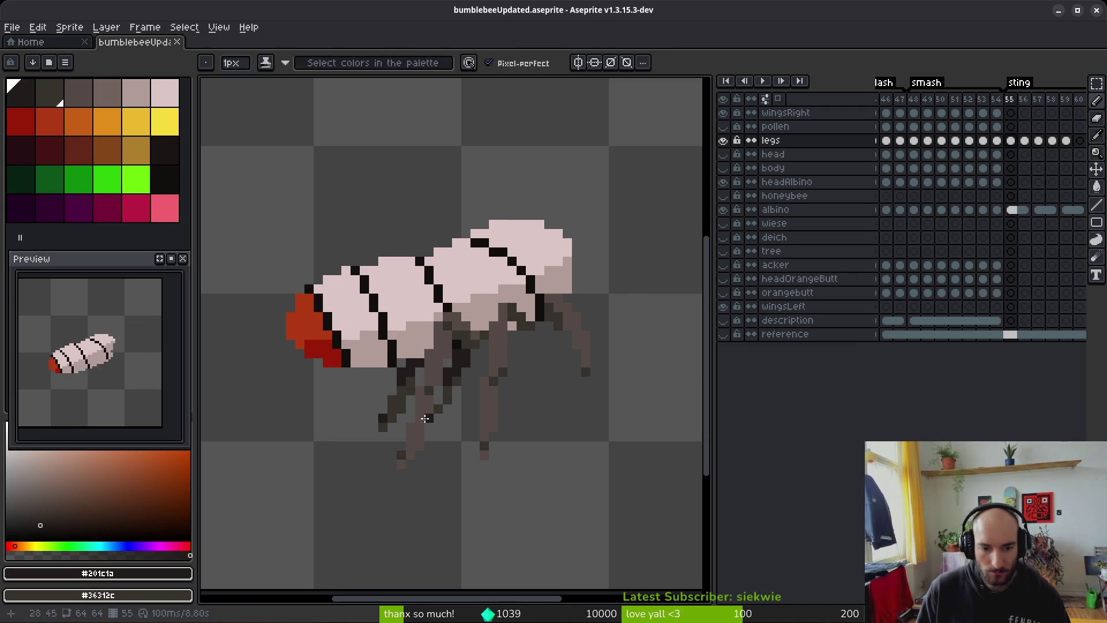
{"action": "scroll", "coordinate": [432, 411], "scroll_direction": "up", "scroll_amount": 2}
{"action": "key", "text": "m"}
{"action": "left_click_drag", "start_coordinate": [422, 327], "coordinate": [281, 497]}
{"action": "left_click", "coordinate": [345, 477]}
{"action": "key", "text": "Return"}
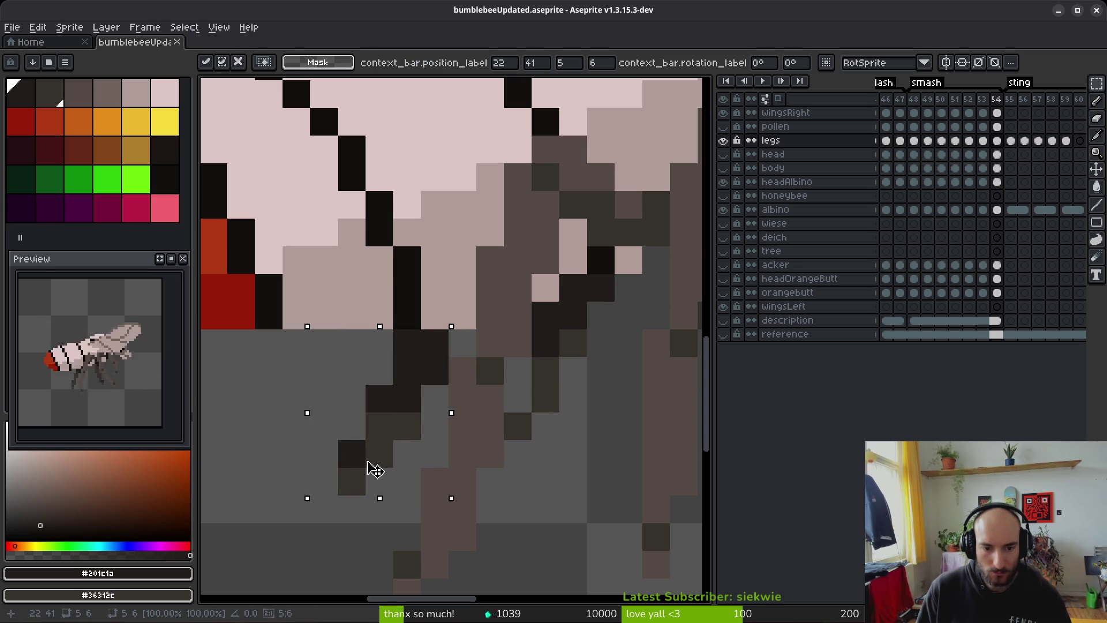
Step: Step back through frames 53 to 50 to review the legs
{"action": "scroll", "coordinate": [539, 437], "scroll_direction": "down", "scroll_amount": 5}
{"action": "key", "text": "comma"}
{"action": "key", "text": "i"}
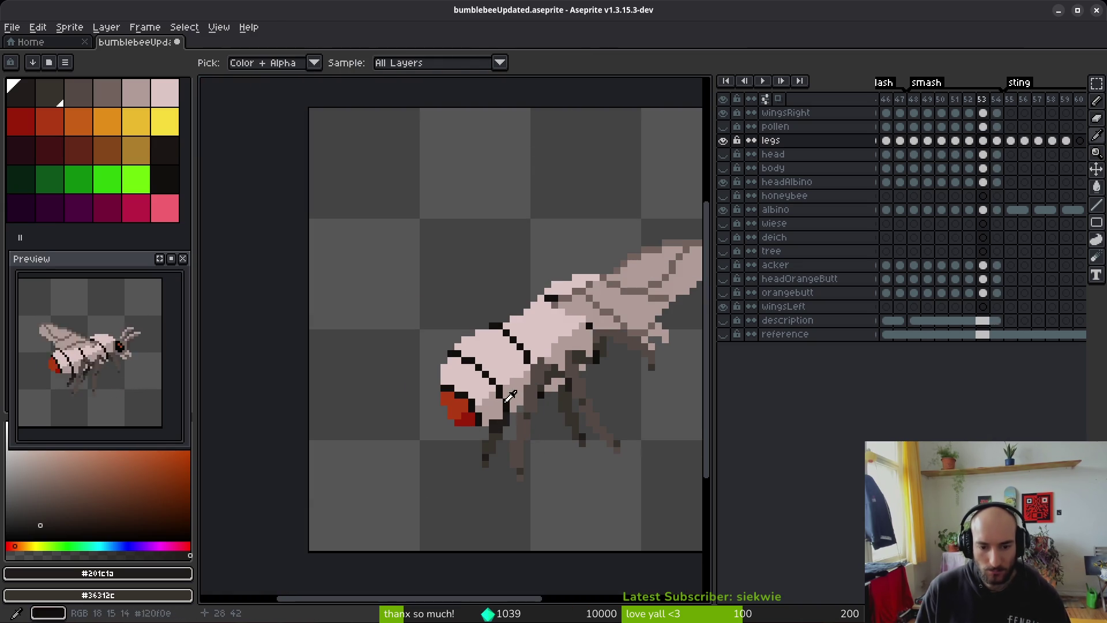
{"action": "key", "text": "comma"}
{"action": "key", "text": "period"}
{"action": "key", "text": "comma"}
{"action": "key", "text": "comma"}
{"action": "key", "text": "comma"}
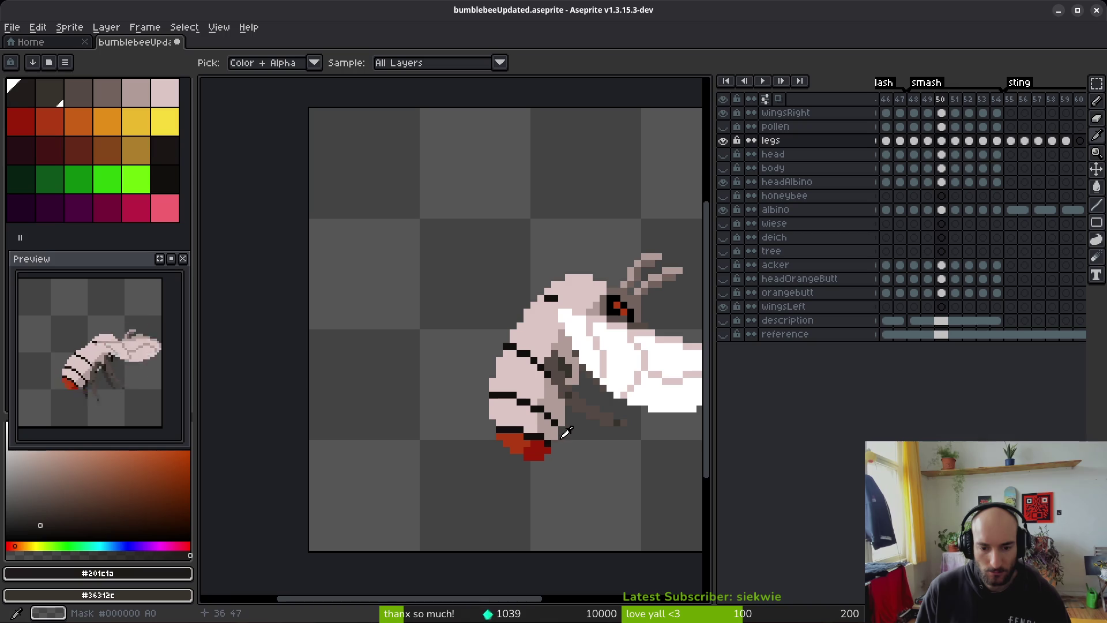
{"action": "key", "text": "comma"}
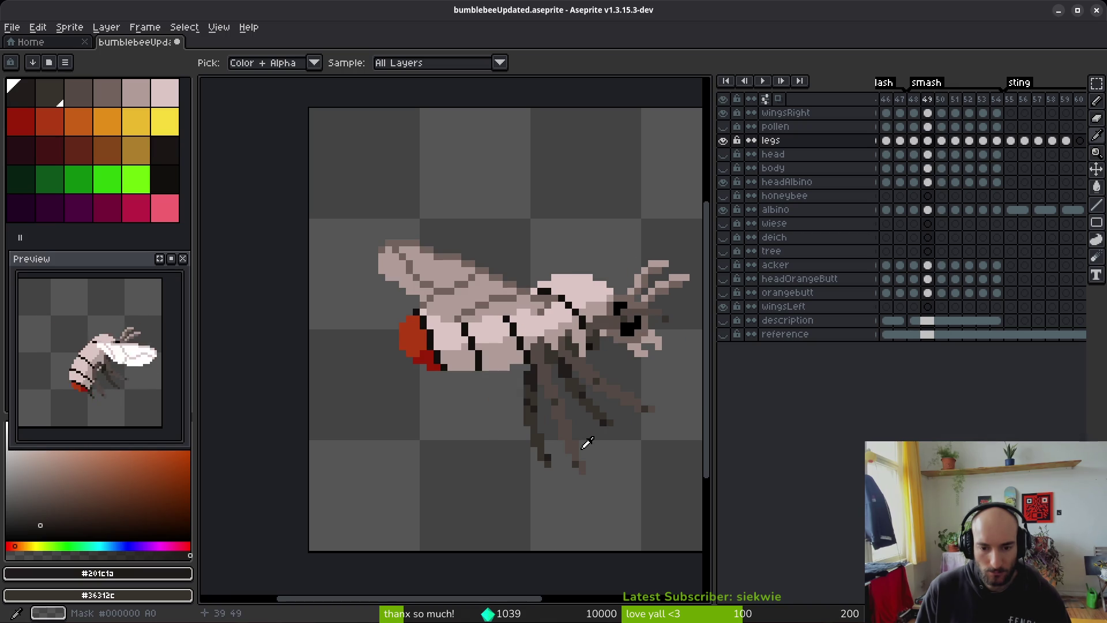
{"action": "key", "text": "m"}
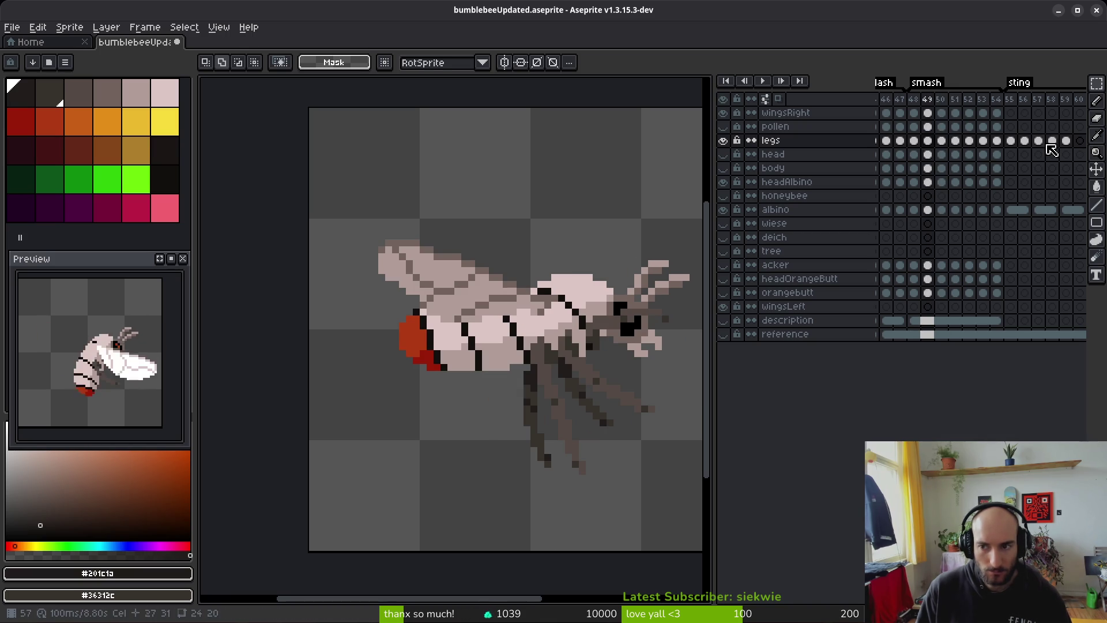
Step: Compare the legs cel on frame 49 with the legs cels on frames 57–59
{"action": "left_click", "coordinate": [1040, 141]}
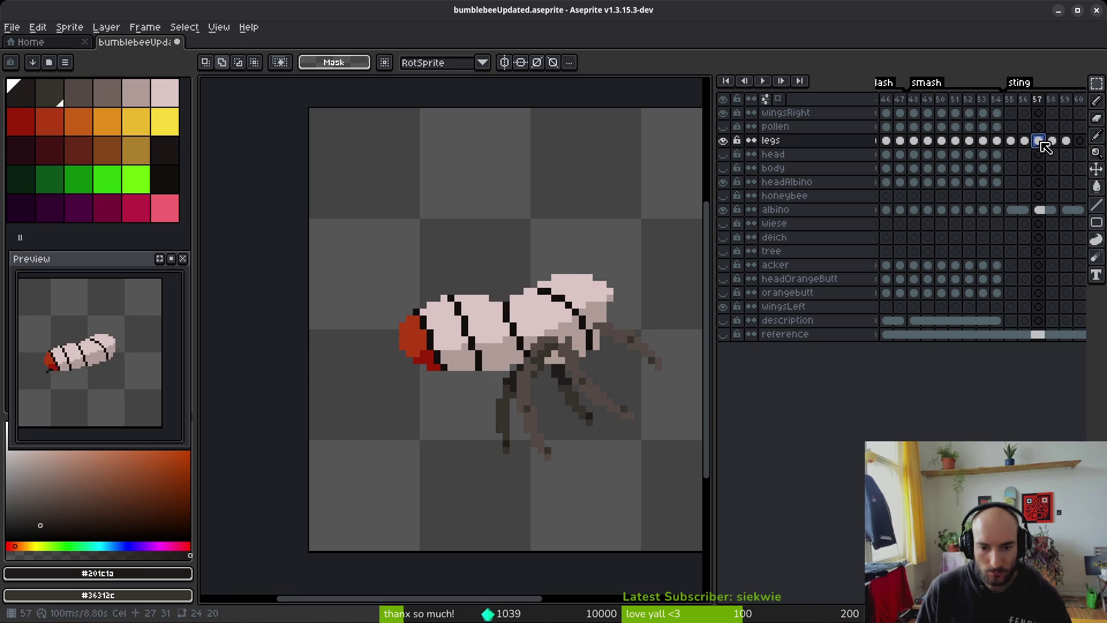
{"action": "left_click", "coordinate": [1066, 141]}
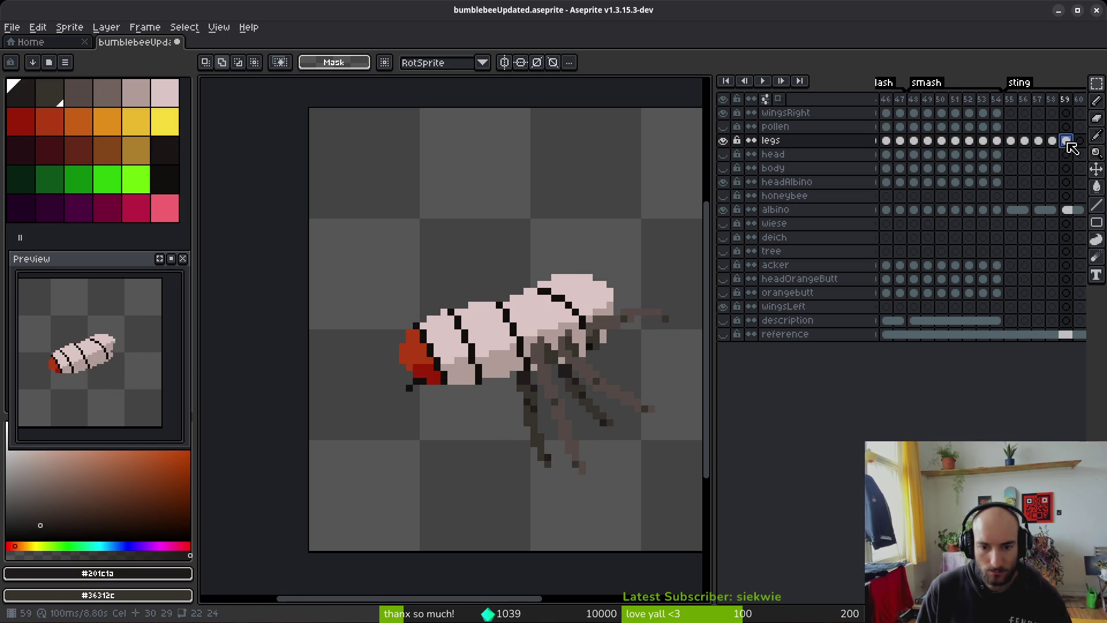
{"action": "left_click", "coordinate": [927, 142]}
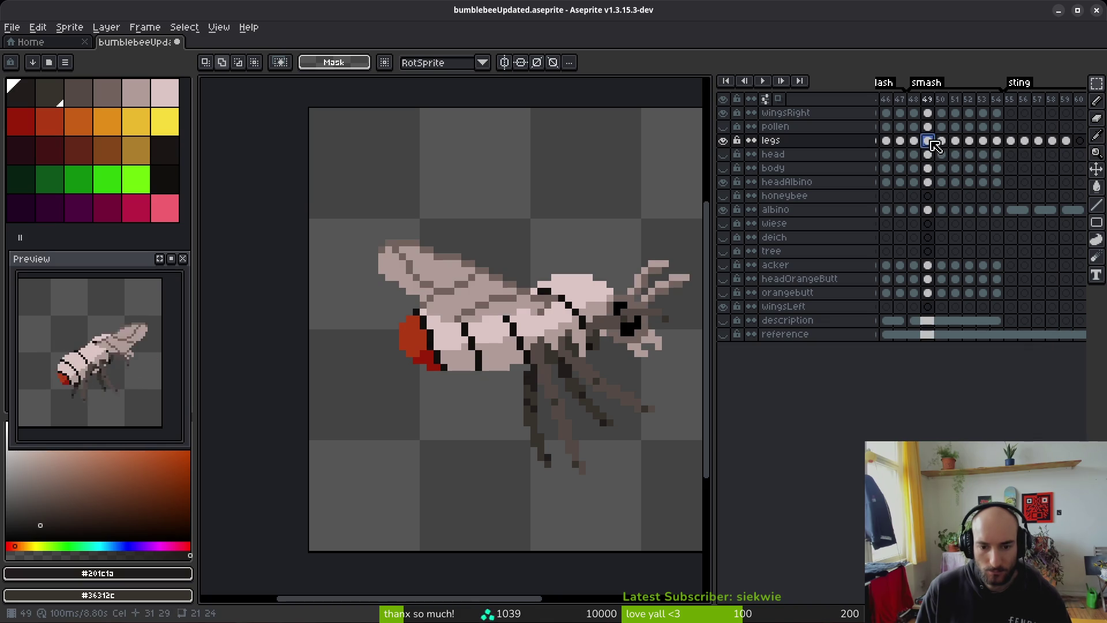
{"action": "left_click", "coordinate": [1067, 141]}
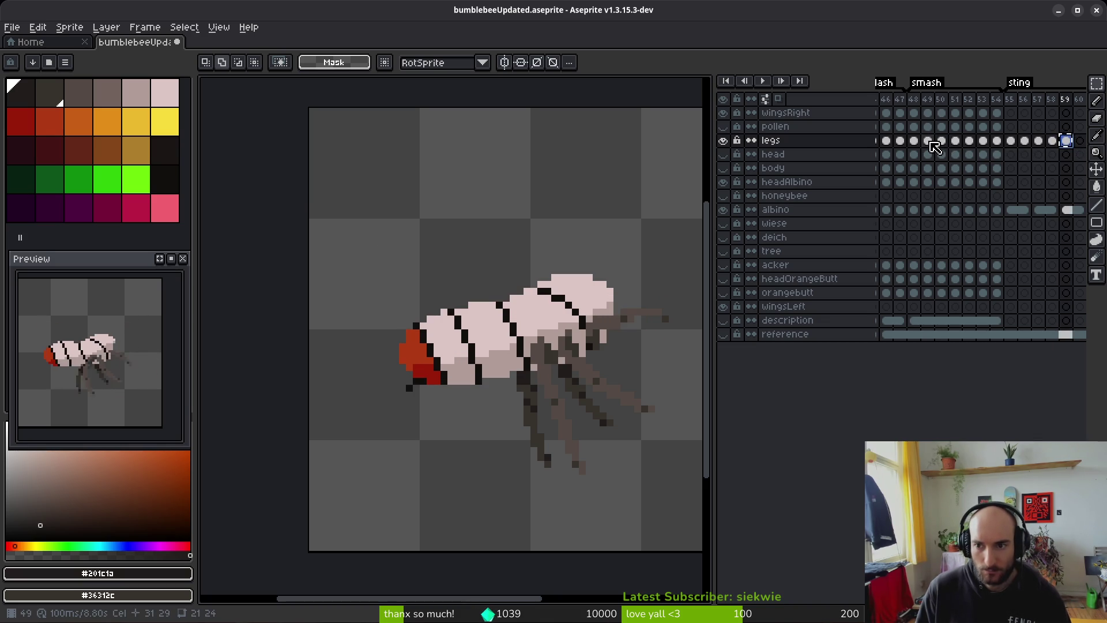
{"action": "left_click", "coordinate": [928, 141]}
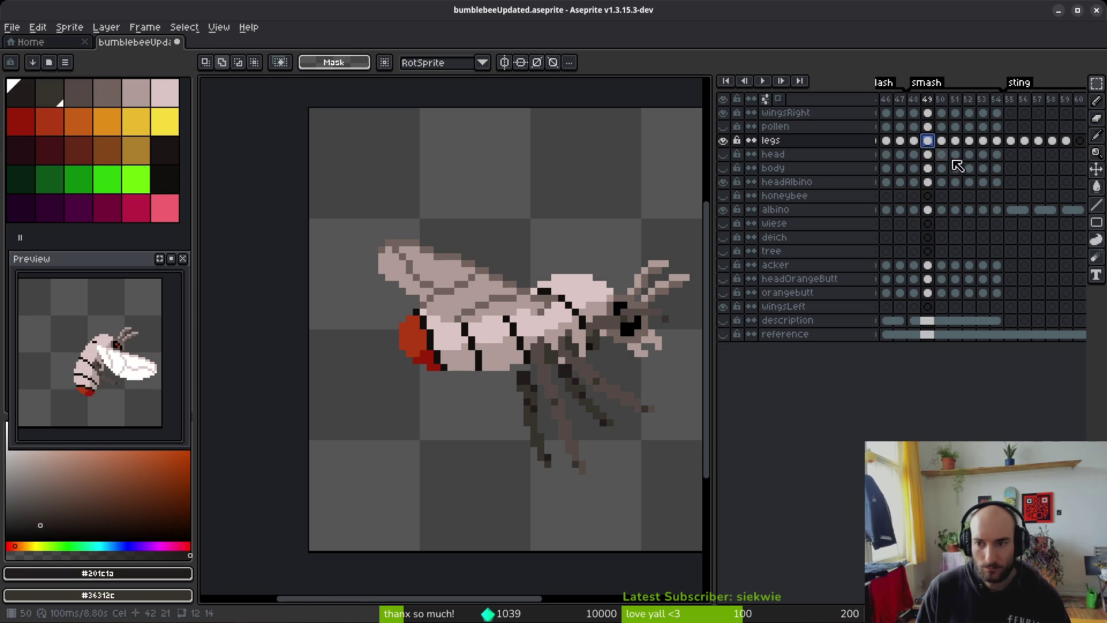
{"action": "left_click", "coordinate": [1055, 142]}
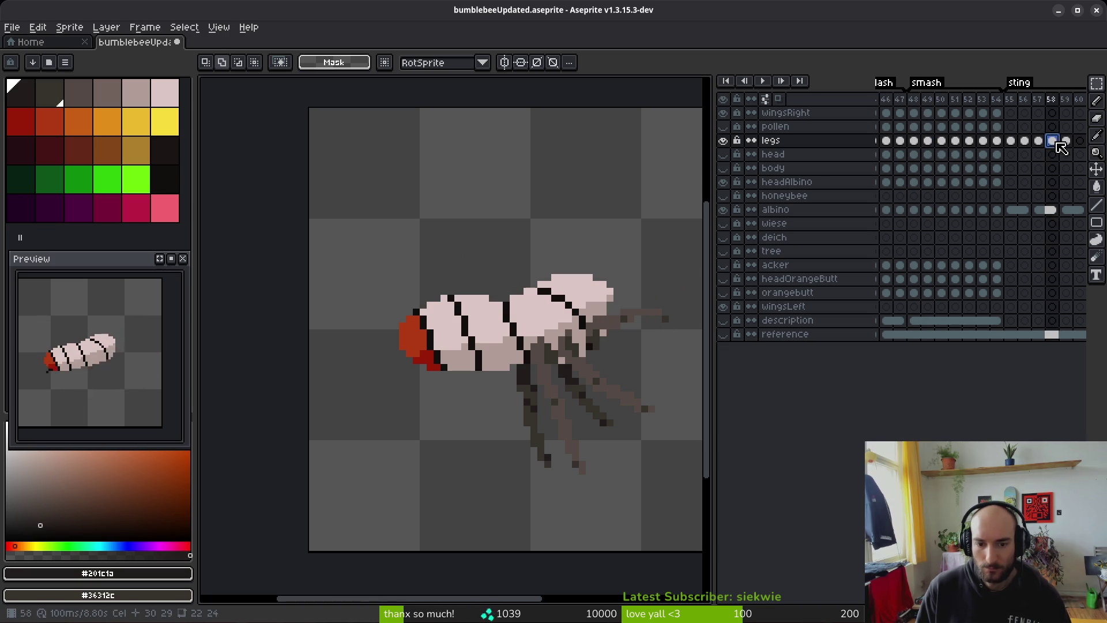
{"action": "left_click", "coordinate": [929, 142]}
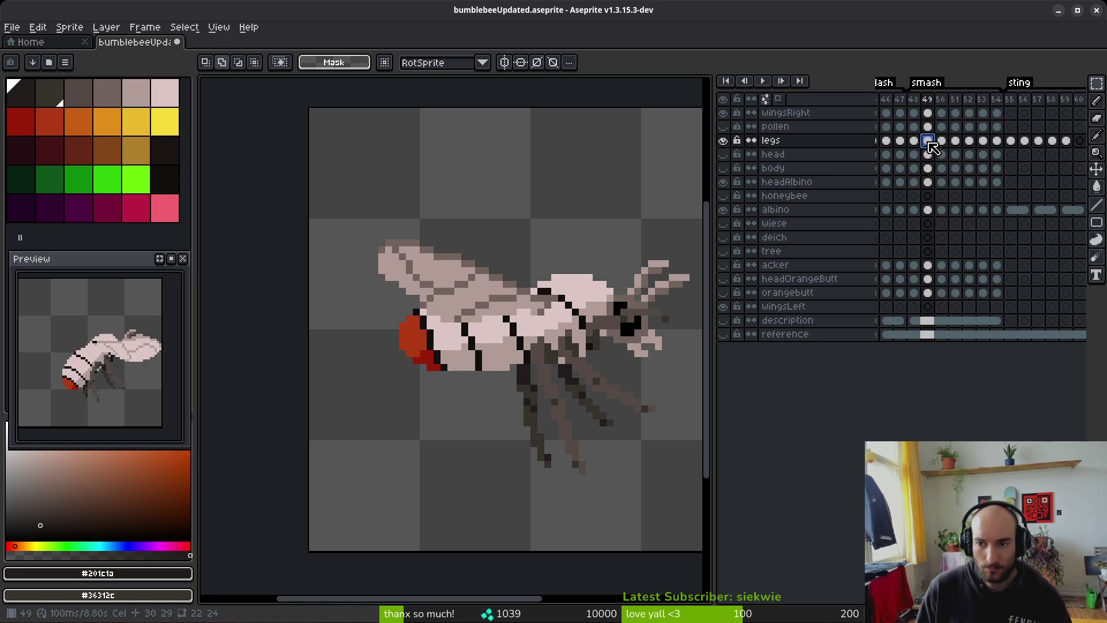
Step: Compare the legs cel on frame 48 with those on frames 49, 55 and 56
{"action": "left_click", "coordinate": [916, 142]}
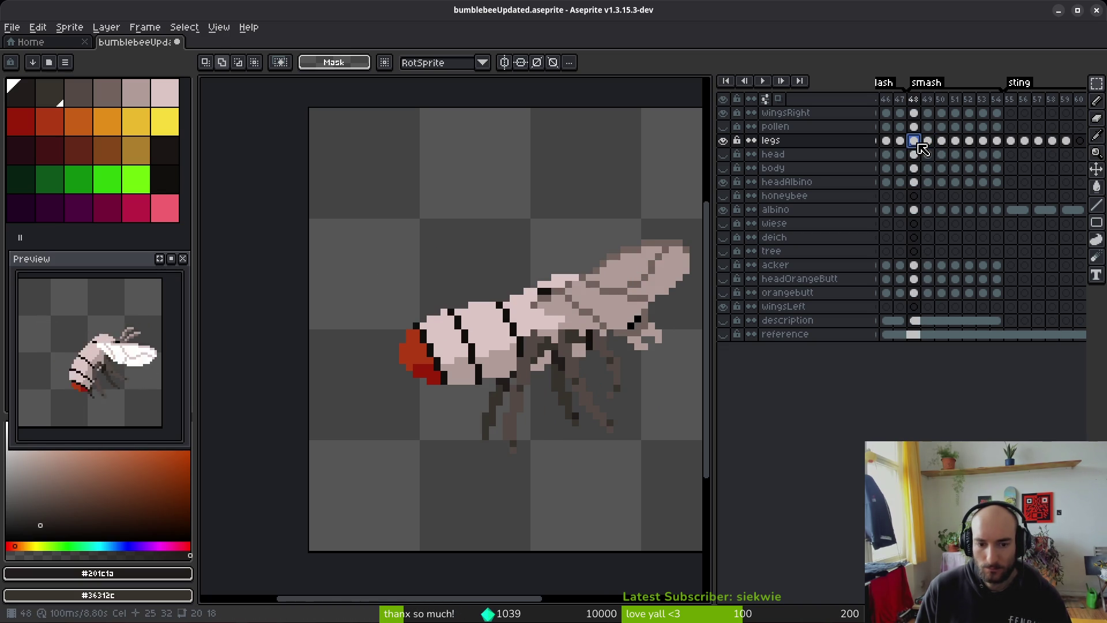
{"action": "left_click", "coordinate": [1010, 142]}
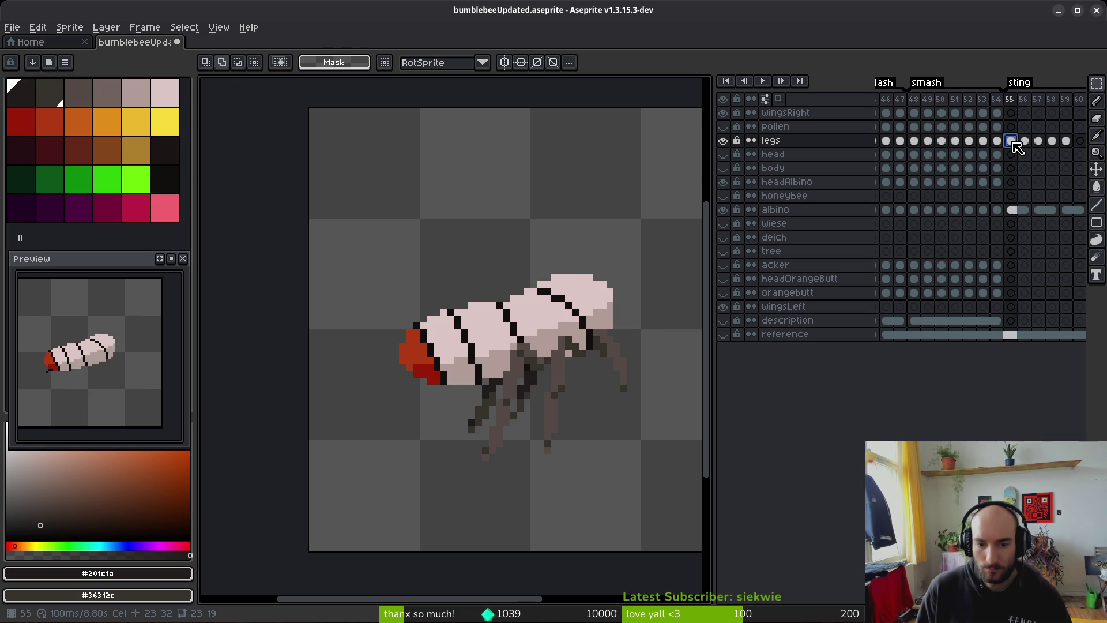
{"action": "left_click", "coordinate": [1022, 143]}
{"action": "left_click", "coordinate": [915, 141]}
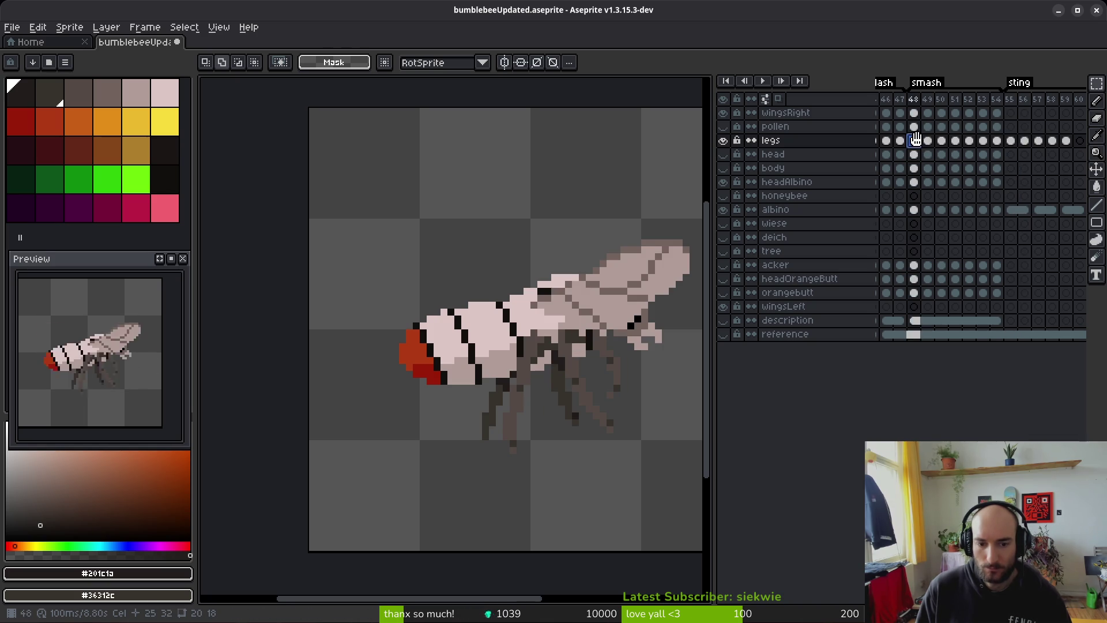
{"action": "left_click", "coordinate": [1026, 144]}
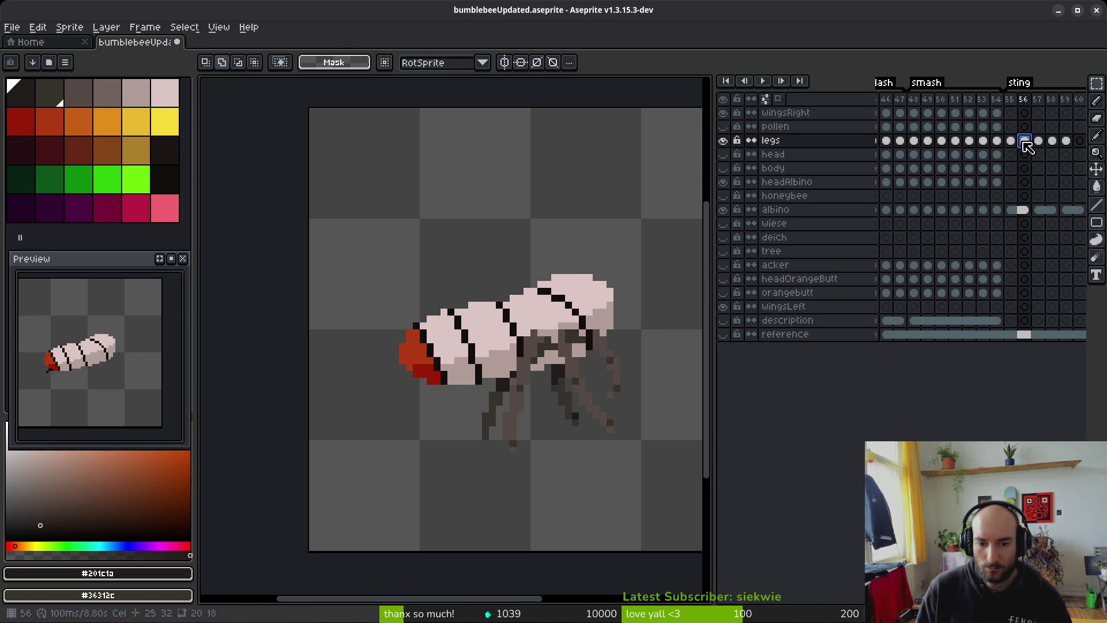
{"action": "left_click", "coordinate": [915, 142]}
{"action": "left_click", "coordinate": [931, 142]}
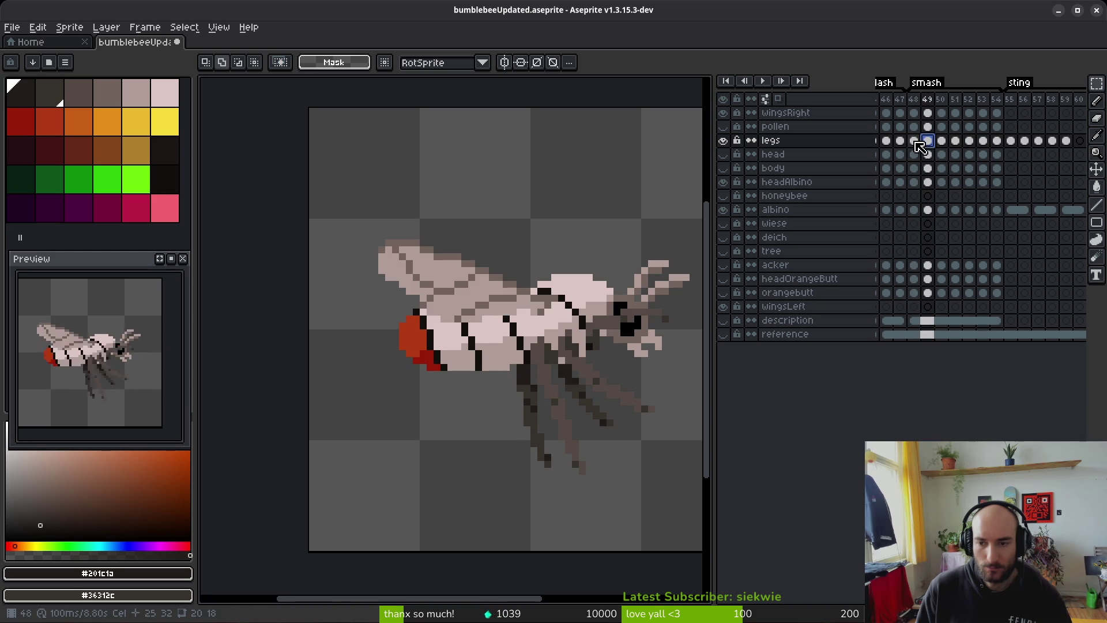
{"action": "left_click", "coordinate": [915, 142]}
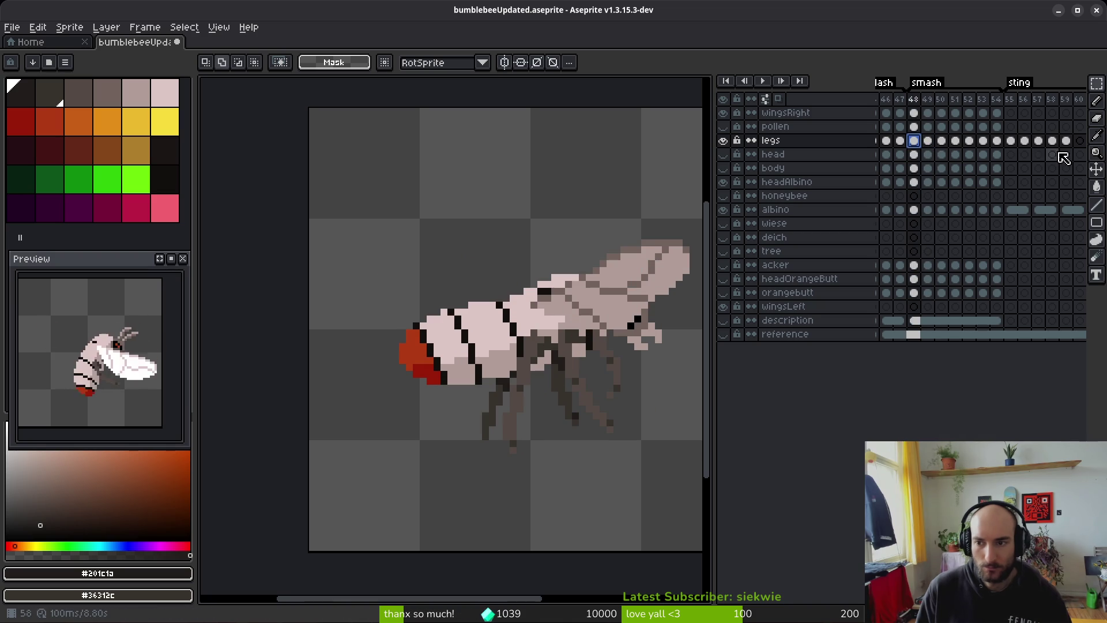
Step: Copy the frame 56 legs cel and select the legs cels from frame 48 through 56
{"action": "left_click", "coordinate": [1027, 141], "text": "shift"}
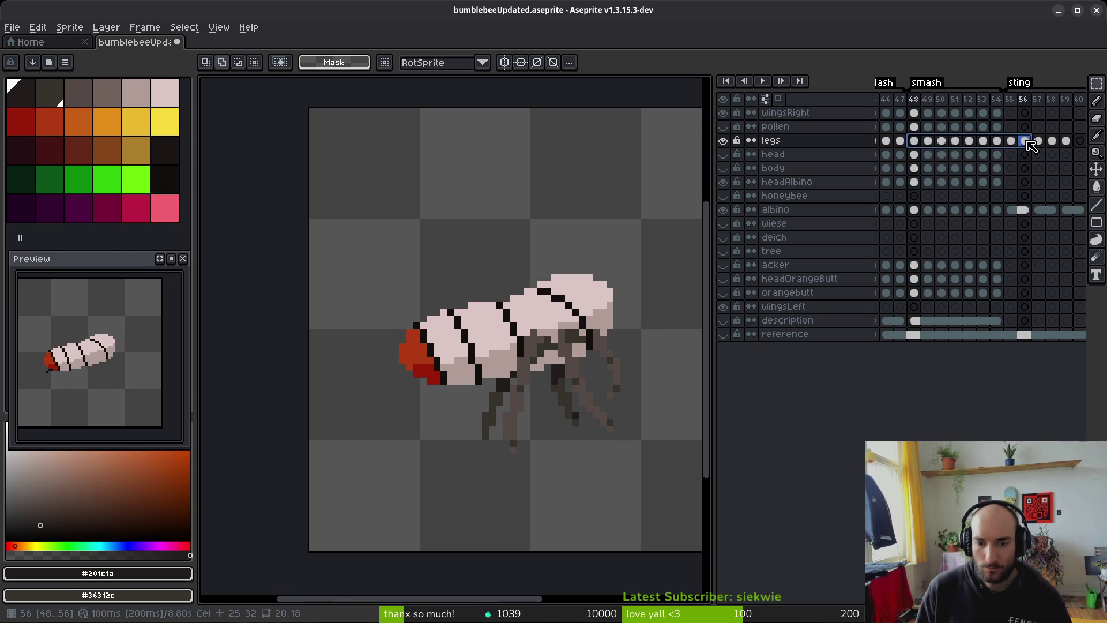
{"action": "left_click", "coordinate": [917, 144]}
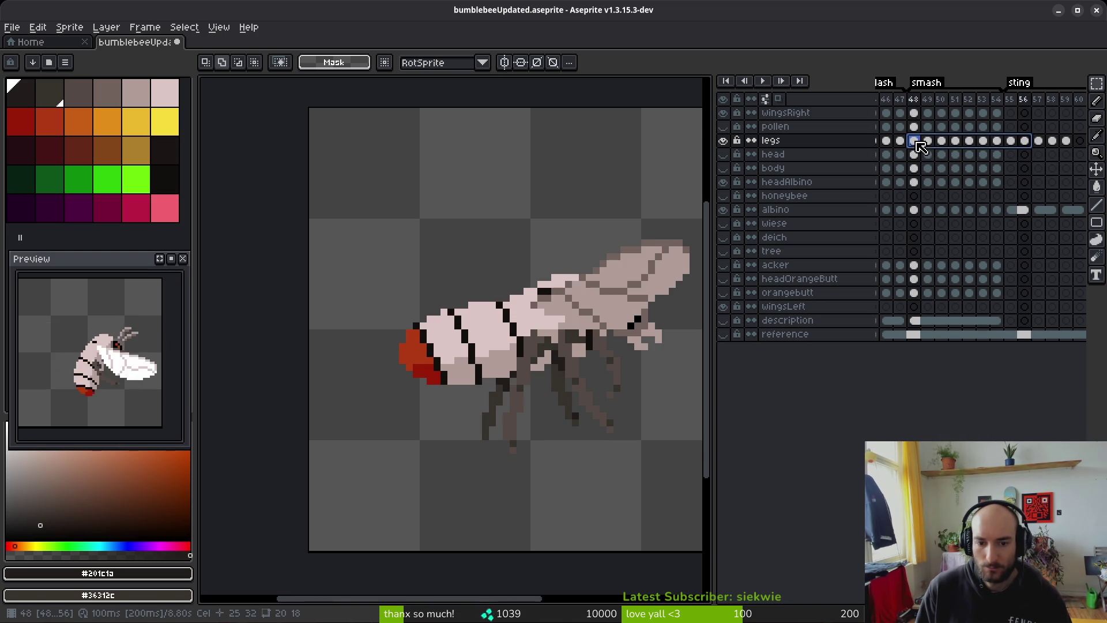
{"action": "left_click", "coordinate": [1023, 142]}
{"action": "left_click", "coordinate": [1031, 146]}
{"action": "key", "text": "ctrl+c"}
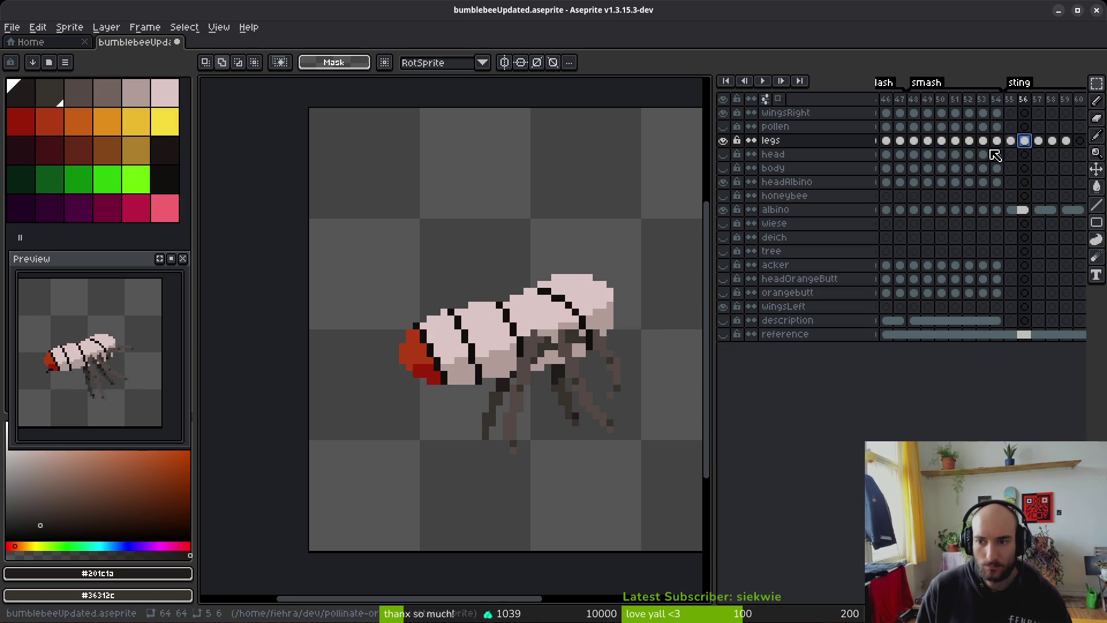
{"action": "left_click", "coordinate": [927, 140]}
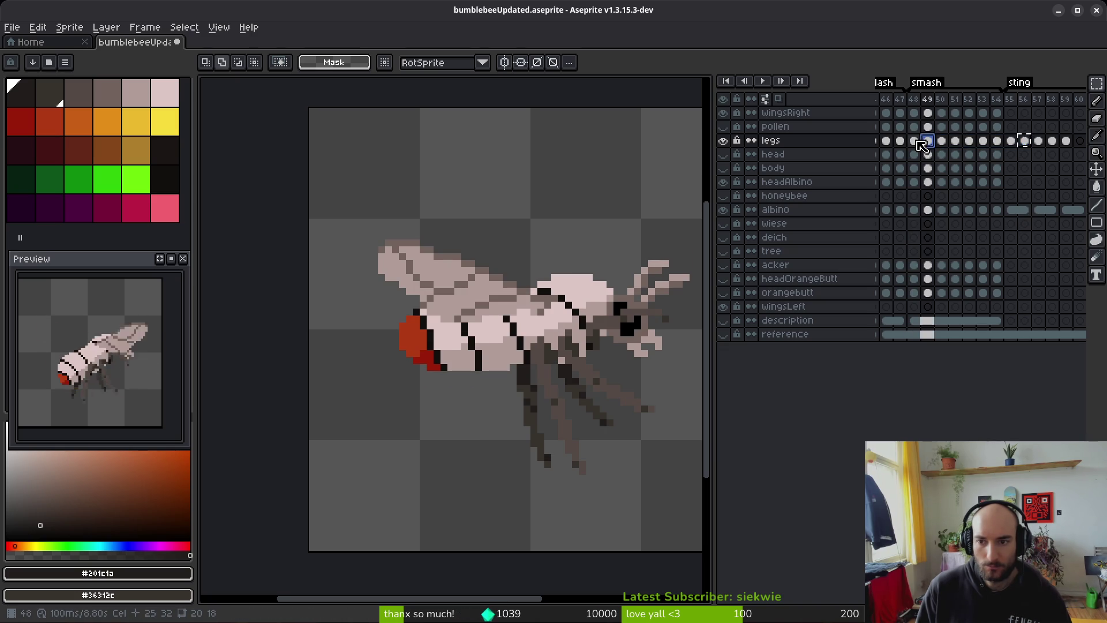
{"action": "left_click", "coordinate": [917, 141]}
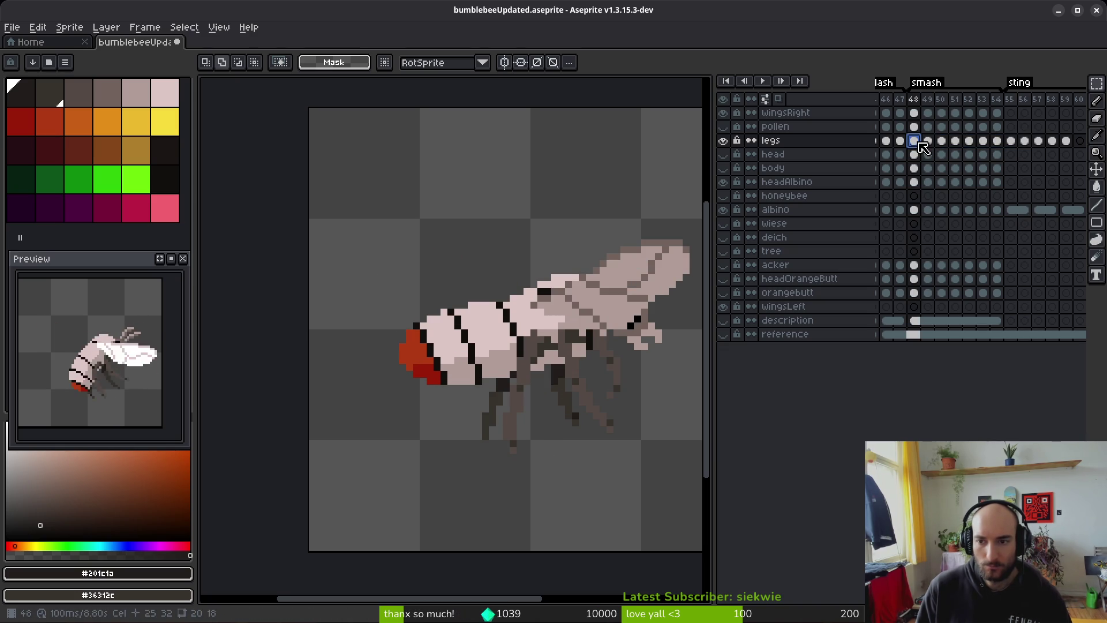
{"action": "left_click", "coordinate": [1028, 142], "text": "shift"}
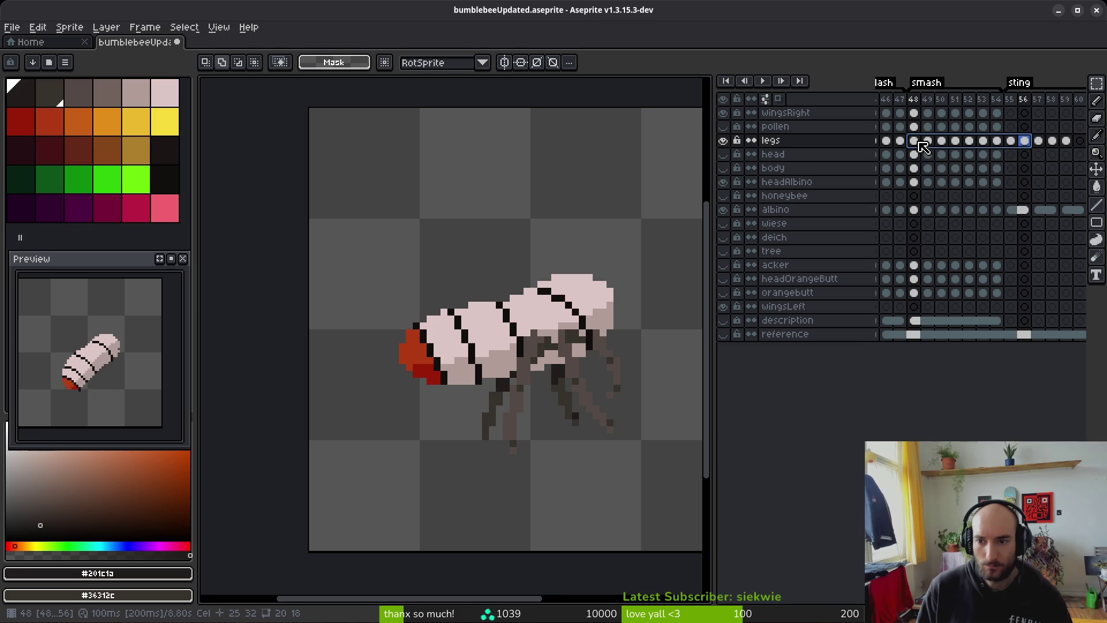
Step: Link the legs cels of frames 48–56, then select legs cels 49–58 for linking
{"action": "right_click", "coordinate": [1026, 142]}
{"action": "left_click", "coordinate": [990, 195]}
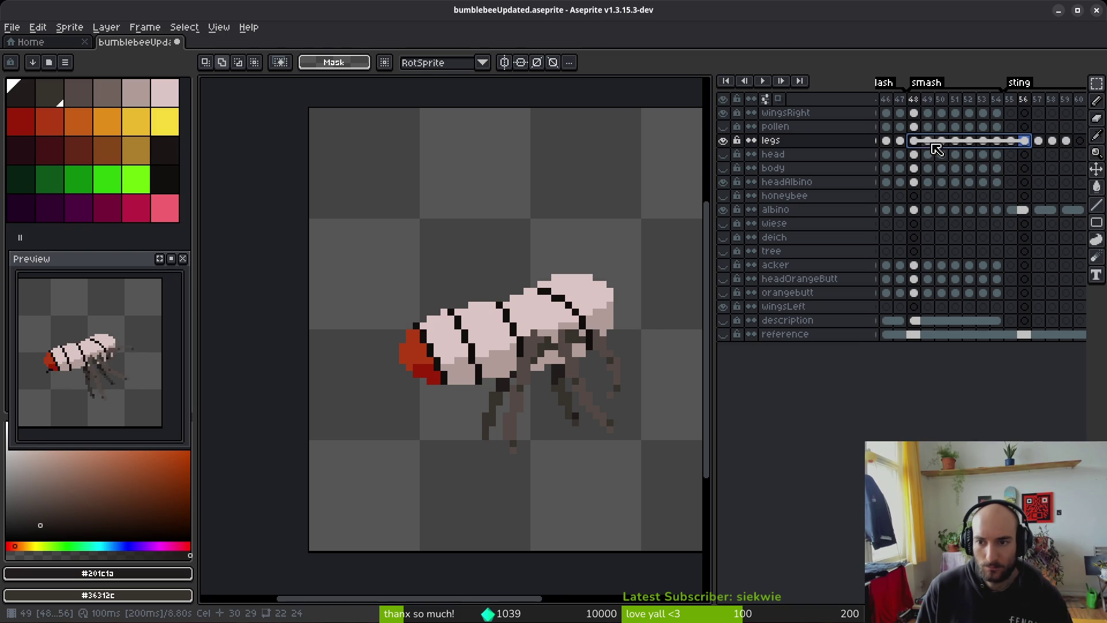
{"action": "left_click", "coordinate": [929, 142]}
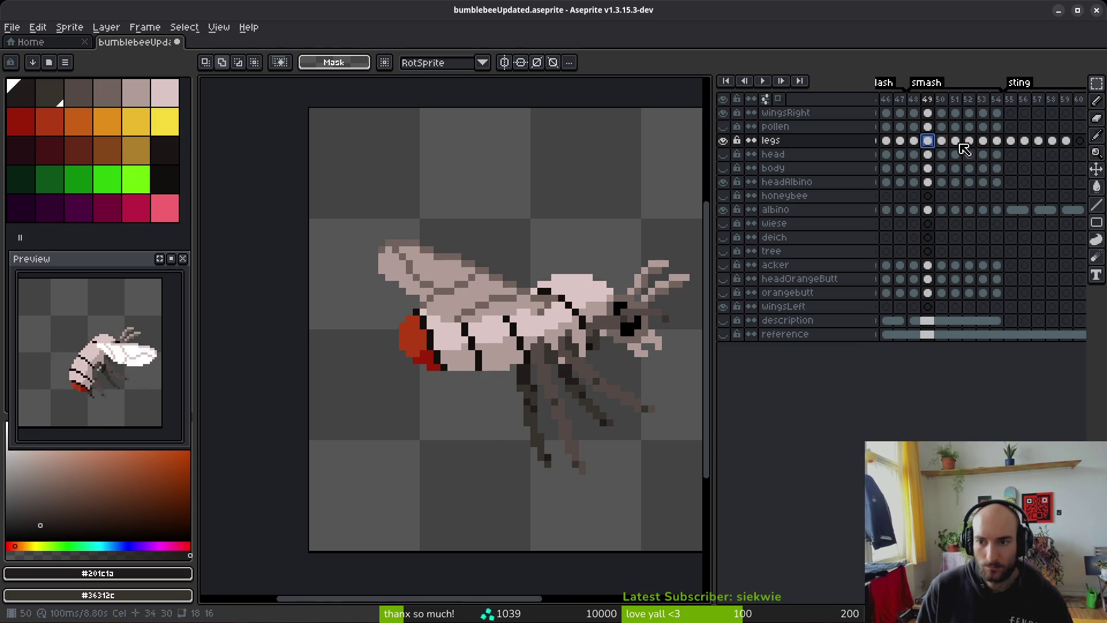
{"action": "left_click", "coordinate": [1051, 141], "text": "shift"}
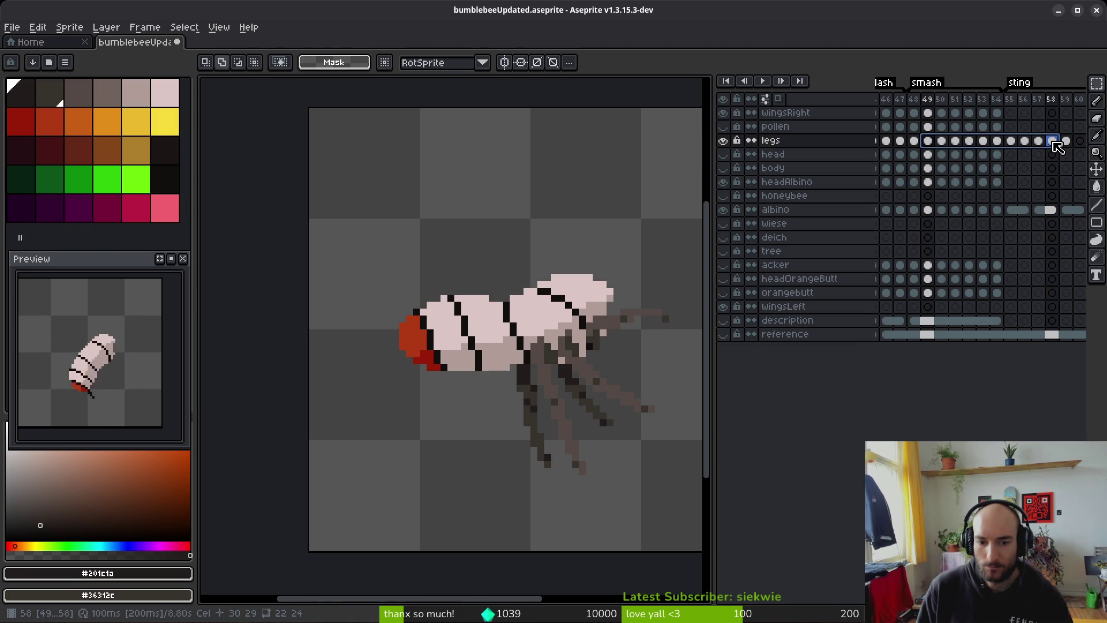
{"action": "right_click", "coordinate": [1052, 144]}
{"action": "key", "text": "Escape"}
Step: Step through frames 49, 50, 55 and 59 to verify the linked legs
{"action": "left_click", "coordinate": [1068, 142]}
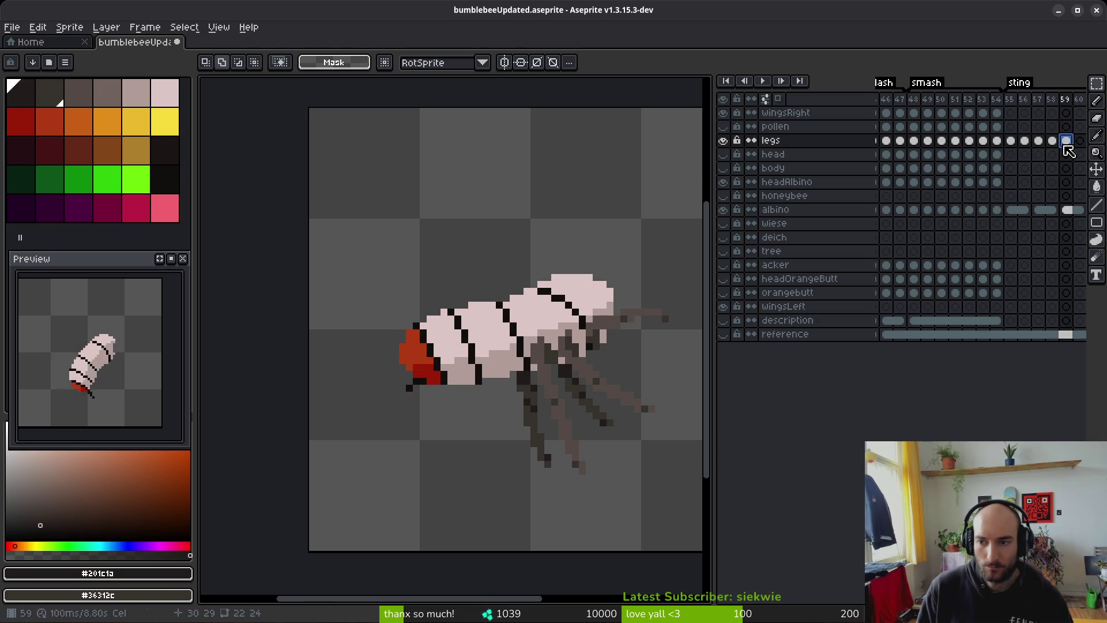
{"action": "left_click", "coordinate": [928, 142]}
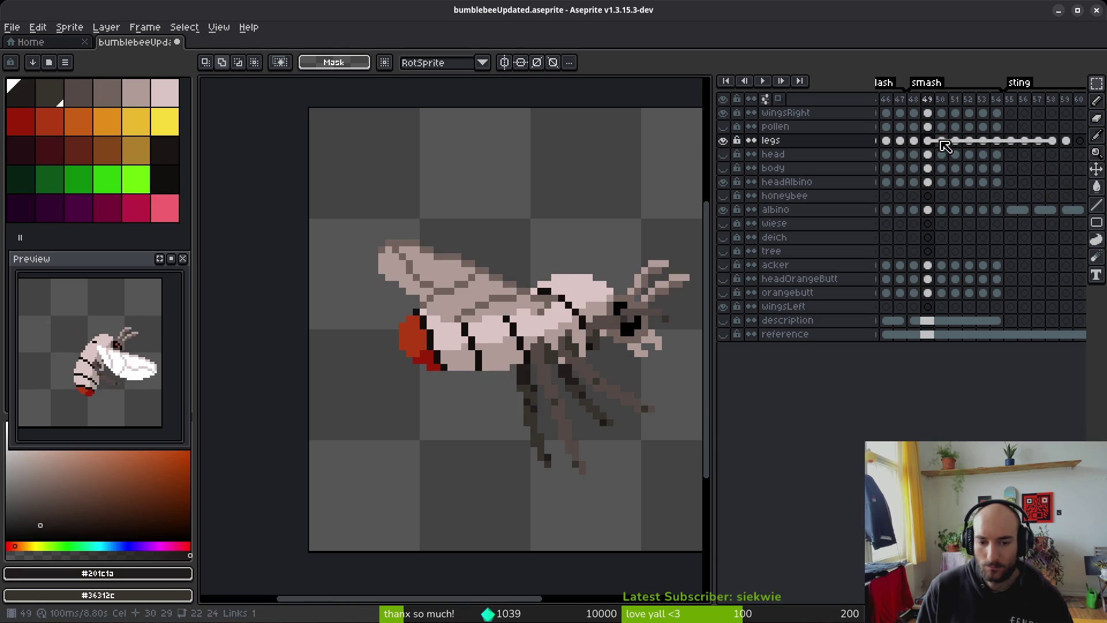
{"action": "key", "text": "Right"}
{"action": "key", "text": "Left"}
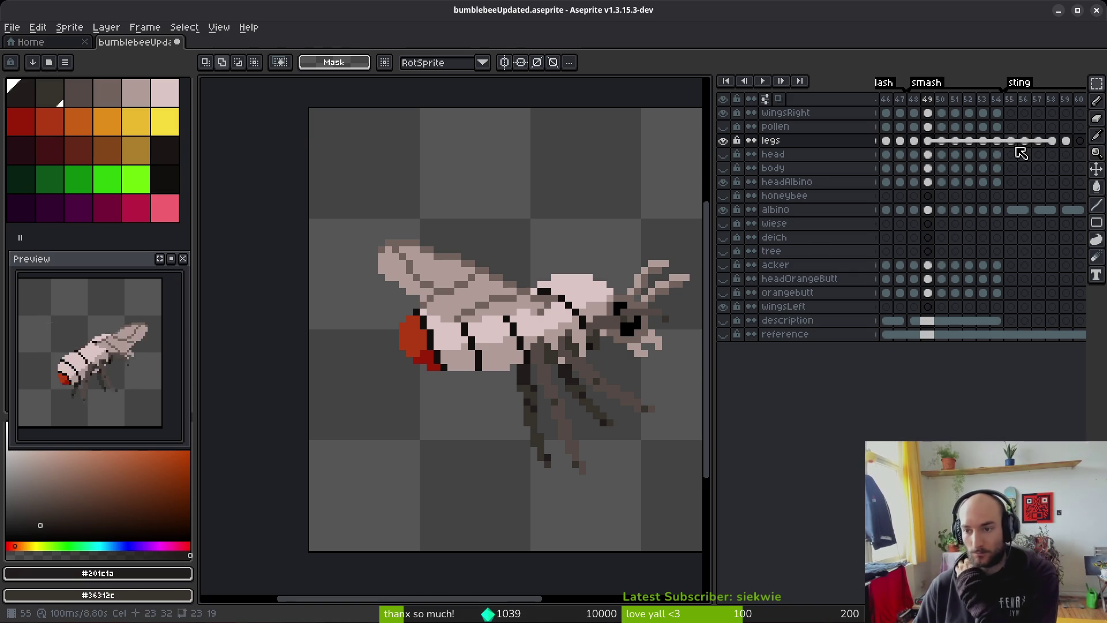
{"action": "left_click", "coordinate": [1011, 141]}
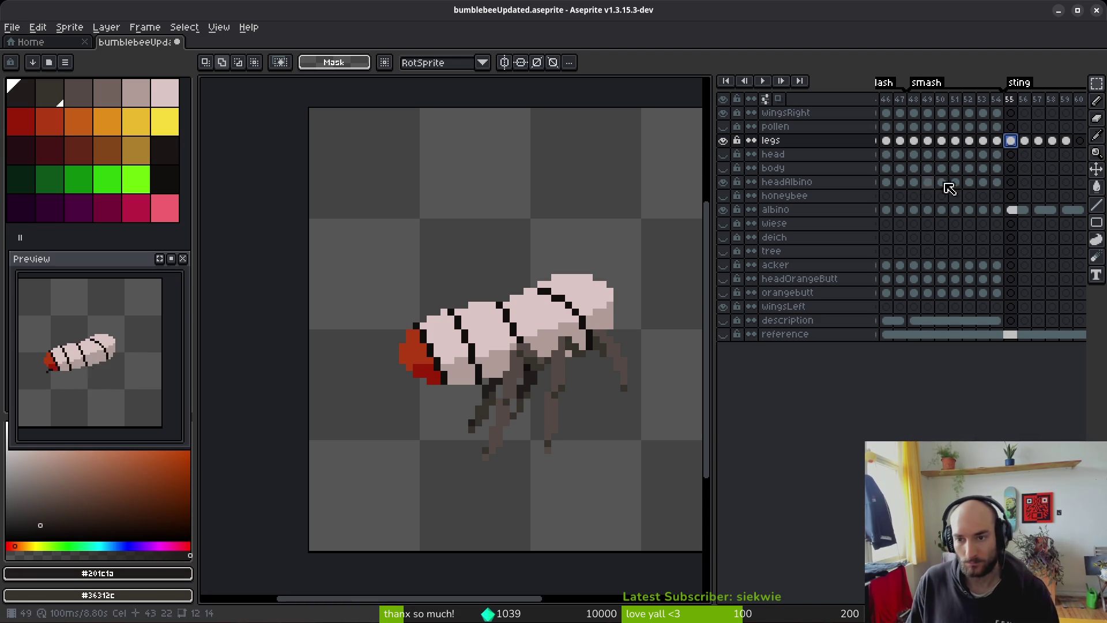
{"action": "scroll", "coordinate": [994, 170], "scroll_direction": "right", "scroll_amount": 3}
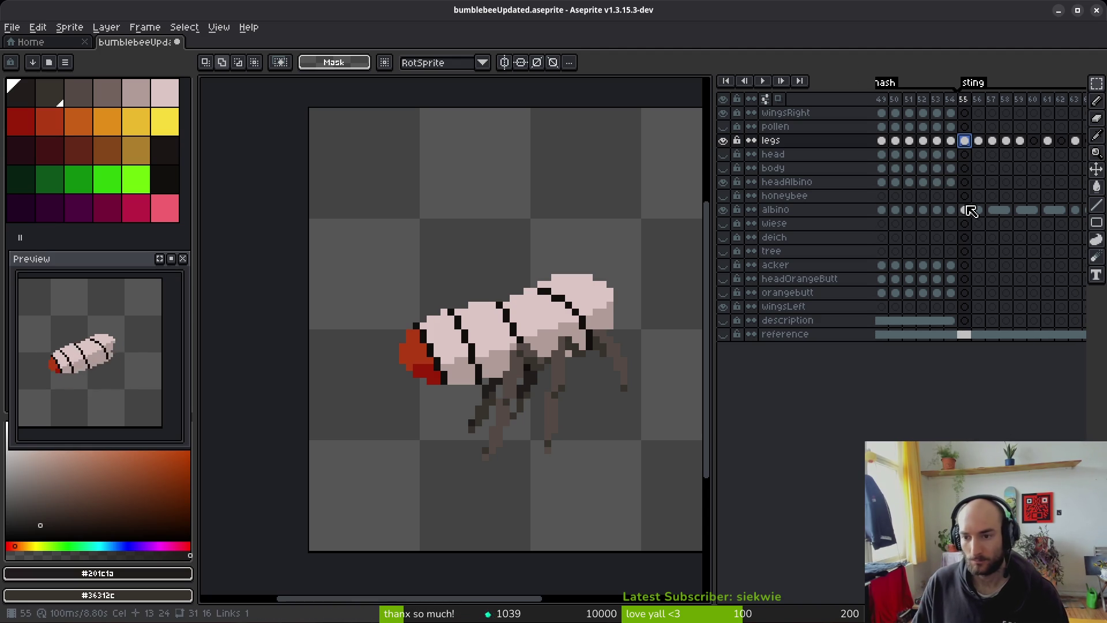
Step: Link the albino body cels at frames 55 and 56, then flip between frames 56 and 57
{"action": "scroll", "coordinate": [954, 222], "scroll_direction": "right", "scroll_amount": 2}
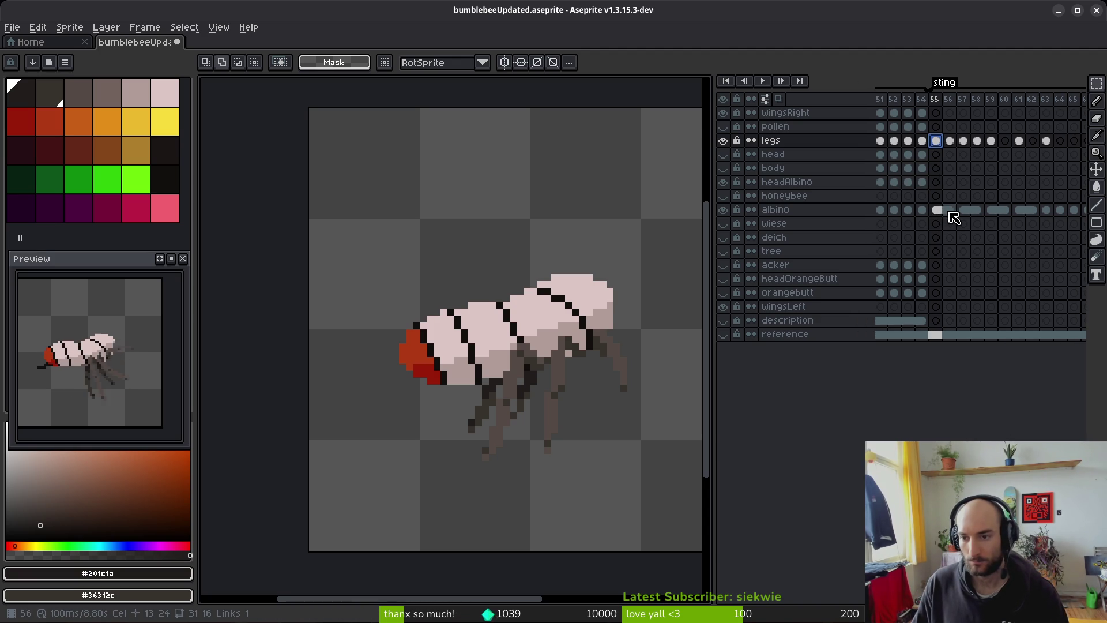
{"action": "left_click", "coordinate": [951, 213]}
{"action": "mouse_move", "coordinate": [962, 225]}
{"action": "left_mouse_down"}
{"action": "mouse_move", "coordinate": [939, 212]}
{"action": "mouse_move", "coordinate": [959, 220]}
{"action": "left_mouse_up"}
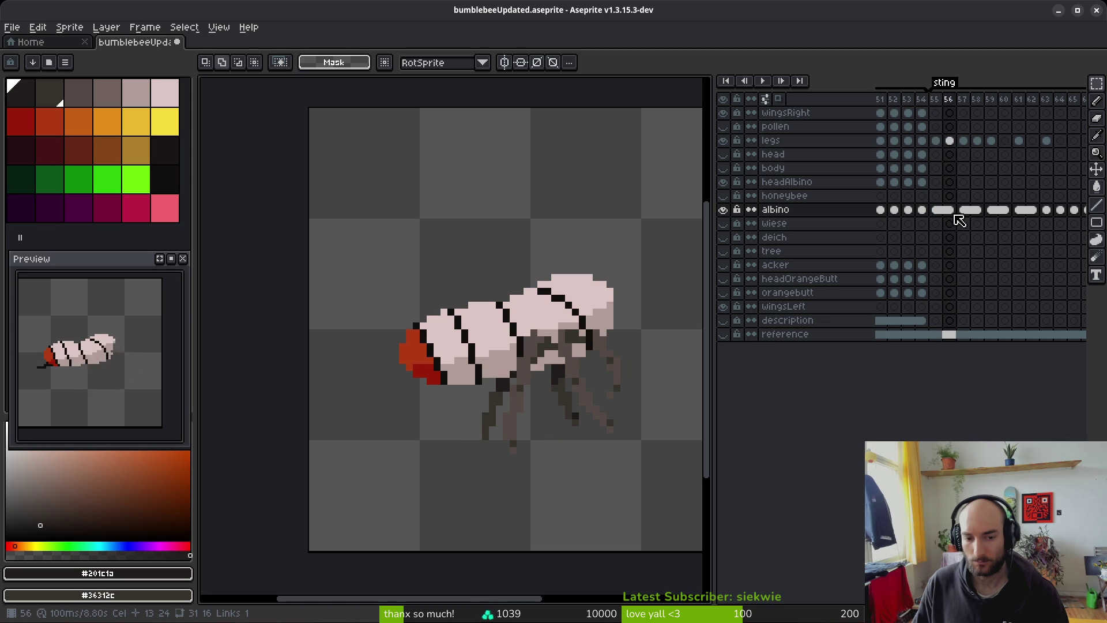
{"action": "key", "text": "comma"}
{"action": "key", "text": "period"}
{"action": "key", "text": "period"}
{"action": "key", "text": "comma"}
{"action": "key", "text": "period"}
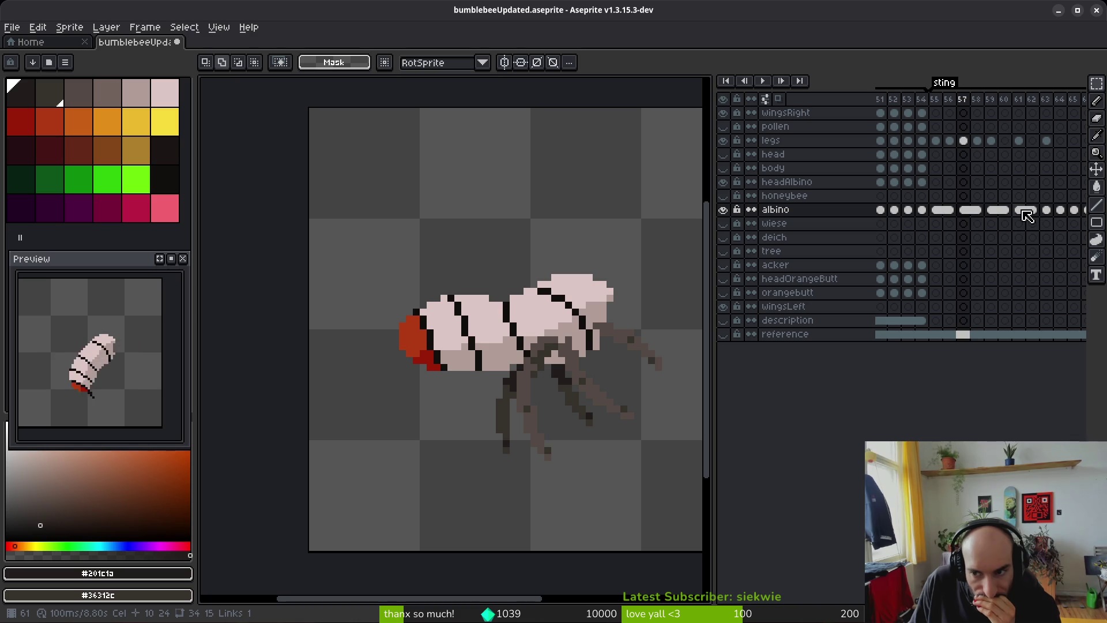
Step: Try moving the albino cel from frame 61 to frame 60, then undo it
{"action": "left_click", "coordinate": [1021, 211]}
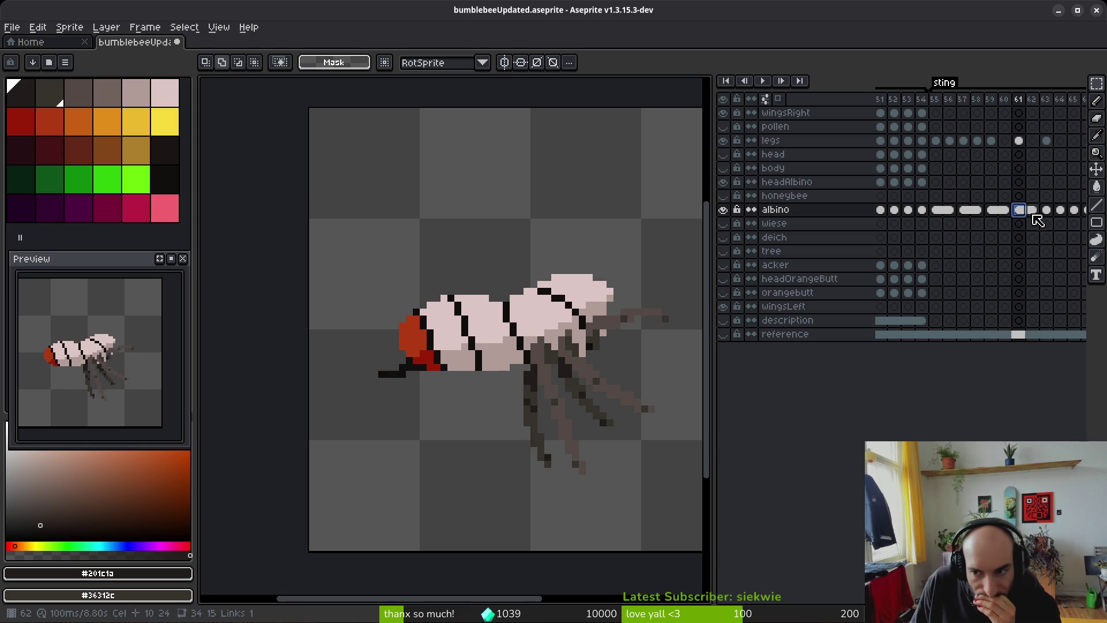
{"action": "left_click_drag", "start_coordinate": [1029, 225], "coordinate": [1012, 221]}
{"action": "key", "text": "ctrl+z"}
Step: Compare the albino body and legs cels across frames 59, 60 and 61
{"action": "left_click", "coordinate": [1006, 223]}
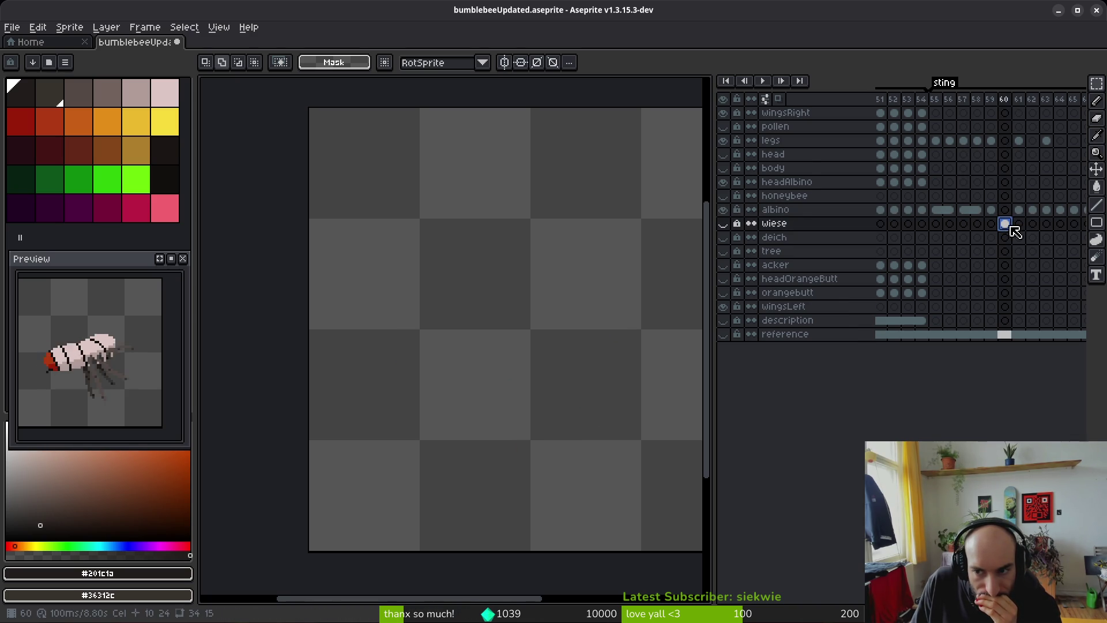
{"action": "left_click", "coordinate": [1006, 210]}
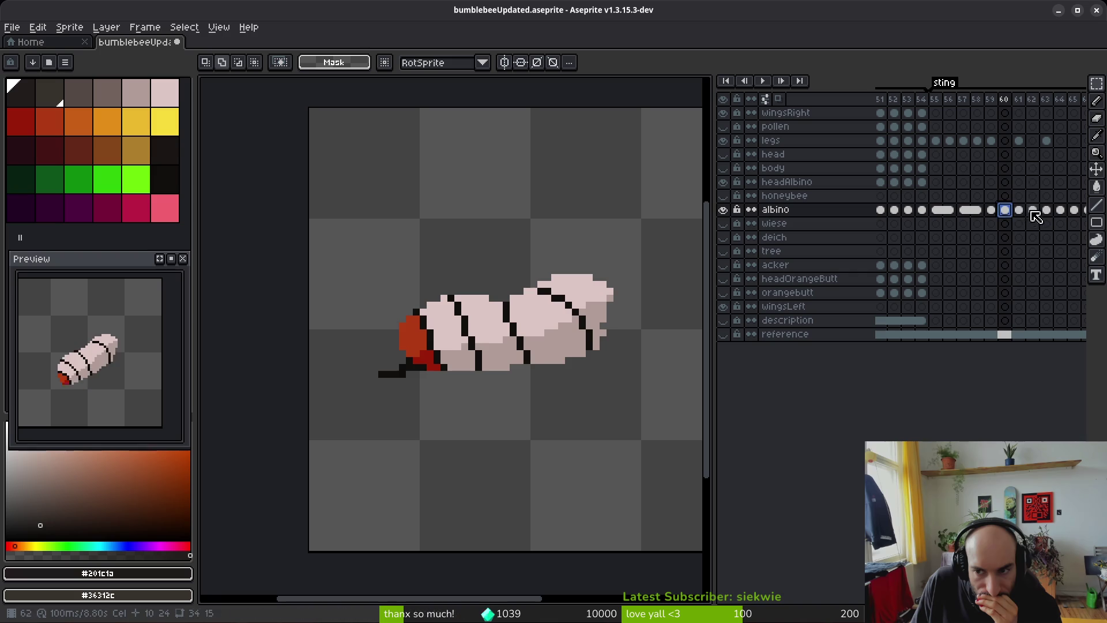
{"action": "left_click", "coordinate": [1019, 210]}
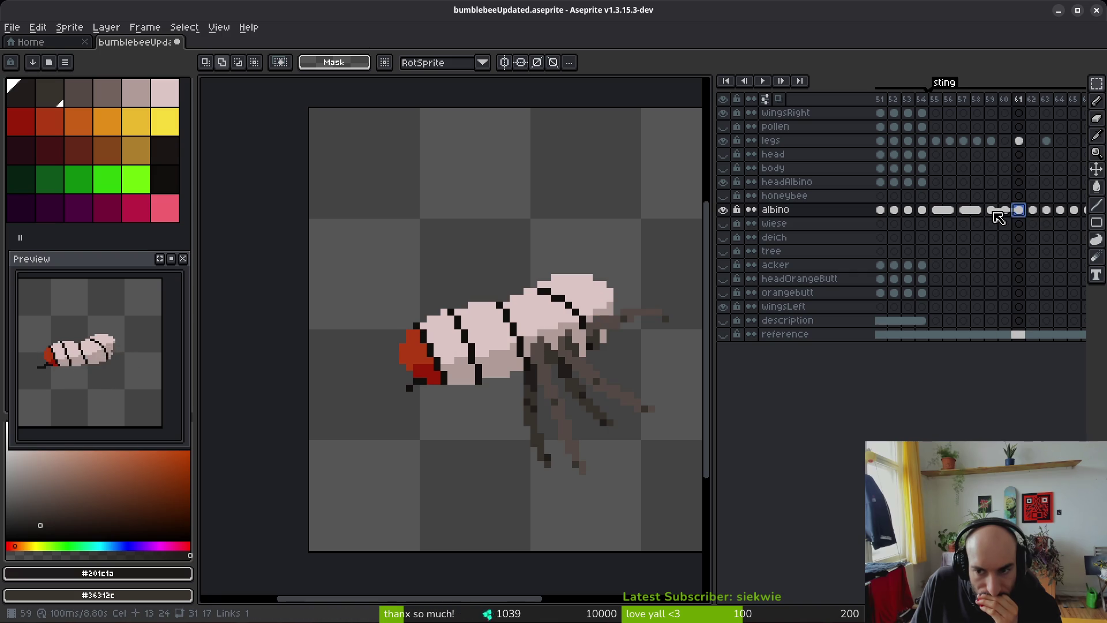
{"action": "left_click", "coordinate": [993, 211]}
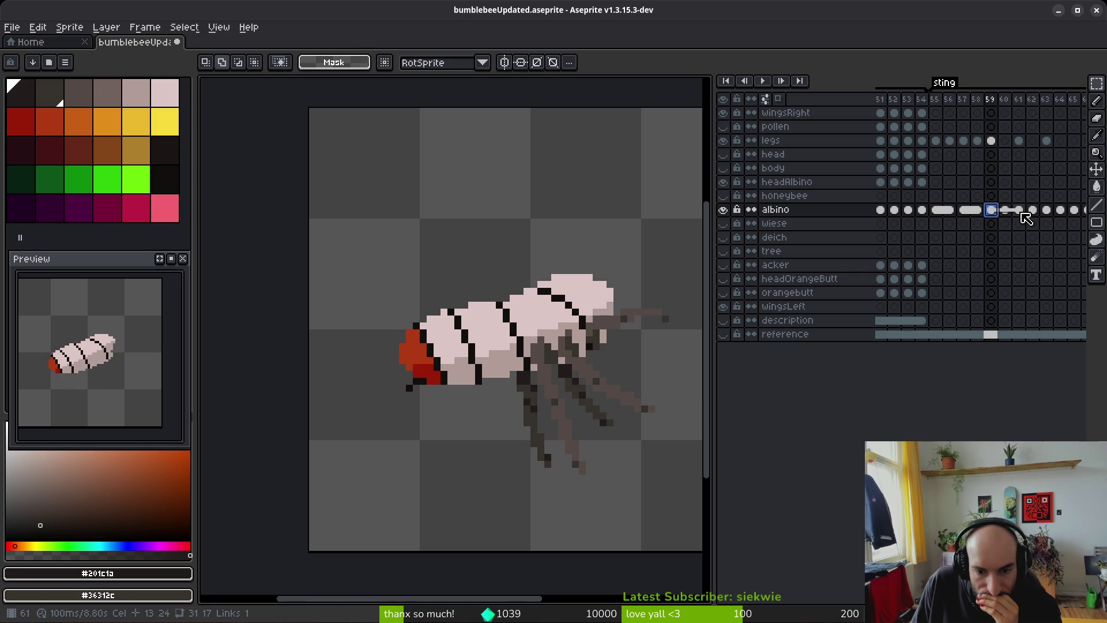
{"action": "left_click", "coordinate": [1019, 211]}
{"action": "left_click", "coordinate": [992, 211]}
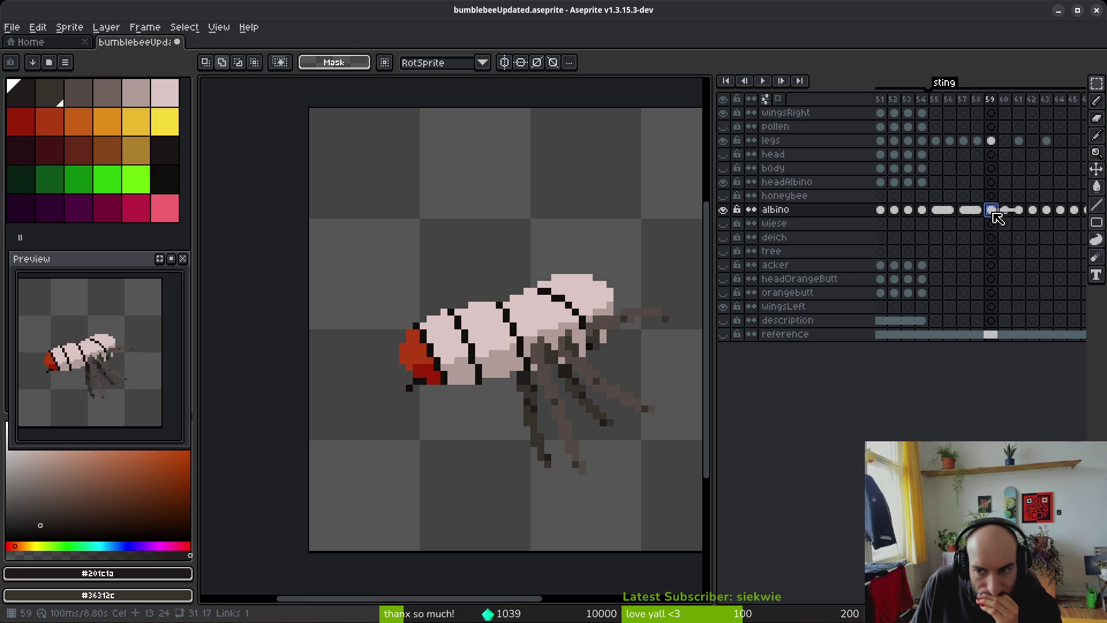
{"action": "left_click", "coordinate": [1020, 211]}
{"action": "left_click", "coordinate": [993, 142]}
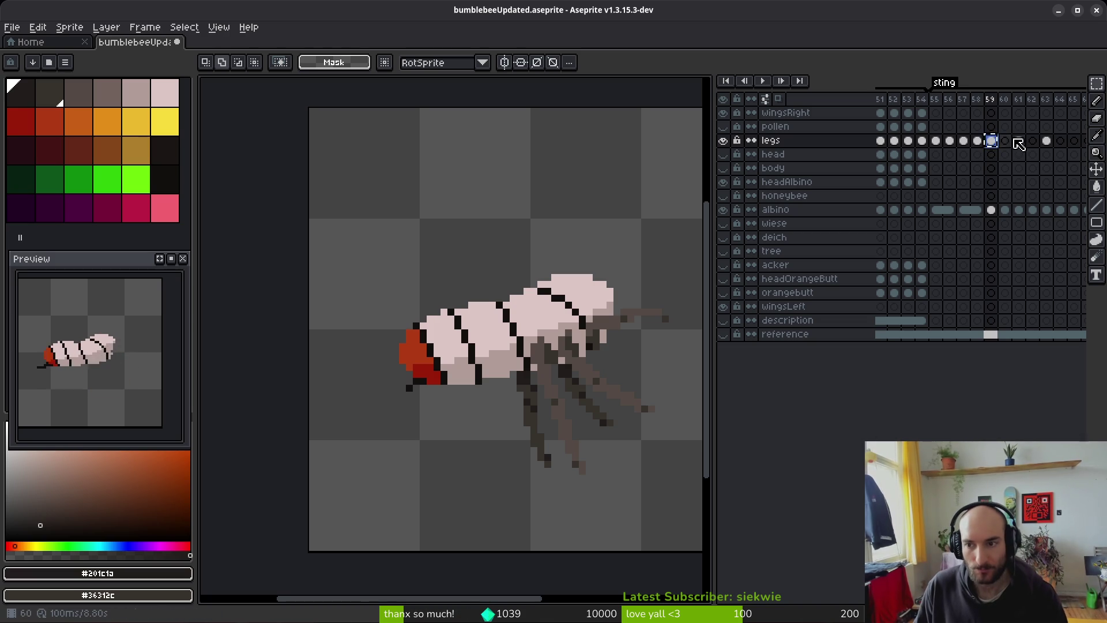
{"action": "left_click", "coordinate": [1019, 141]}
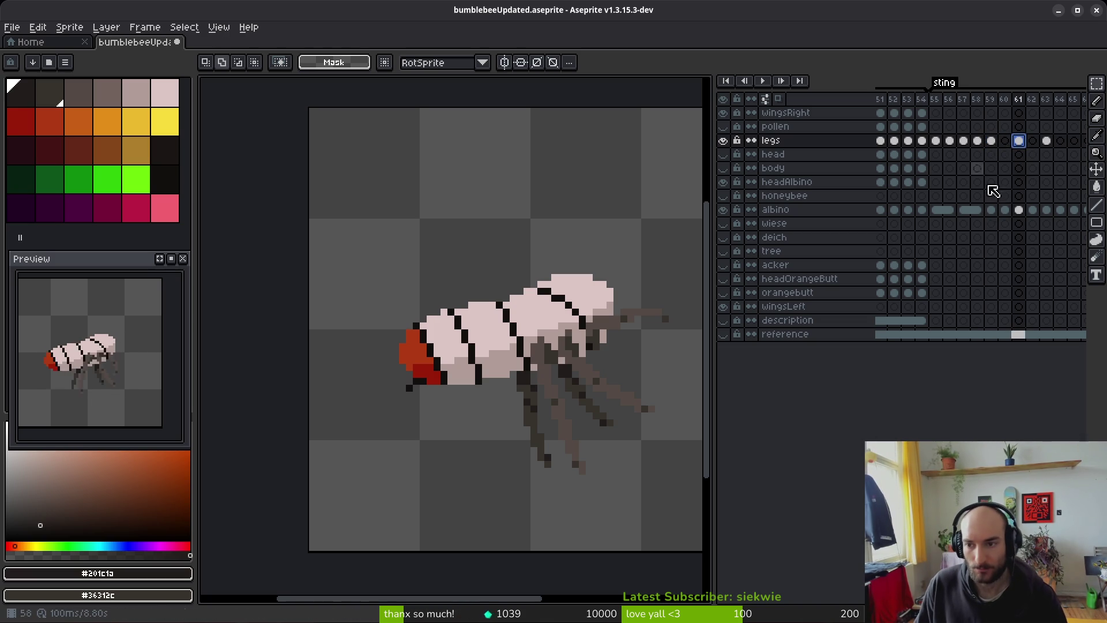
{"action": "left_click", "coordinate": [996, 211]}
{"action": "left_click", "coordinate": [1020, 211]}
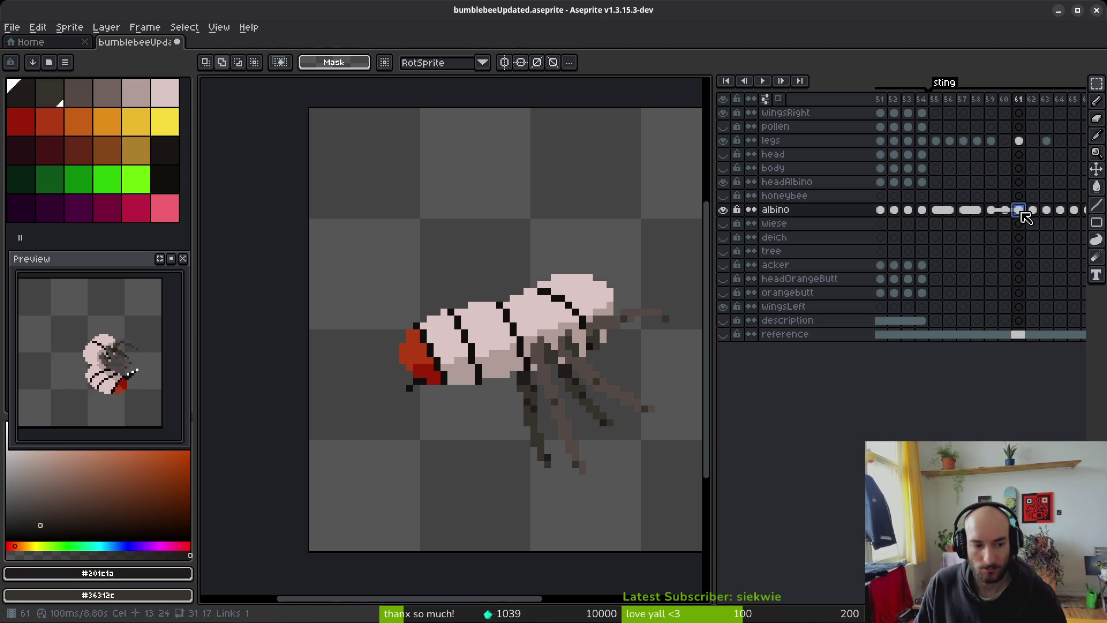
Step: Drag the albino body cel from frame 61 onto frame 55 and nudge the canvas left
{"action": "mouse_move", "coordinate": [1025, 224]}
{"action": "left_mouse_down"}
{"action": "mouse_move", "coordinate": [941, 215]}
{"action": "mouse_move", "coordinate": [980, 217]}
{"action": "left_mouse_up"}
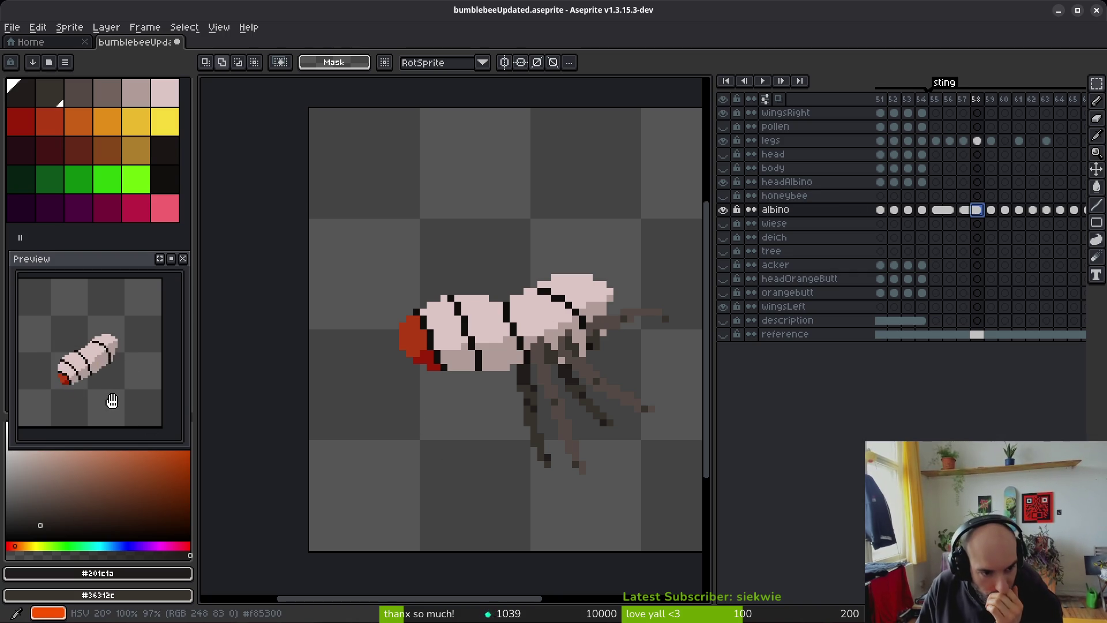
{"action": "left_click_drag", "start_coordinate": [561, 395], "coordinate": [537, 398]}
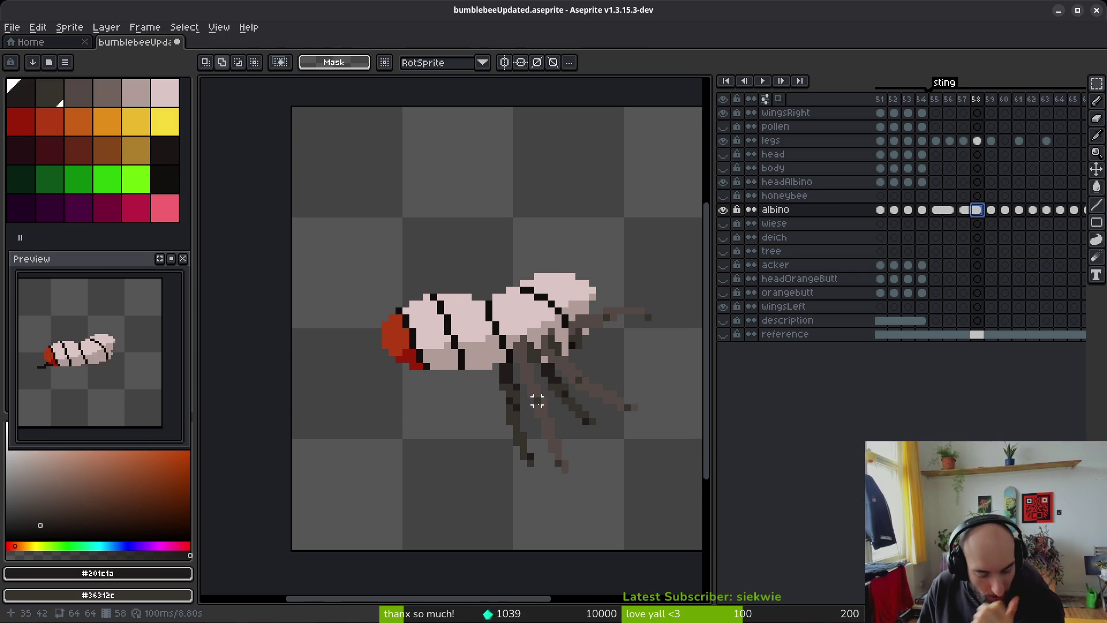
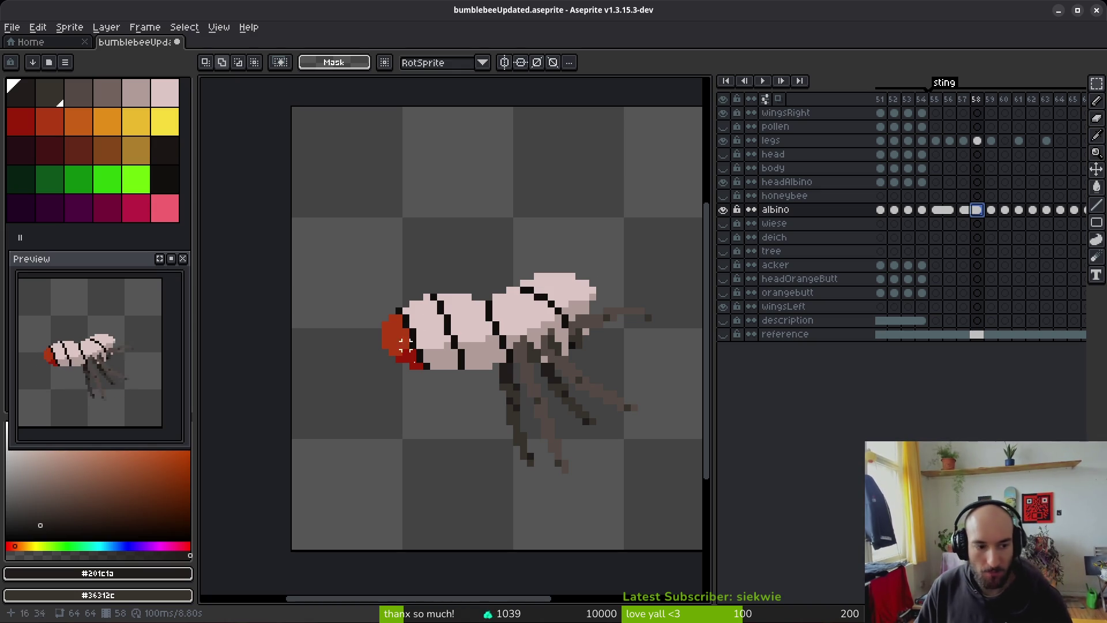
Step: Recentre the bee and step through frames 55–59 to review the leg poses
{"action": "mouse_move", "coordinate": [591, 386]}
{"action": "left_mouse_down"}
{"action": "mouse_move", "coordinate": [542, 354]}
{"action": "mouse_move", "coordinate": [569, 408]}
{"action": "left_mouse_up"}
{"action": "scroll", "coordinate": [1016, 240], "scroll_direction": "right", "scroll_amount": 1}
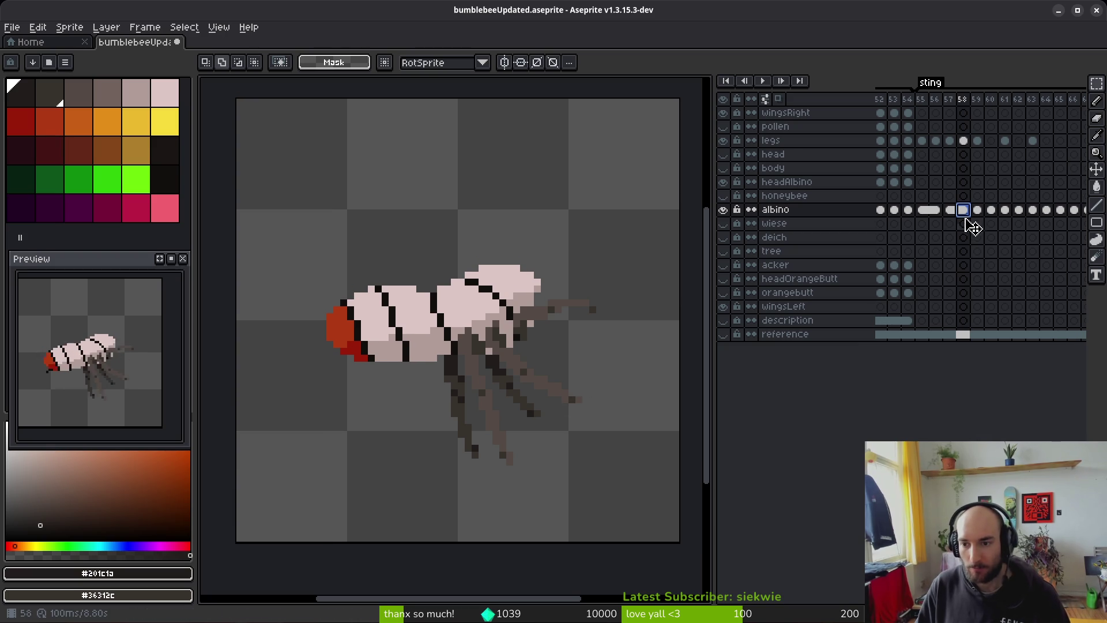
{"action": "key", "text": "Left"}
{"action": "key", "text": "Left"}
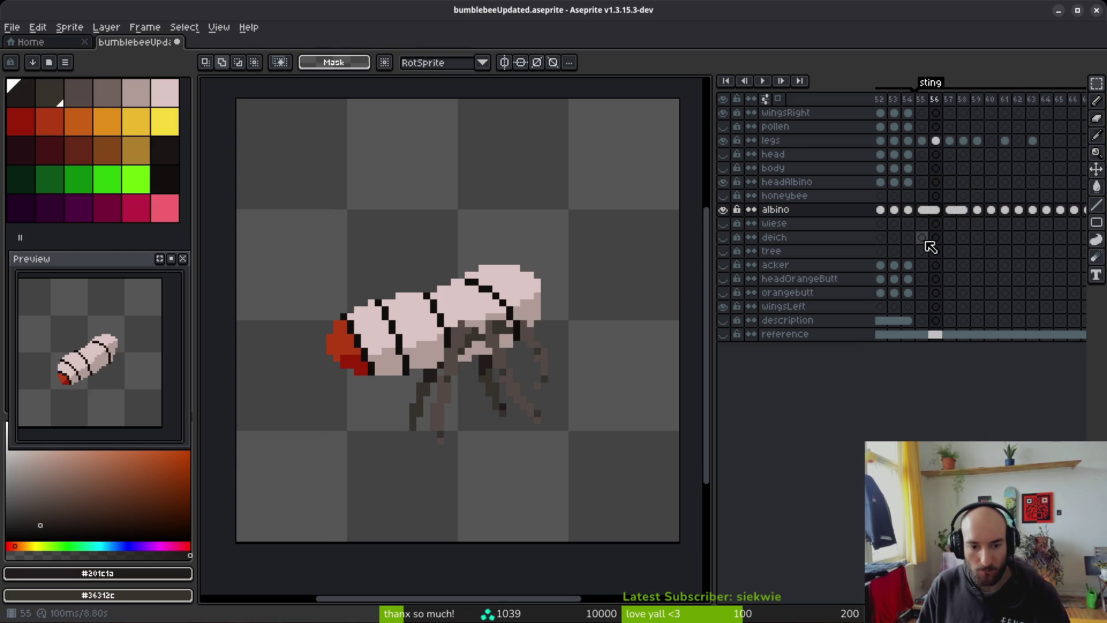
{"action": "key", "text": "Left"}
{"action": "key", "text": "Right"}
{"action": "key", "text": "Left"}
{"action": "key", "text": "Left"}
{"action": "key", "text": "Right"}
{"action": "key", "text": "Right"}
{"action": "key", "text": "Right"}
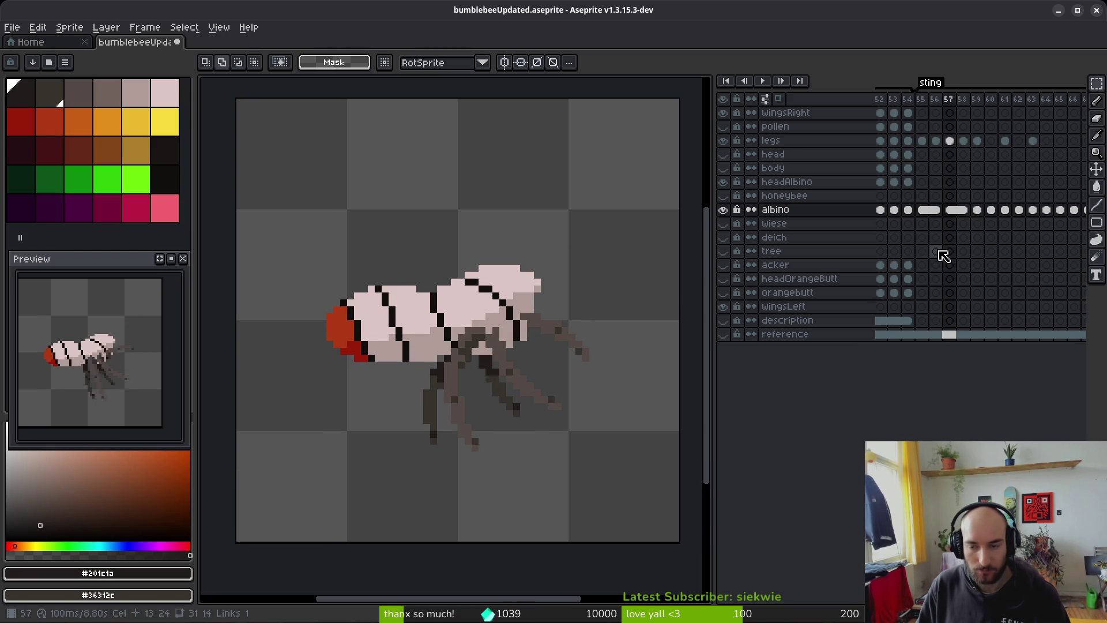
{"action": "key", "text": "Left"}
{"action": "key", "text": "Left"}
{"action": "key", "text": "Right"}
{"action": "key", "text": "Right"}
{"action": "key", "text": "Right"}
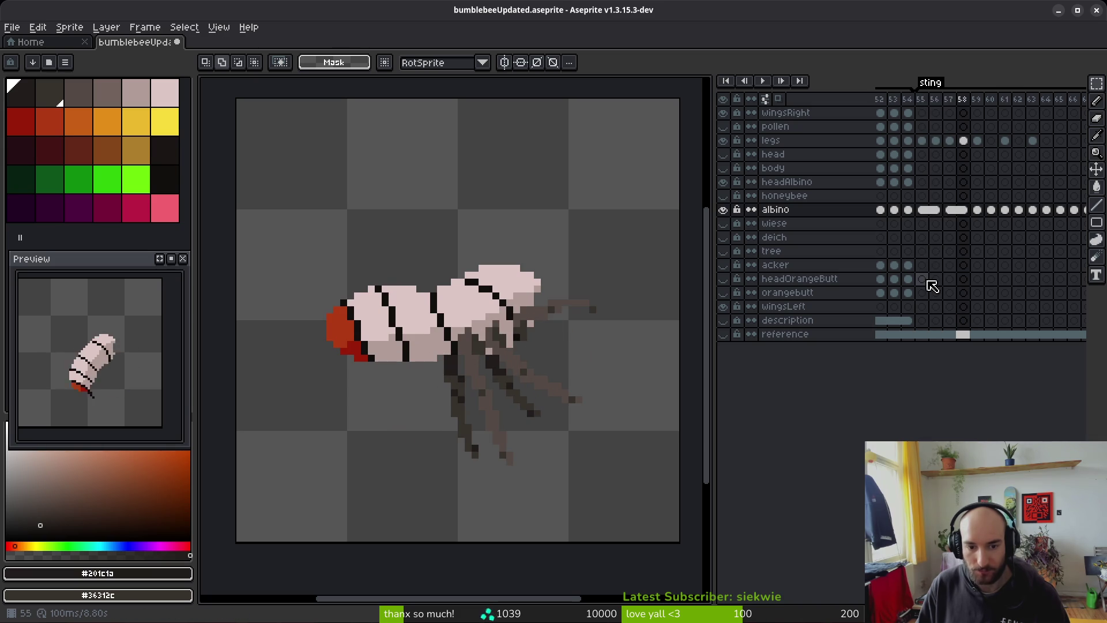
{"action": "key", "text": "Right"}
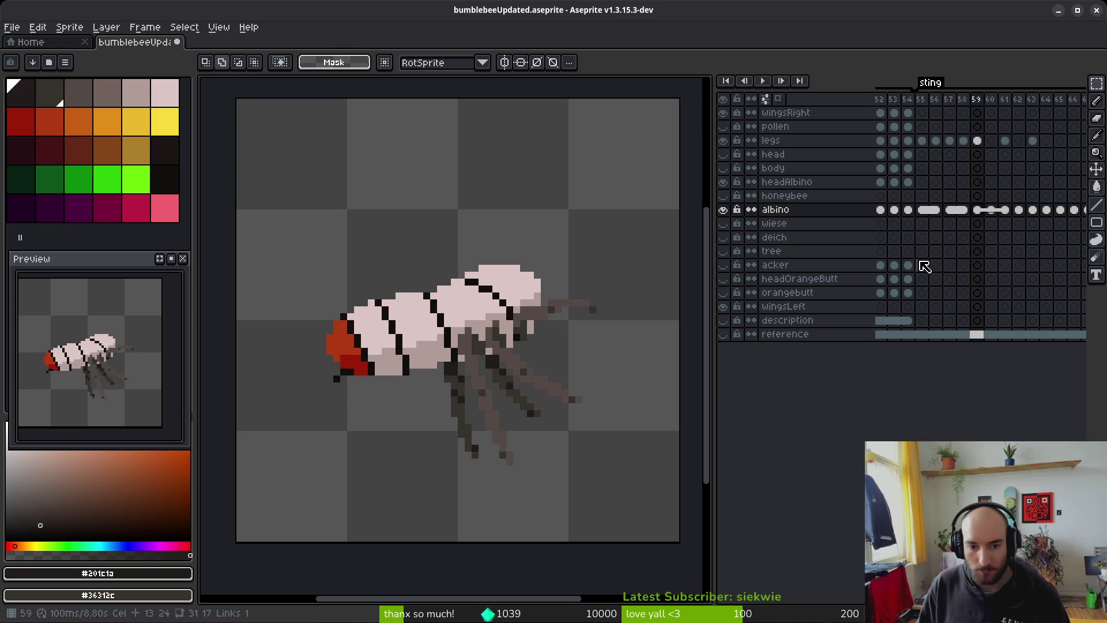
{"action": "key", "text": "Right"}
{"action": "key", "text": "Right"}
{"action": "key", "text": "Right"}
{"action": "key", "text": "Left"}
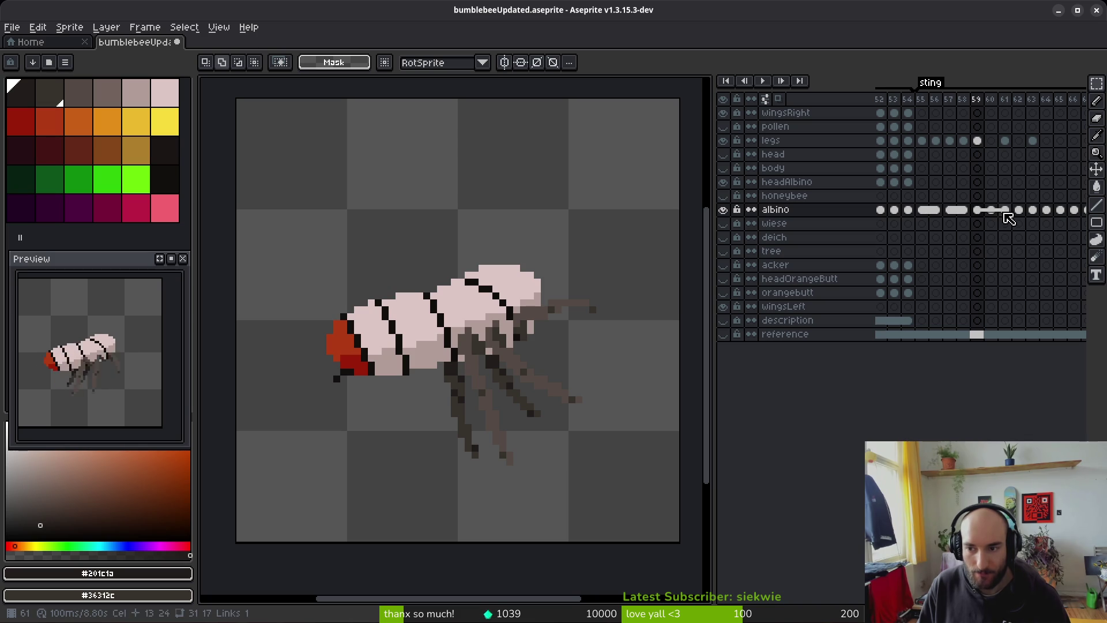
Step: Unlink the albino cel at frame 61, then play the animation and stop on frame 60
{"action": "left_click", "coordinate": [1004, 211]}
{"action": "right_click", "coordinate": [1005, 211]}
{"action": "left_click", "coordinate": [980, 250]}
{"action": "left_click", "coordinate": [1019, 210]}
{"action": "key", "text": "Return"}
{"action": "key", "text": "Return"}
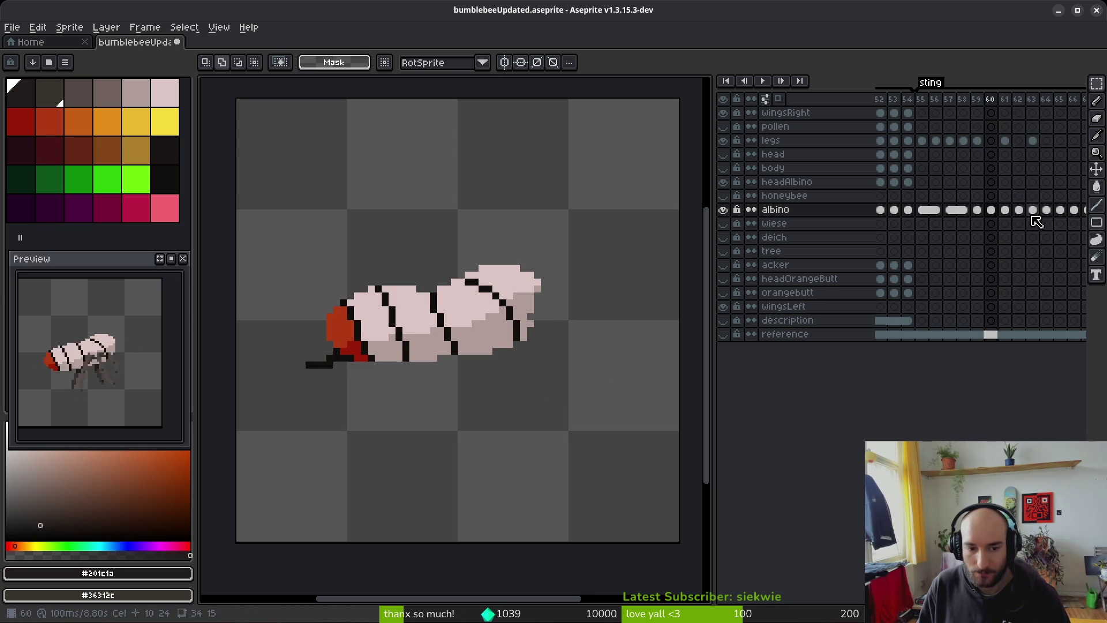
{"action": "key", "text": "Return"}
{"action": "key", "text": "Return"}
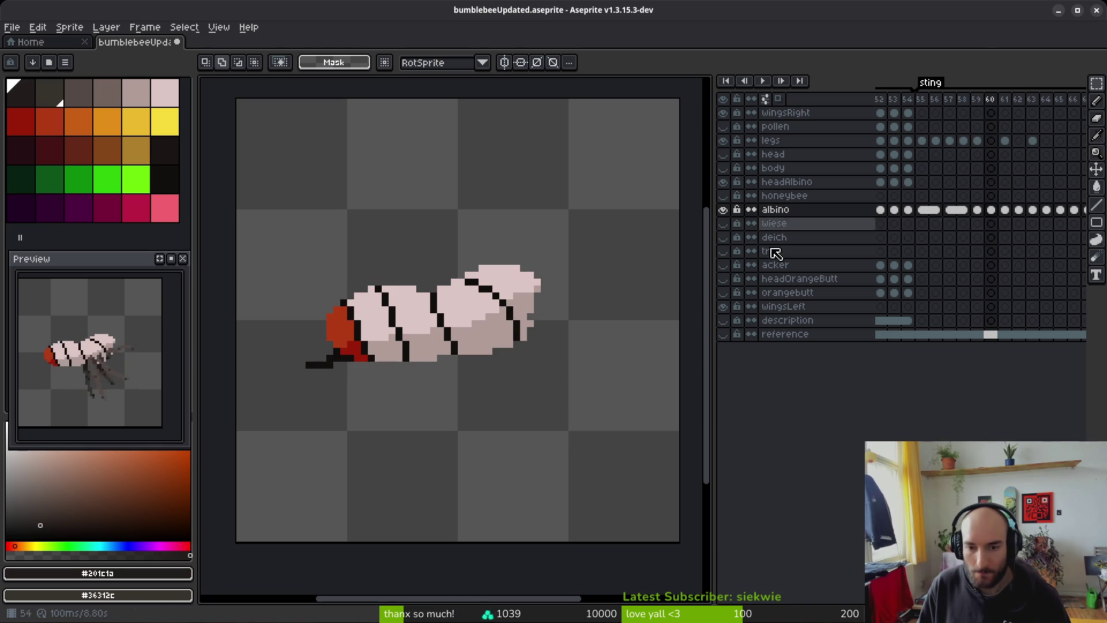
{"action": "scroll", "coordinate": [323, 386], "scroll_direction": "up", "scroll_amount": 4}
Step: Pick the near-black colour and redraw the stinger pixels under the tail on frame 60, checking playback
{"action": "key", "text": "b"}
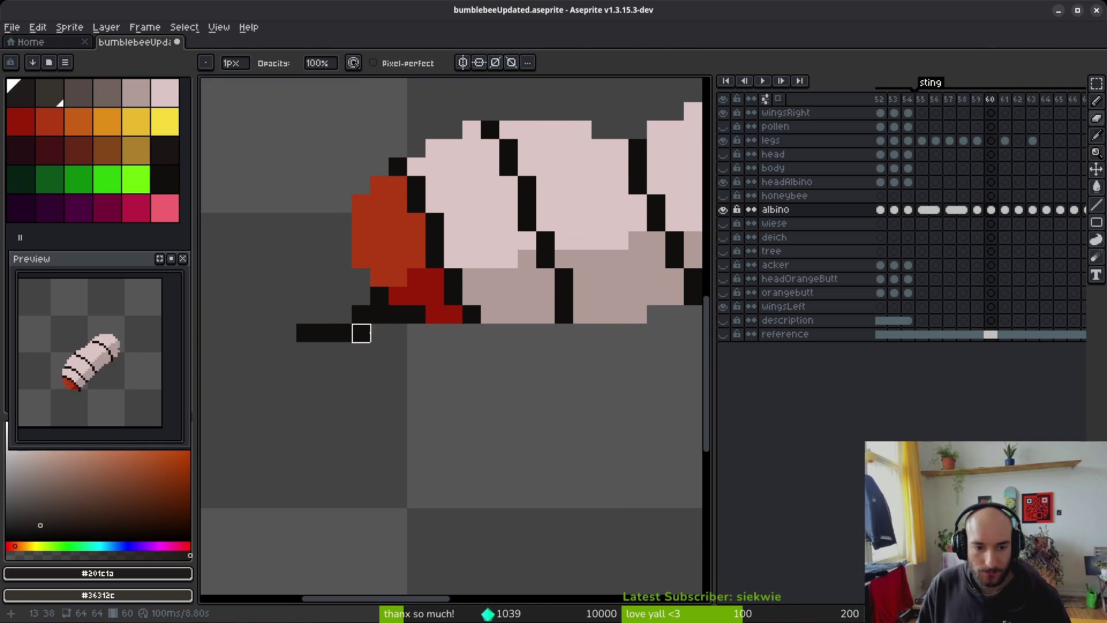
{"action": "key", "text": "ctrl+z"}
{"action": "key", "text": "alt"}
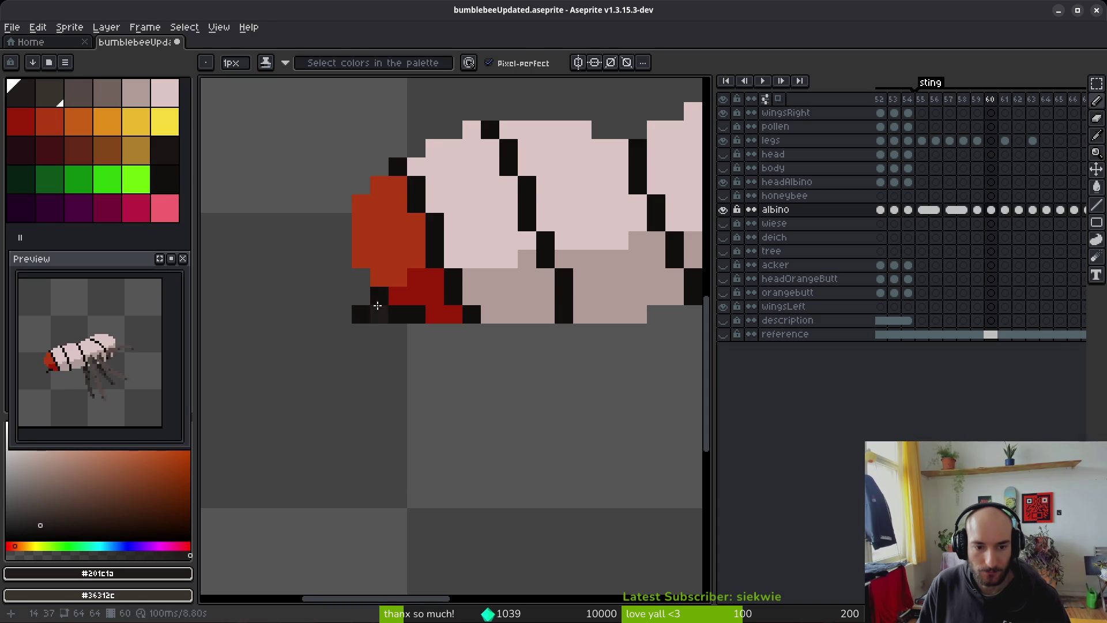
{"action": "key", "text": "alt+f"}
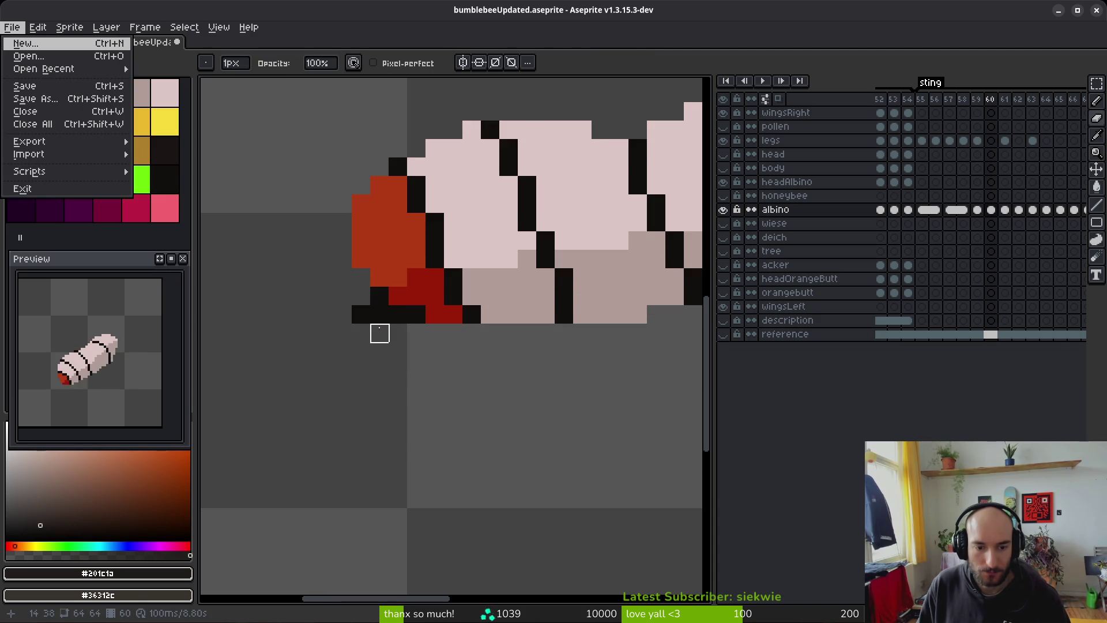
{"action": "key", "text": "Escape"}
{"action": "key", "text": "b"}
{"action": "left_click", "coordinate": [381, 317], "text": "alt"}
{"action": "left_click_drag", "start_coordinate": [375, 333], "coordinate": [362, 334]}
{"action": "key", "text": "ctrl+z"}
{"action": "key", "text": "ctrl+z"}
{"action": "key", "text": "ctrl+z"}
{"action": "left_click", "coordinate": [436, 353]}
{"action": "scroll", "coordinate": [438, 362], "scroll_direction": "down", "scroll_amount": 4}
{"action": "key", "text": "Return"}
{"action": "key", "text": "Return"}
{"action": "key", "text": "Return"}
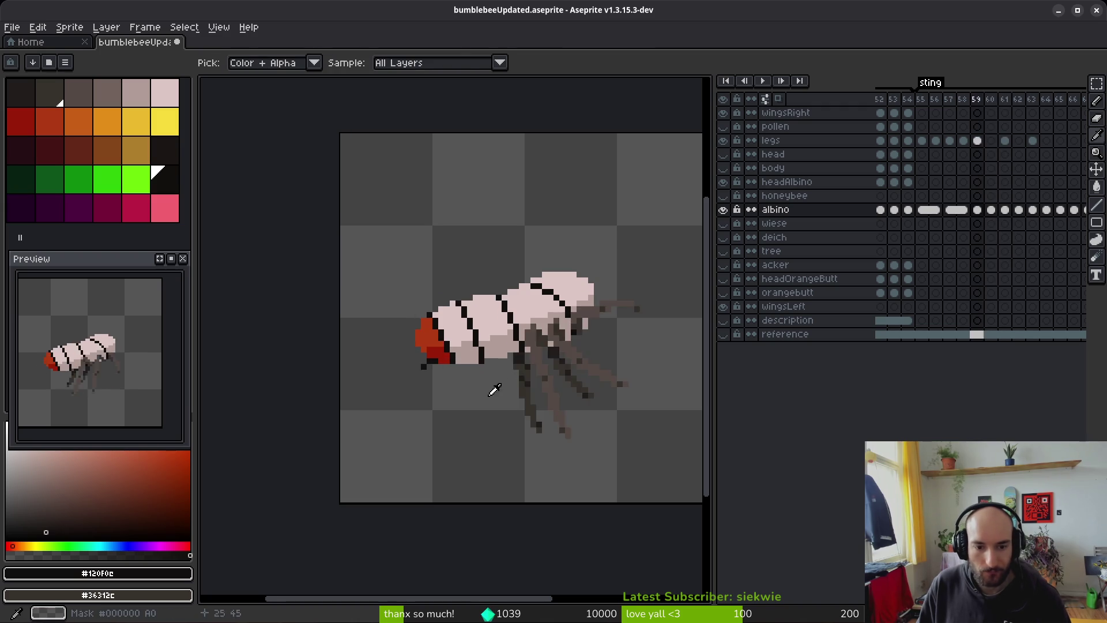
{"action": "key", "text": "Return"}
{"action": "scroll", "coordinate": [428, 346], "scroll_direction": "up", "scroll_amount": 3}
{"action": "left_click", "coordinate": [410, 352]}
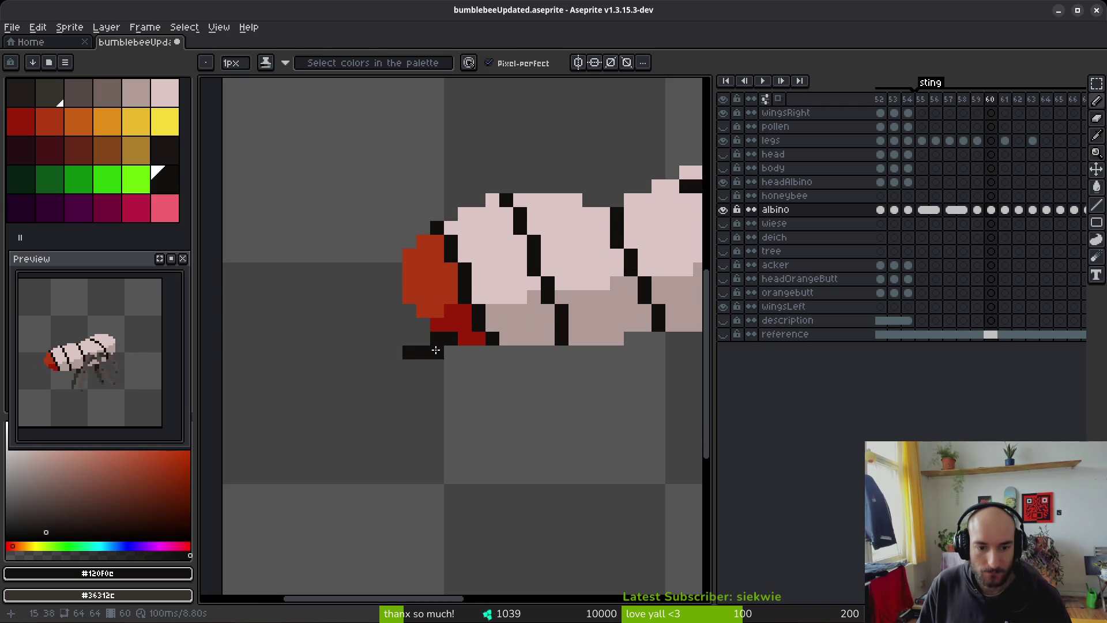
Step: Draw the frame 61 stinger, extending it left and dropping its tip into a diagonal
{"action": "key", "text": "Right"}
{"action": "key", "text": "Left"}
{"action": "left_click", "coordinate": [434, 362]}
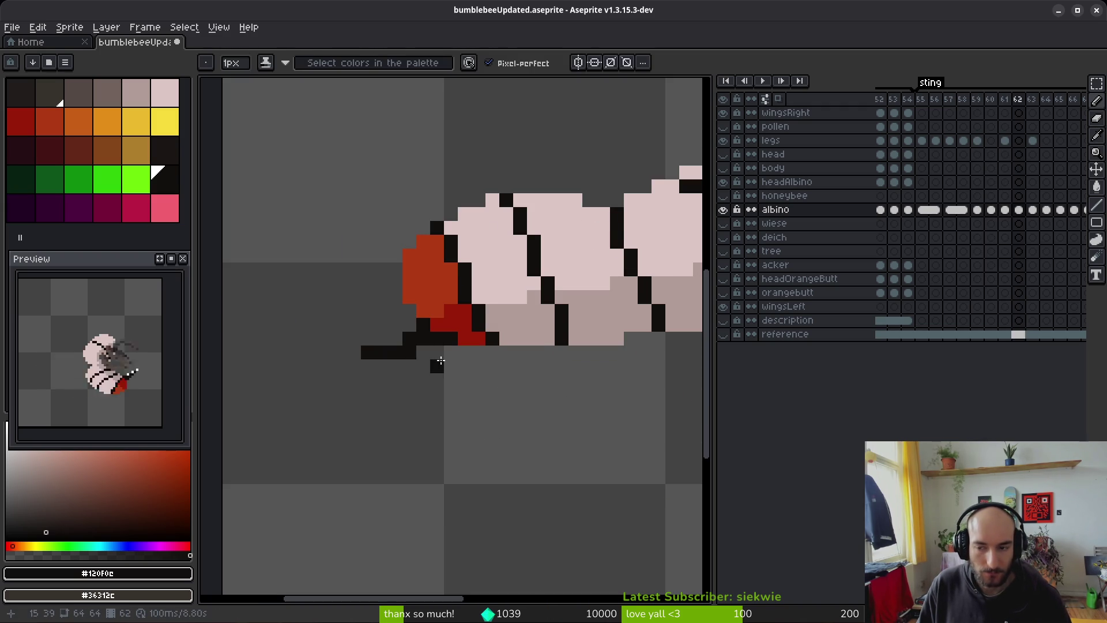
{"action": "key", "text": "Right"}
{"action": "left_click", "coordinate": [435, 381]}
{"action": "key", "text": "Left"}
{"action": "key", "text": "Right"}
{"action": "left_click", "coordinate": [409, 380]}
{"action": "left_click", "coordinate": [395, 381]}
{"action": "left_click_drag", "start_coordinate": [400, 382], "coordinate": [391, 391]}
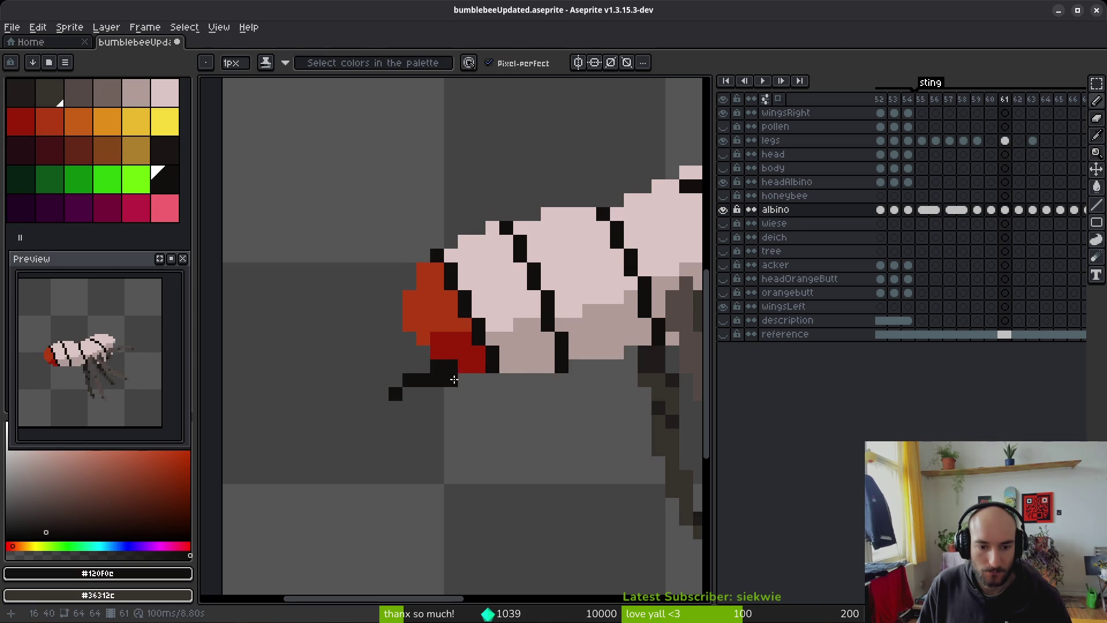
{"action": "scroll", "coordinate": [506, 419], "scroll_direction": "down", "scroll_amount": 4}
Step: On frame 62, pick the near-black colour and erase the two stray stinger corner pixels
{"action": "key", "text": "Left"}
{"action": "left_click", "coordinate": [515, 416], "text": "alt"}
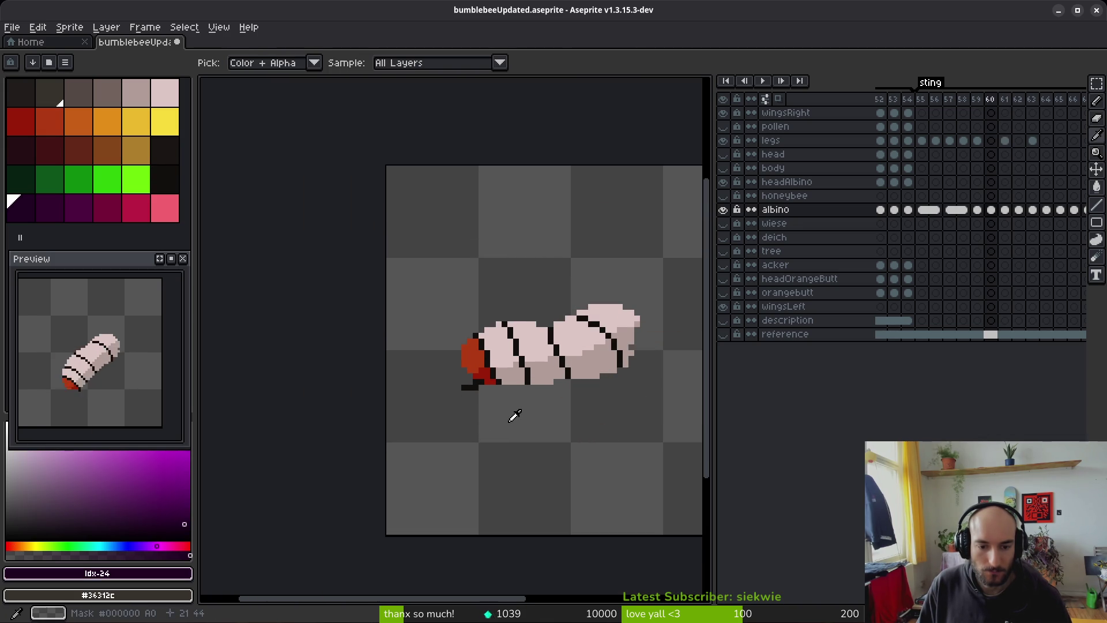
{"action": "key", "text": "Right"}
{"action": "key", "text": "Right"}
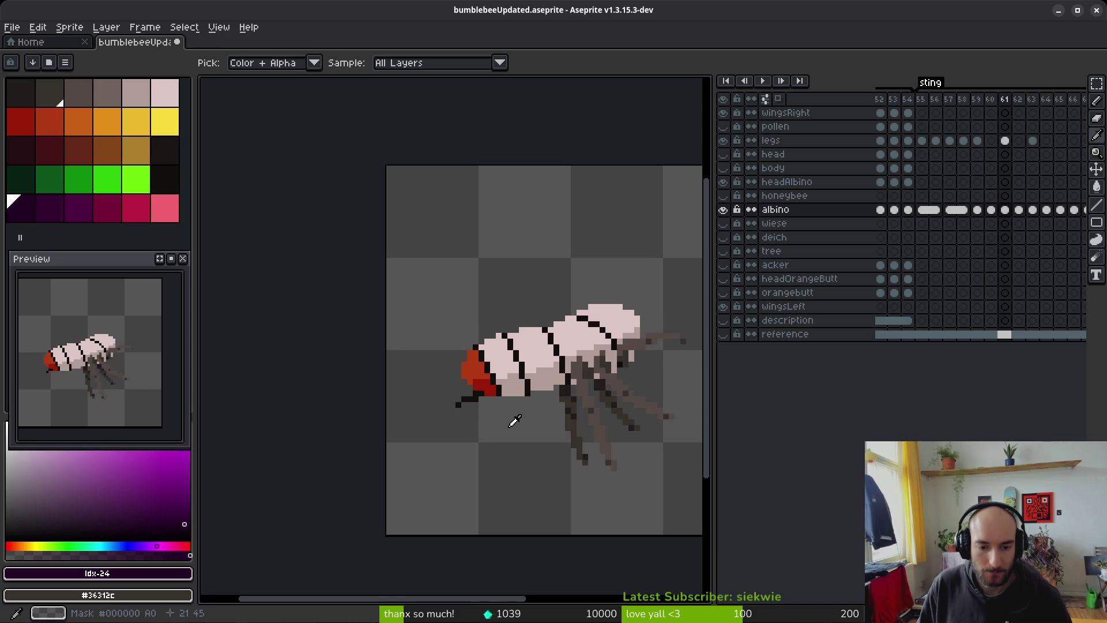
{"action": "scroll", "coordinate": [454, 403], "scroll_direction": "up", "scroll_amount": 4}
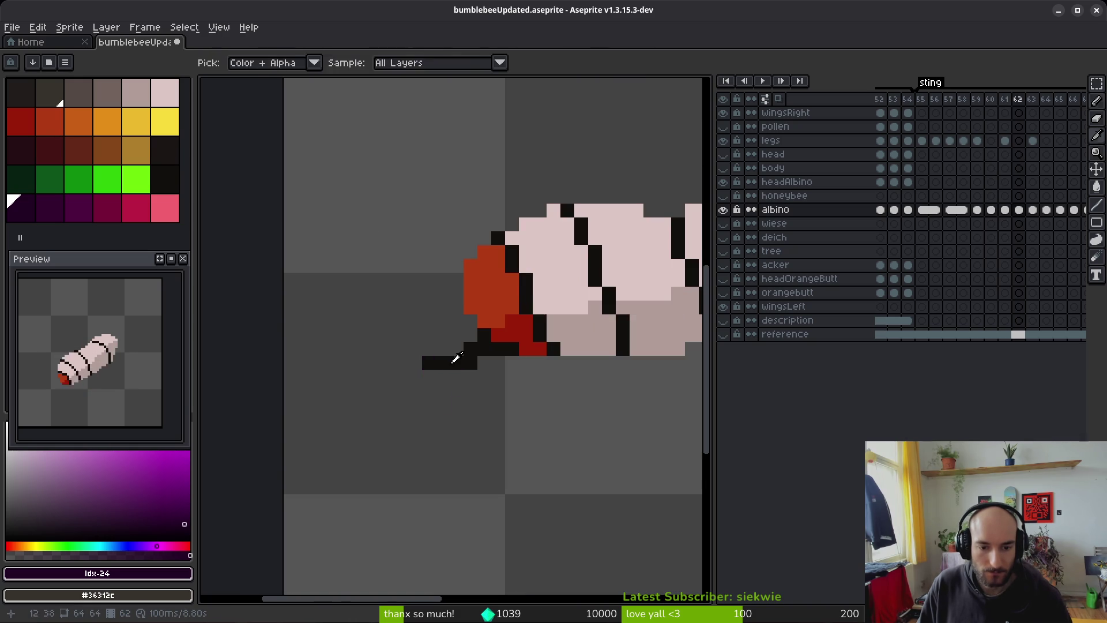
{"action": "left_click", "coordinate": [449, 364], "text": "alt"}
{"action": "key", "text": "e"}
{"action": "left_click", "coordinate": [429, 362]}
{"action": "left_click", "coordinate": [471, 363]}
{"action": "scroll", "coordinate": [563, 421], "scroll_direction": "down", "scroll_amount": 4}
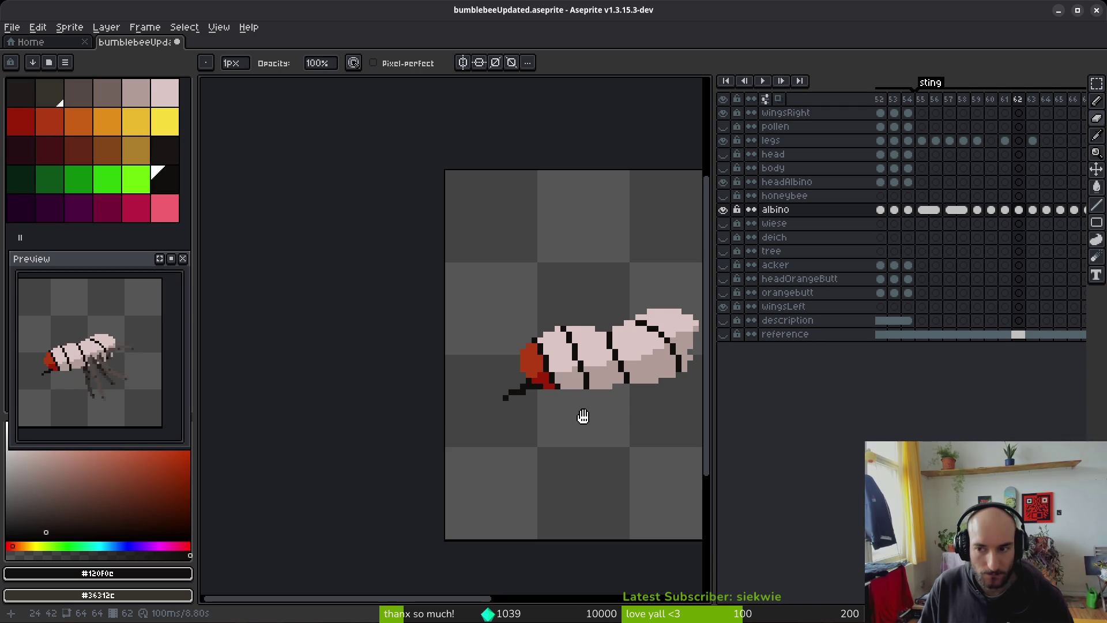
Step: Advance to frame 63, then flip between frames 58 and 59 comparing the leg poses
{"action": "key", "text": "."}
{"action": "scroll", "coordinate": [483, 391], "scroll_direction": "right", "scroll_amount": 3}
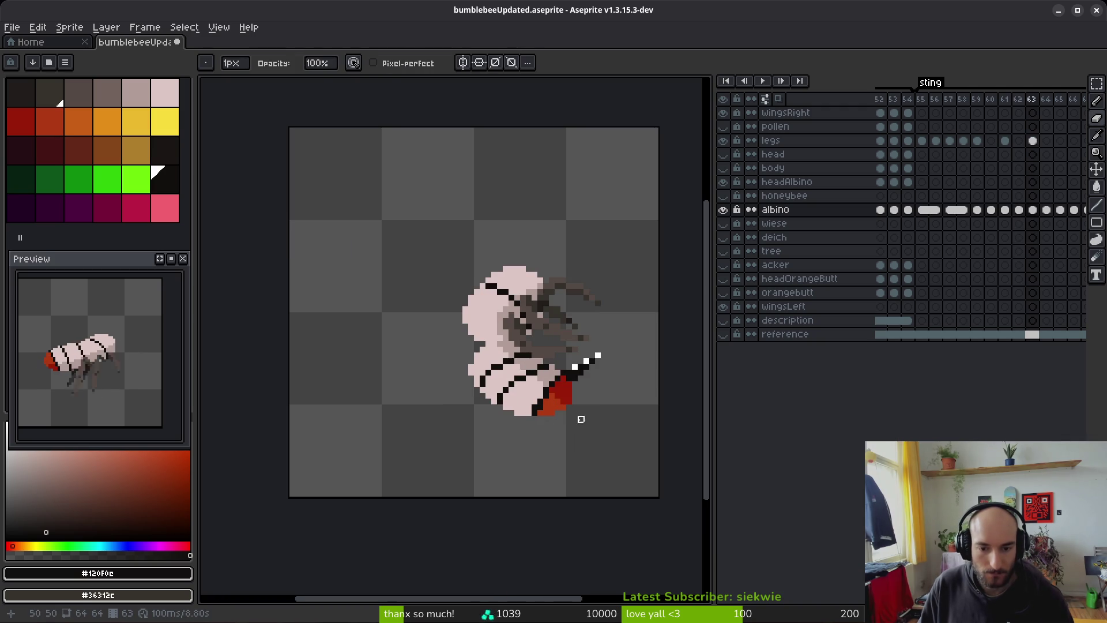
{"action": "scroll", "coordinate": [580, 416], "scroll_direction": "up", "scroll_amount": 5}
{"action": "scroll", "coordinate": [583, 415], "scroll_direction": "down", "scroll_amount": 2}
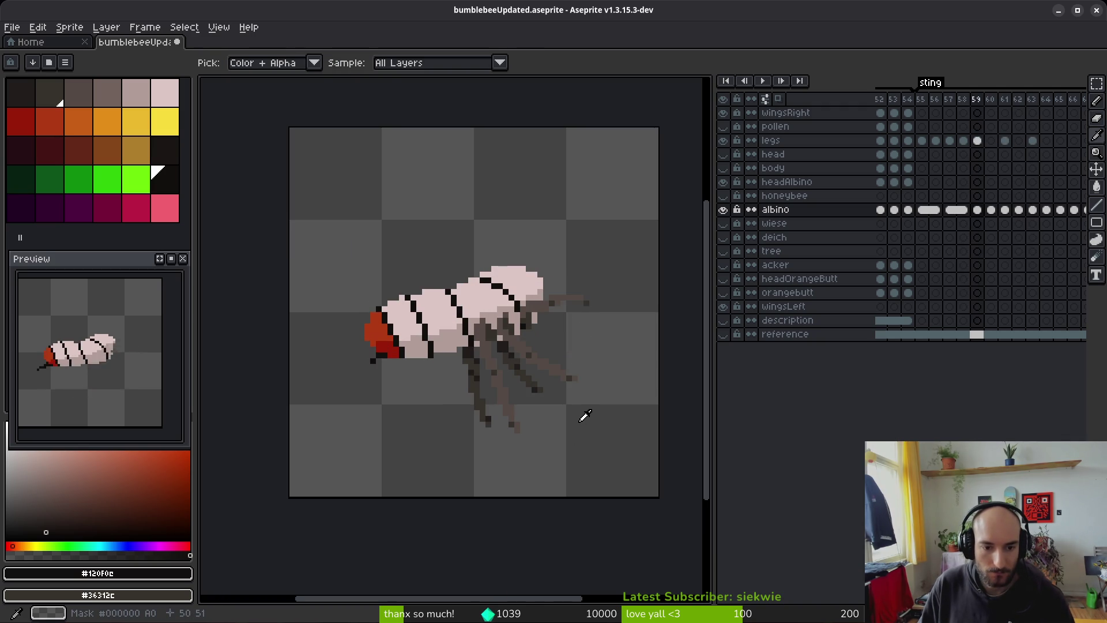
{"action": "scroll", "coordinate": [455, 392], "scroll_direction": "up", "scroll_amount": 2}
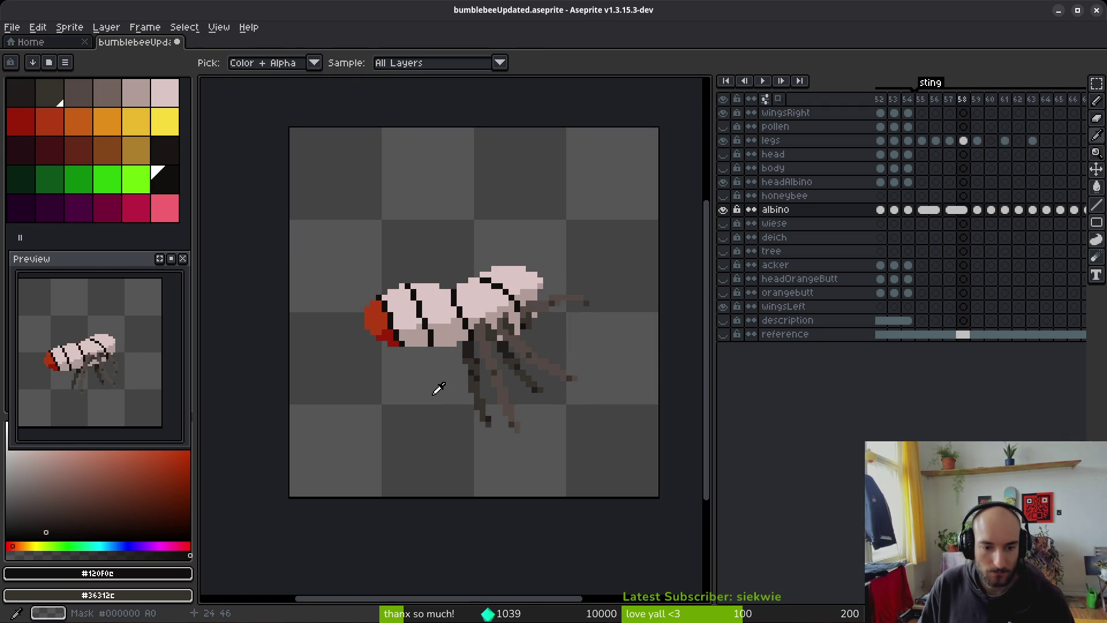
{"action": "scroll", "coordinate": [496, 386], "scroll_direction": "up", "scroll_amount": 1}
{"action": "scroll", "coordinate": [526, 382], "scroll_direction": "down", "scroll_amount": 4}
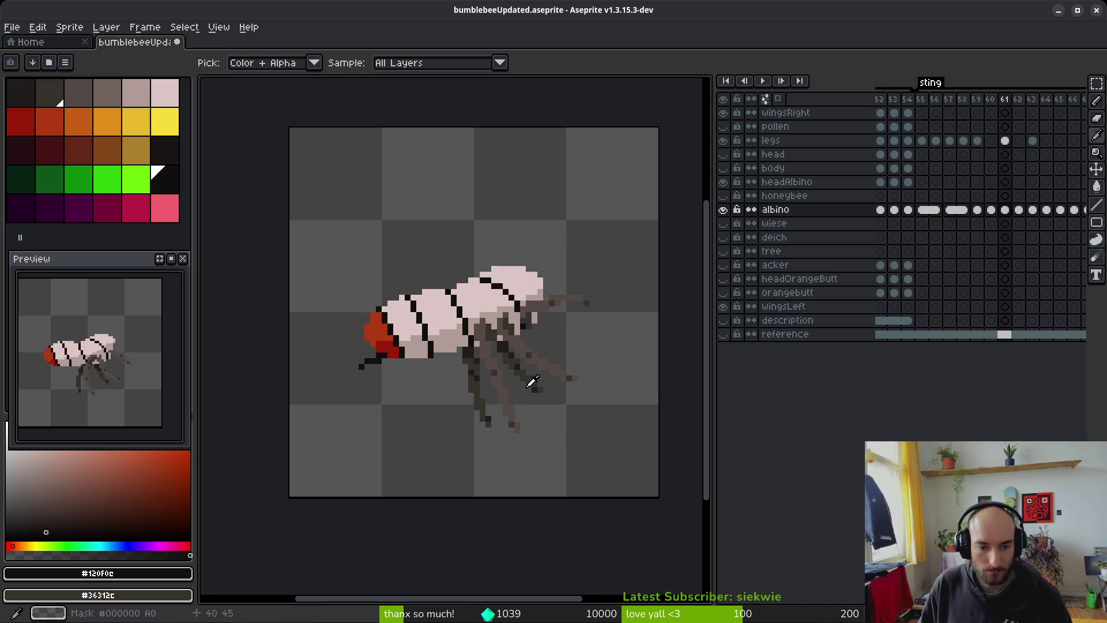
{"action": "key", "text": "b"}
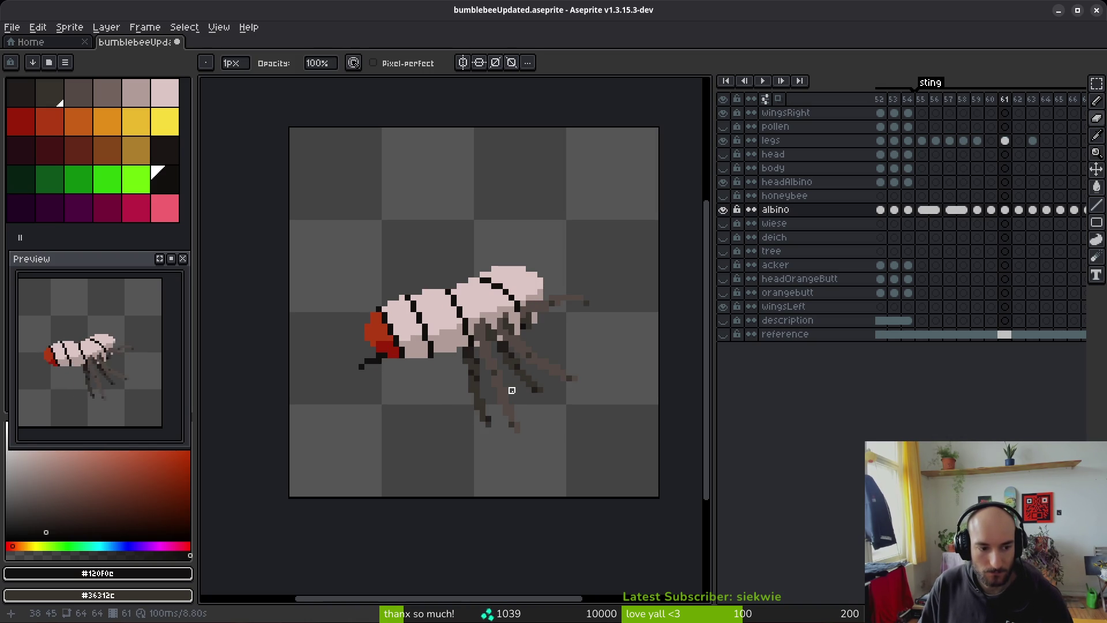
{"action": "key", "text": "Left"}
{"action": "key", "text": "Left"}
{"action": "key", "text": "Left"}
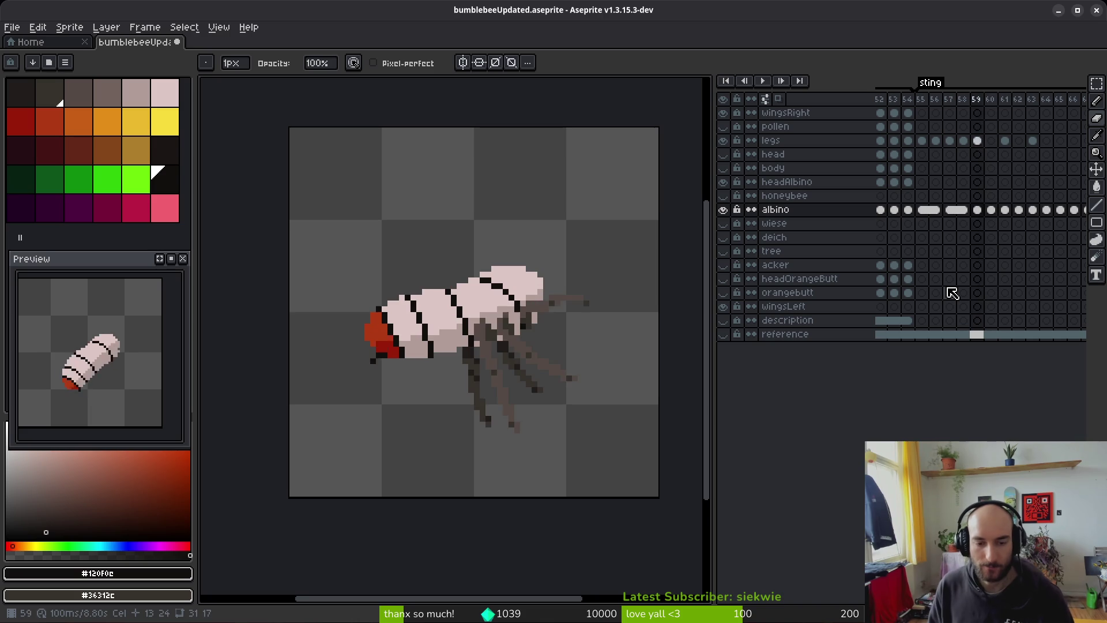
{"action": "key", "text": "Left"}
{"action": "key", "text": "Left"}
{"action": "key", "text": "Right"}
{"action": "key", "text": "Right"}
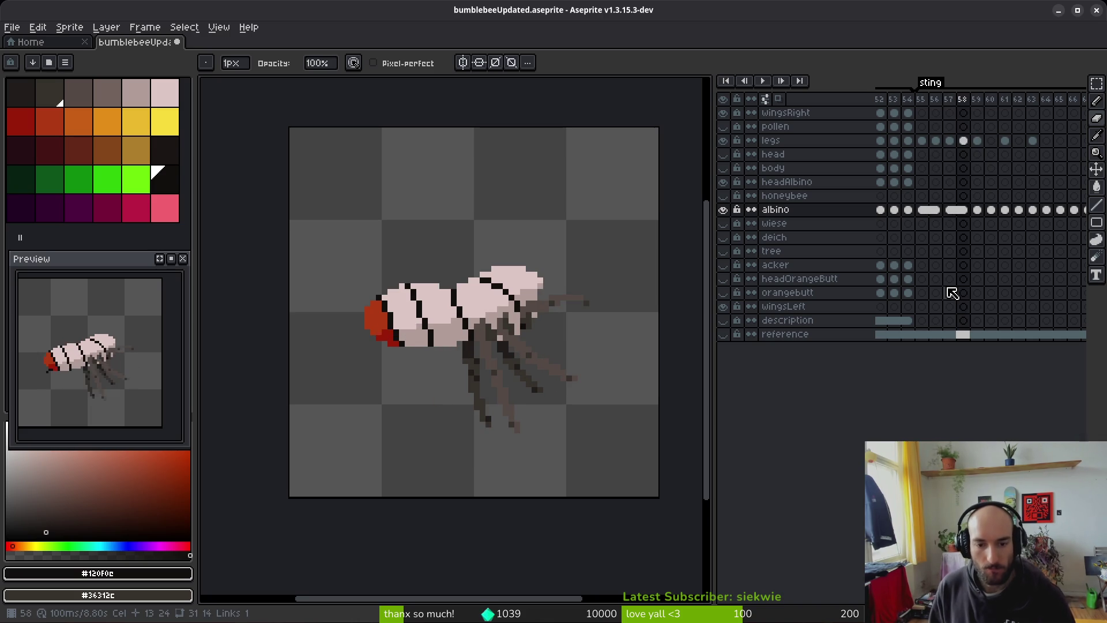
{"action": "key", "text": "Right"}
{"action": "key", "text": "Left"}
{"action": "key", "text": "Right"}
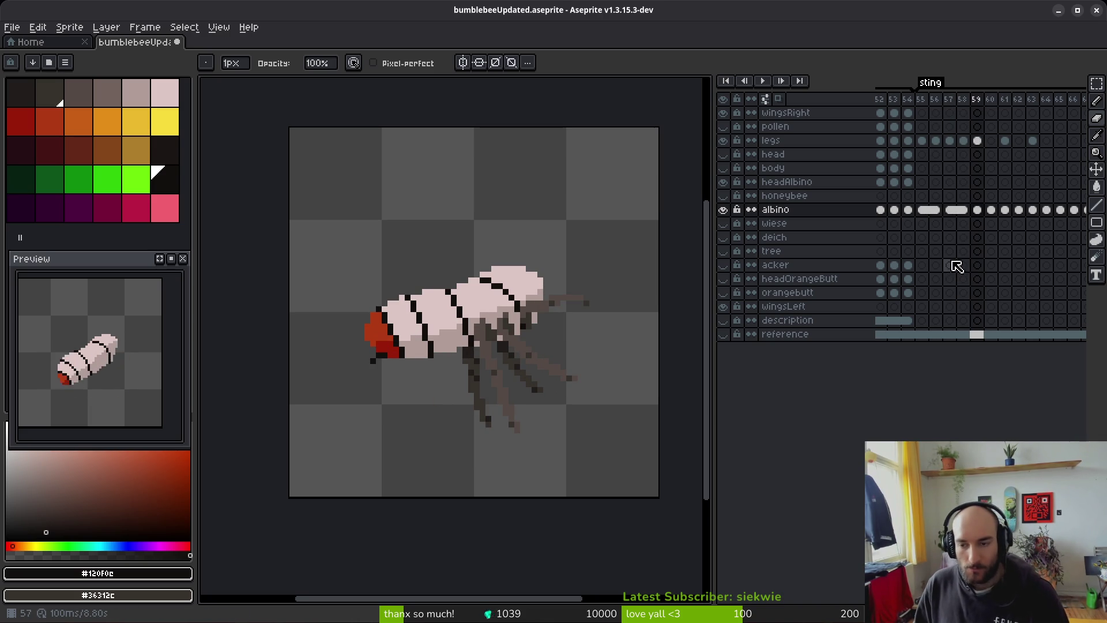
Step: Step from the albino cel at frame 55 through to frame 59 and select its legs cel
{"action": "scroll", "coordinate": [983, 255], "scroll_direction": "right", "scroll_amount": 1}
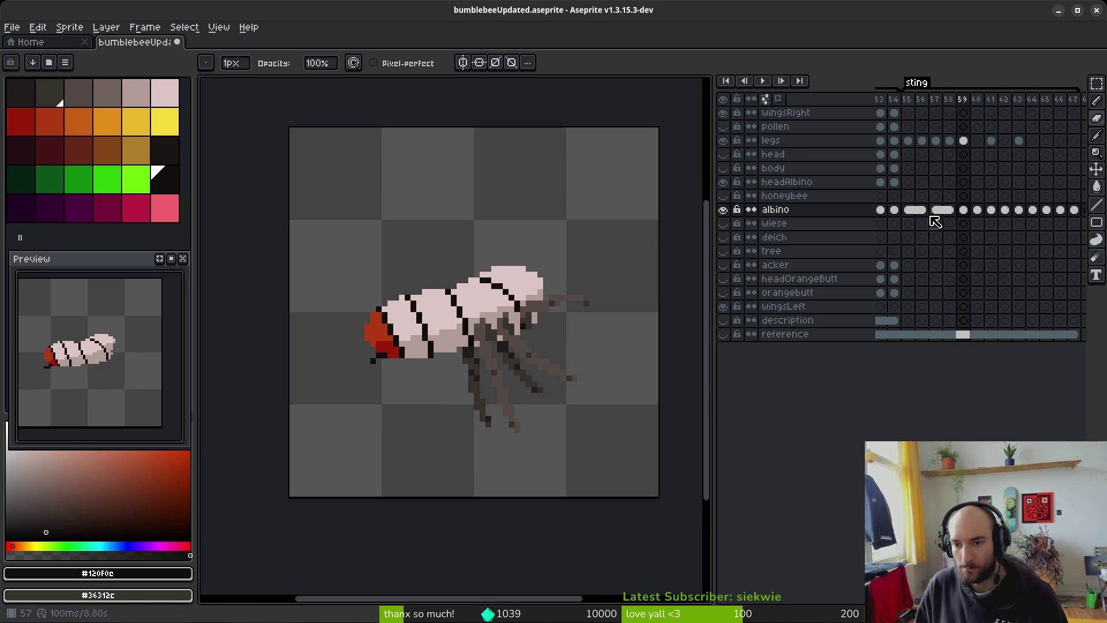
{"action": "left_click", "coordinate": [908, 210]}
{"action": "key", "text": "Right"}
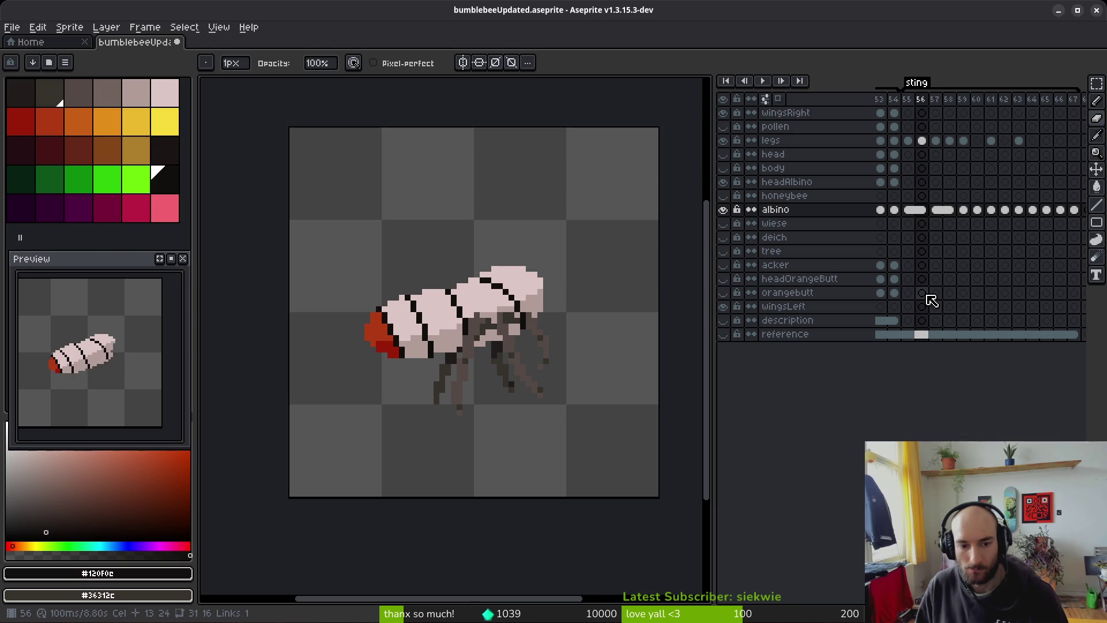
{"action": "key", "text": "Right"}
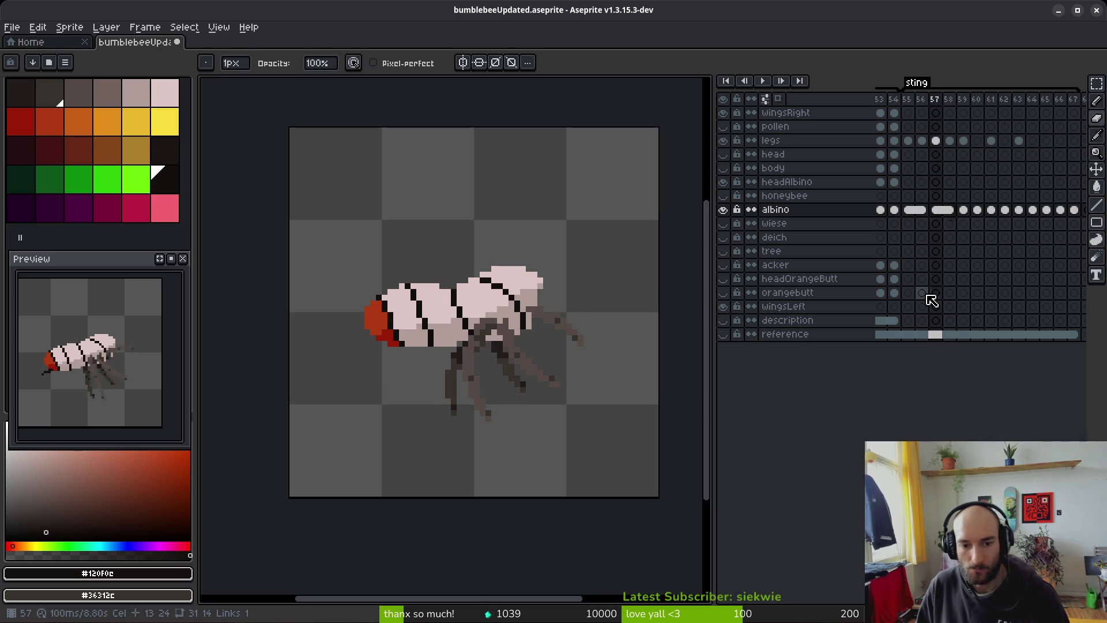
{"action": "key", "text": "Right"}
{"action": "key", "text": "Right"}
{"action": "key", "text": "Right"}
{"action": "key", "text": "Left"}
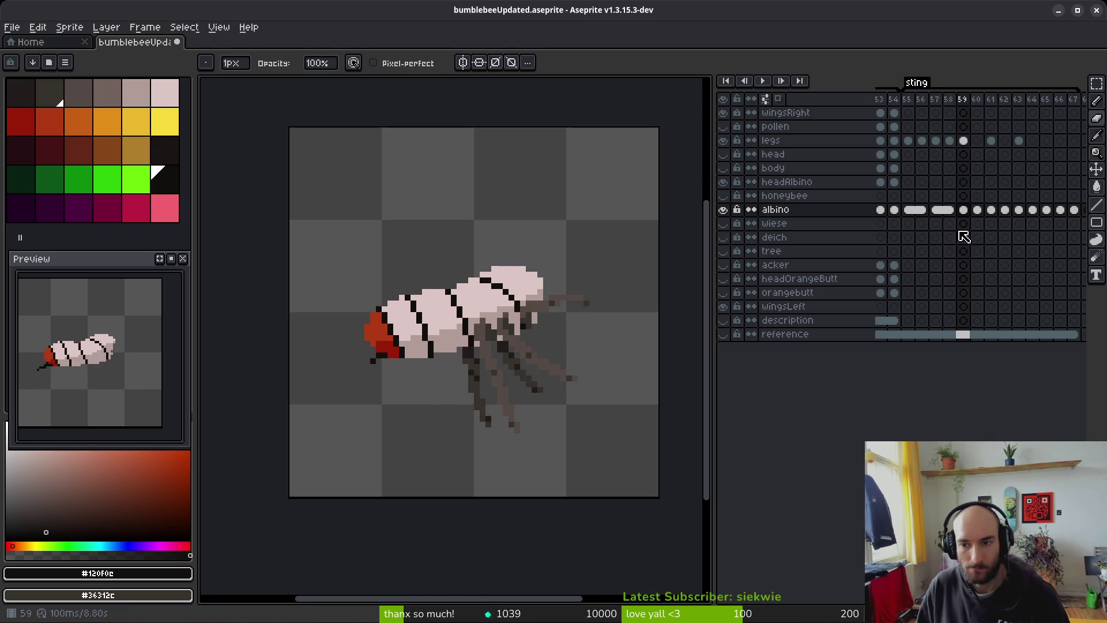
{"action": "left_click", "coordinate": [965, 142]}
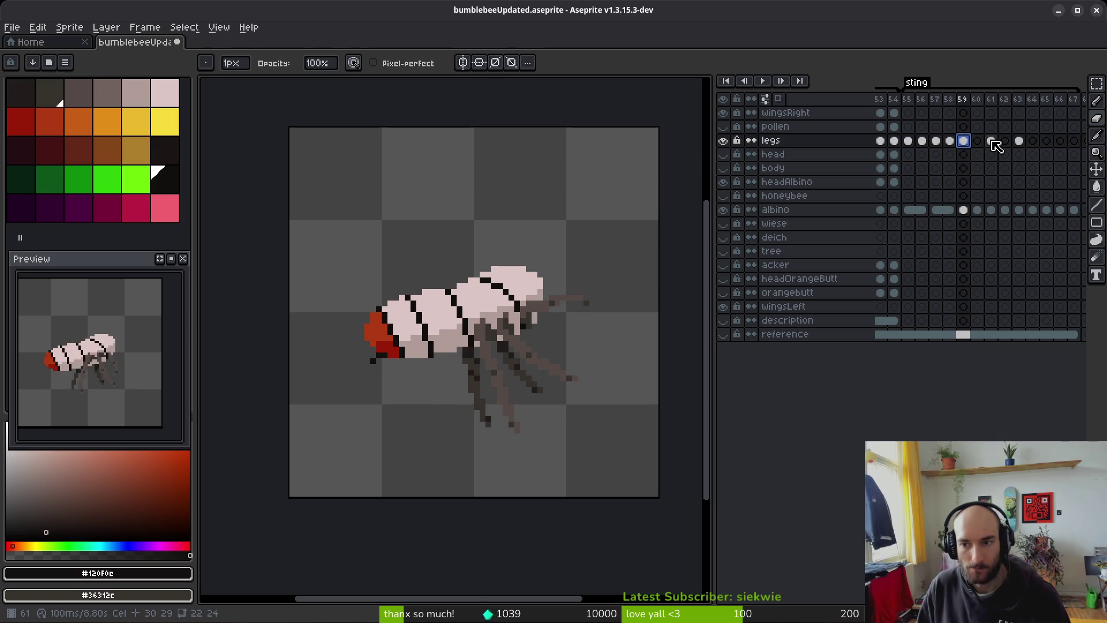
Step: Fill the empty legs cels in frames 60 and 62 with the legs cel
{"action": "left_click", "coordinate": [992, 142]}
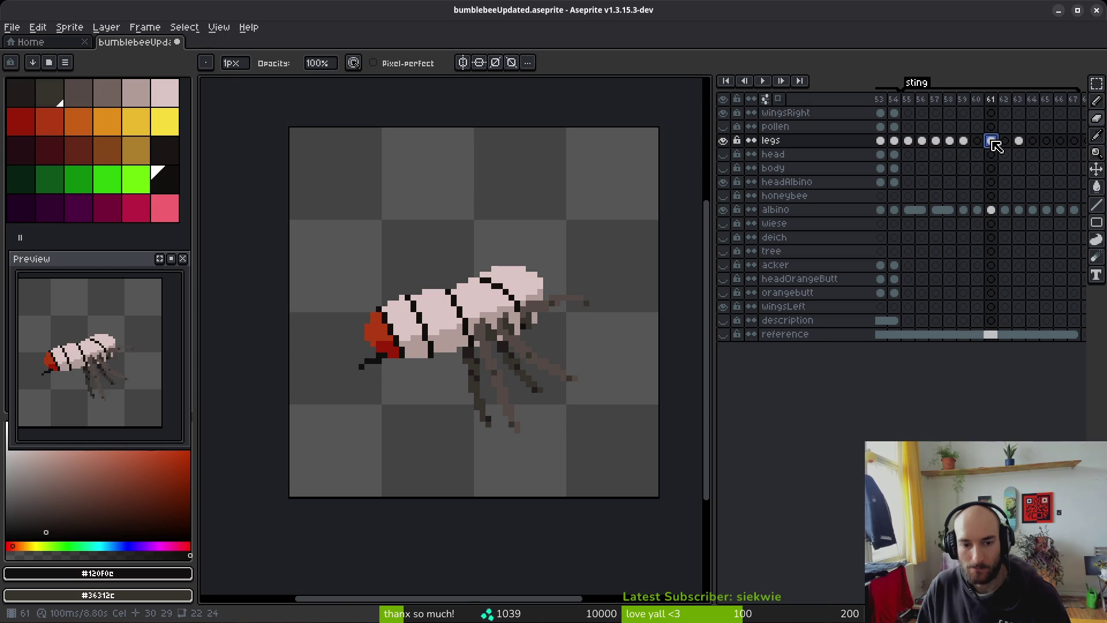
{"action": "left_click", "coordinate": [951, 143]}
{"action": "left_click", "coordinate": [970, 142]}
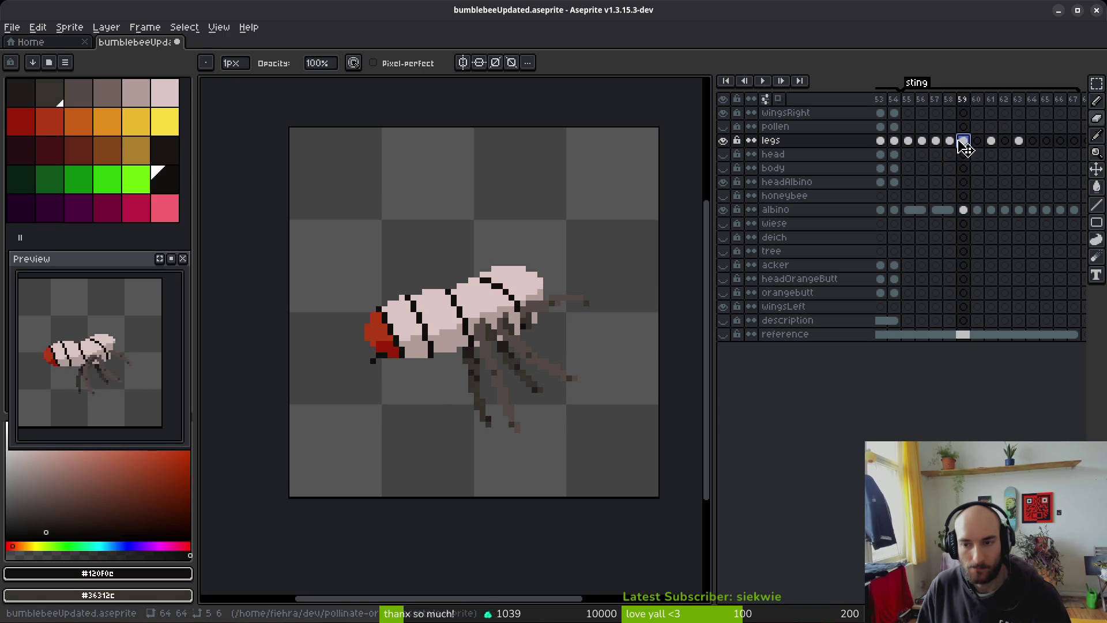
{"action": "left_click", "coordinate": [951, 142]}
{"action": "left_click", "coordinate": [963, 142]}
{"action": "left_click", "coordinate": [976, 142]}
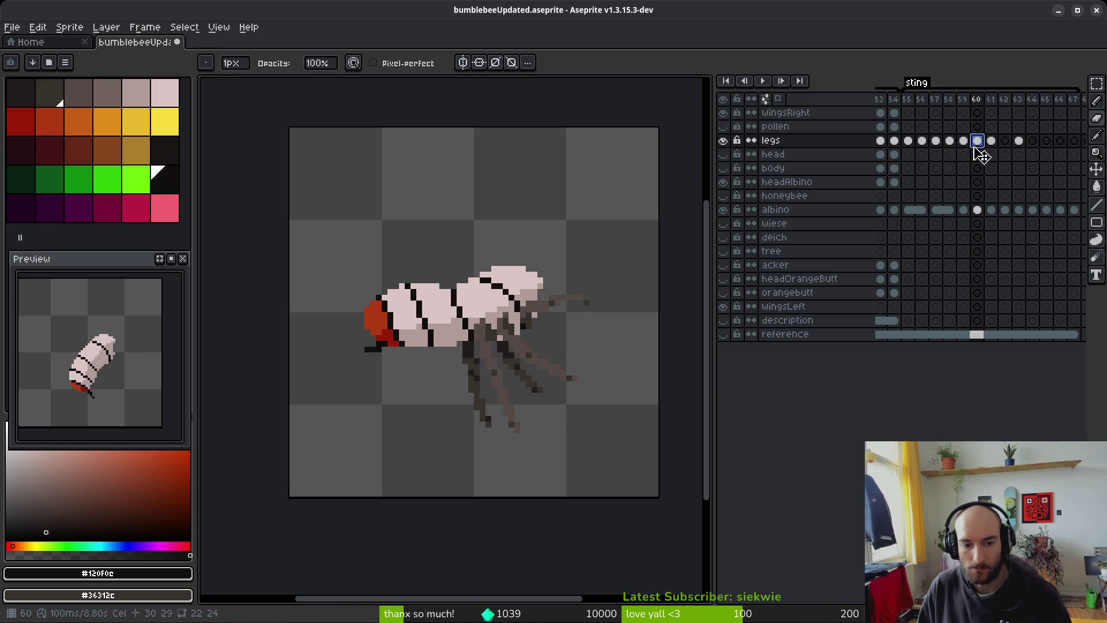
{"action": "left_click", "coordinate": [1004, 142]}
{"action": "key", "text": "ctrl+v"}
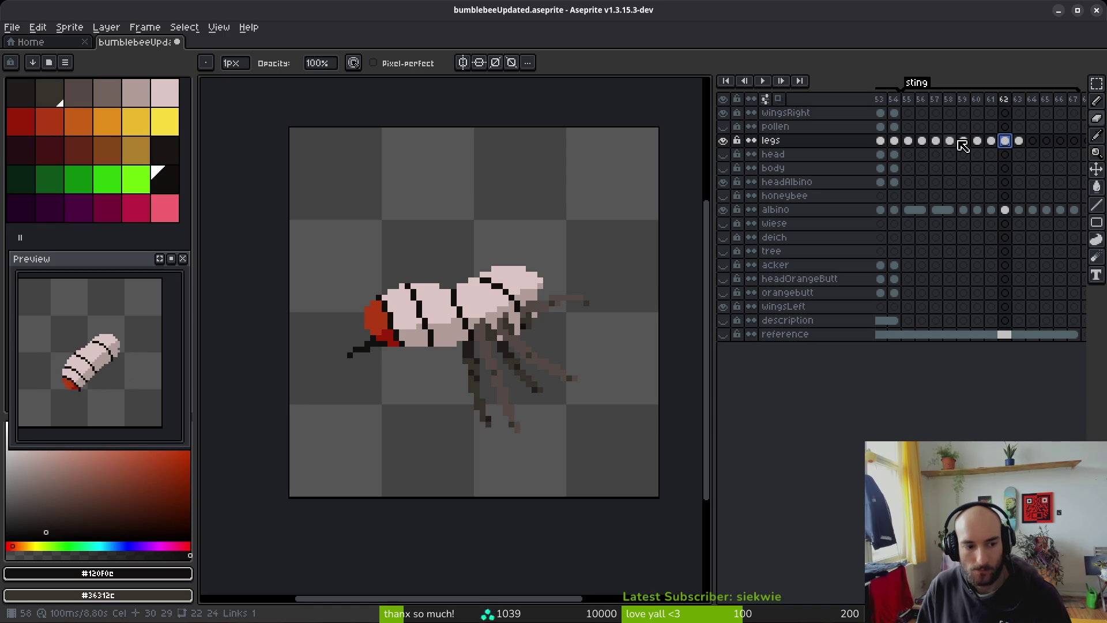
Step: Flick between frames 61 and 62 to compare the restored legs
{"action": "key", "text": "Left"}
{"action": "key", "text": "Right"}
{"action": "key", "text": "Left"}
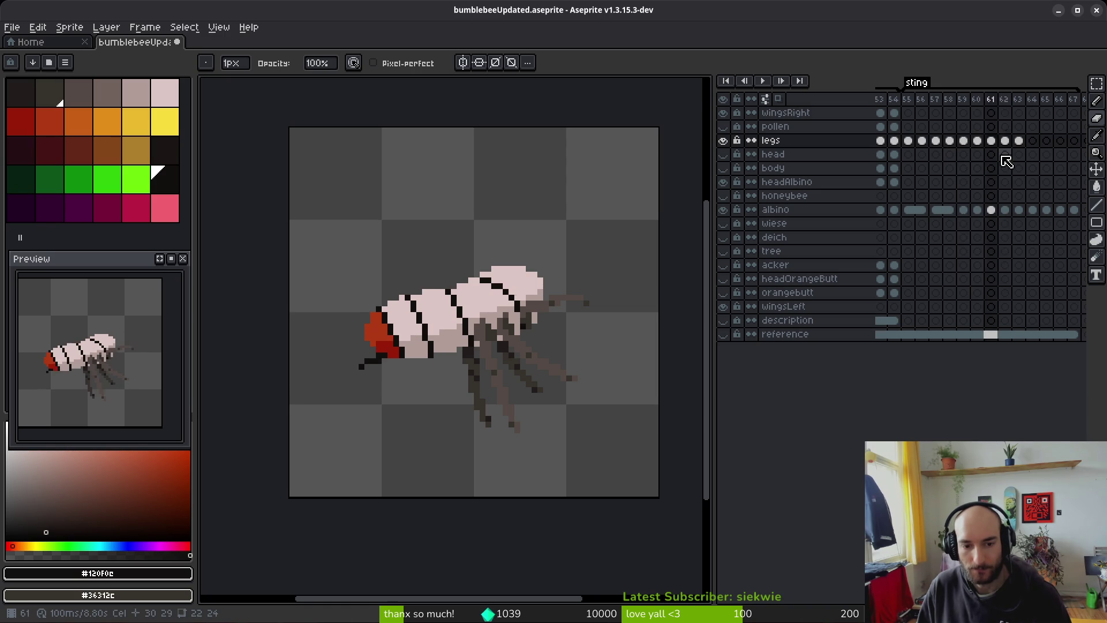
{"action": "key", "text": "Right"}
{"action": "key", "text": "Right"}
{"action": "key", "text": "Left"}
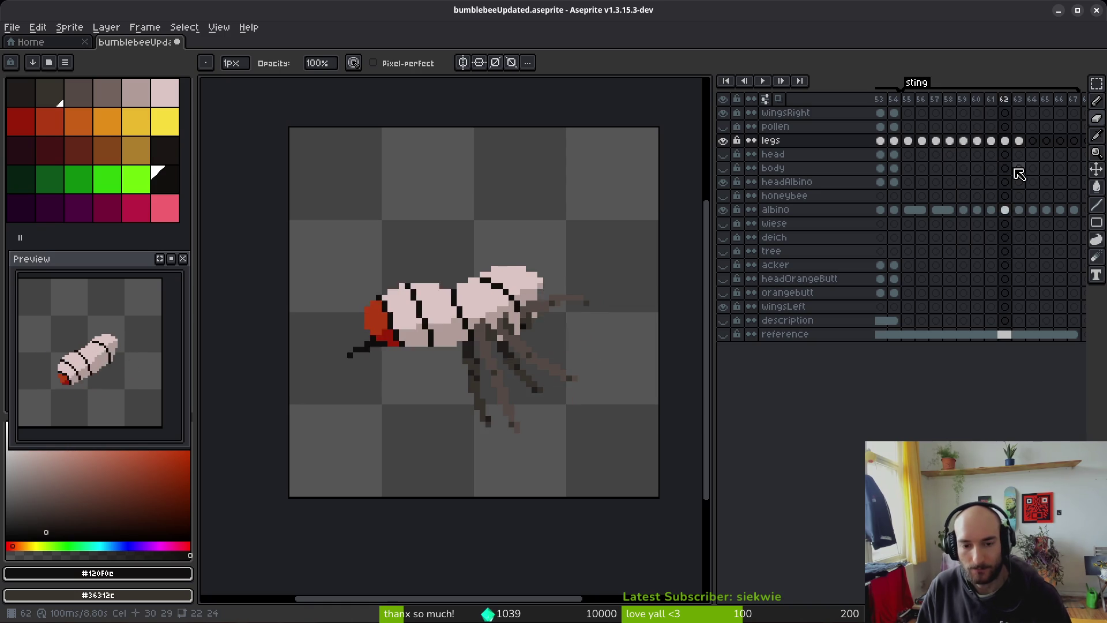
{"action": "key", "text": "Right"}
{"action": "key", "text": "Left"}
{"action": "key", "text": "Right"}
{"action": "key", "text": "Left"}
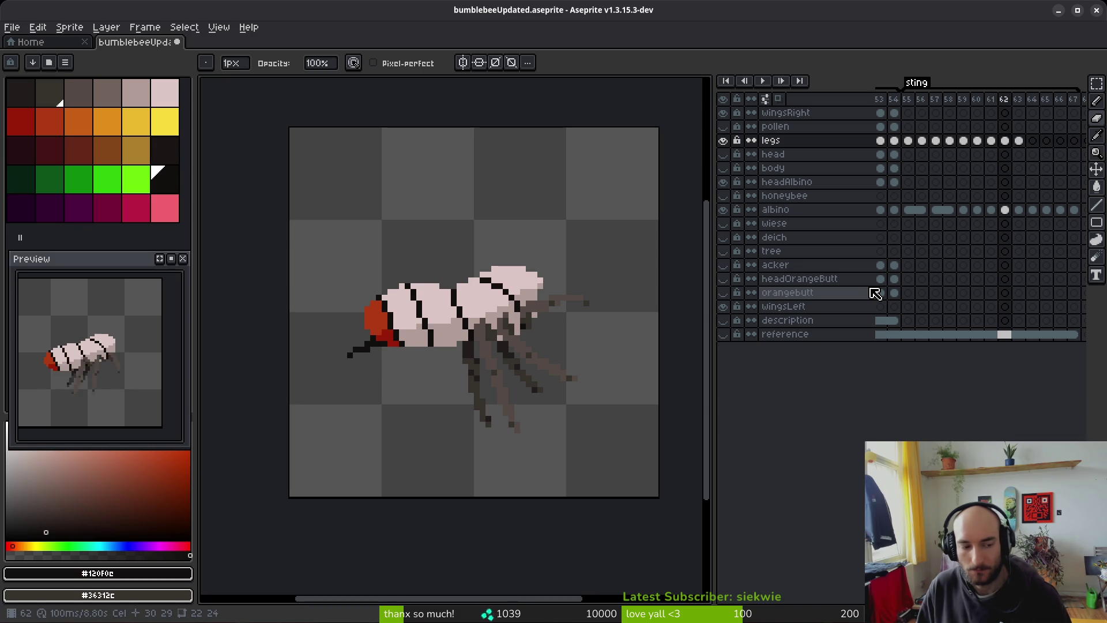
{"action": "scroll", "coordinate": [550, 383], "scroll_direction": "up", "scroll_amount": 4}
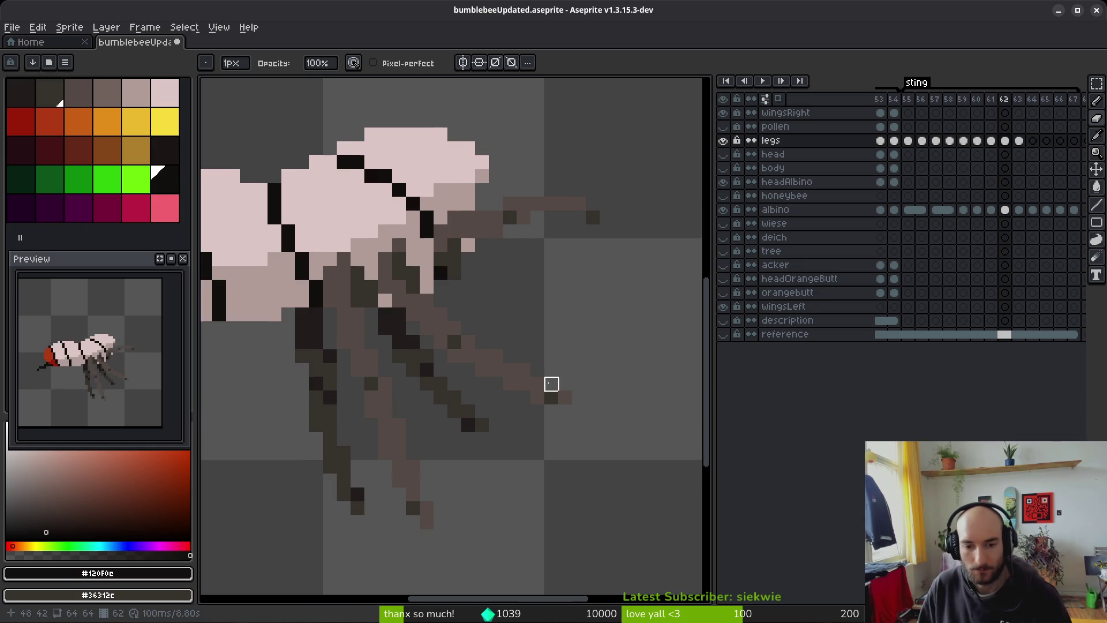
Step: Move a leg's pixels on frame 62 with a rectangular selection and save the sprite
{"action": "key", "text": "m"}
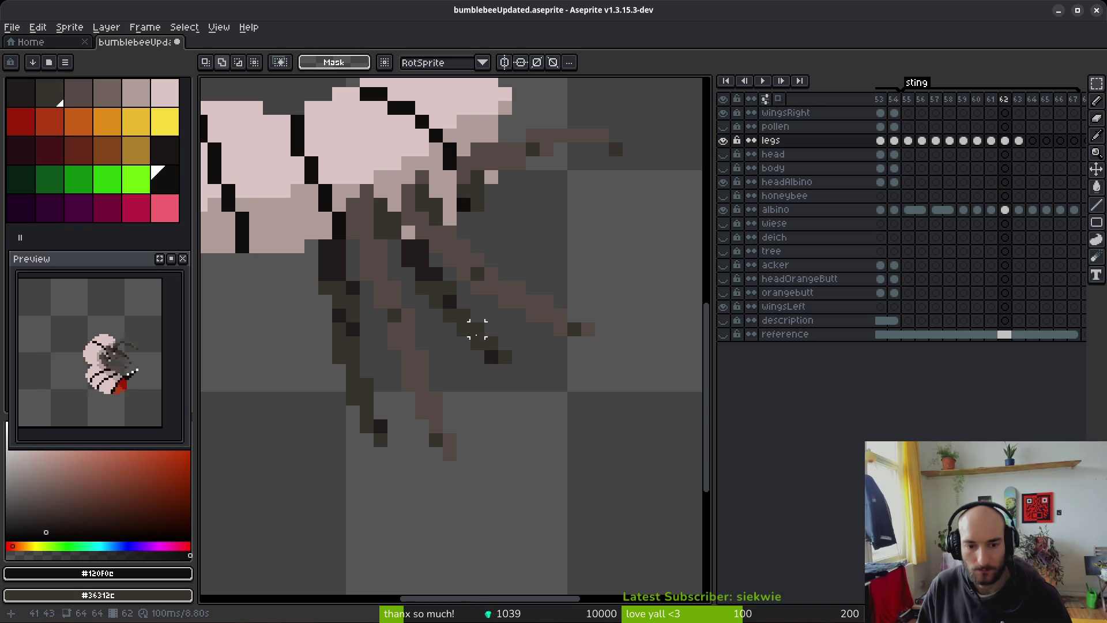
{"action": "mouse_move", "coordinate": [441, 294]}
{"action": "left_mouse_down"}
{"action": "mouse_move", "coordinate": [461, 323]}
{"action": "mouse_move", "coordinate": [550, 374]}
{"action": "left_mouse_up"}
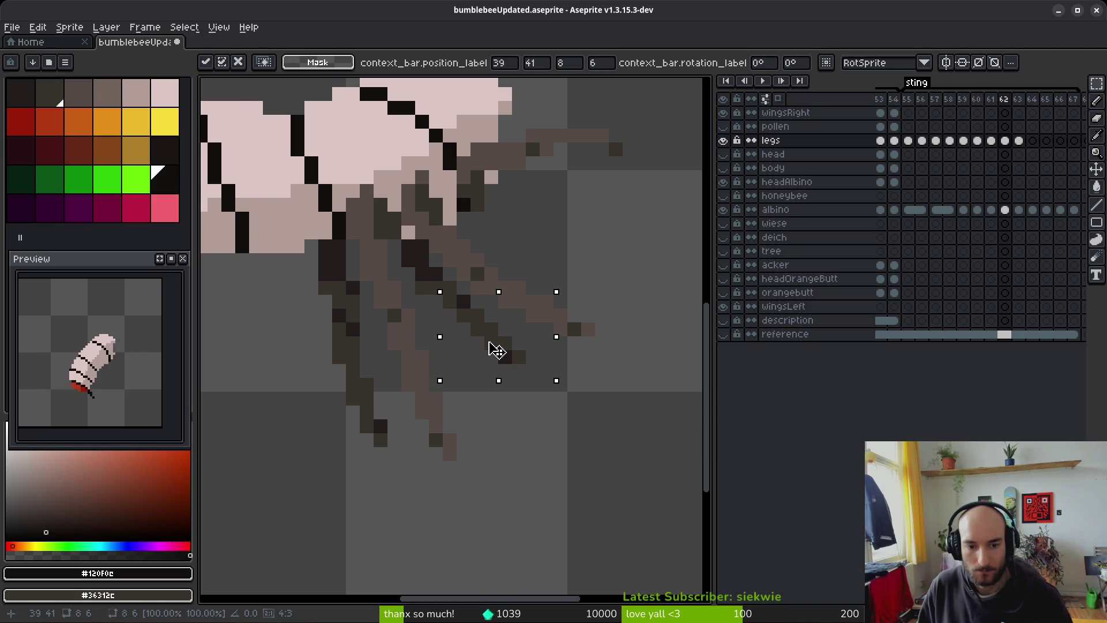
{"action": "left_click", "coordinate": [490, 399]}
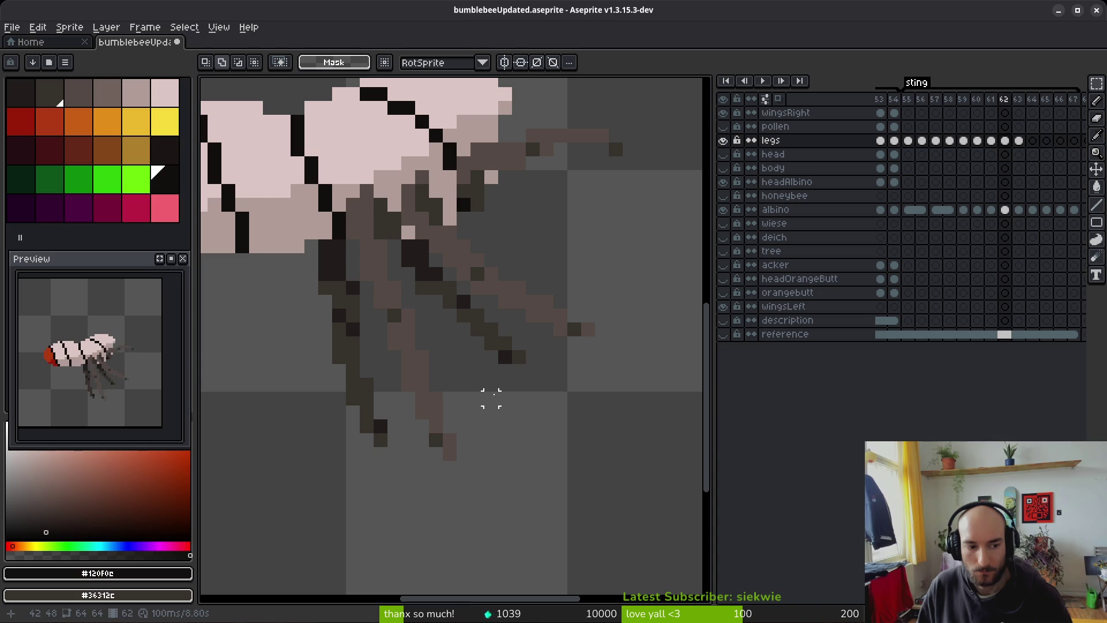
{"action": "left_click_drag", "start_coordinate": [463, 330], "coordinate": [491, 358]}
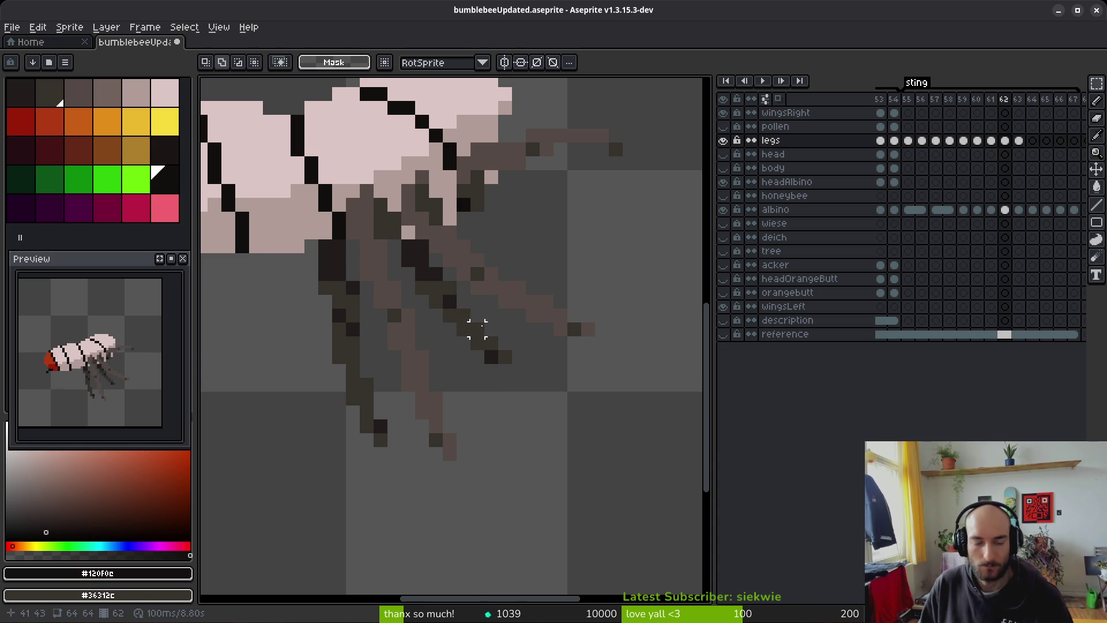
{"action": "scroll", "coordinate": [498, 340], "scroll_direction": "right", "scroll_amount": 2}
{"action": "key", "text": "ctrl+s"}
Step: Play the animation from frame 51 to compare poses, then return to the frame 64 legs cel
{"action": "left_click", "coordinate": [1032, 149]}
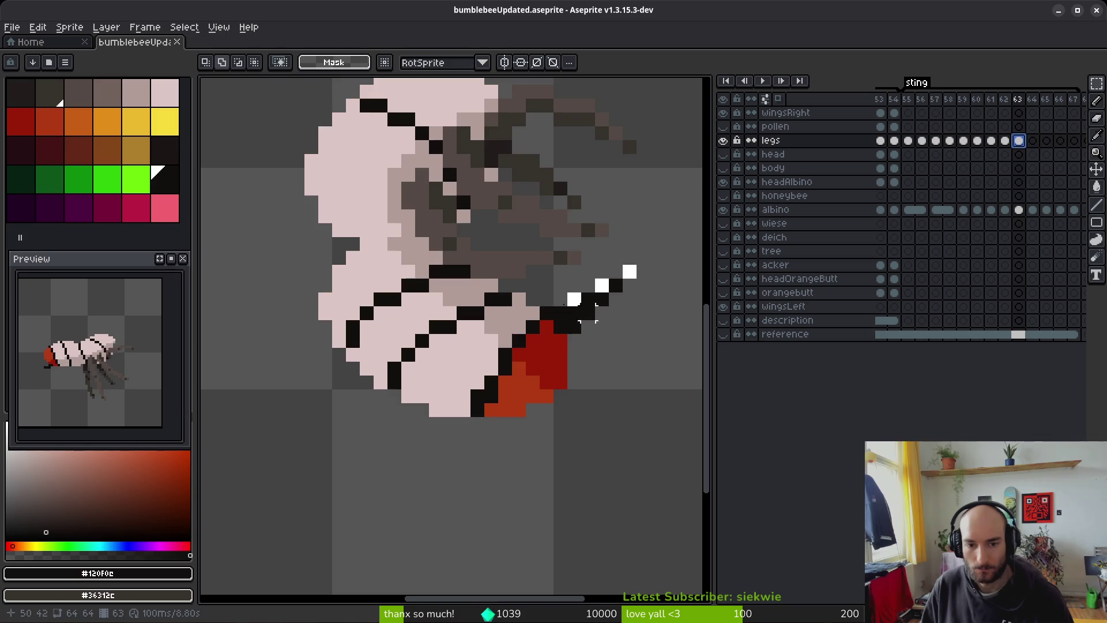
{"action": "scroll", "coordinate": [627, 321], "scroll_direction": "down", "scroll_amount": 5}
{"action": "key", "text": "alt"}
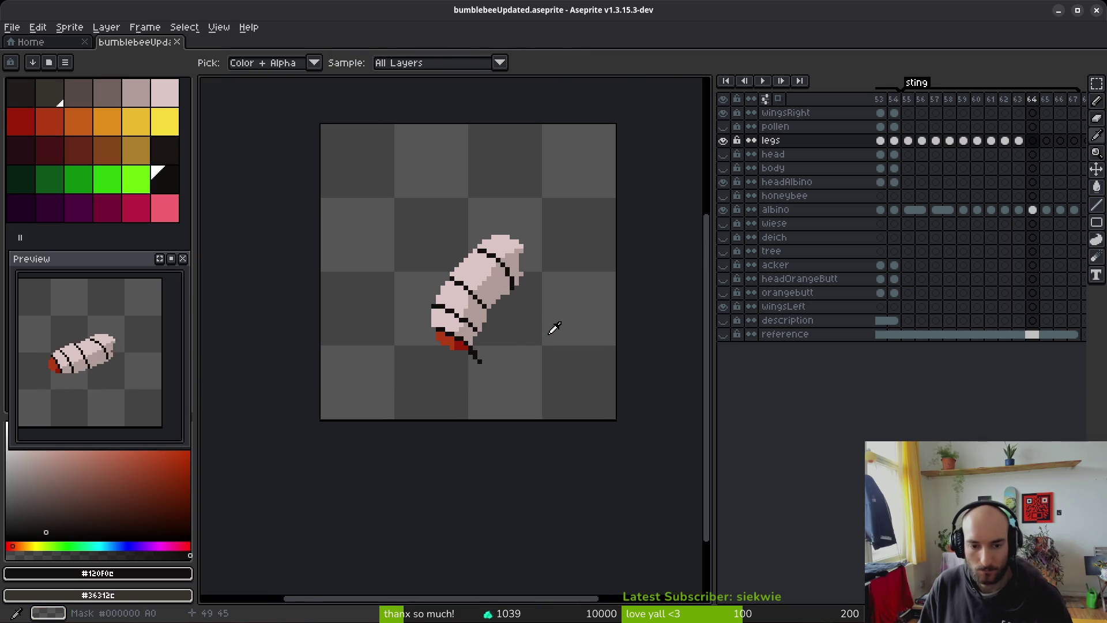
{"action": "scroll", "coordinate": [923, 185], "scroll_direction": "left", "scroll_amount": 1}
{"action": "scroll", "coordinate": [928, 173], "scroll_direction": "left", "scroll_amount": 4}
{"action": "left_click", "coordinate": [893, 140]}
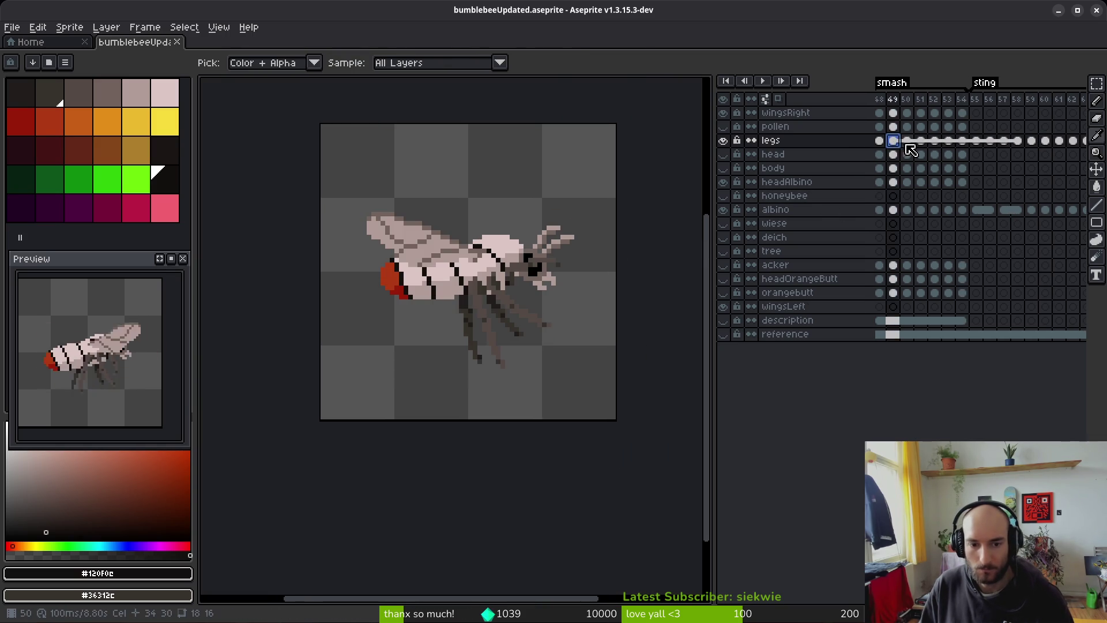
{"action": "left_click", "coordinate": [909, 149]}
{"action": "left_click", "coordinate": [917, 162]}
{"action": "key", "text": "Return"}
{"action": "left_click", "coordinate": [989, 142]}
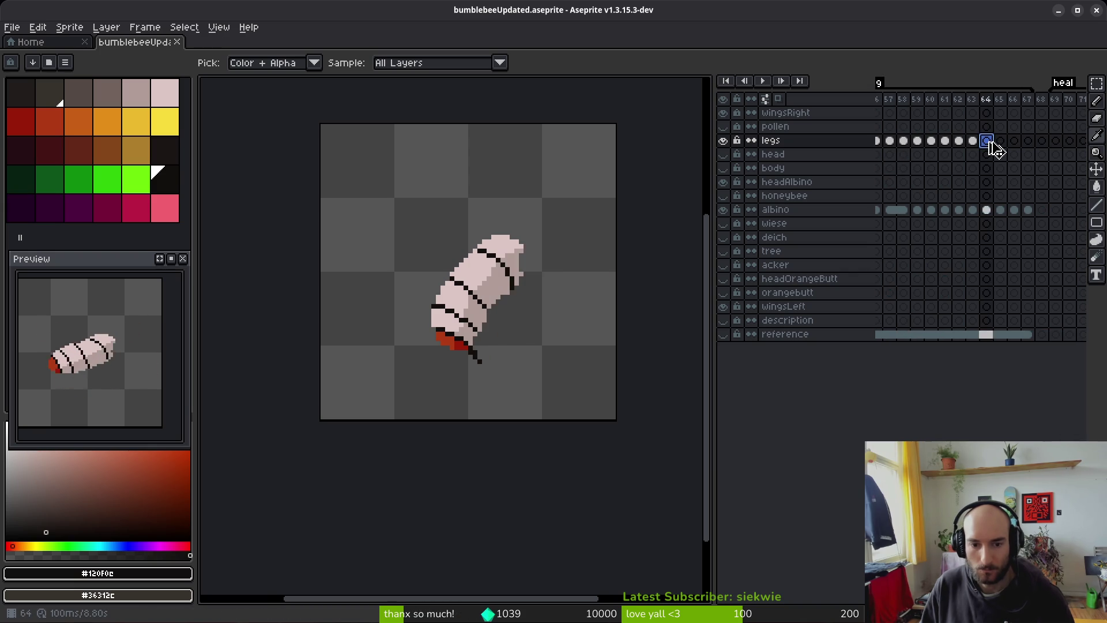
{"action": "key", "text": "m"}
{"action": "scroll", "coordinate": [558, 336], "scroll_direction": "up", "scroll_amount": 6}
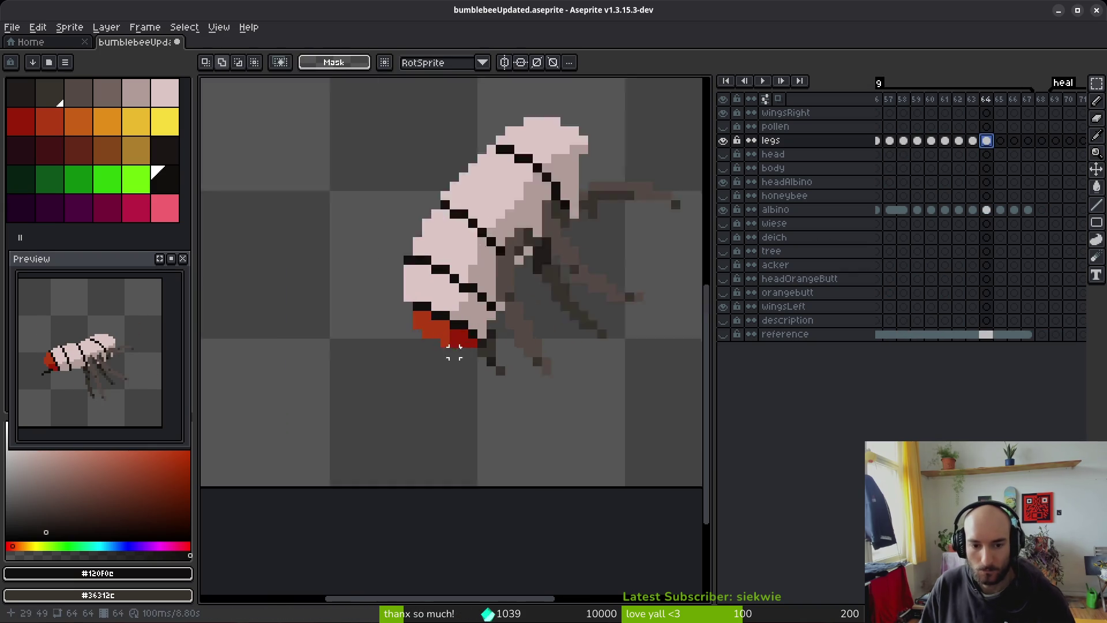
Step: Draw a solid black line below the red tail on frame 64
{"action": "key", "text": "b"}
{"action": "left_click_drag", "start_coordinate": [511, 338], "coordinate": [511, 357]}
{"action": "left_click", "coordinate": [530, 377]}
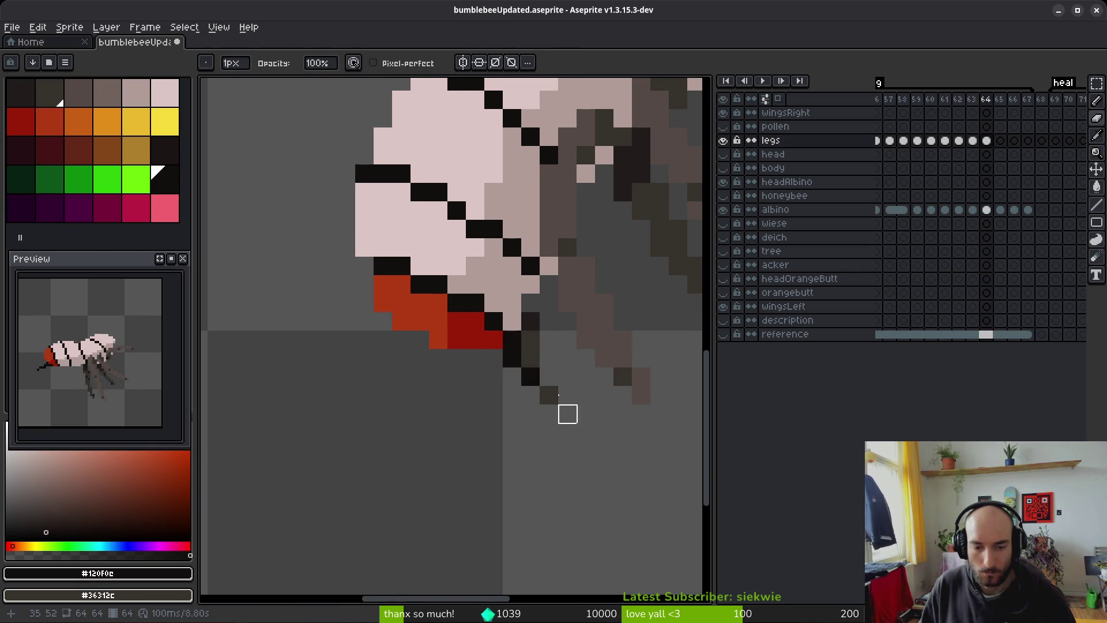
{"action": "left_click_drag", "start_coordinate": [530, 339], "coordinate": [531, 376]}
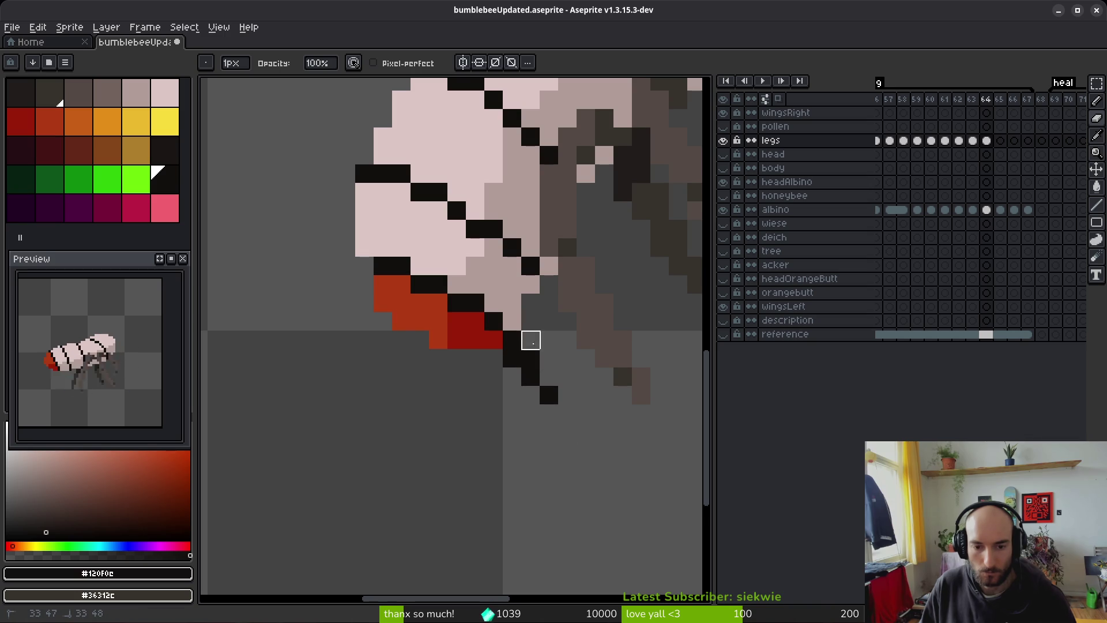
{"action": "scroll", "coordinate": [554, 396], "scroll_direction": "down", "scroll_amount": 2}
Step: Repaint the nearby leg pixels in dark browns #36312c and #201c1a, undoing one stray pixel
{"action": "left_click", "coordinate": [586, 340], "text": "alt"}
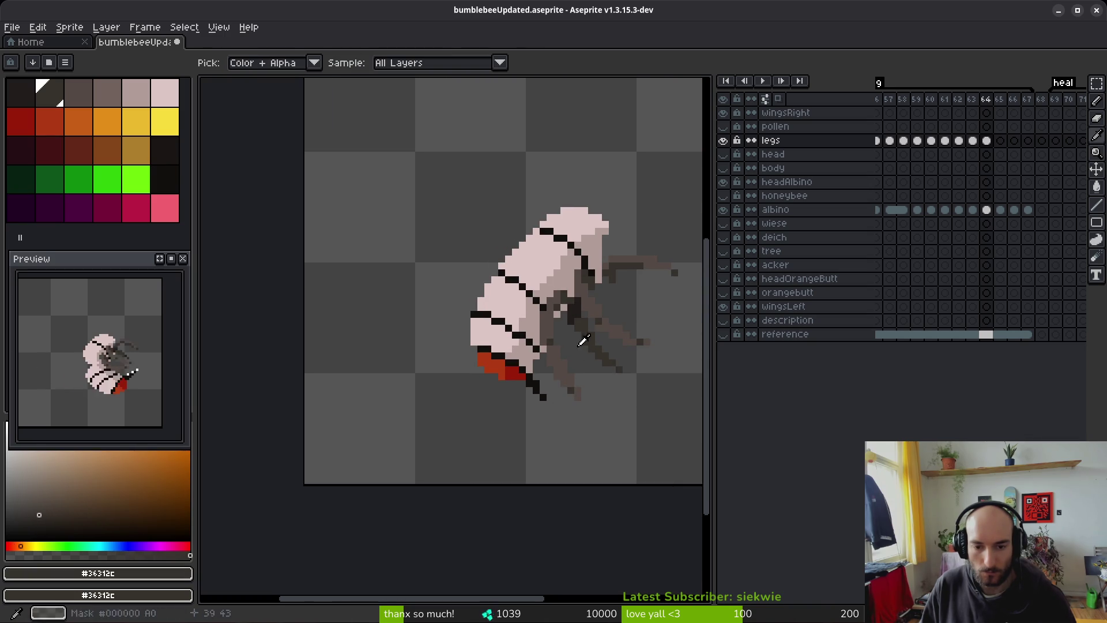
{"action": "scroll", "coordinate": [588, 336], "scroll_direction": "up", "scroll_amount": 2}
{"action": "left_click_drag", "start_coordinate": [518, 357], "coordinate": [556, 417]}
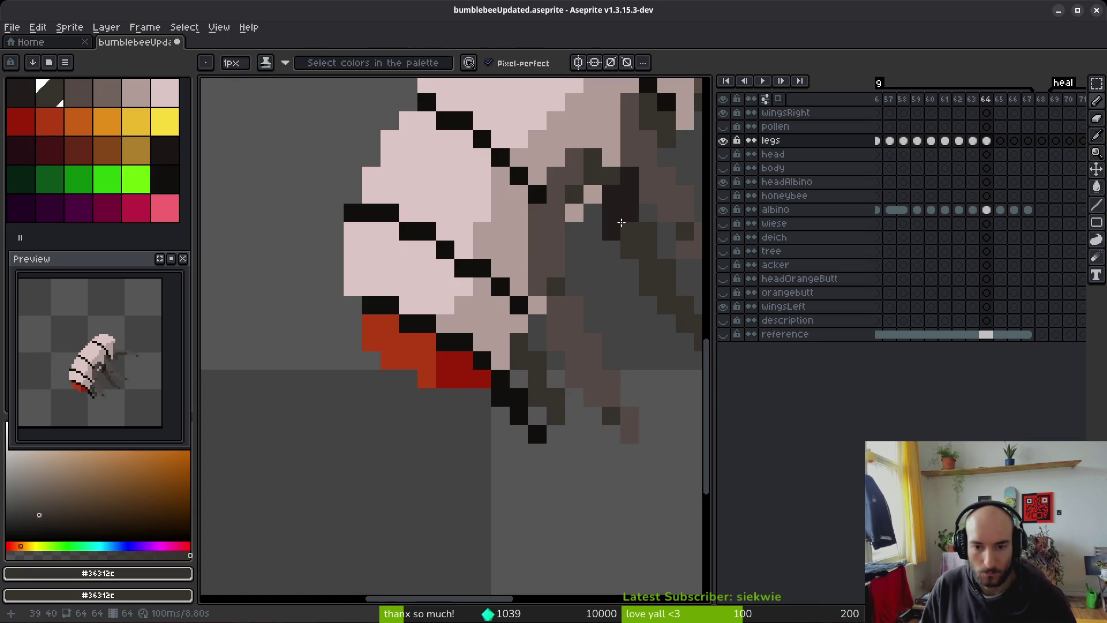
{"action": "left_click", "coordinate": [538, 349], "text": "alt"}
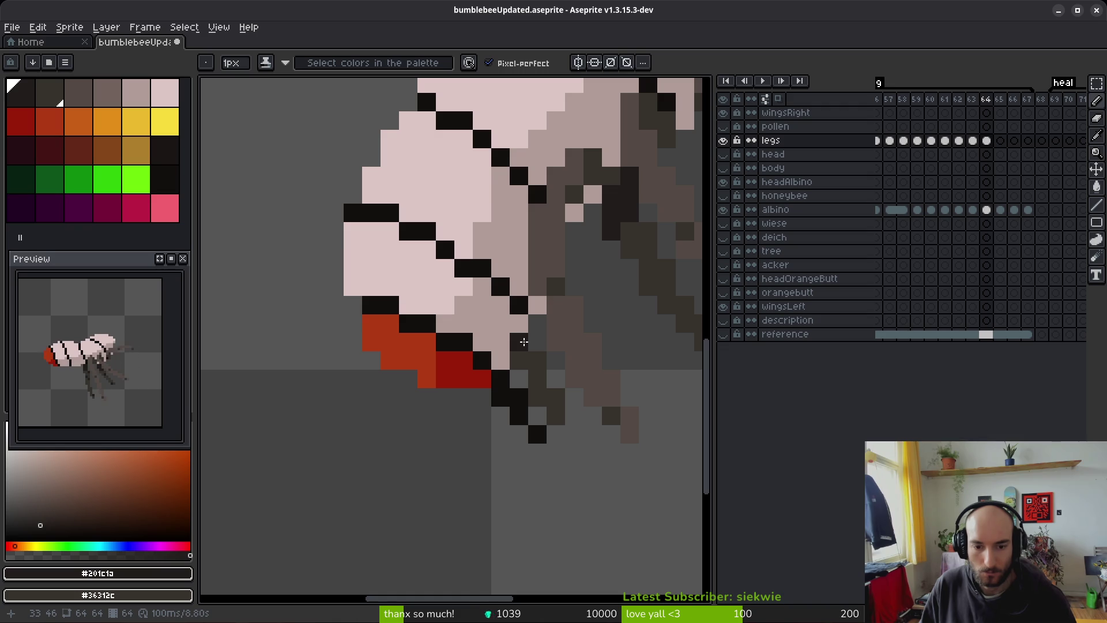
{"action": "left_click", "coordinate": [537, 378]}
{"action": "left_click", "coordinate": [574, 415]}
{"action": "key", "text": "ctrl+z"}
{"action": "left_click", "coordinate": [552, 379]}
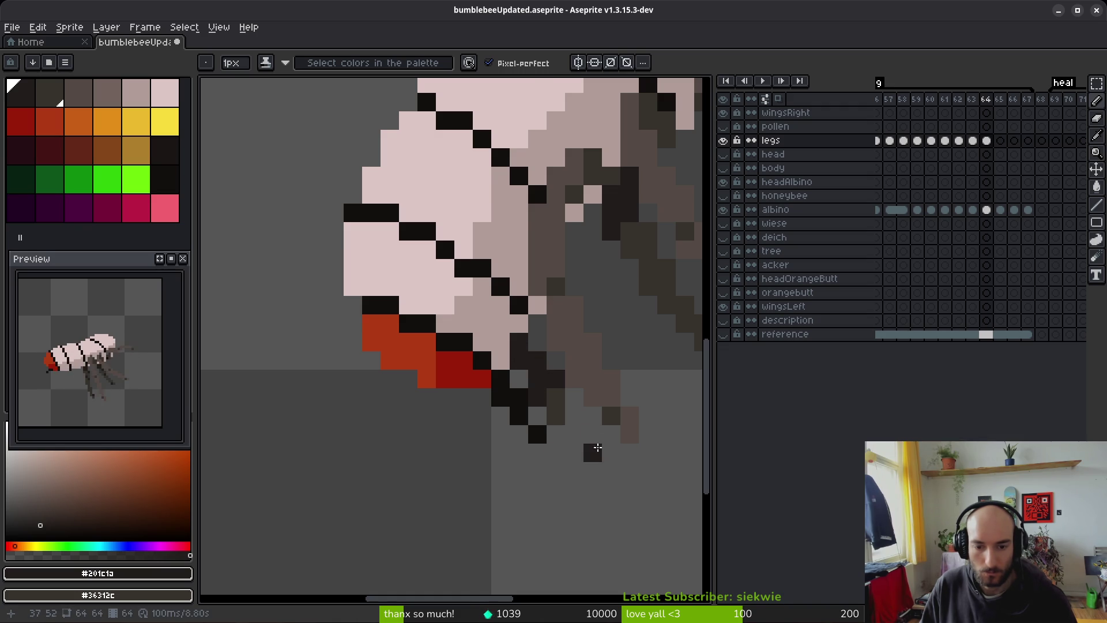
{"action": "scroll", "coordinate": [599, 457], "scroll_direction": "down", "scroll_amount": 4}
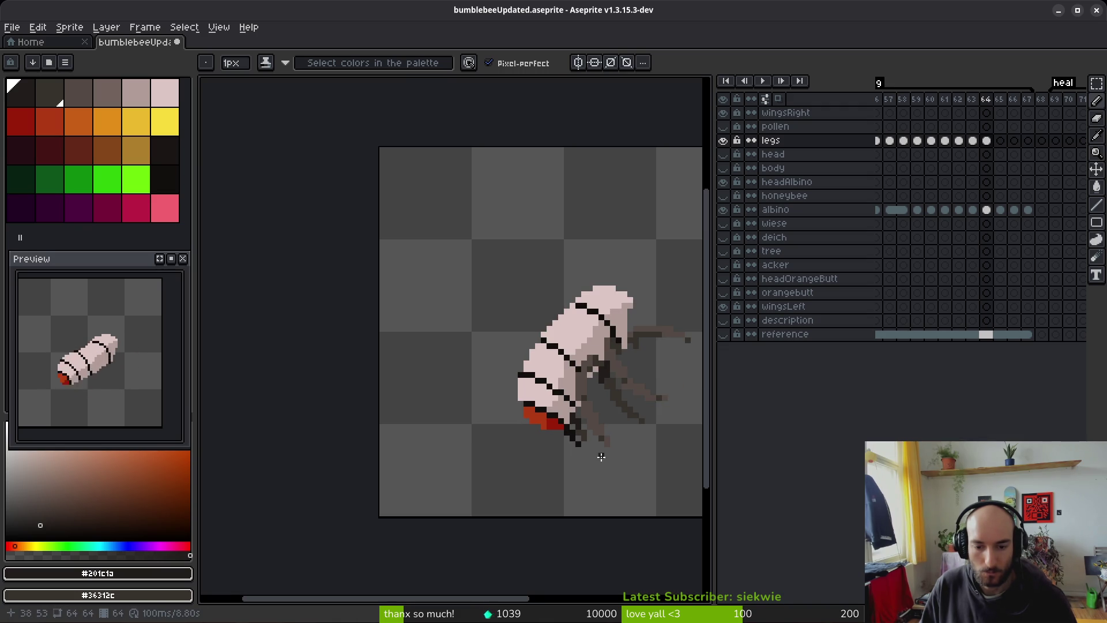
{"action": "scroll", "coordinate": [600, 457], "scroll_direction": "down", "scroll_amount": 1}
{"action": "scroll", "coordinate": [599, 456], "scroll_direction": "up", "scroll_amount": 4}
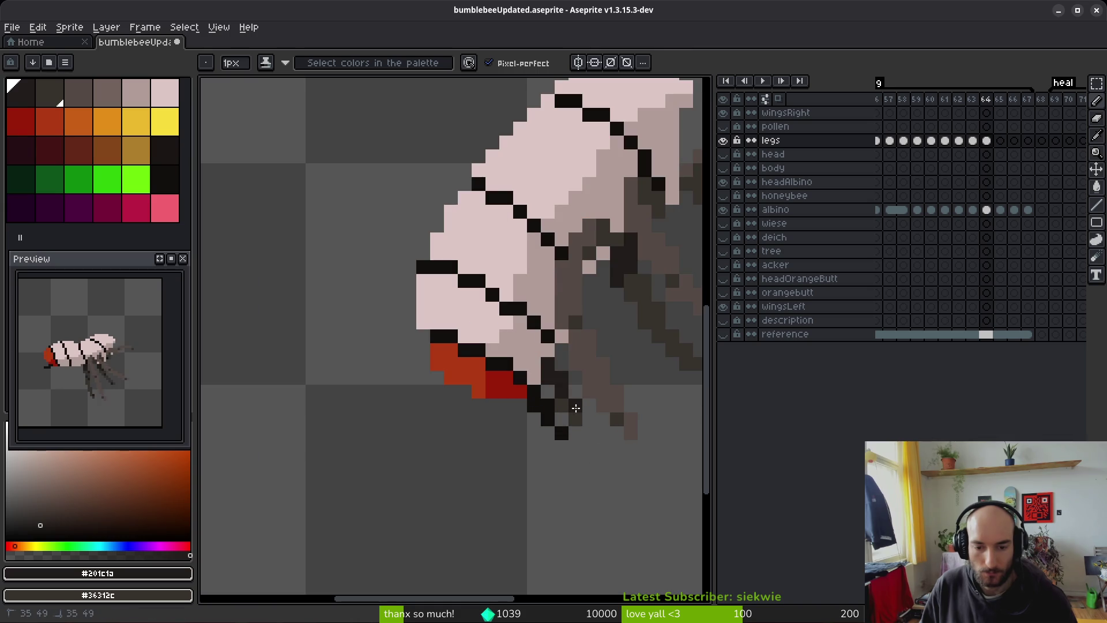
{"action": "scroll", "coordinate": [575, 408], "scroll_direction": "down", "scroll_amount": 5}
{"action": "scroll", "coordinate": [593, 462], "scroll_direction": "up", "scroll_amount": 1}
{"action": "scroll", "coordinate": [611, 452], "scroll_direction": "down", "scroll_amount": 1}
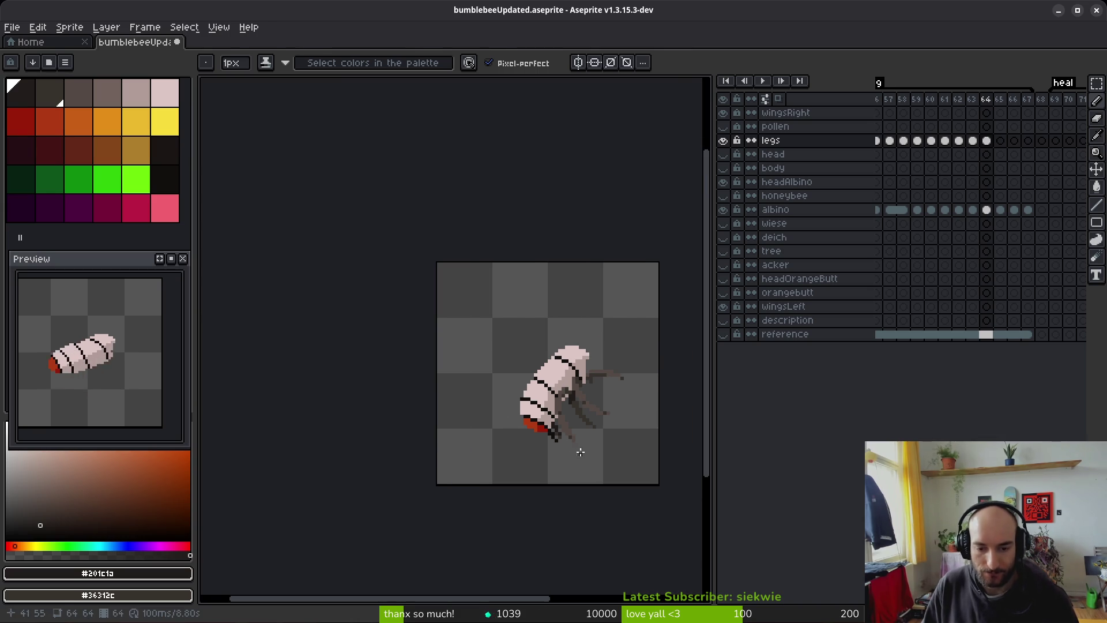
{"action": "scroll", "coordinate": [582, 444], "scroll_direction": "down", "scroll_amount": 3}
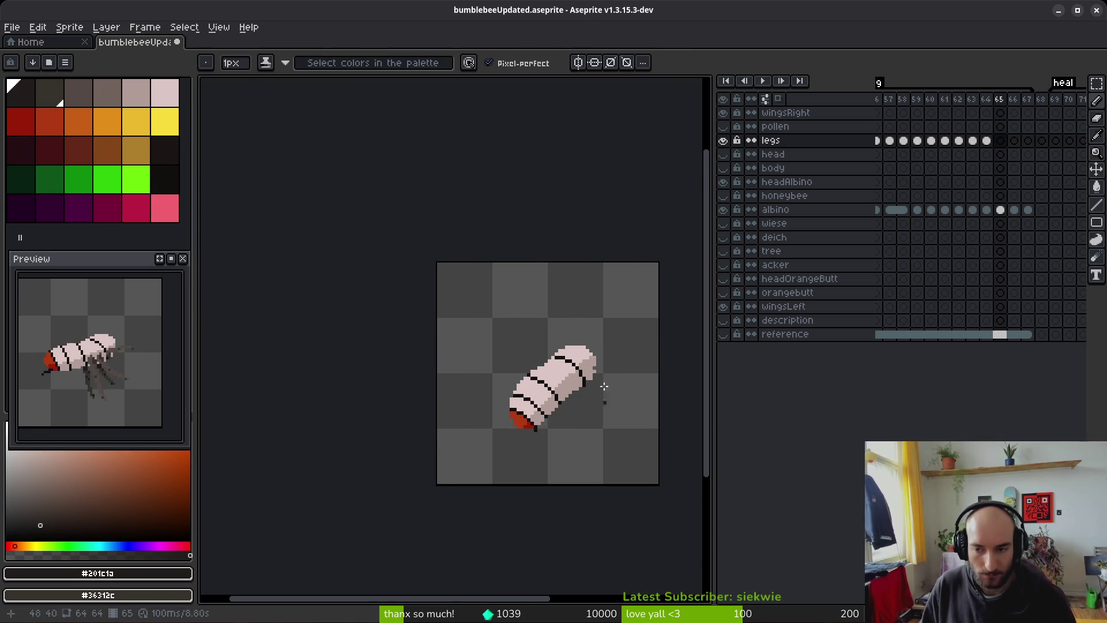
Step: Browse the legs layer across sting frames 51 to 64 to compare the leg poses
{"action": "scroll", "coordinate": [933, 149], "scroll_direction": "up", "scroll_amount": 3}
{"action": "left_click", "coordinate": [916, 144]}
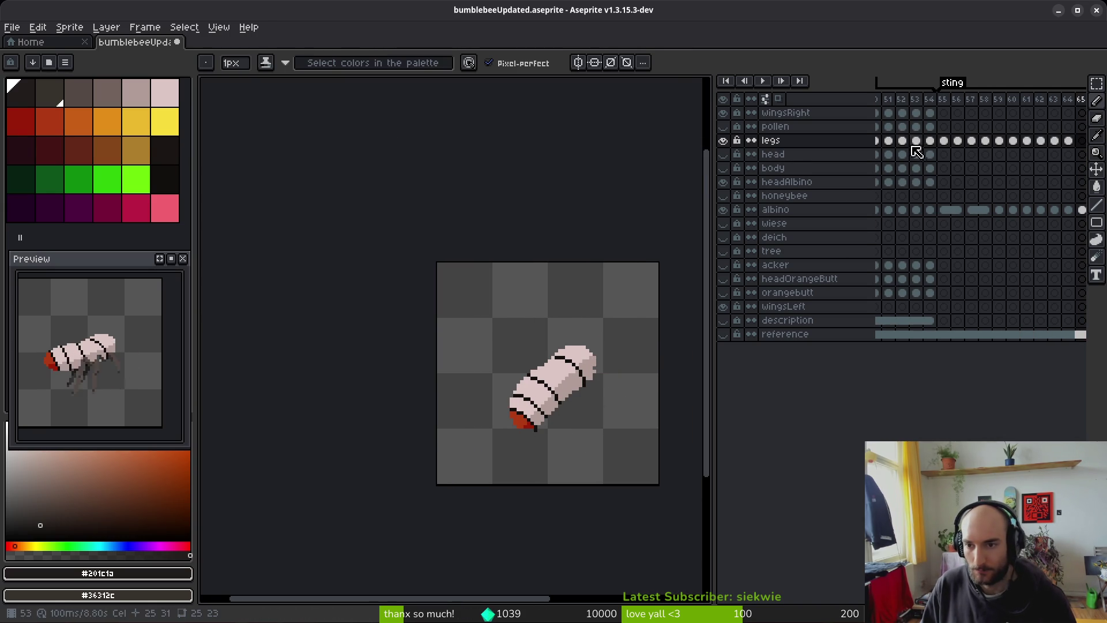
{"action": "left_click", "coordinate": [903, 142]}
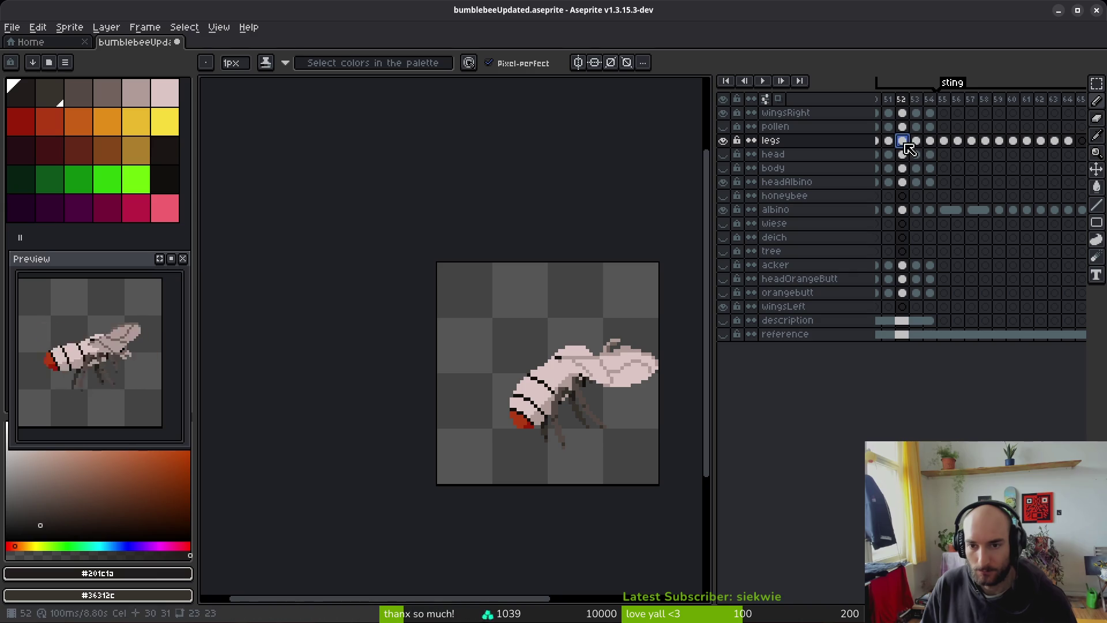
{"action": "scroll", "coordinate": [1043, 154], "scroll_direction": "down", "scroll_amount": 1}
{"action": "left_click", "coordinate": [1028, 157]}
{"action": "left_click", "coordinate": [1042, 142]}
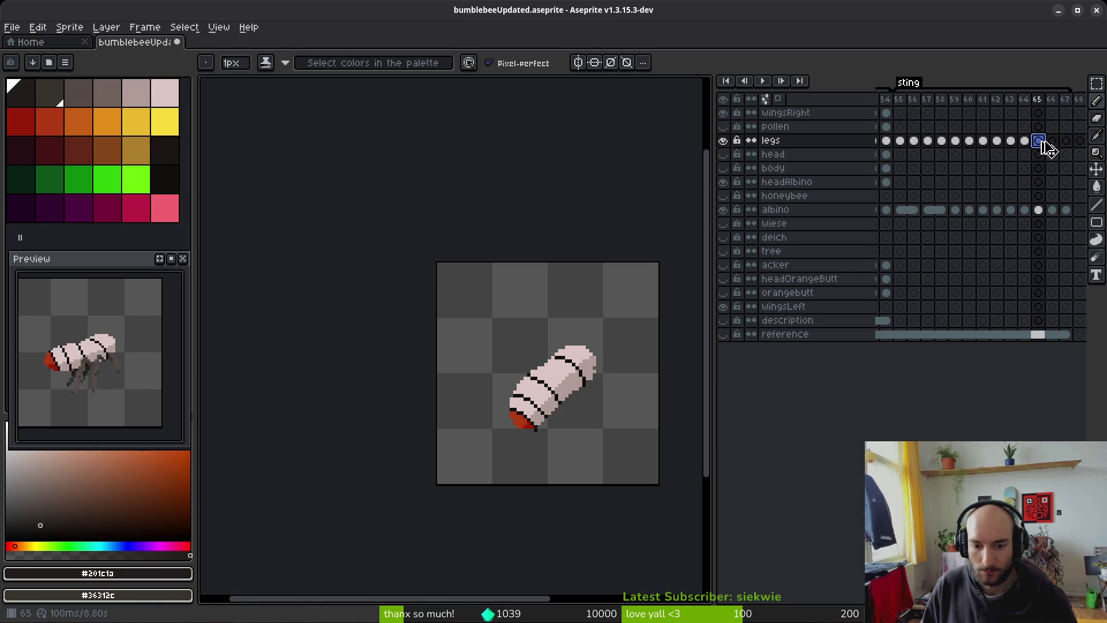
{"action": "scroll", "coordinate": [984, 156], "scroll_direction": "up", "scroll_amount": 2}
{"action": "left_click", "coordinate": [965, 144]}
{"action": "scroll", "coordinate": [971, 150], "scroll_direction": "up", "scroll_amount": 1}
{"action": "left_click", "coordinate": [977, 155]}
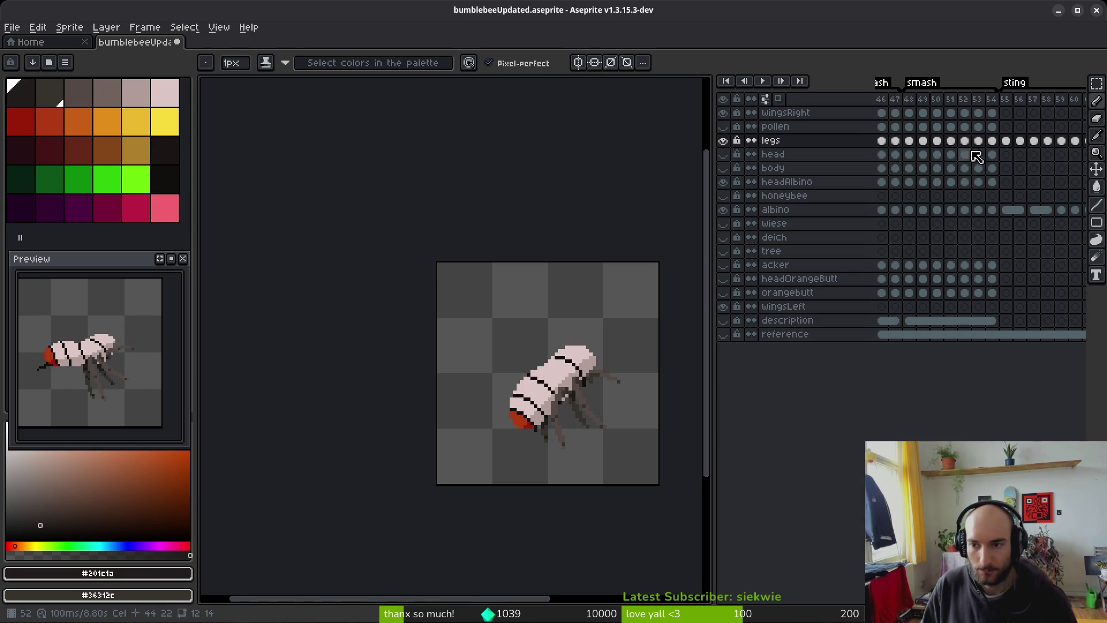
{"action": "left_click", "coordinate": [951, 141]}
{"action": "left_click", "coordinate": [966, 142]}
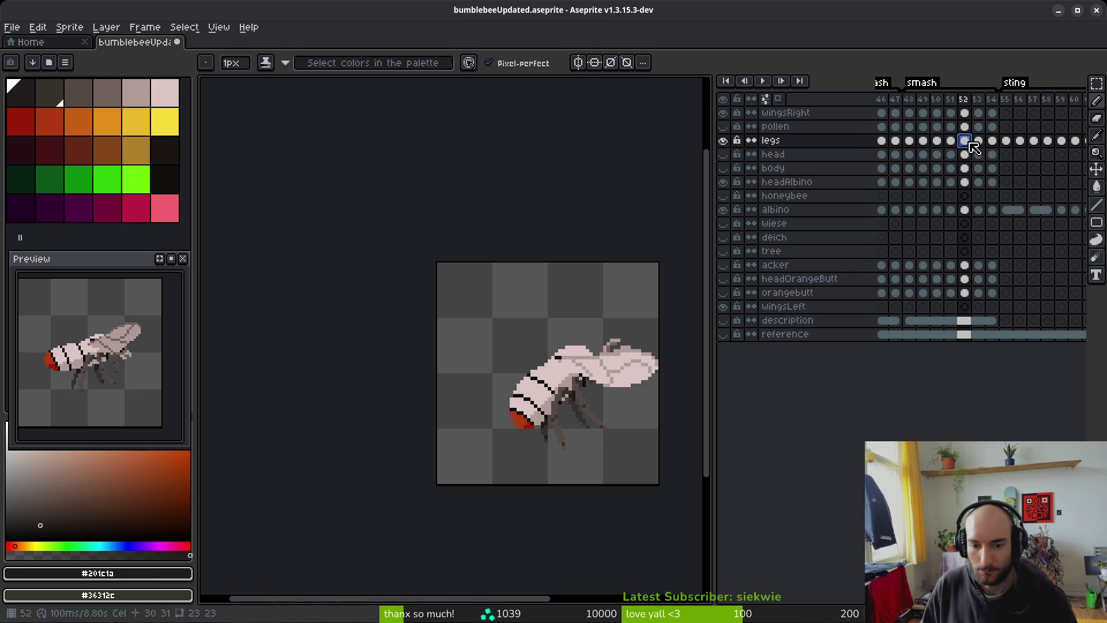
{"action": "left_click", "coordinate": [978, 141]}
Step: Paste the leg drawing into the empty legs cel at frame 67
{"action": "scroll", "coordinate": [994, 147], "scroll_direction": "down", "scroll_amount": 1}
{"action": "scroll", "coordinate": [994, 147], "scroll_direction": "down", "scroll_amount": 4}
{"action": "left_click", "coordinate": [1047, 142]}
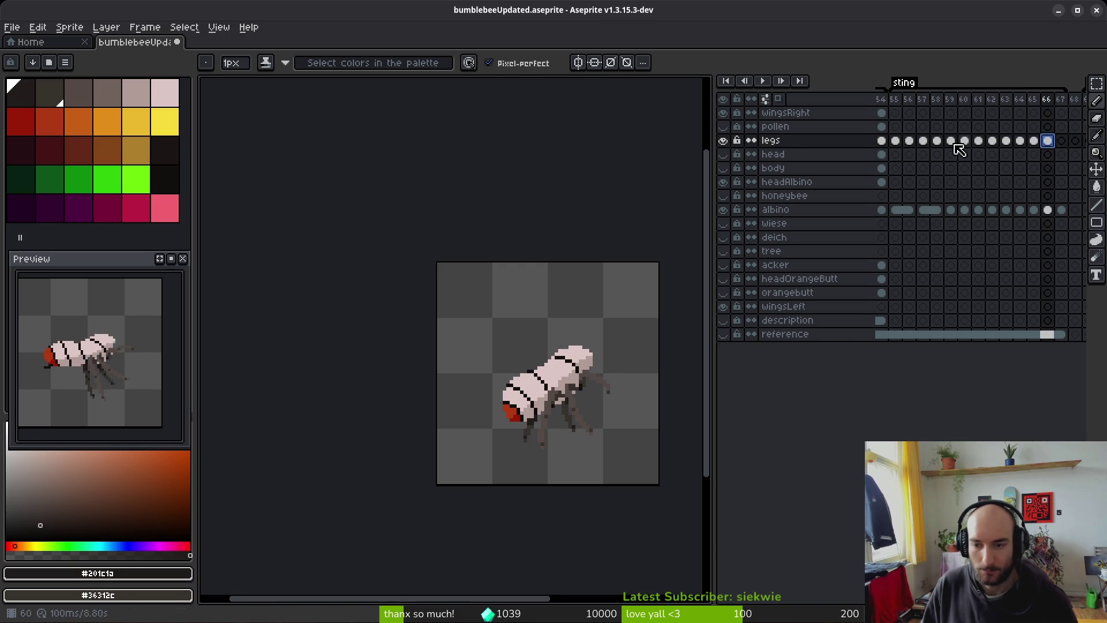
{"action": "scroll", "coordinate": [1003, 150], "scroll_direction": "up", "scroll_amount": 4}
{"action": "left_click", "coordinate": [987, 141]}
{"action": "scroll", "coordinate": [1032, 151], "scroll_direction": "down", "scroll_amount": 6}
{"action": "left_click", "coordinate": [1009, 142]}
{"action": "key", "text": "ctrl+v"}
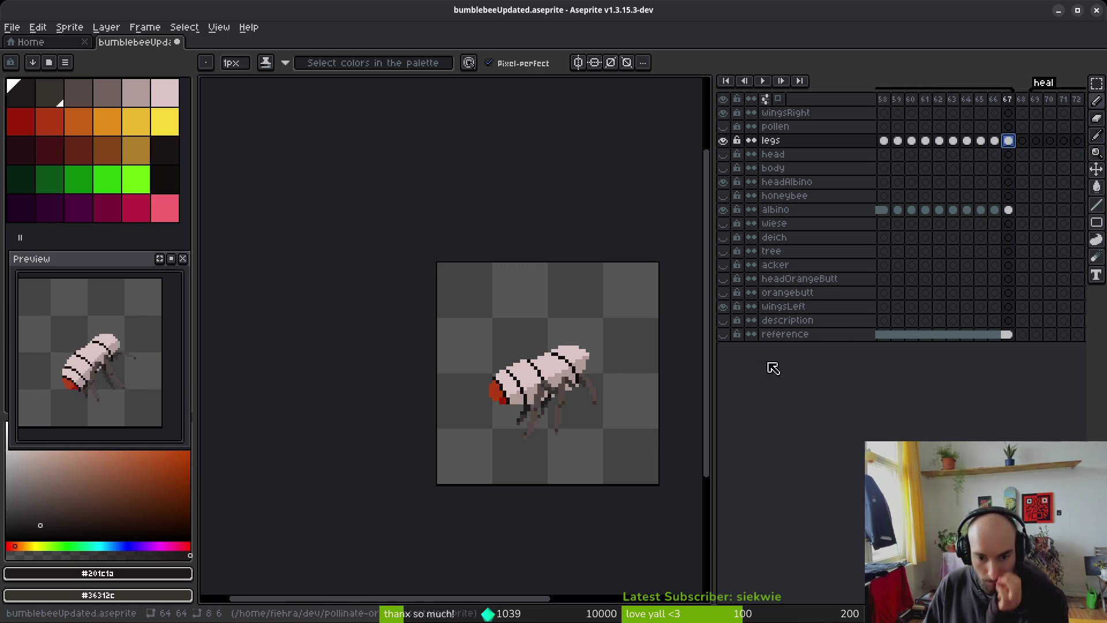
Step: Go to the legs cel at frame 55 and zoom in on the bee
{"action": "scroll", "coordinate": [1003, 167], "scroll_direction": "up", "scroll_amount": 4}
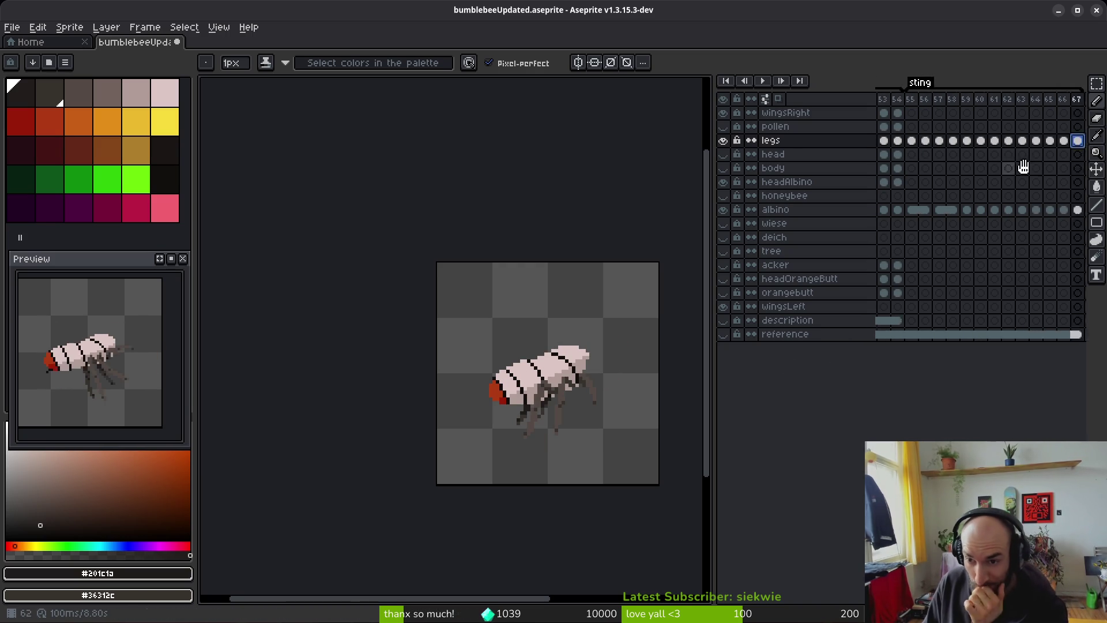
{"action": "left_click", "coordinate": [925, 140]}
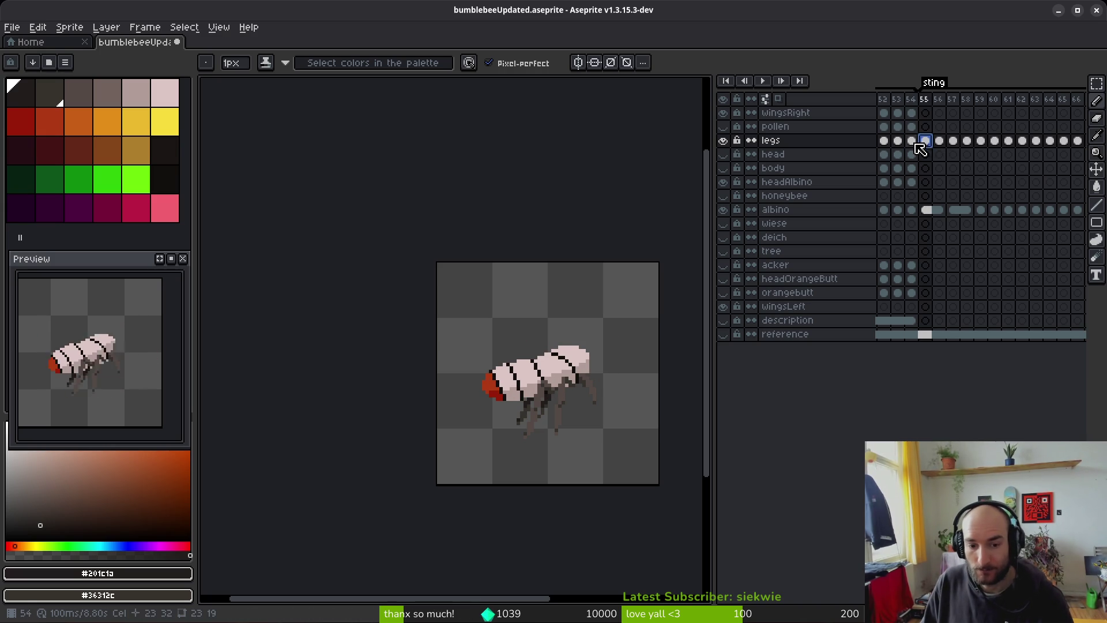
{"action": "key", "text": "plus"}
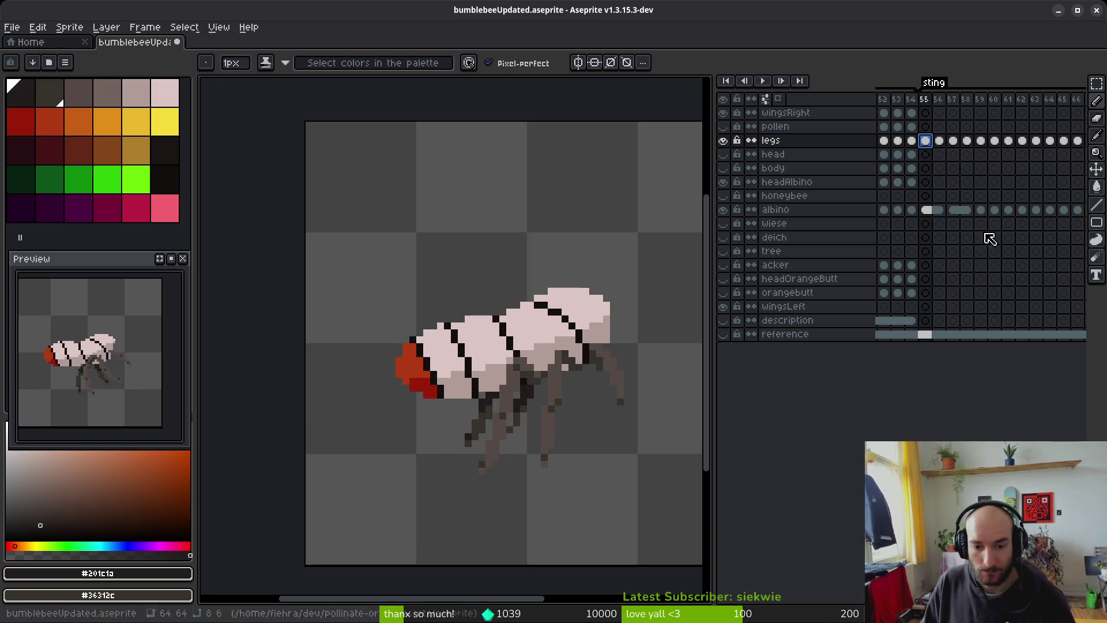
Step: Compare the leg poses of frames 54 and 55, then darken a leg pixel in frame 55
{"action": "left_click", "coordinate": [913, 140]}
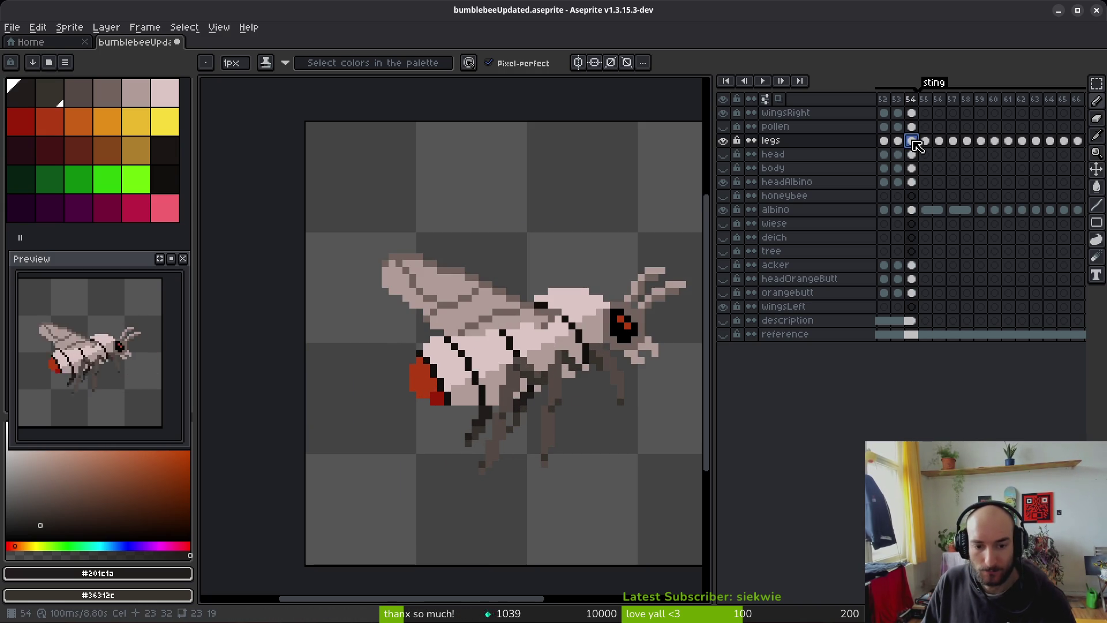
{"action": "left_click", "coordinate": [928, 145]}
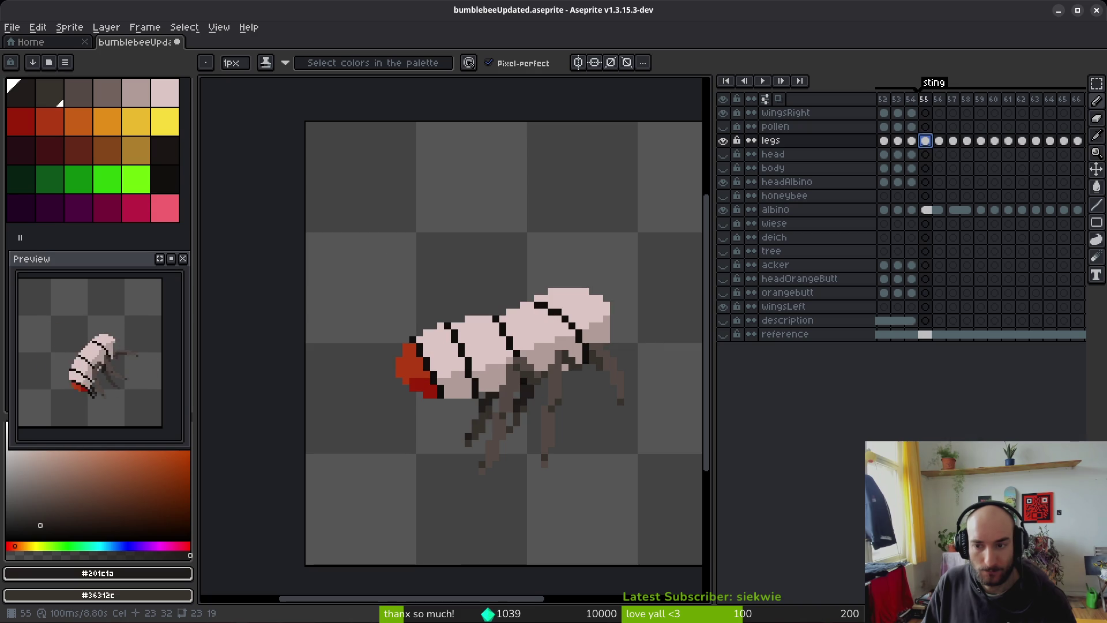
{"action": "left_click", "coordinate": [915, 144]}
{"action": "left_click", "coordinate": [924, 144]}
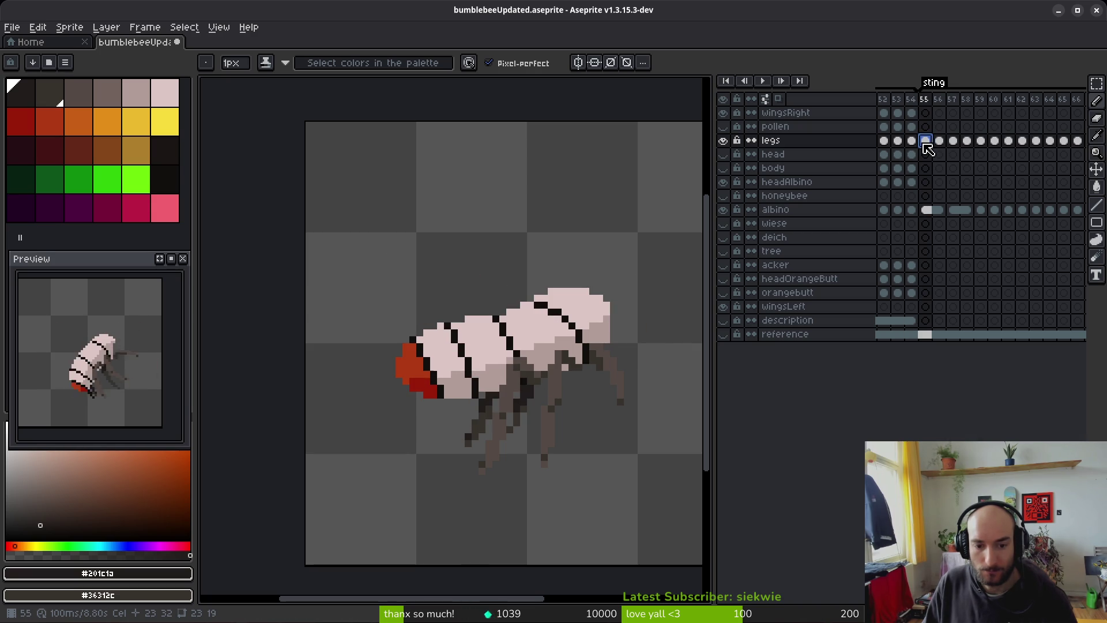
{"action": "left_click", "coordinate": [912, 143]}
{"action": "left_click", "coordinate": [925, 143]}
{"action": "key", "text": "i"}
{"action": "key", "text": "b"}
{"action": "left_click", "coordinate": [912, 143]}
{"action": "left_click", "coordinate": [926, 143]}
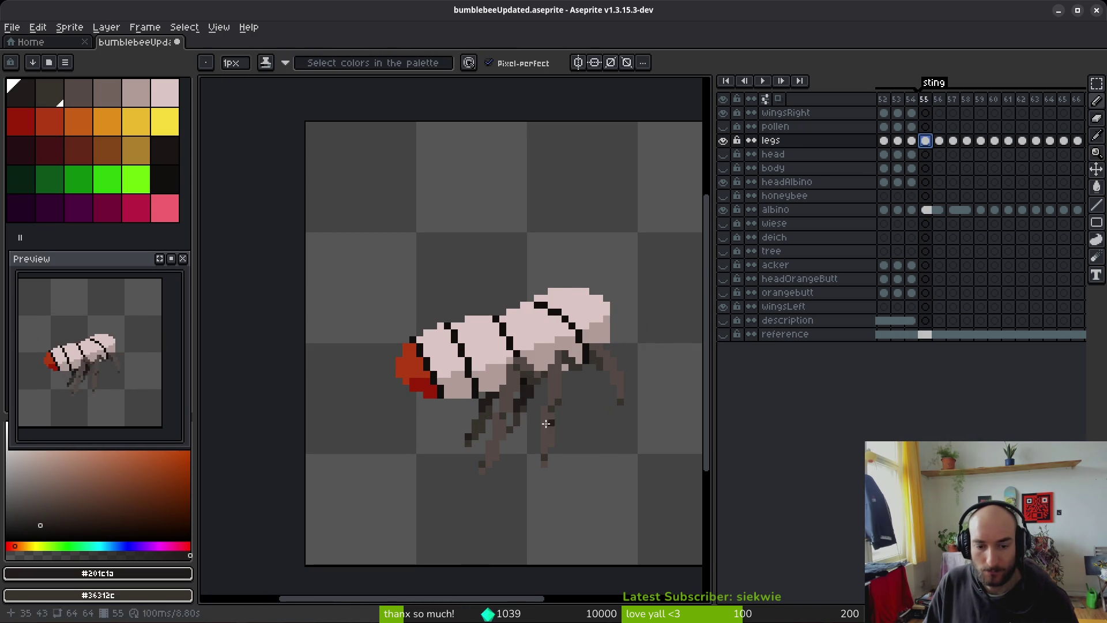
{"action": "scroll", "coordinate": [486, 415], "scroll_direction": "up", "scroll_amount": 2}
{"action": "left_click", "coordinate": [485, 401]}
Step: Check frame 56's legs against the previous frame and sample leg colours
{"action": "key", "text": "Left"}
{"action": "key", "text": "Right"}
{"action": "key", "text": "Right"}
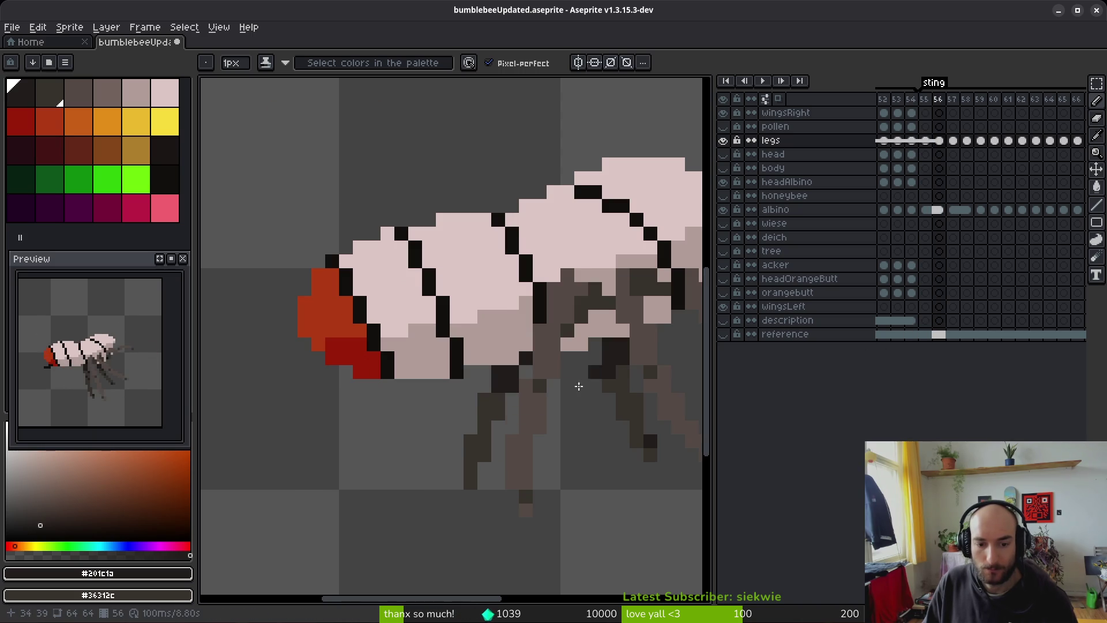
{"action": "key", "text": "Left"}
{"action": "key", "text": "i"}
{"action": "key", "text": "Right"}
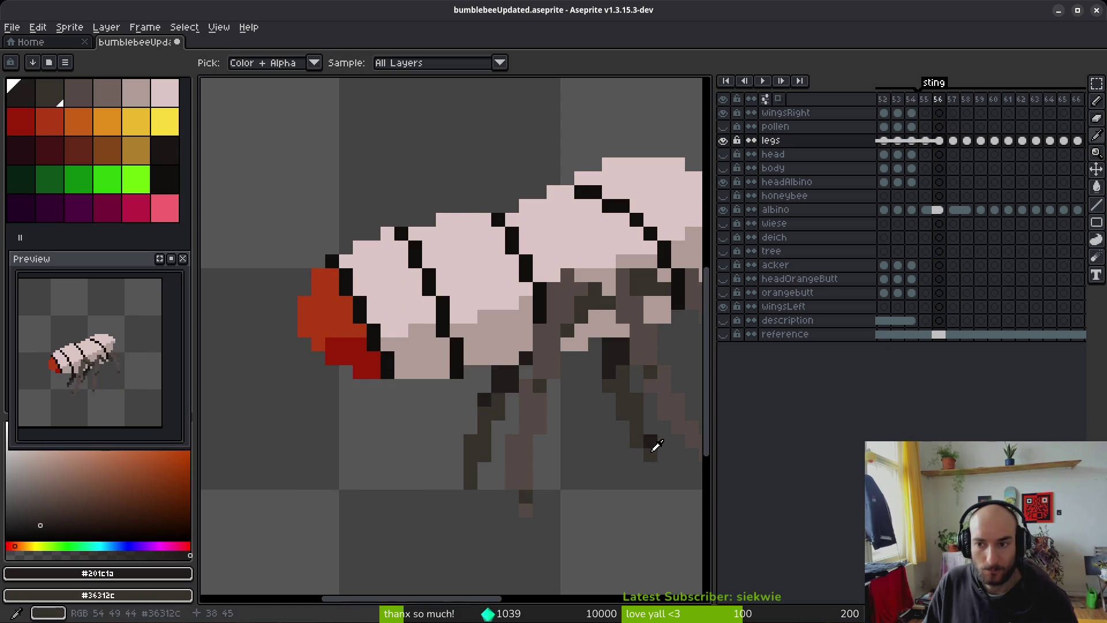
{"action": "key", "text": "Right"}
{"action": "key", "text": "b"}
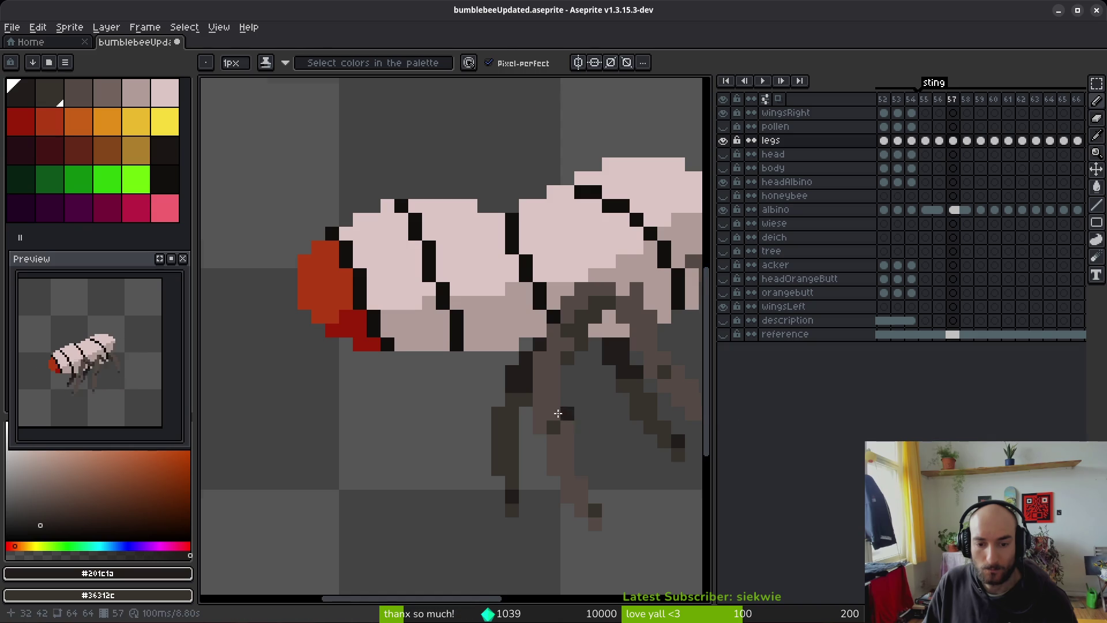
Step: Sample leg colours and redraw leg pixels on frame 57 with the Pencil
{"action": "scroll", "coordinate": [566, 418], "scroll_direction": "up", "scroll_amount": 2}
{"action": "key", "text": "i"}
{"action": "key", "text": "b"}
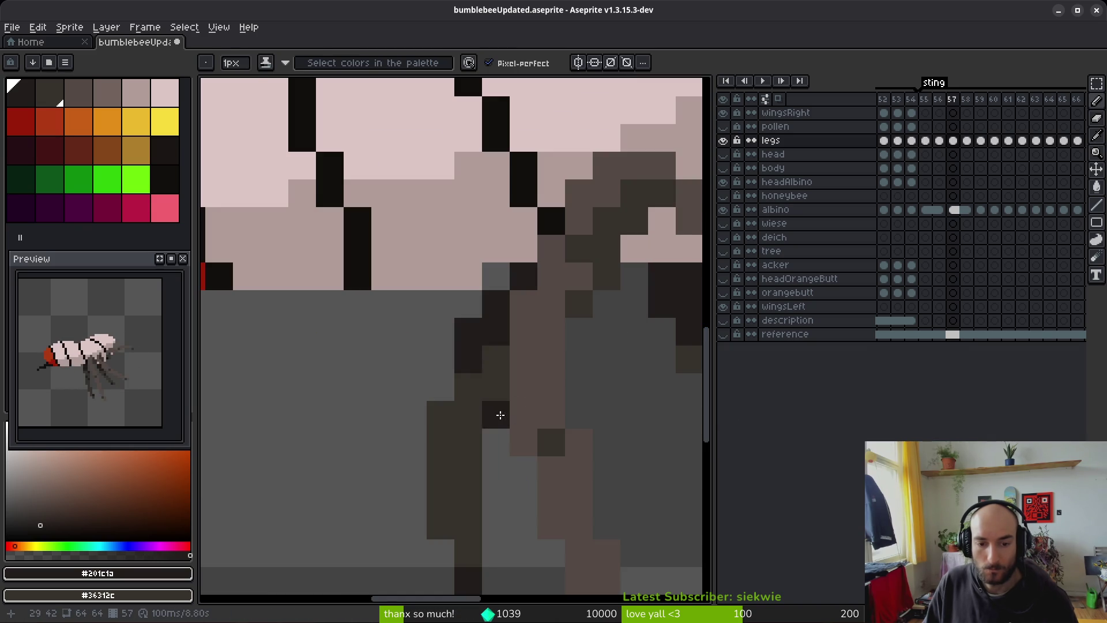
{"action": "scroll", "coordinate": [553, 466], "scroll_direction": "down", "scroll_amount": 5}
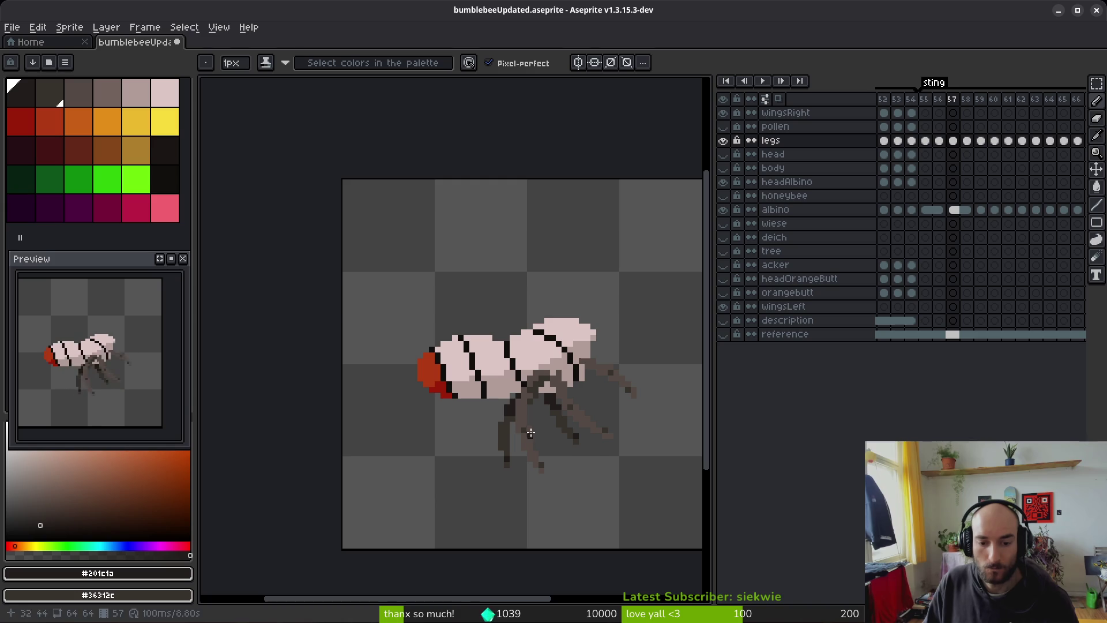
{"action": "scroll", "coordinate": [585, 430], "scroll_direction": "down", "scroll_amount": 3}
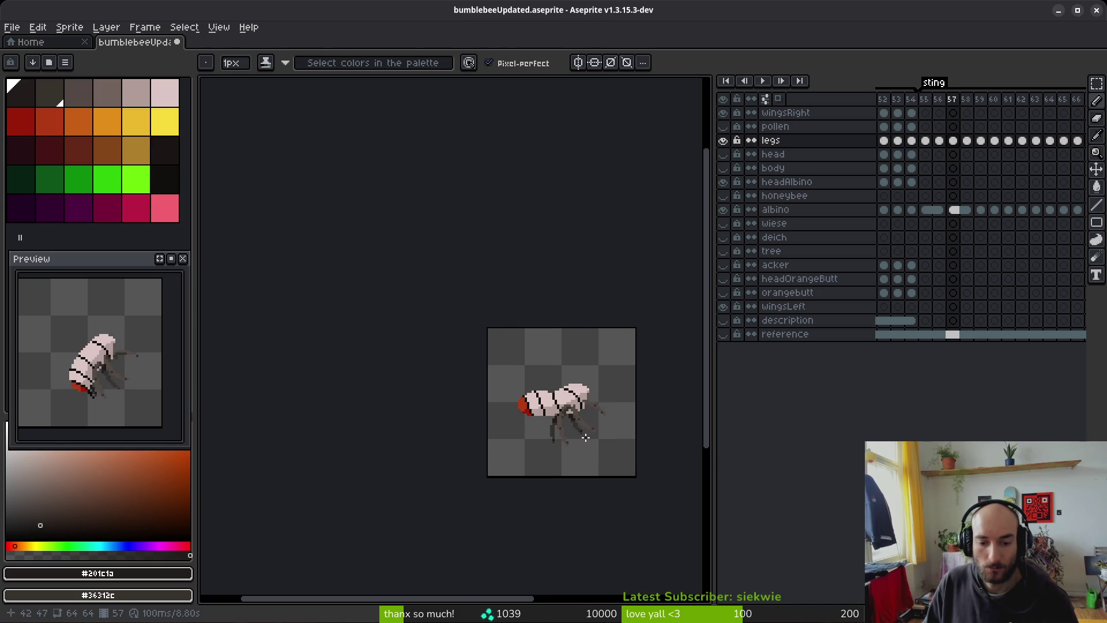
{"action": "key", "text": "i"}
{"action": "key", "text": "period"}
{"action": "key", "text": "period"}
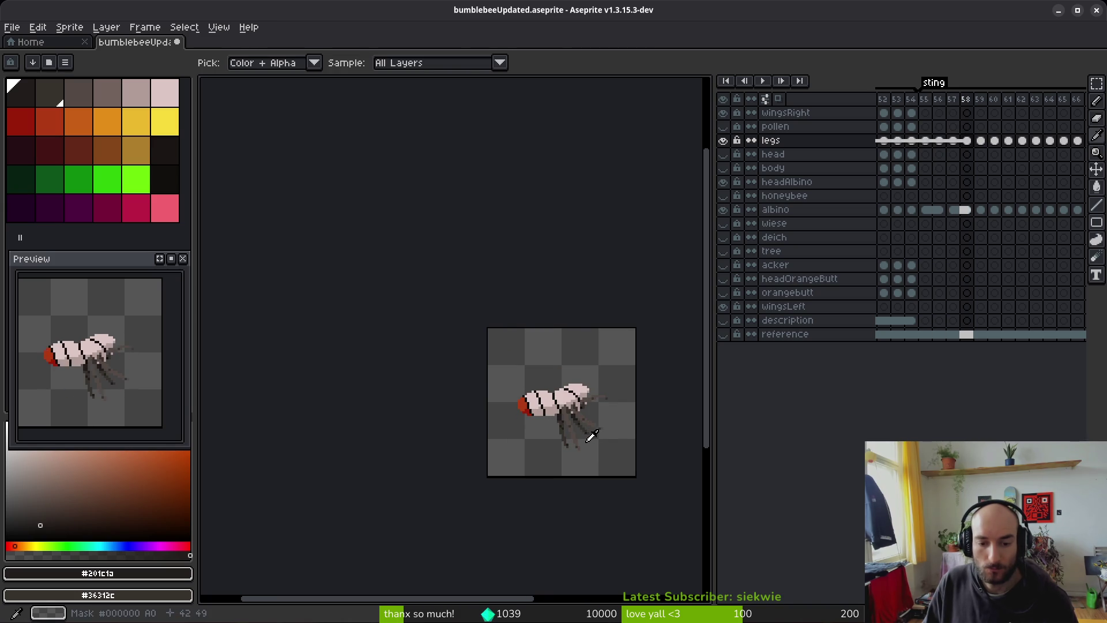
{"action": "key", "text": "b"}
{"action": "scroll", "coordinate": [586, 429], "scroll_direction": "up", "scroll_amount": 4}
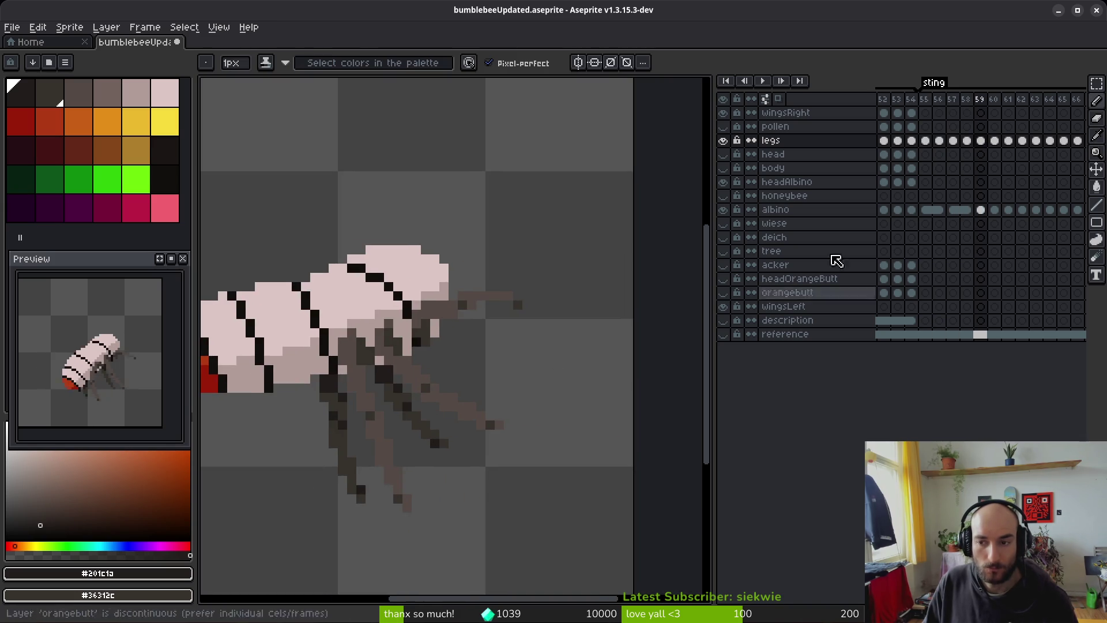
Step: Link the legs cels from frame 58 to 62 together
{"action": "key", "text": "Return"}
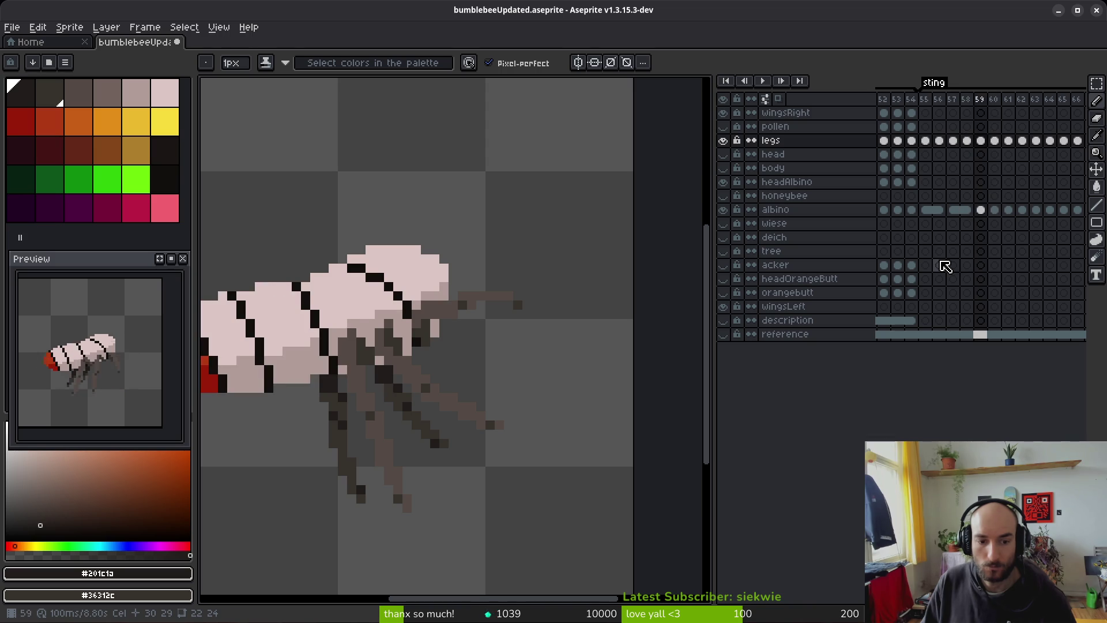
{"action": "left_click_drag", "start_coordinate": [968, 146], "coordinate": [1022, 146]}
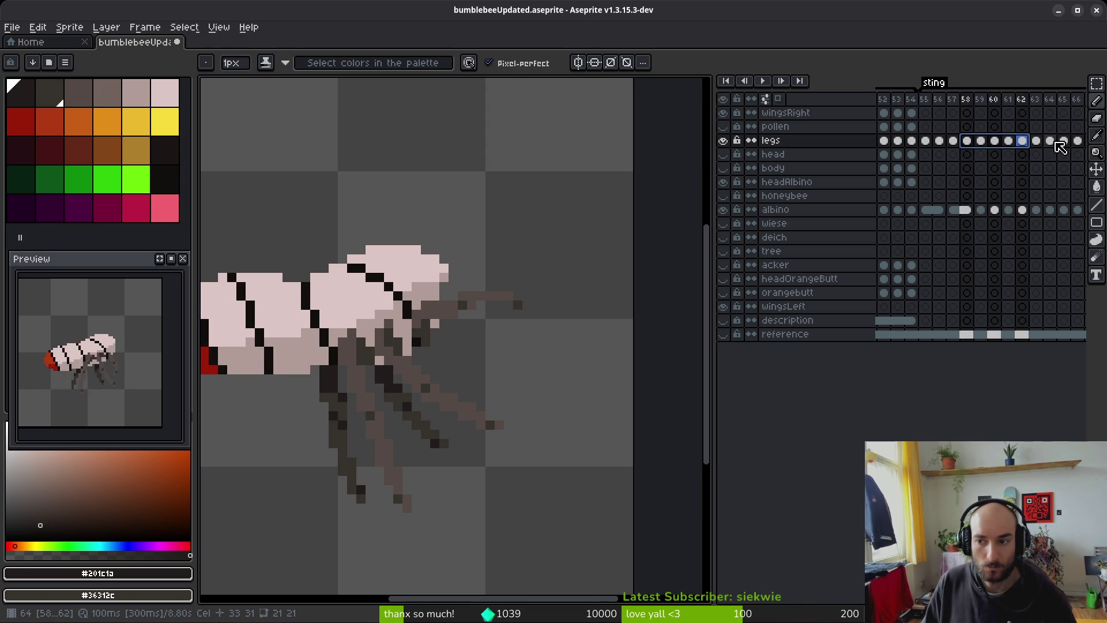
{"action": "left_click", "coordinate": [1050, 143], "text": "shift"}
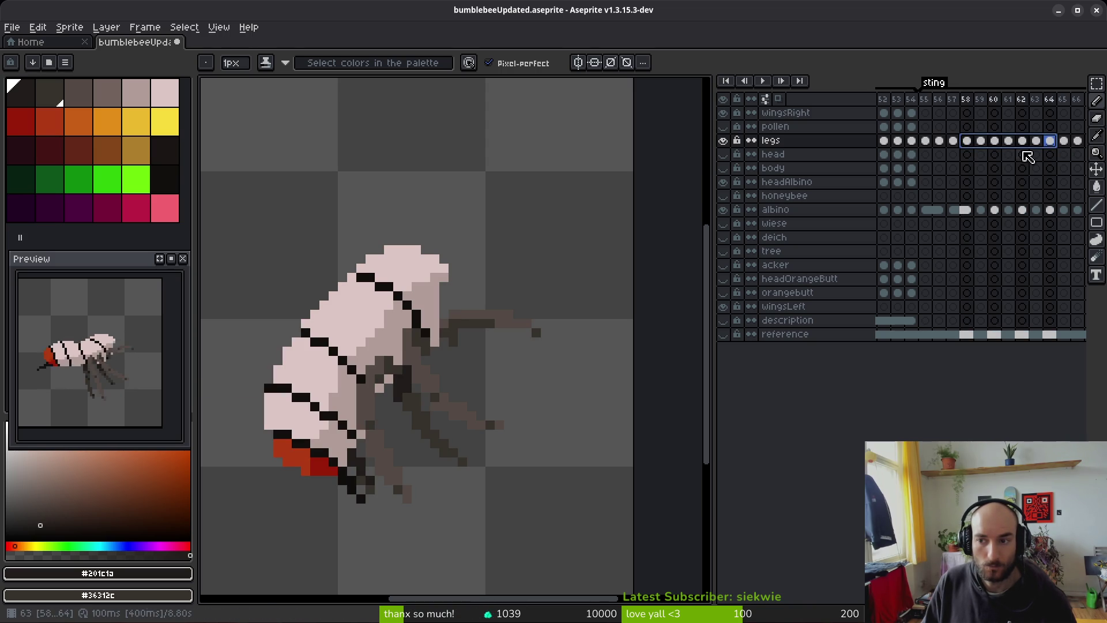
{"action": "left_click", "coordinate": [994, 143], "text": "shift"}
{"action": "left_click", "coordinate": [1022, 141], "text": "shift"}
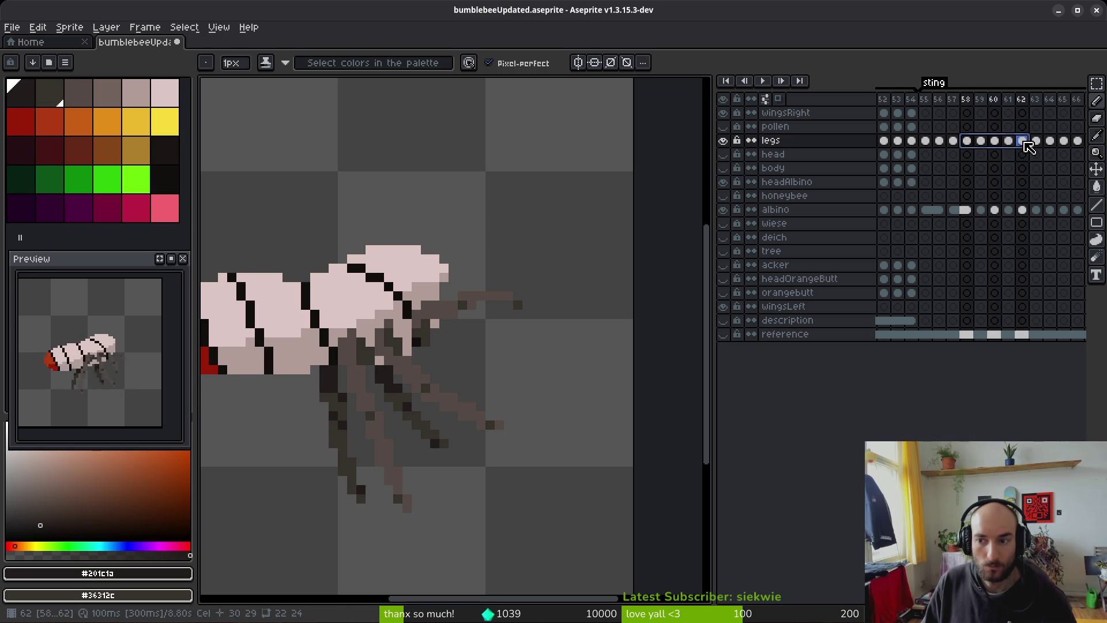
{"action": "right_click", "coordinate": [1022, 142]}
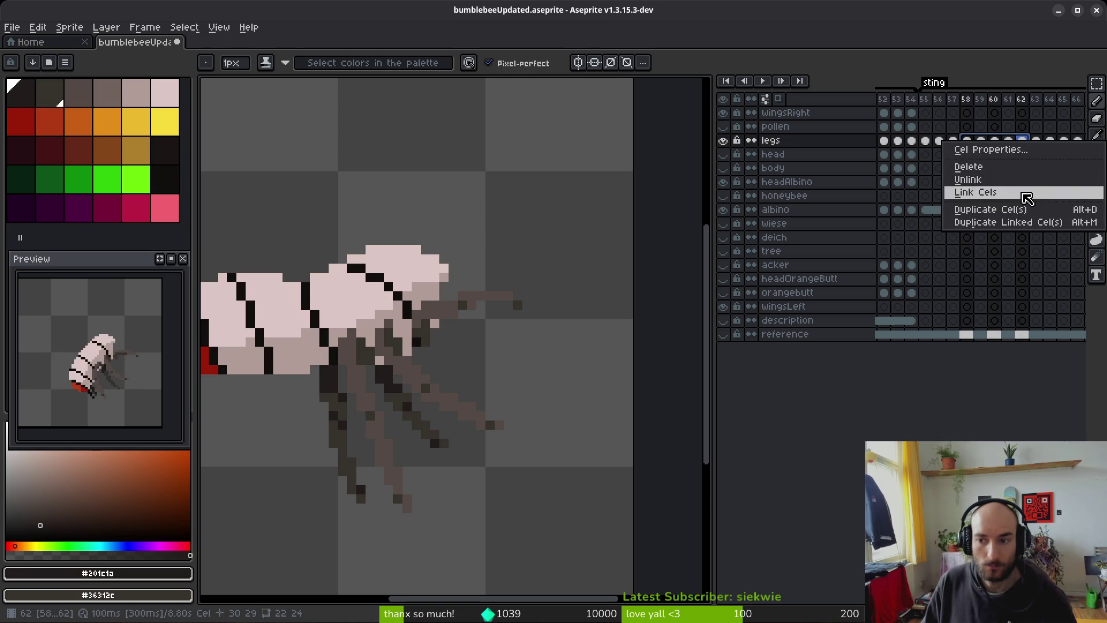
{"action": "left_click", "coordinate": [1027, 197]}
Step: Recentre the bee and compare the leg poses of frames 55 and 56
{"action": "left_click", "coordinate": [1049, 141]}
{"action": "scroll", "coordinate": [999, 152], "scroll_direction": "left", "scroll_amount": 2}
{"action": "left_click", "coordinate": [906, 140]}
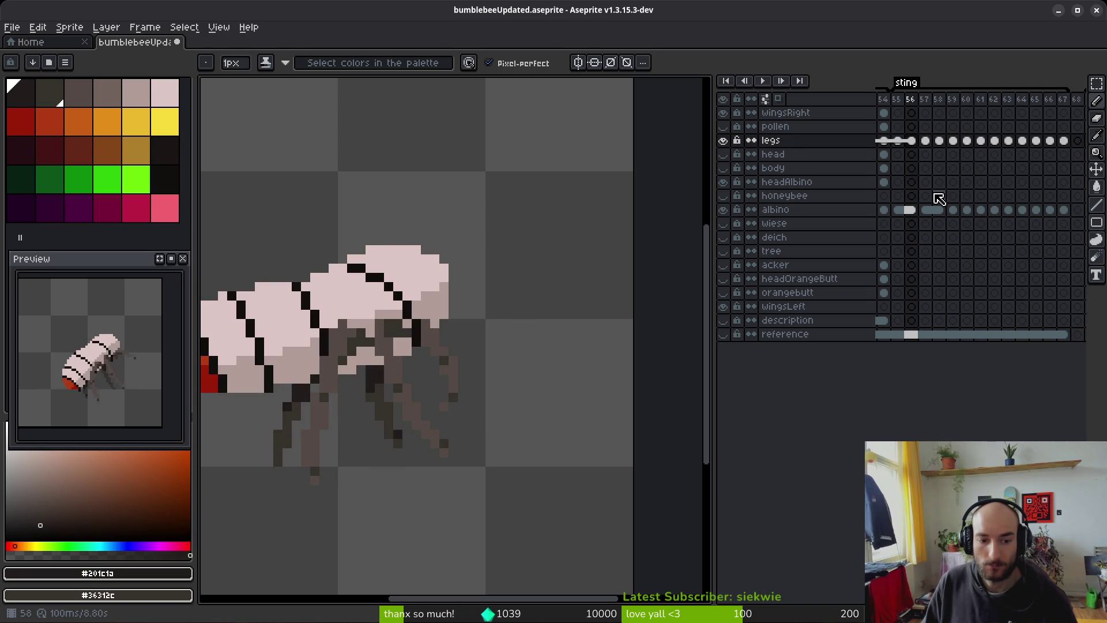
{"action": "key", "text": "comma"}
{"action": "left_click_drag", "start_coordinate": [403, 387], "coordinate": [508, 343]}
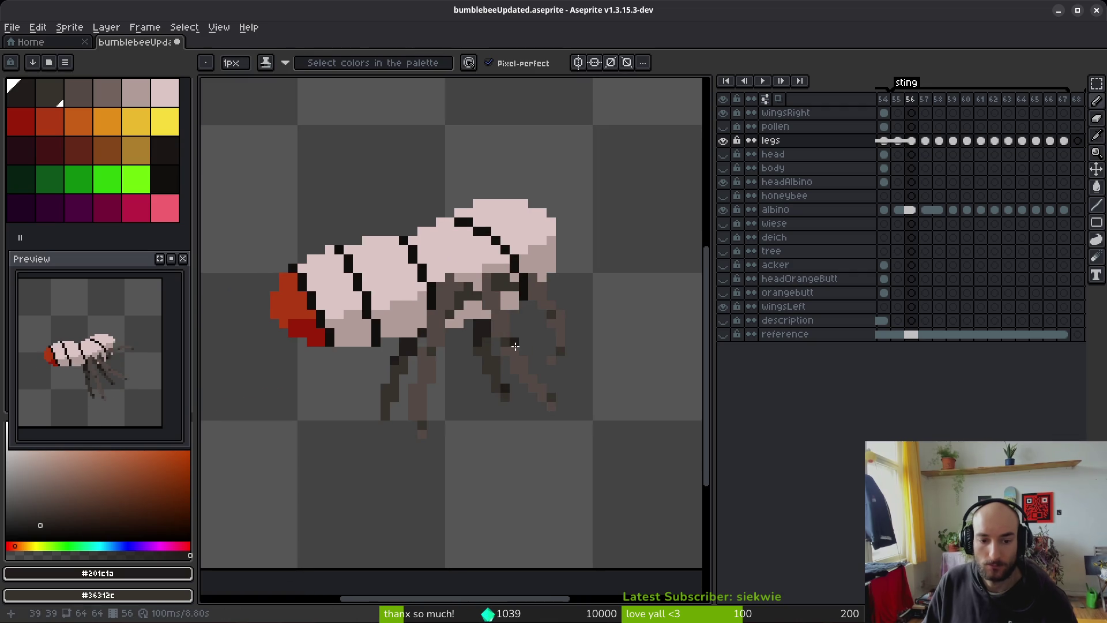
{"action": "key", "text": "period"}
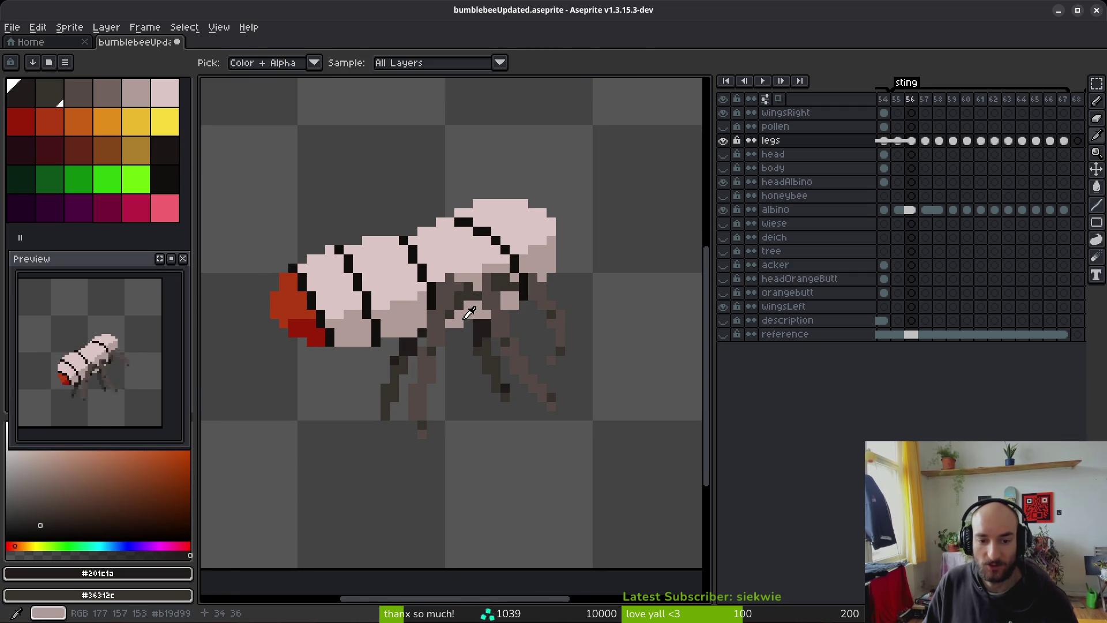
{"action": "key", "text": "comma"}
{"action": "key", "text": "period"}
{"action": "key", "text": "comma"}
{"action": "key", "text": "period"}
{"action": "key", "text": "b"}
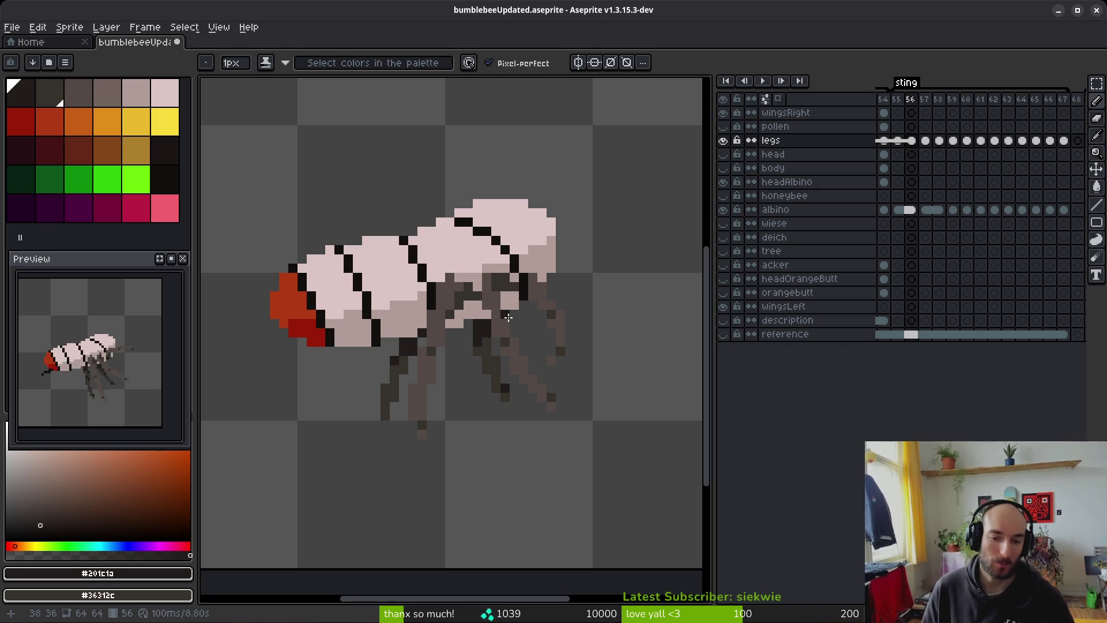
Step: Scroll the timeline back to the slash and smash tags and go to frame 48's legs
{"action": "scroll", "coordinate": [1008, 197], "scroll_direction": "left", "scroll_amount": 3}
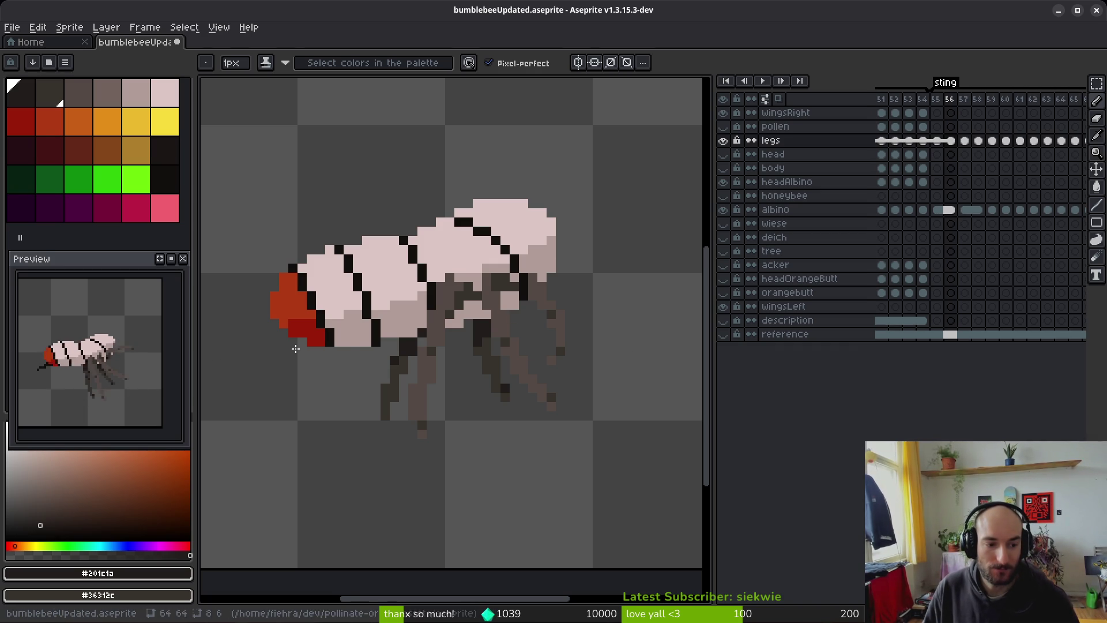
{"action": "scroll", "coordinate": [999, 202], "scroll_direction": "left", "scroll_amount": 3}
{"action": "scroll", "coordinate": [973, 182], "scroll_direction": "left", "scroll_amount": 3}
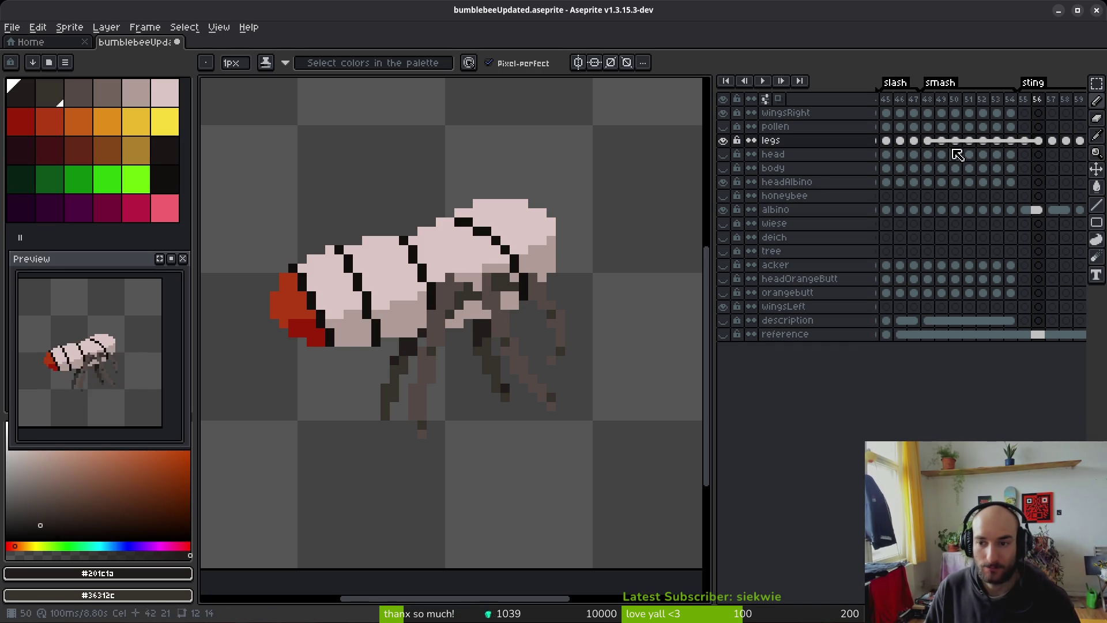
{"action": "left_click", "coordinate": [928, 142]}
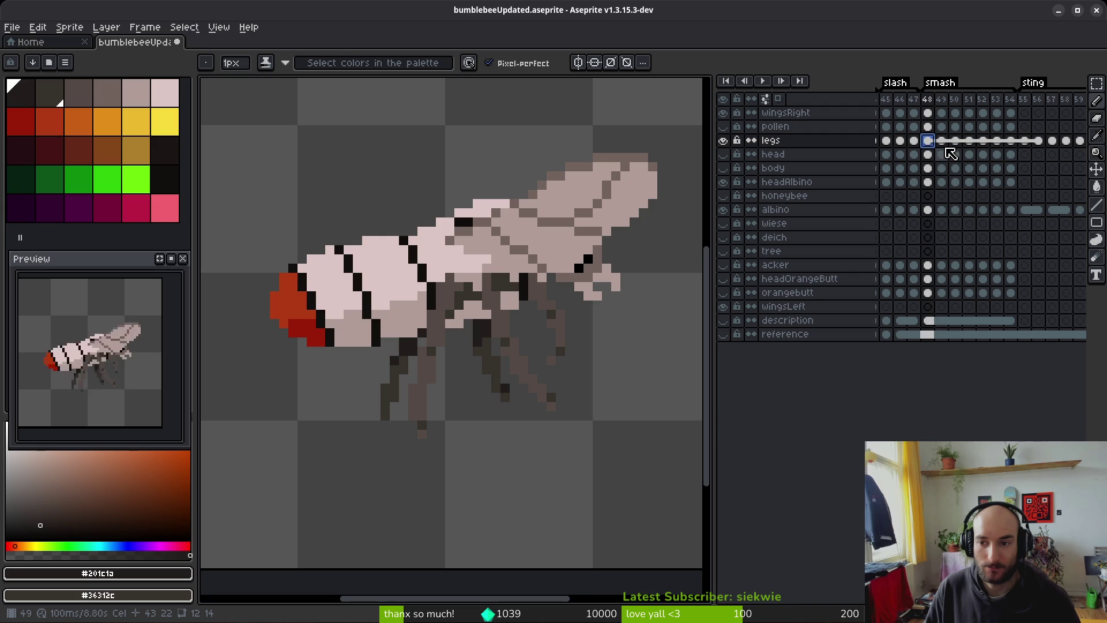
Step: Copy and paste a small pixel block at the leg joint on frame 48
{"action": "left_click", "coordinate": [946, 143]}
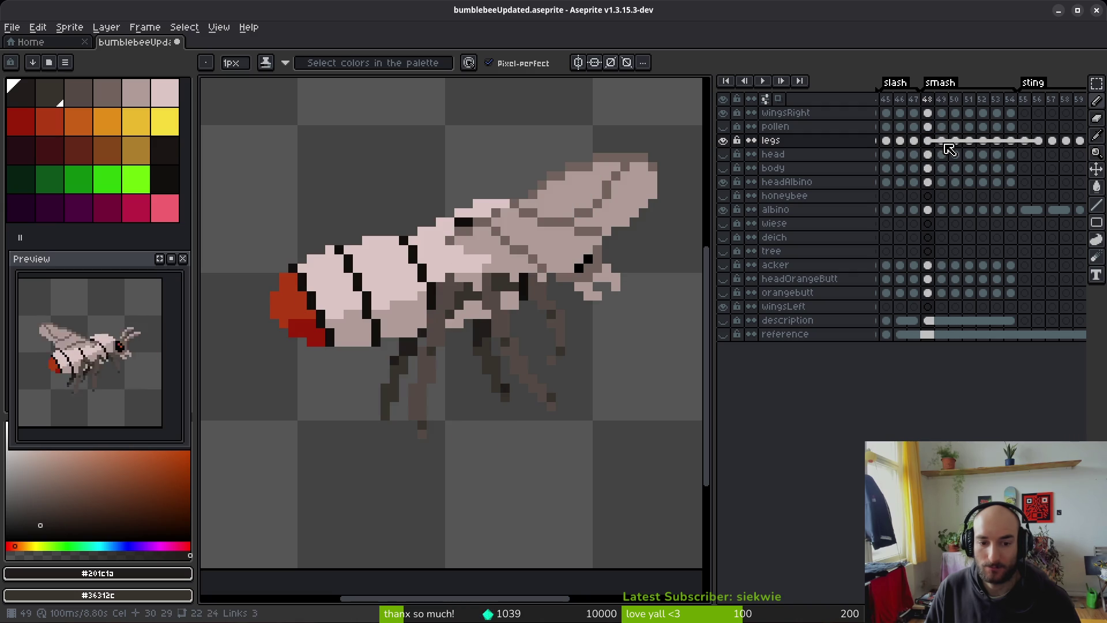
{"action": "key", "text": "i"}
{"action": "key", "text": "b"}
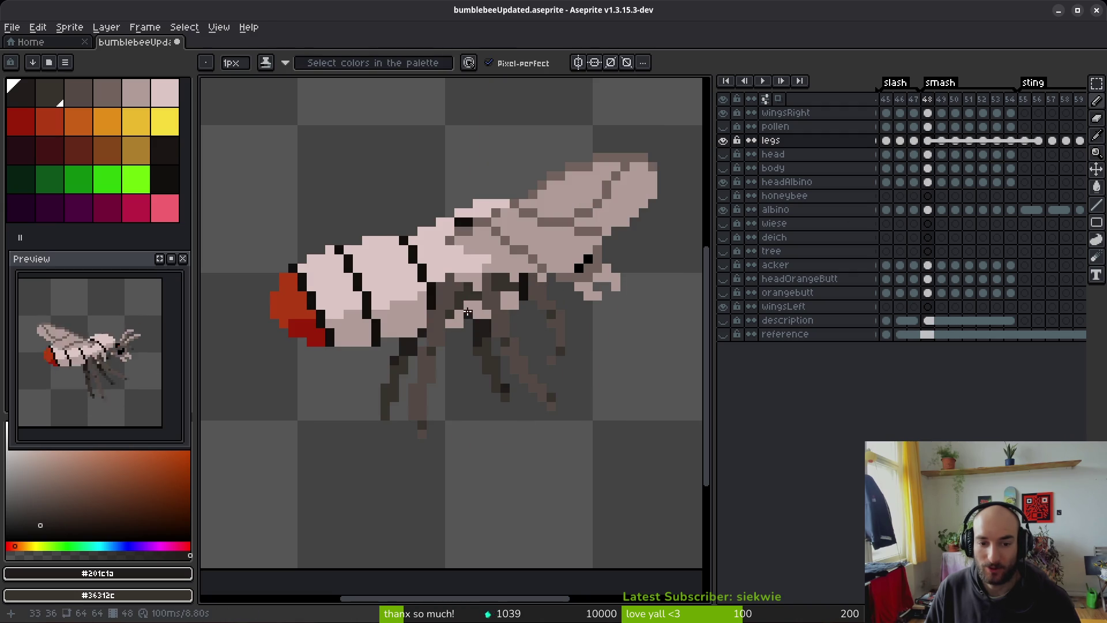
{"action": "scroll", "coordinate": [466, 308], "scroll_direction": "up", "scroll_amount": 3}
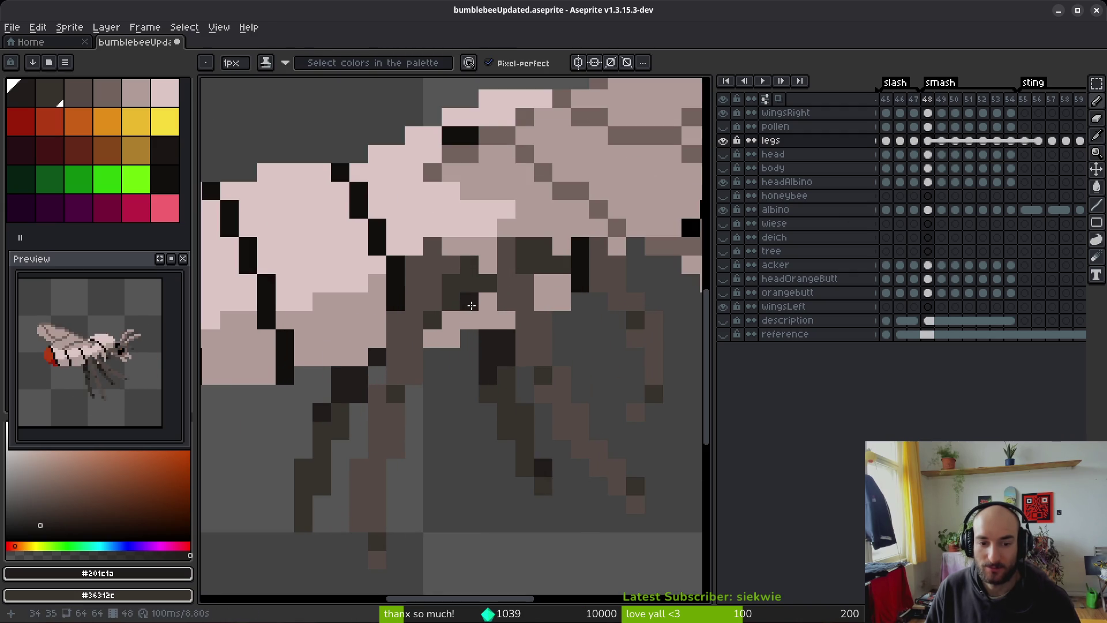
{"action": "key", "text": "ctrl+v"}
{"action": "mouse_move", "coordinate": [438, 322]}
{"action": "left_mouse_down"}
{"action": "mouse_move", "coordinate": [472, 260]}
{"action": "mouse_move", "coordinate": [378, 340]}
{"action": "mouse_move", "coordinate": [377, 355]}
{"action": "mouse_move", "coordinate": [432, 277]}
{"action": "mouse_move", "coordinate": [487, 303]}
{"action": "left_mouse_up"}
{"action": "key", "text": "ctrl+v"}
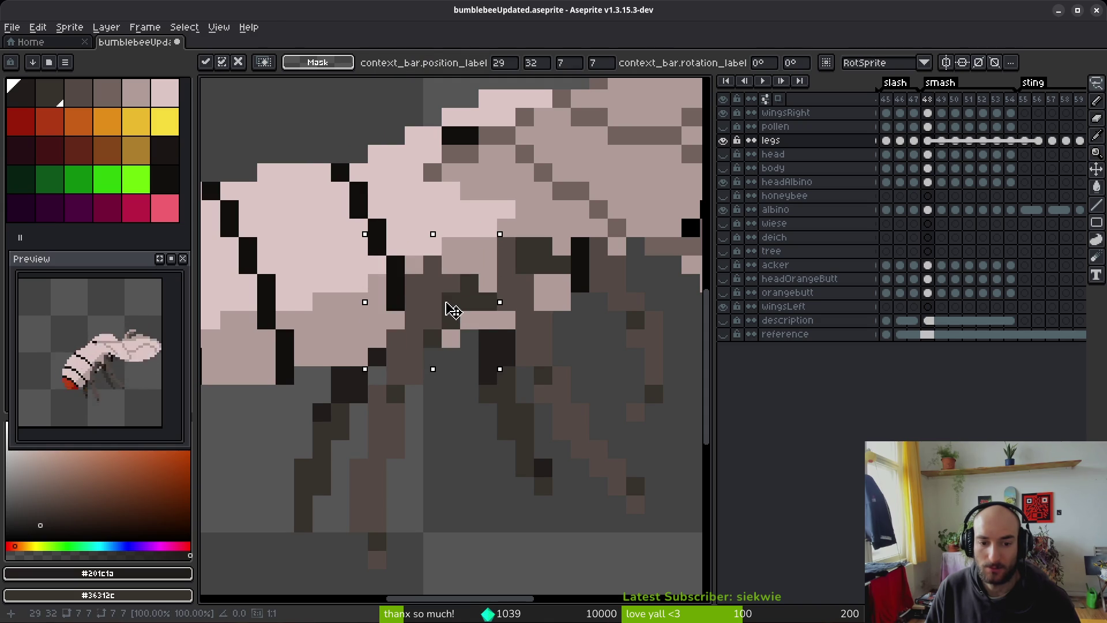
Step: Repaint leg pixels with dark brown #36312c and lighter brown #544a45
{"action": "key", "text": "Return"}
{"action": "left_click", "coordinate": [490, 297], "text": "alt"}
{"action": "left_click_drag", "start_coordinate": [470, 320], "coordinate": [457, 340]}
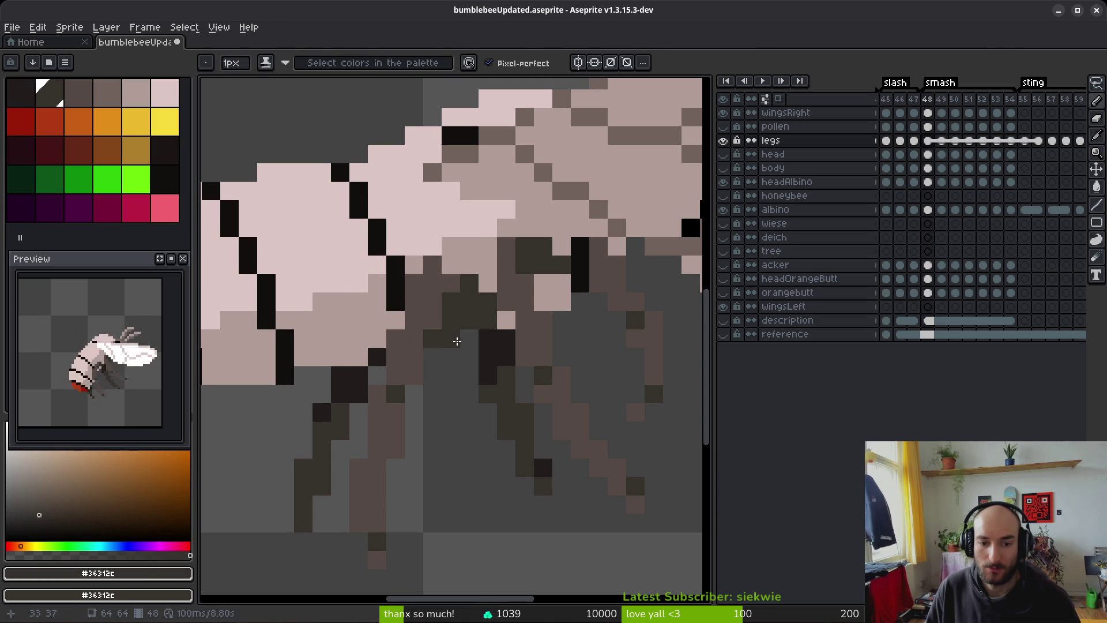
{"action": "left_click", "coordinate": [475, 303], "text": "alt"}
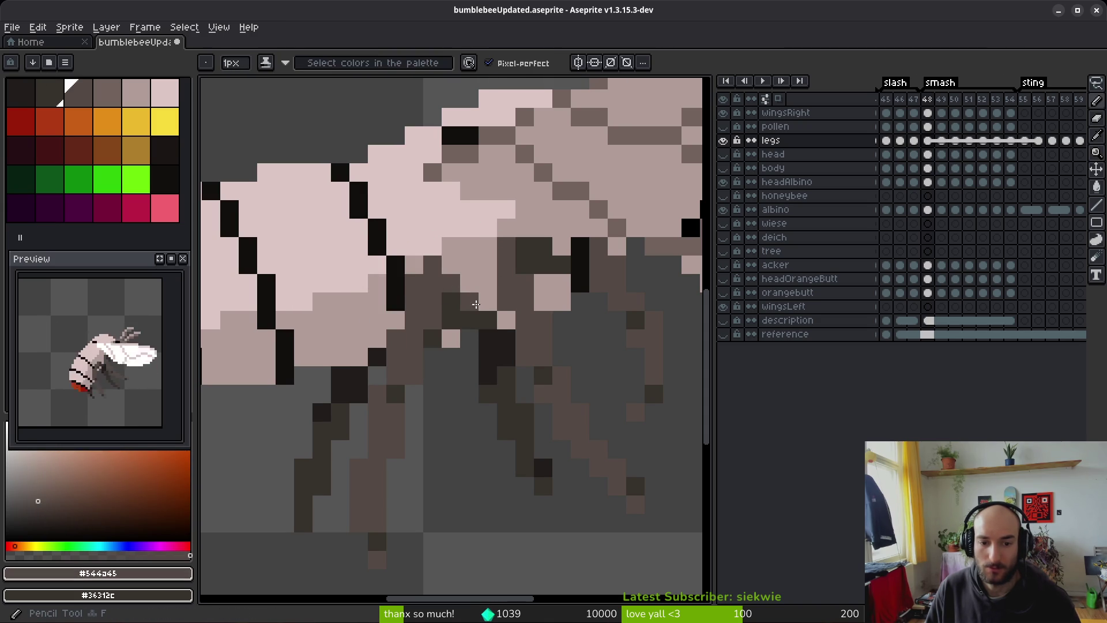
{"action": "left_click", "coordinate": [444, 304], "text": "alt"}
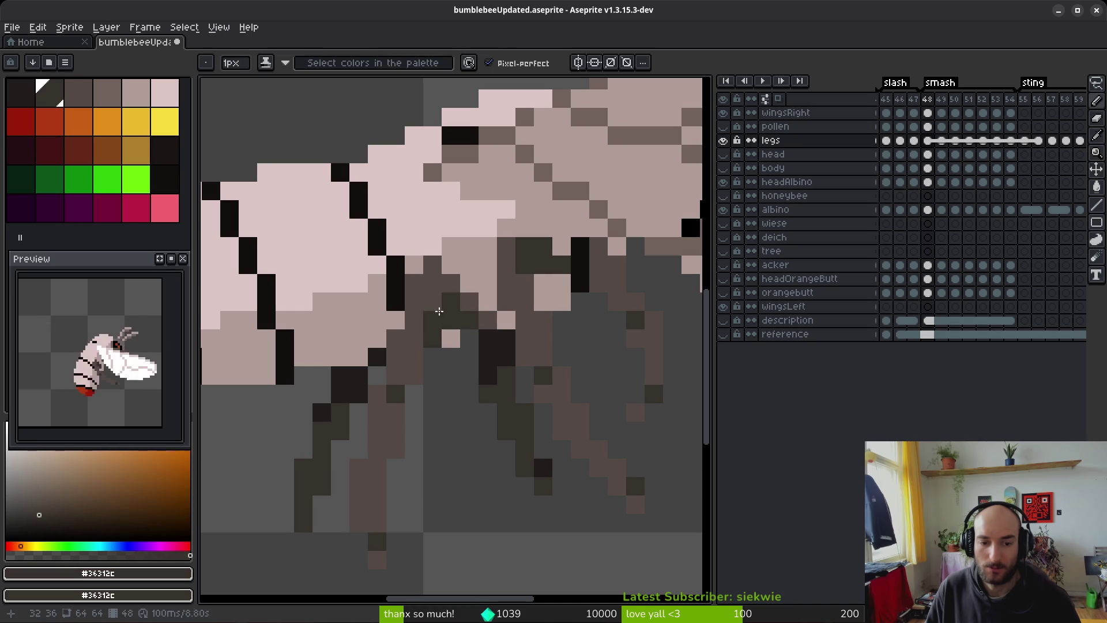
{"action": "left_click", "coordinate": [432, 281]}
{"action": "left_click", "coordinate": [415, 301], "text": "alt"}
{"action": "left_click", "coordinate": [433, 338]}
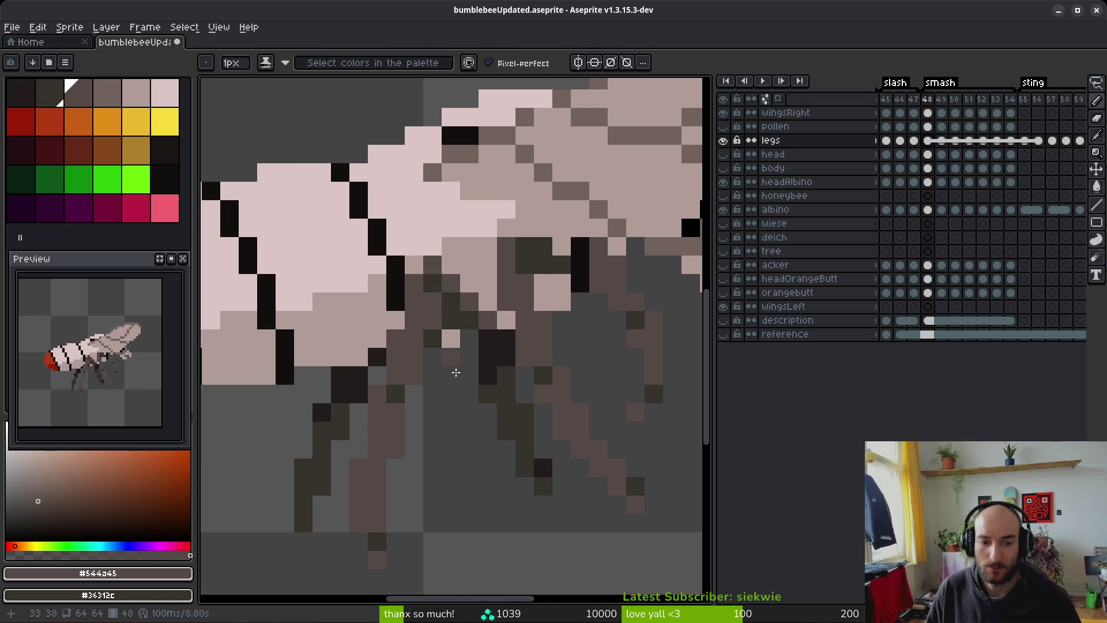
Step: Redraw a leg line in dark brown #36312c up to where it meets the body
{"action": "scroll", "coordinate": [503, 390], "scroll_direction": "down", "scroll_amount": 5}
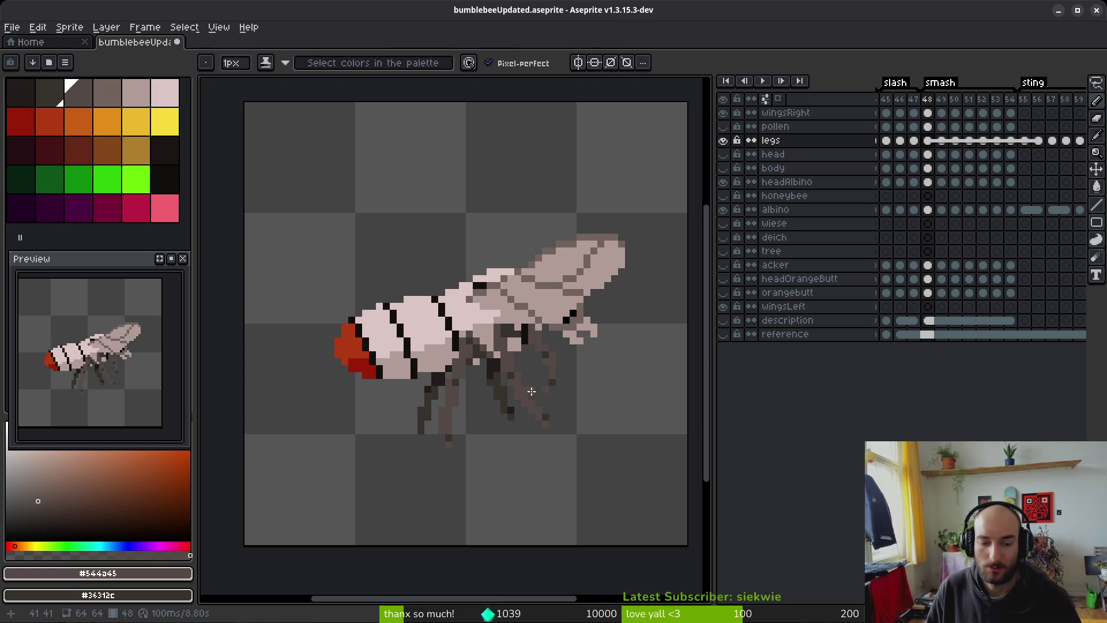
{"action": "scroll", "coordinate": [512, 386], "scroll_direction": "up", "scroll_amount": 5}
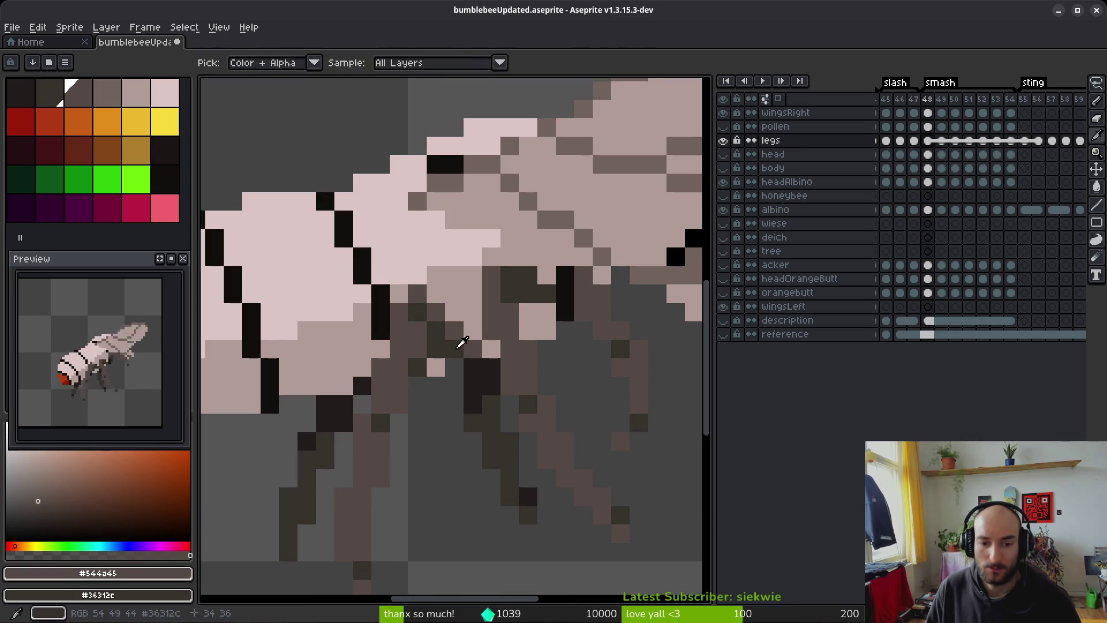
{"action": "left_click", "coordinate": [475, 346], "text": "alt"}
{"action": "left_click_drag", "start_coordinate": [481, 356], "coordinate": [470, 331]}
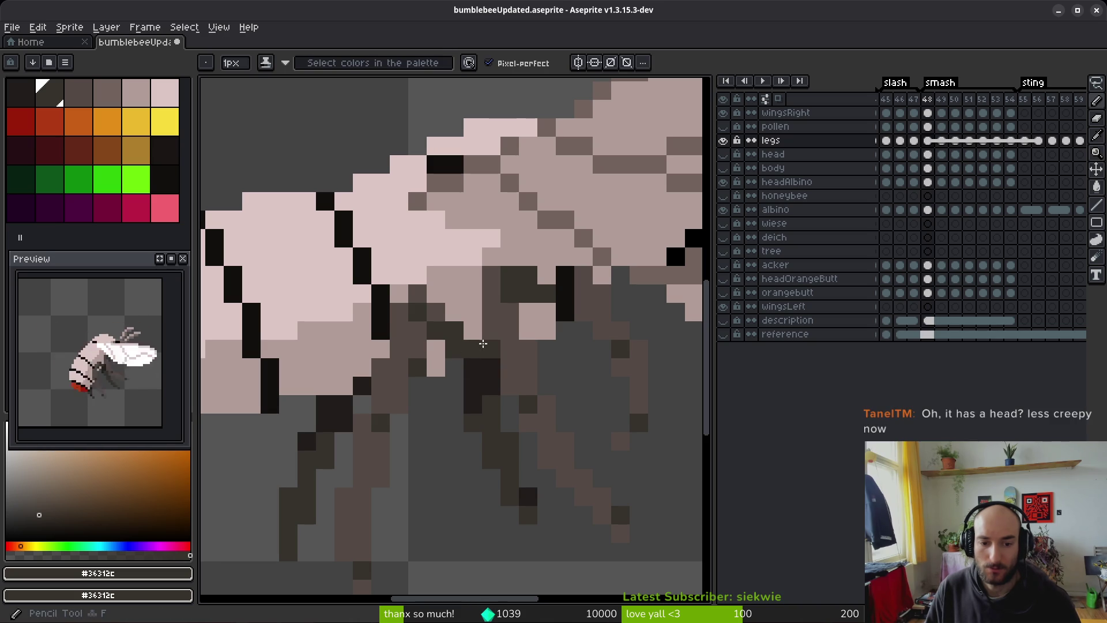
{"action": "left_click_drag", "start_coordinate": [483, 343], "coordinate": [470, 330]}
{"action": "left_click", "coordinate": [452, 324], "text": "alt"}
{"action": "scroll", "coordinate": [513, 324], "scroll_direction": "right", "scroll_amount": 1}
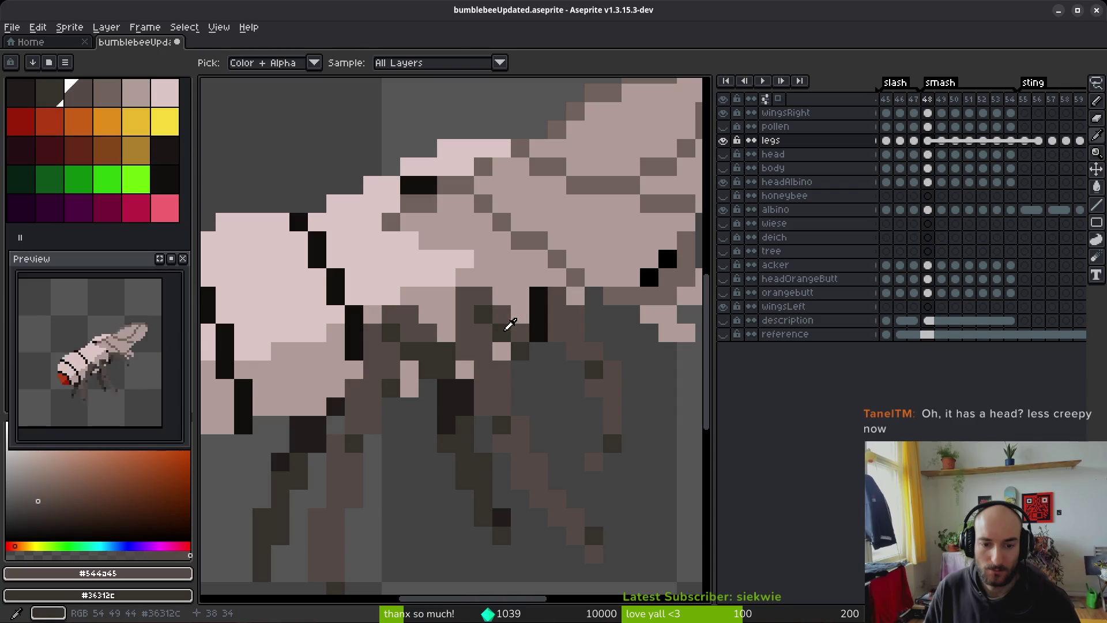
{"action": "left_click", "coordinate": [509, 328], "text": "alt"}
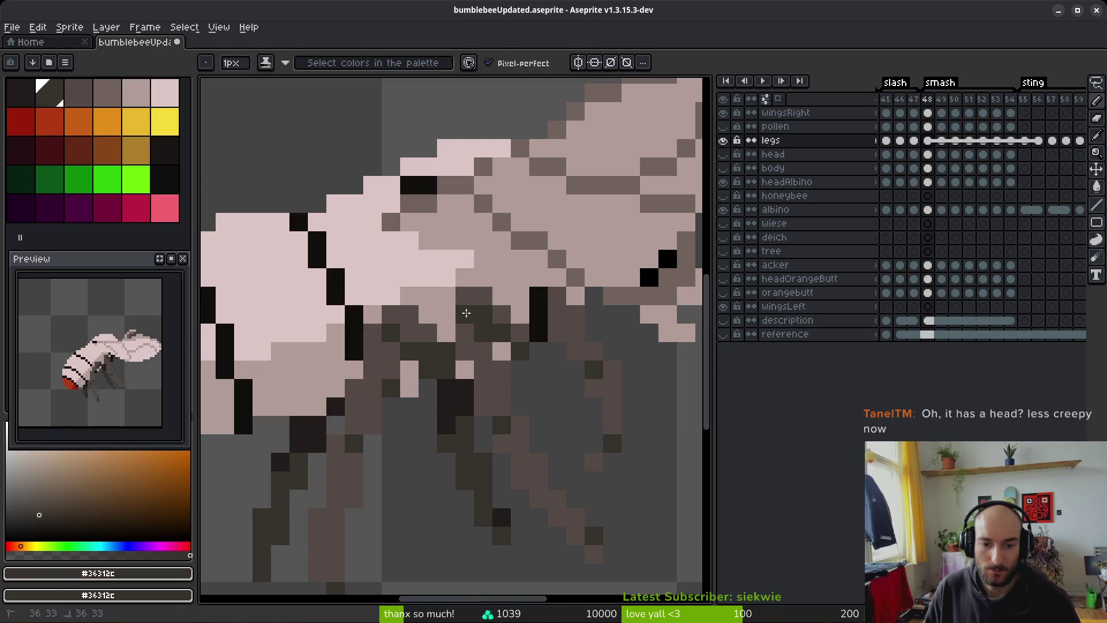
{"action": "scroll", "coordinate": [553, 388], "scroll_direction": "down", "scroll_amount": 5}
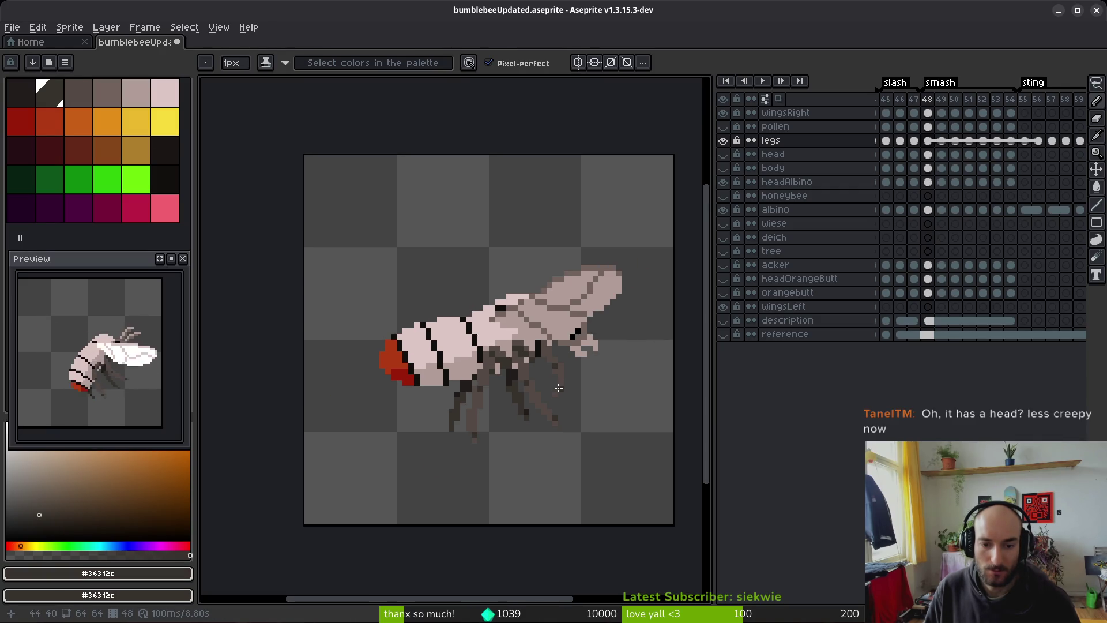
Step: Step through frames 48 to 55, checking the legs and head cels
{"action": "key", "text": "alt"}
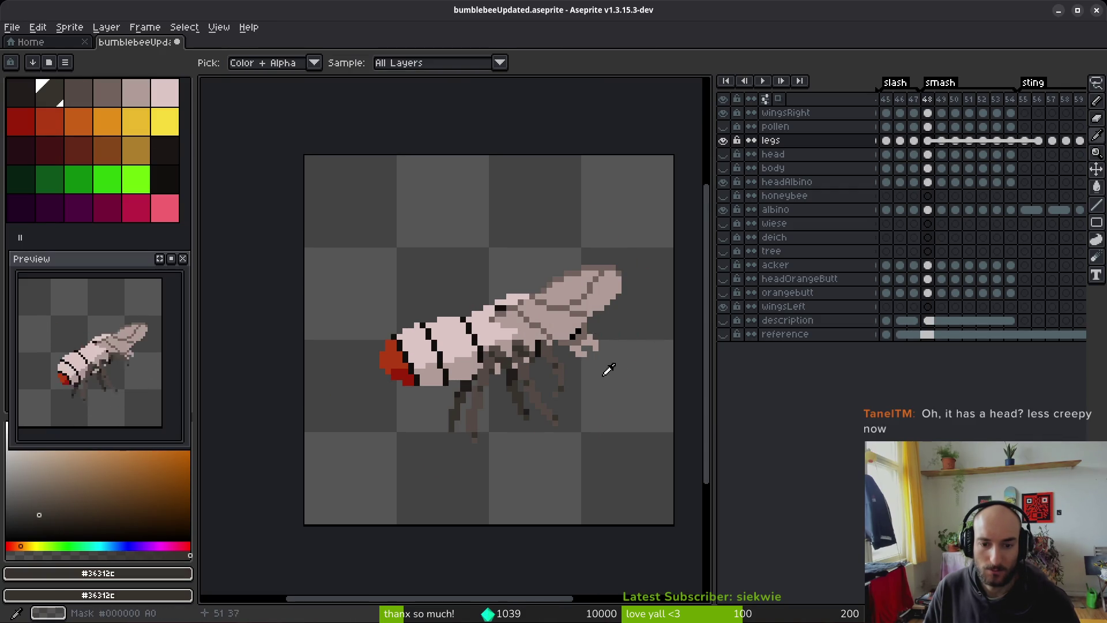
{"action": "key", "text": "Right"}
{"action": "key", "text": "Left"}
{"action": "key", "text": "Right"}
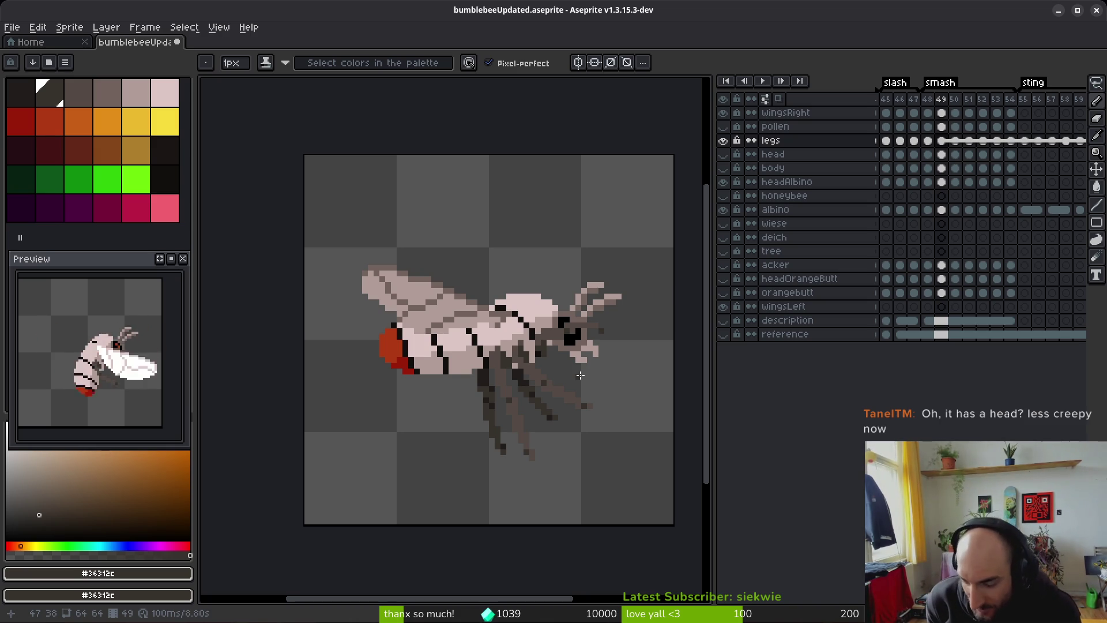
{"action": "left_click", "coordinate": [1024, 140]}
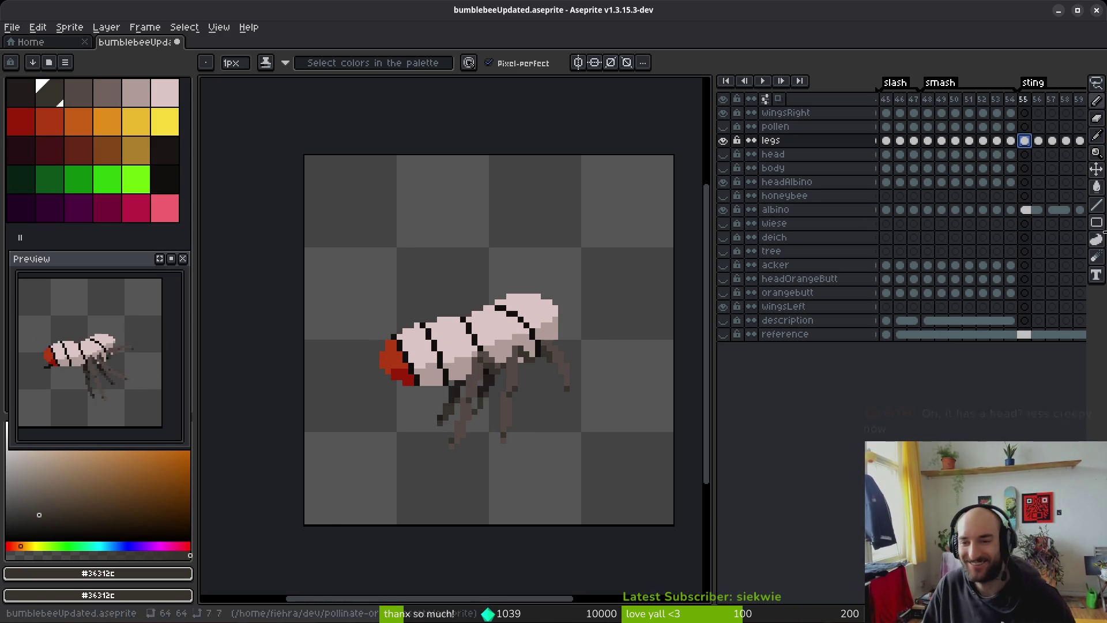
{"action": "left_click", "coordinate": [1038, 140]}
{"action": "left_click", "coordinate": [1010, 154]}
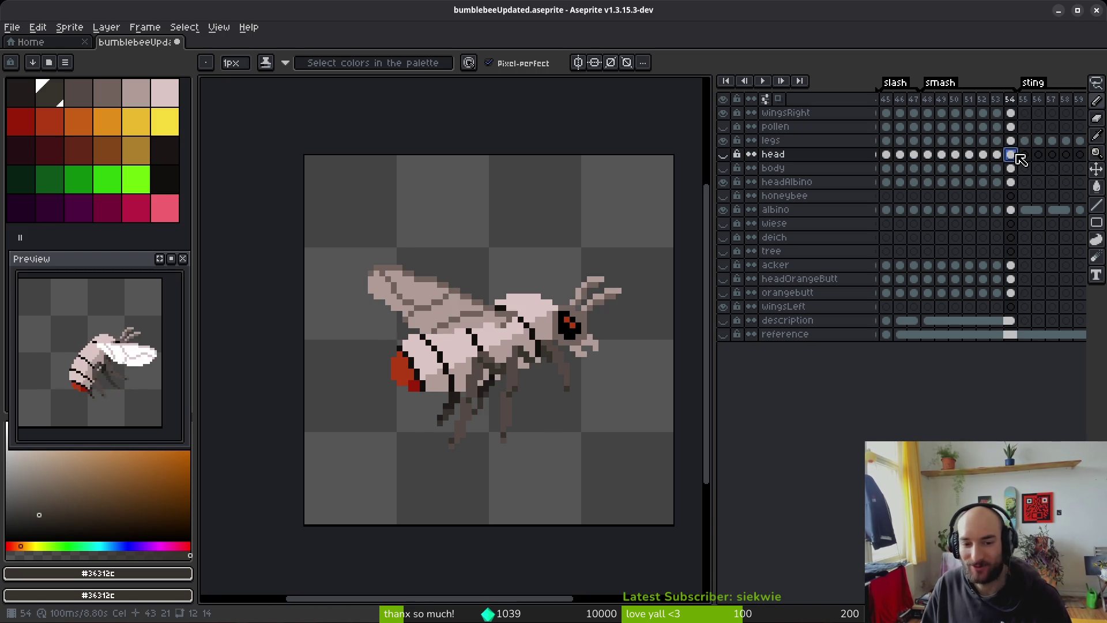
{"action": "left_click", "coordinate": [927, 140]}
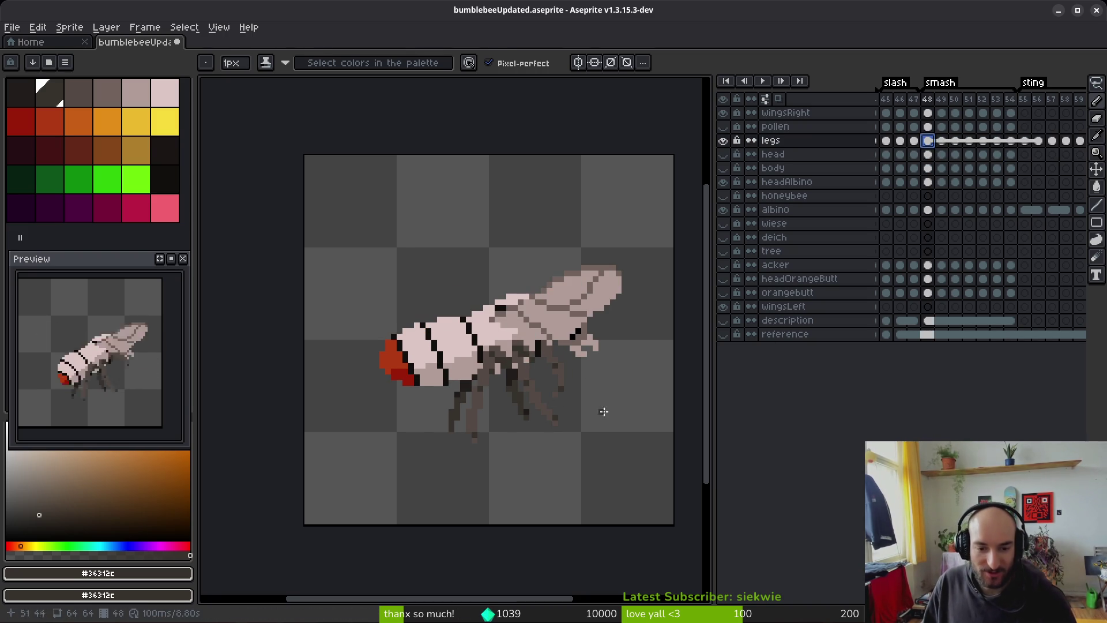
Step: Step forward to frame 54 and narrow the layer names column
{"action": "key", "text": "alt"}
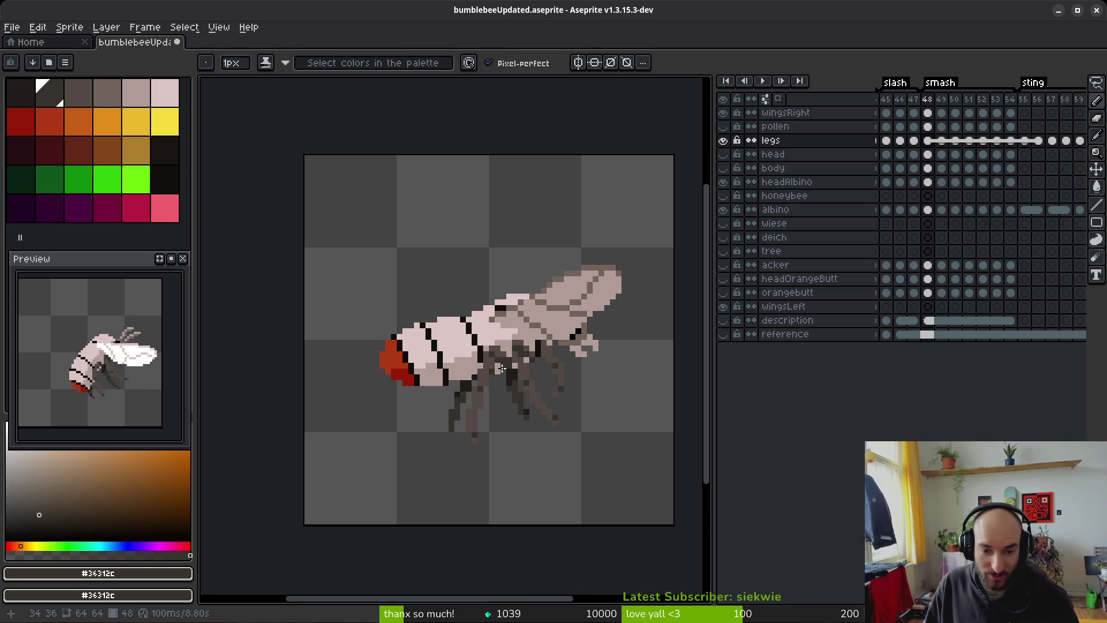
{"action": "key", "text": "alt"}
{"action": "key", "text": "Right"}
{"action": "key", "text": "Right"}
{"action": "key", "text": "Right"}
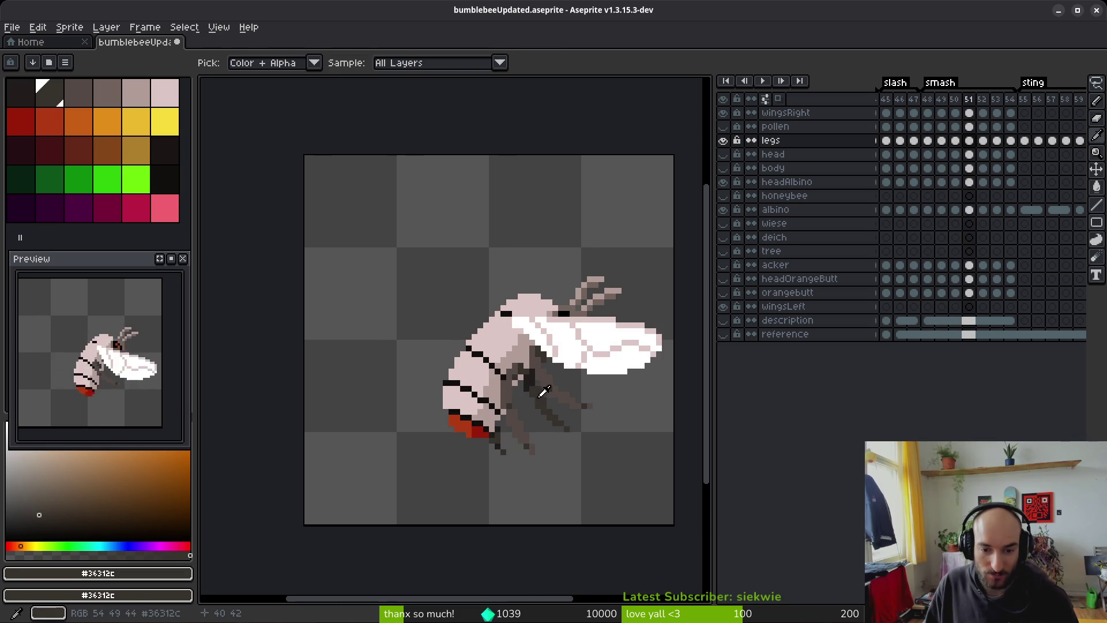
{"action": "key", "text": "Right"}
{"action": "key", "text": "Right"}
{"action": "key", "text": "Right"}
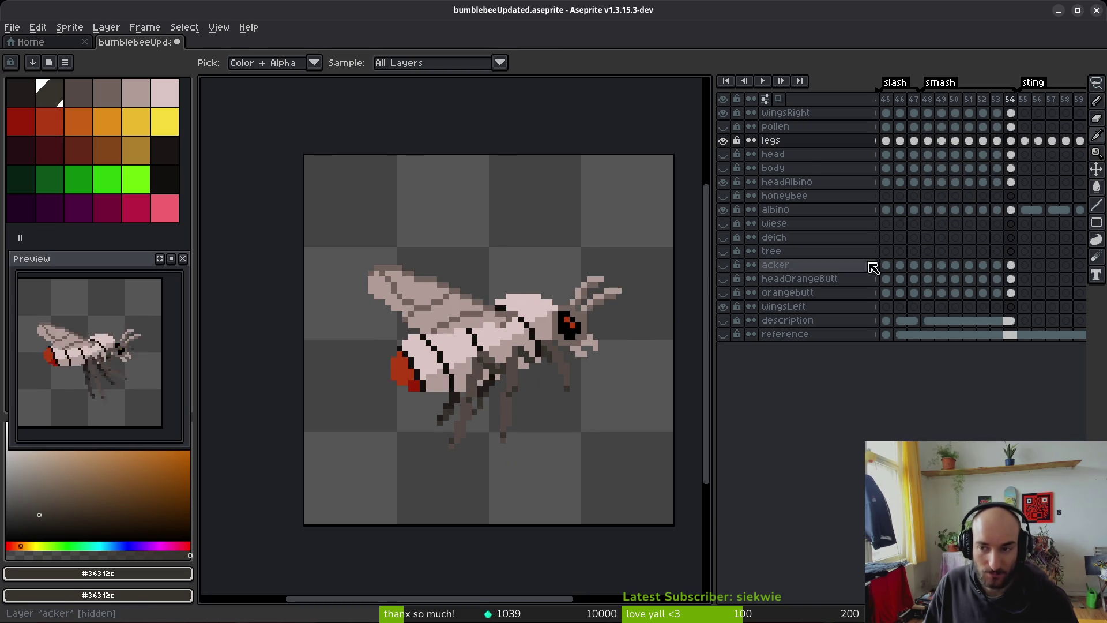
{"action": "scroll", "coordinate": [946, 217], "scroll_direction": "right", "scroll_amount": 3}
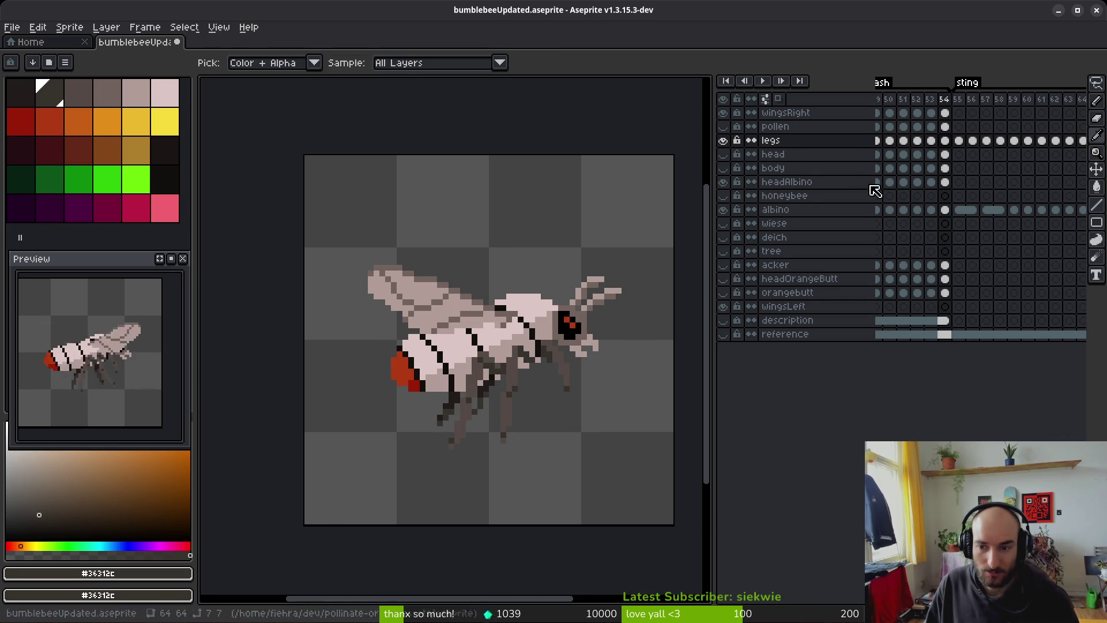
{"action": "left_click_drag", "start_coordinate": [871, 106], "coordinate": [846, 106]}
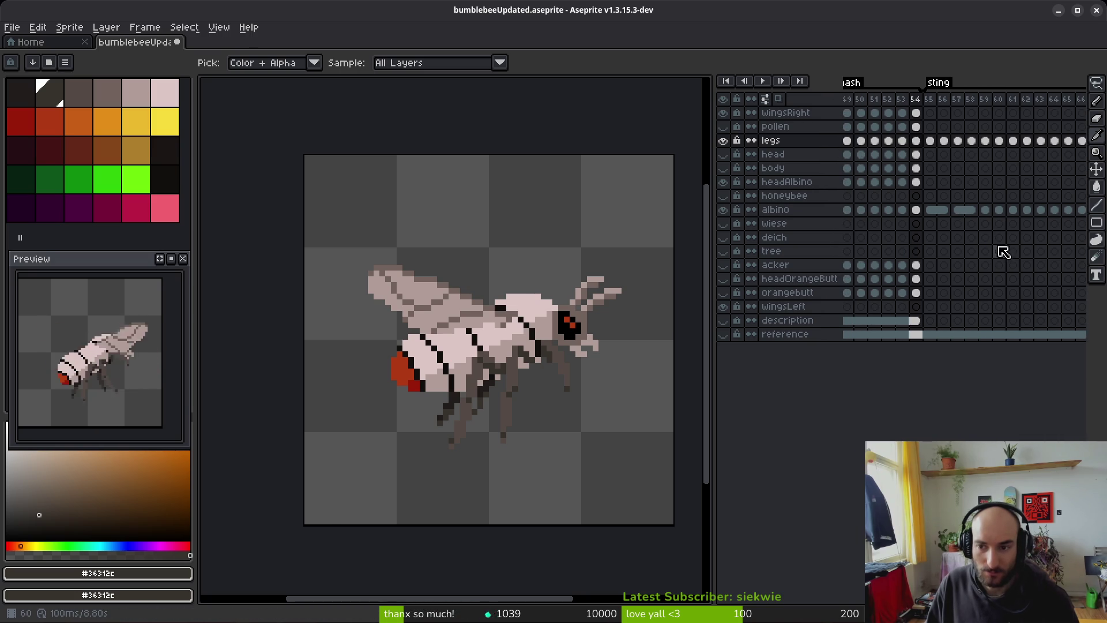
Step: Widen the timeline panel and pan the canvas to recentre the bee
{"action": "key", "text": "b"}
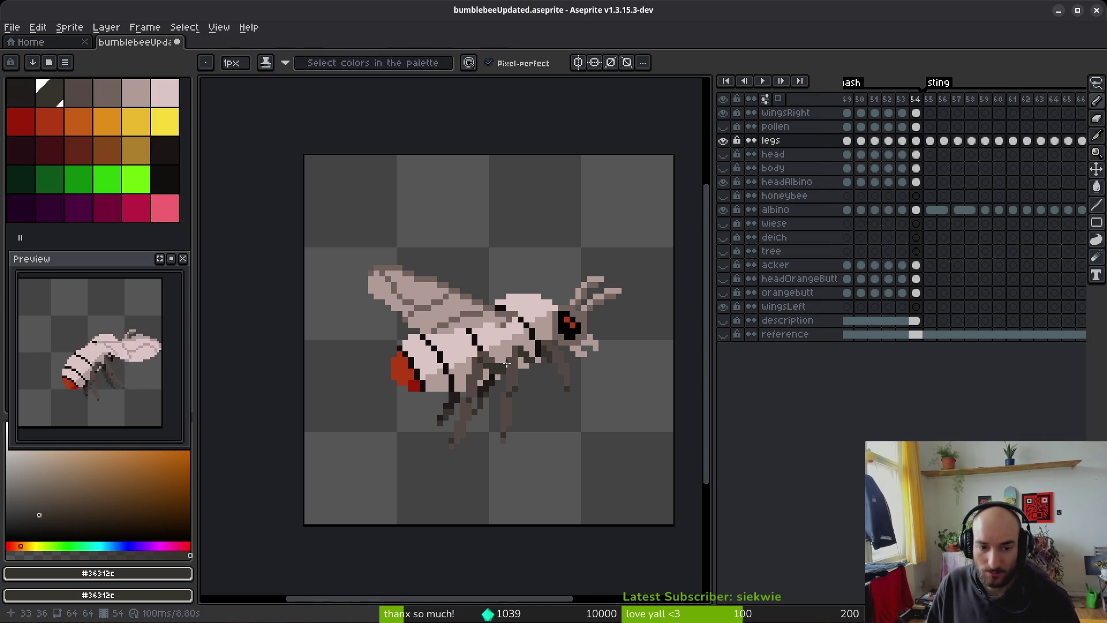
{"action": "scroll", "coordinate": [712, 369], "scroll_direction": "down", "scroll_amount": 2}
{"action": "scroll", "coordinate": [713, 369], "scroll_direction": "right", "scroll_amount": 3}
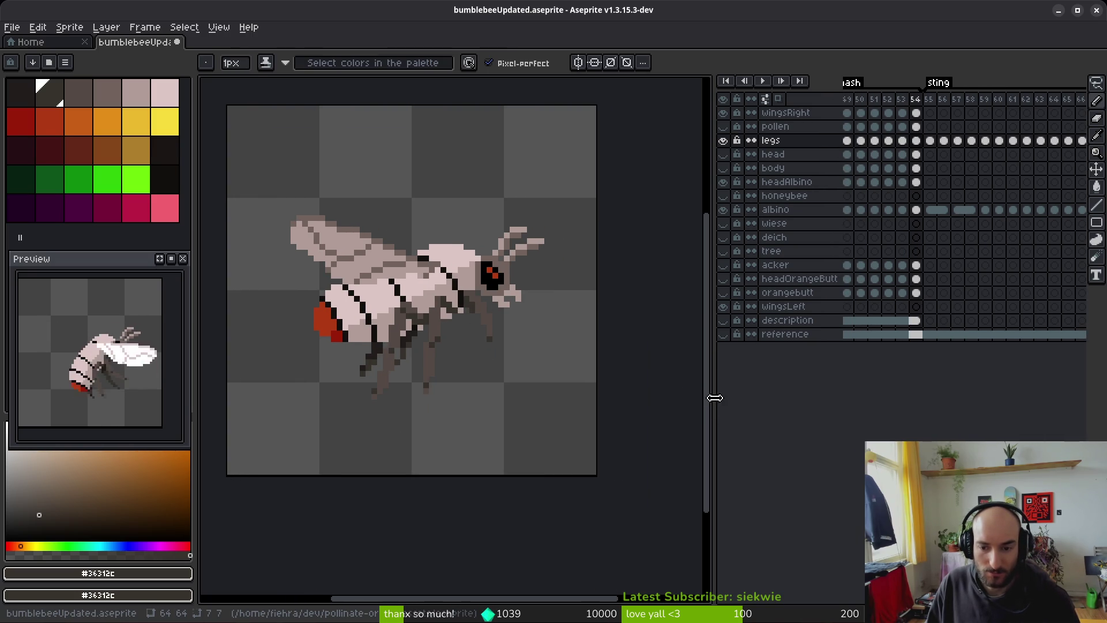
{"action": "mouse_move", "coordinate": [715, 398]}
{"action": "left_mouse_down"}
{"action": "mouse_move", "coordinate": [778, 394]}
{"action": "mouse_move", "coordinate": [651, 394]}
{"action": "left_mouse_up"}
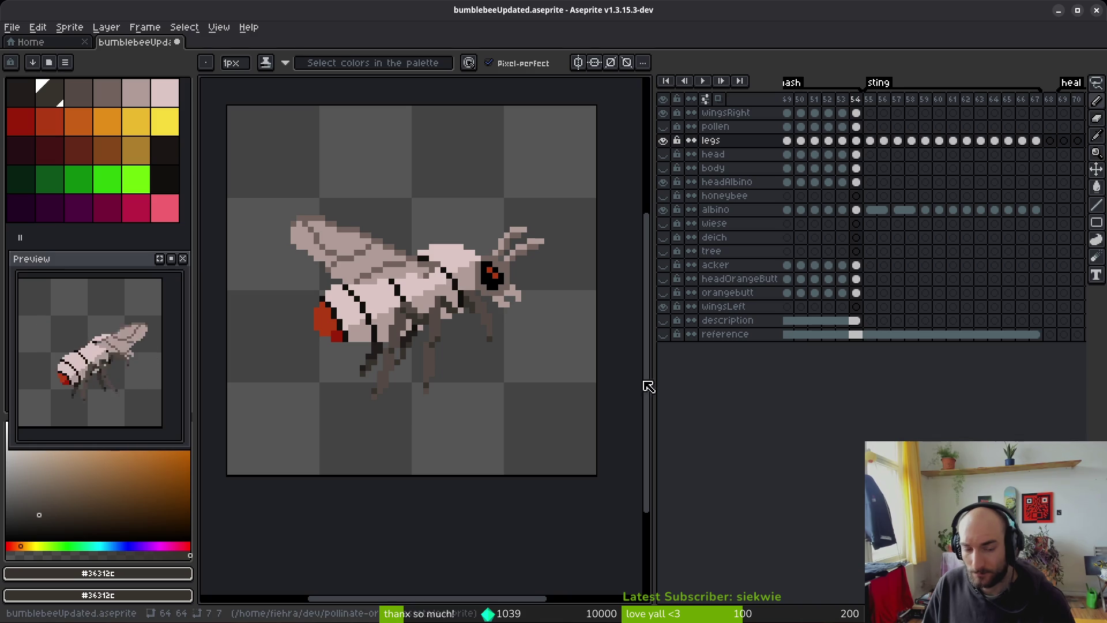
{"action": "left_click_drag", "start_coordinate": [547, 344], "coordinate": [552, 370]}
{"action": "scroll", "coordinate": [883, 160], "scroll_direction": "left", "scroll_amount": 1}
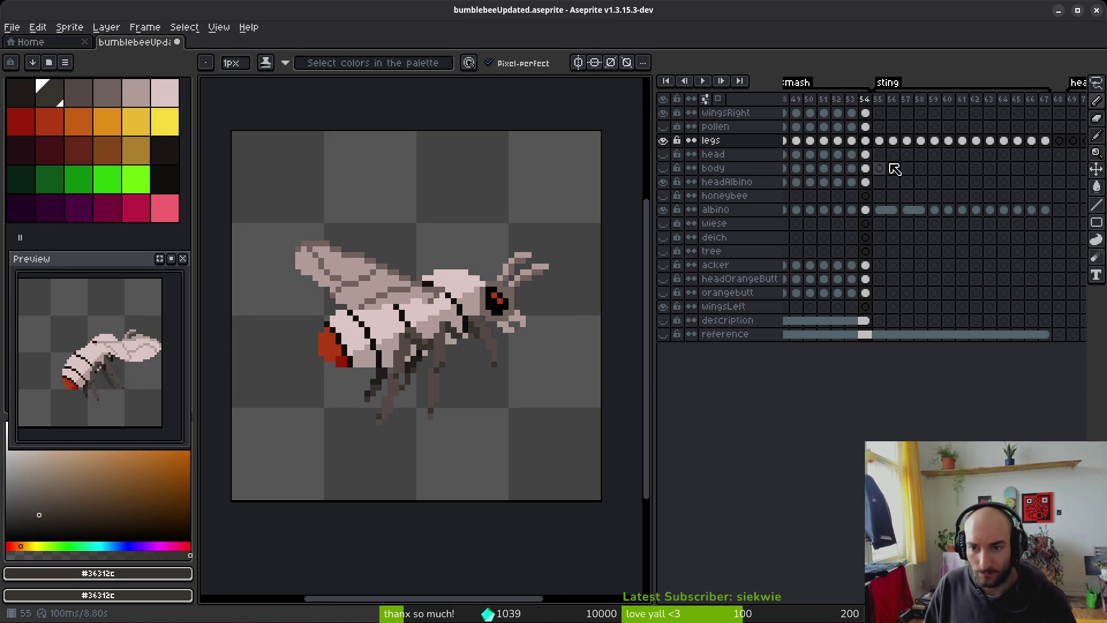
Step: Step through sting frames 54 to 61, then play back the animation to review the poses
{"action": "key", "text": "i"}
{"action": "key", "text": "Right"}
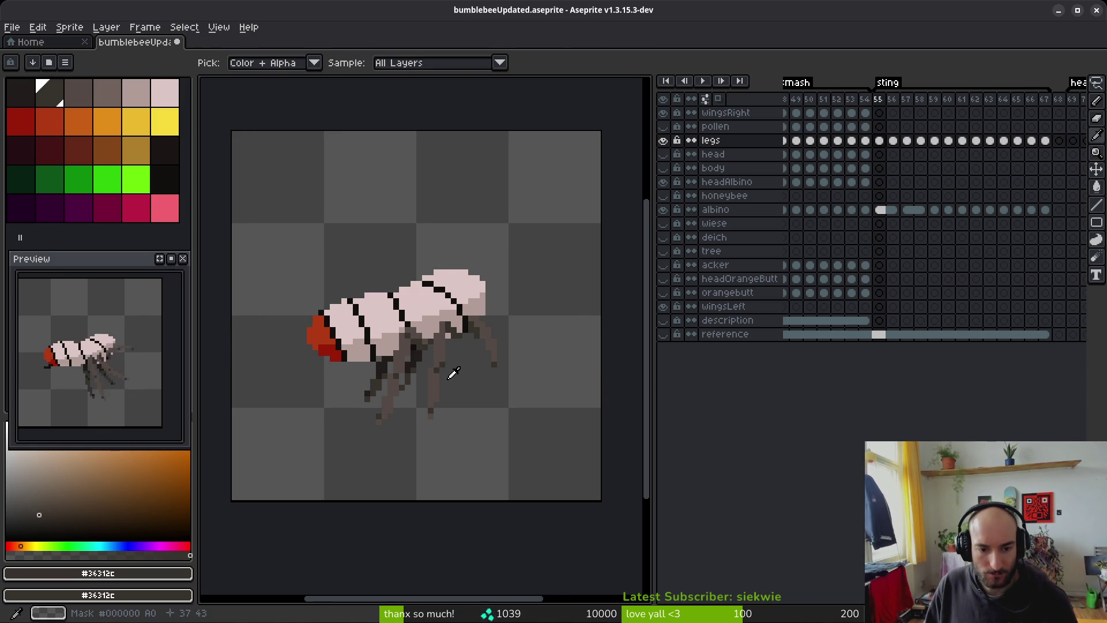
{"action": "key", "text": "Right"}
{"action": "key", "text": "Right"}
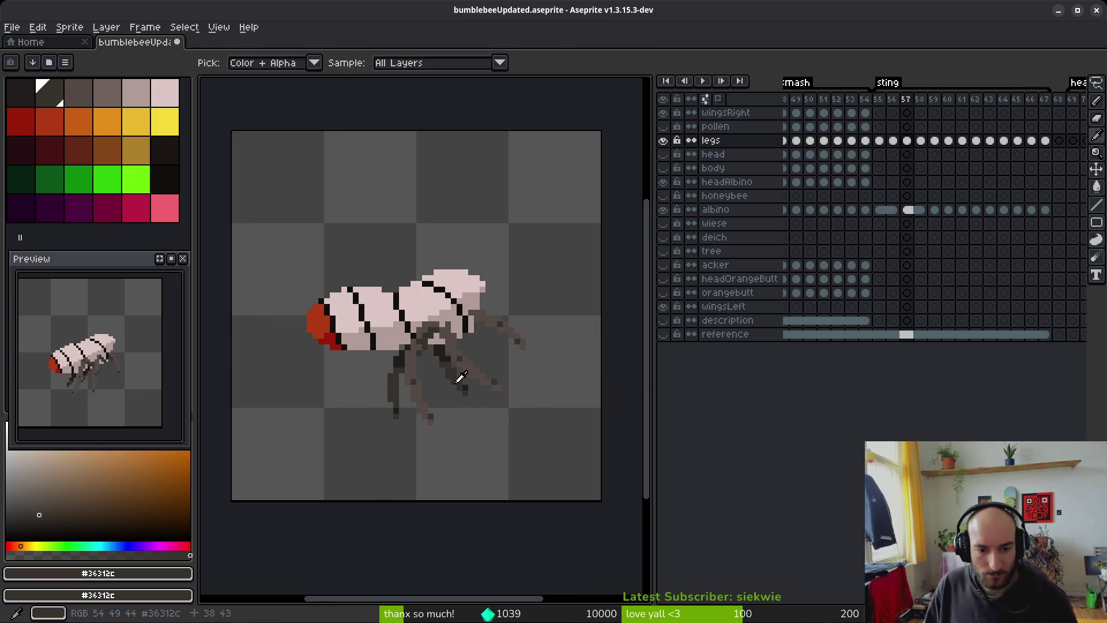
{"action": "key", "text": "Right"}
{"action": "key", "text": "Right"}
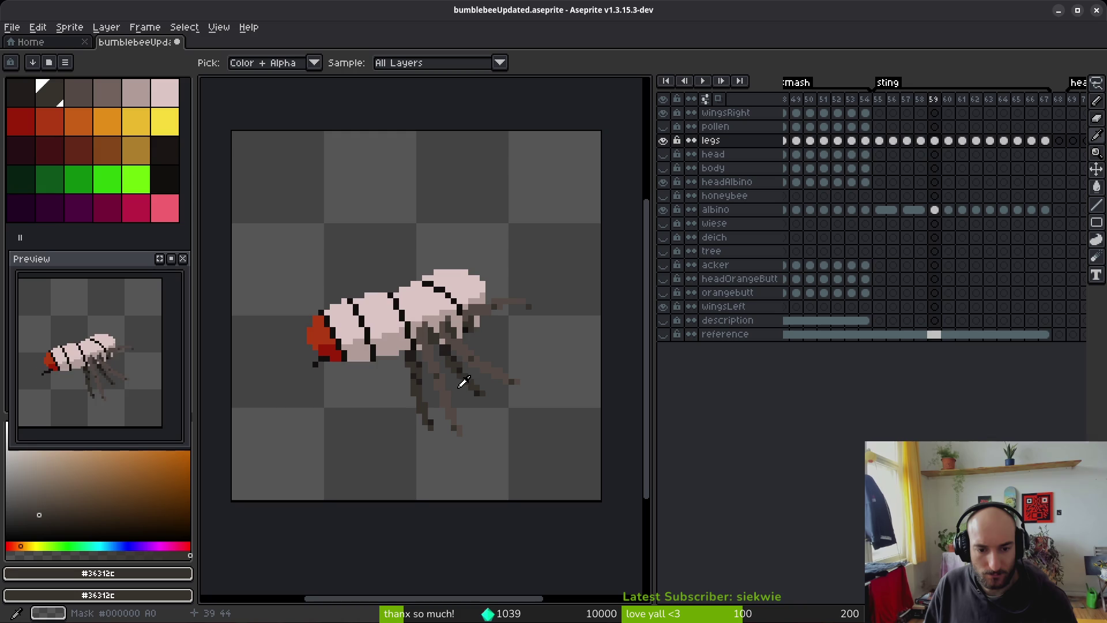
{"action": "key", "text": "Right"}
{"action": "key", "text": "Right"}
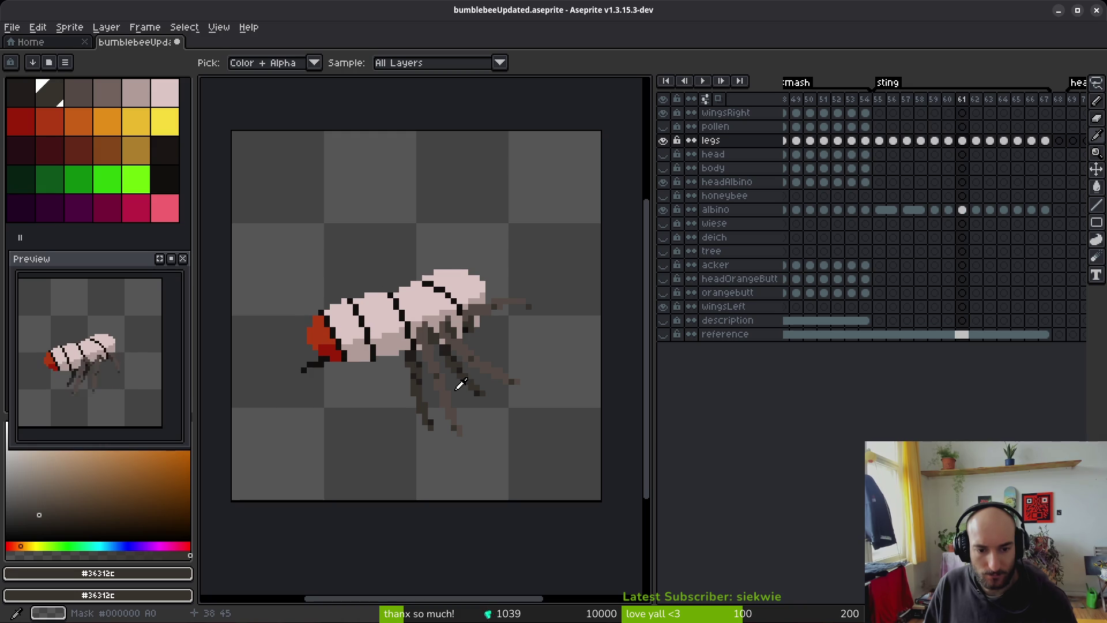
{"action": "key", "text": "Right"}
{"action": "key", "text": "Right"}
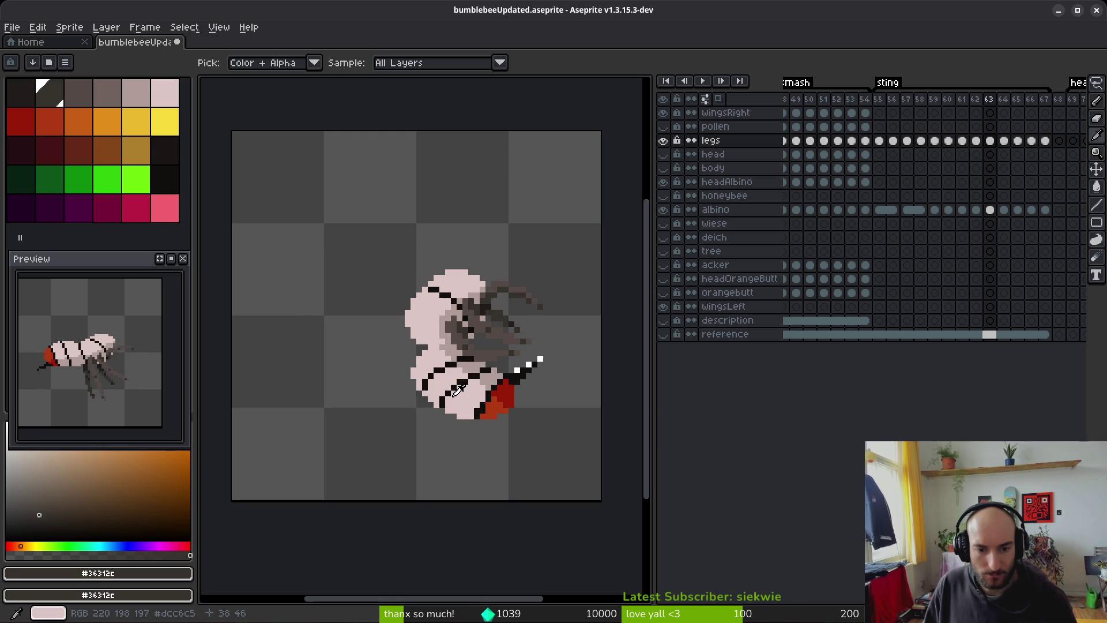
{"action": "key", "text": "Left"}
{"action": "key", "text": "Left"}
{"action": "key", "text": "Left"}
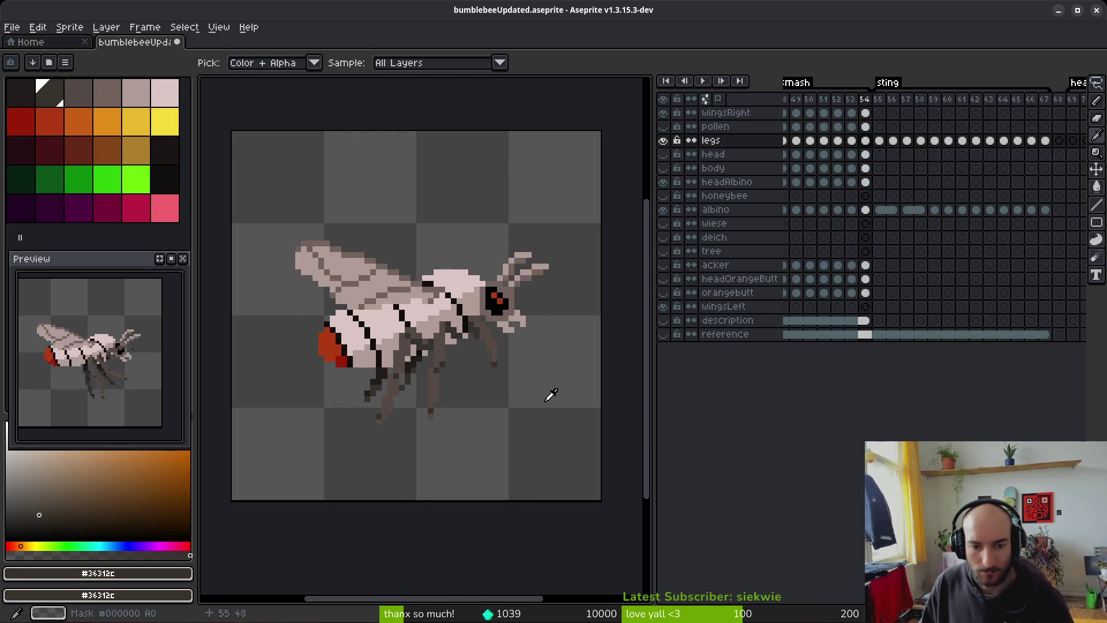
{"action": "key", "text": "Return"}
Step: Inspect the linked legs cels at frames 54, 55, 56 and 48
{"action": "left_click", "coordinate": [880, 141]}
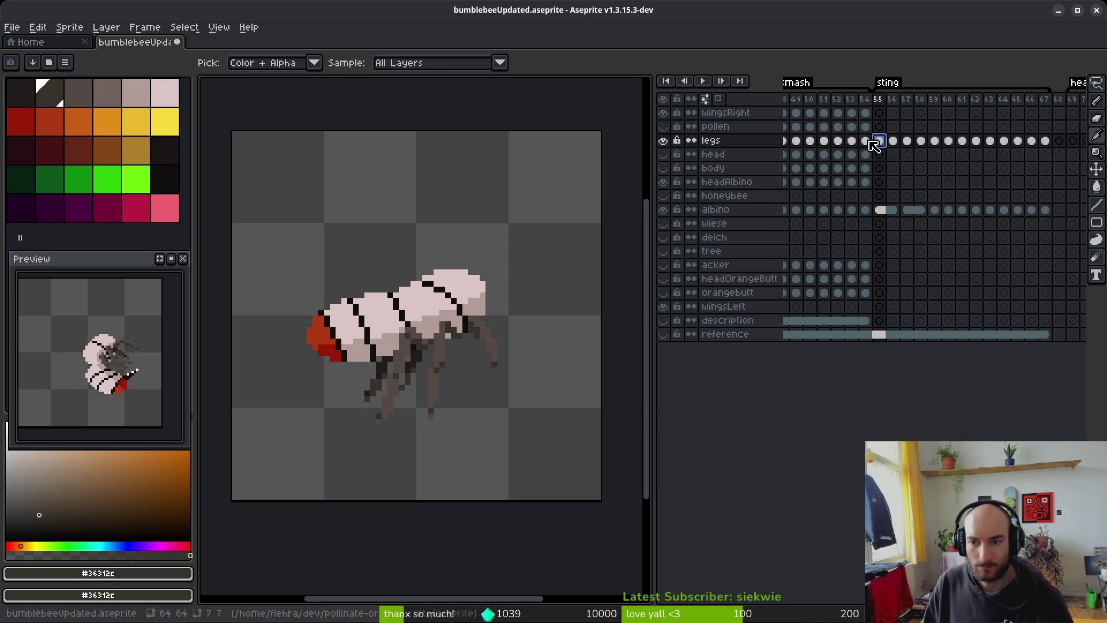
{"action": "left_click", "coordinate": [864, 140]}
{"action": "left_click", "coordinate": [880, 142]}
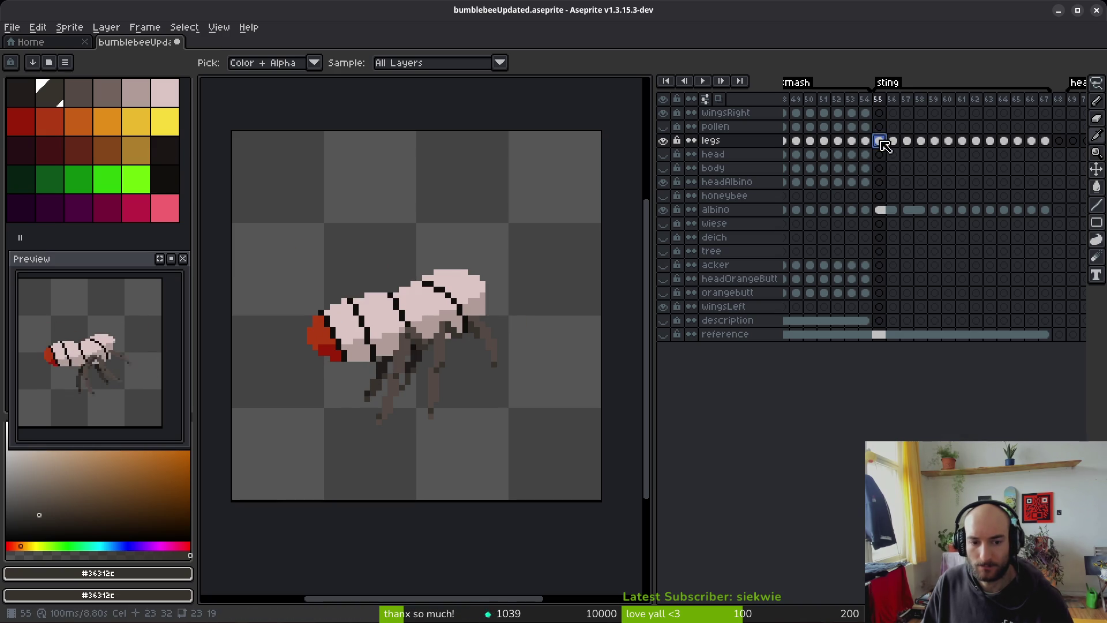
{"action": "left_click", "coordinate": [895, 142]}
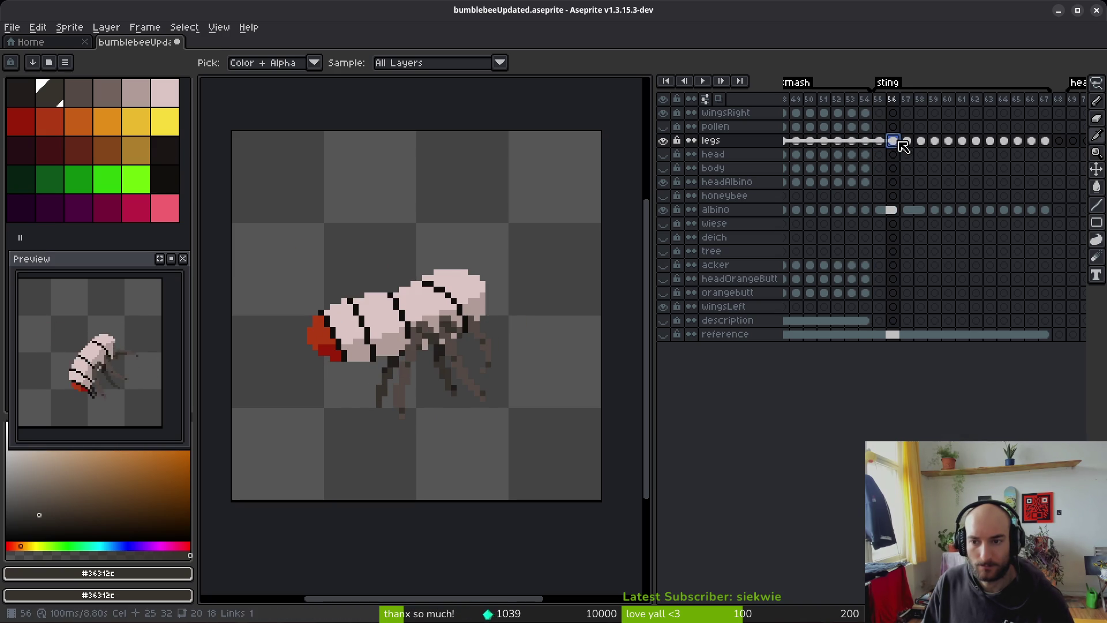
{"action": "scroll", "coordinate": [865, 143], "scroll_direction": "left", "scroll_amount": 4}
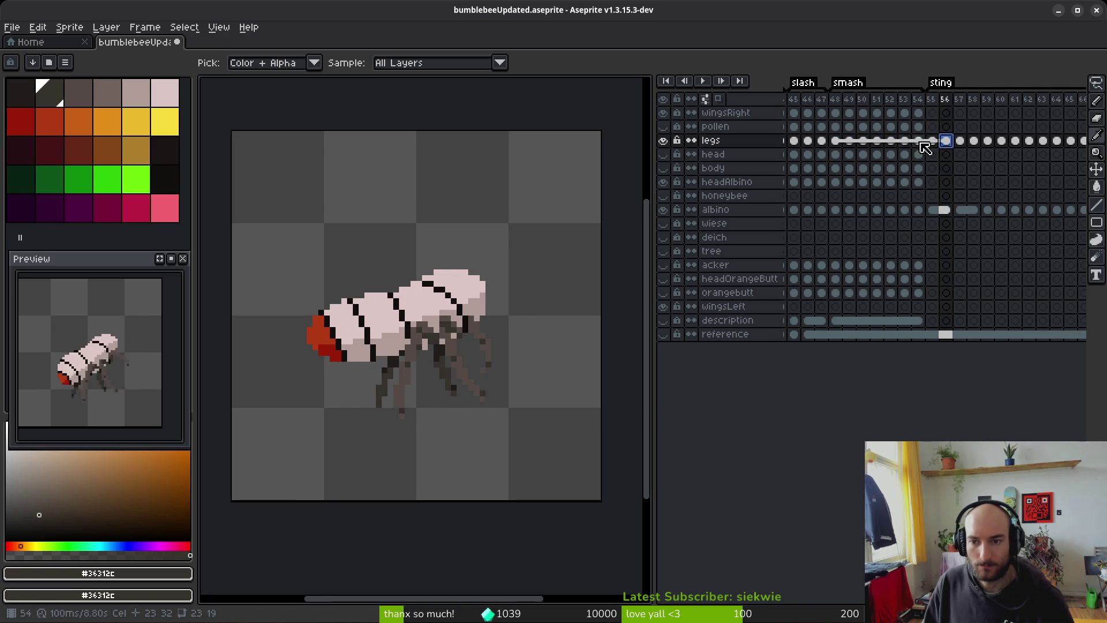
{"action": "left_click", "coordinate": [836, 141]}
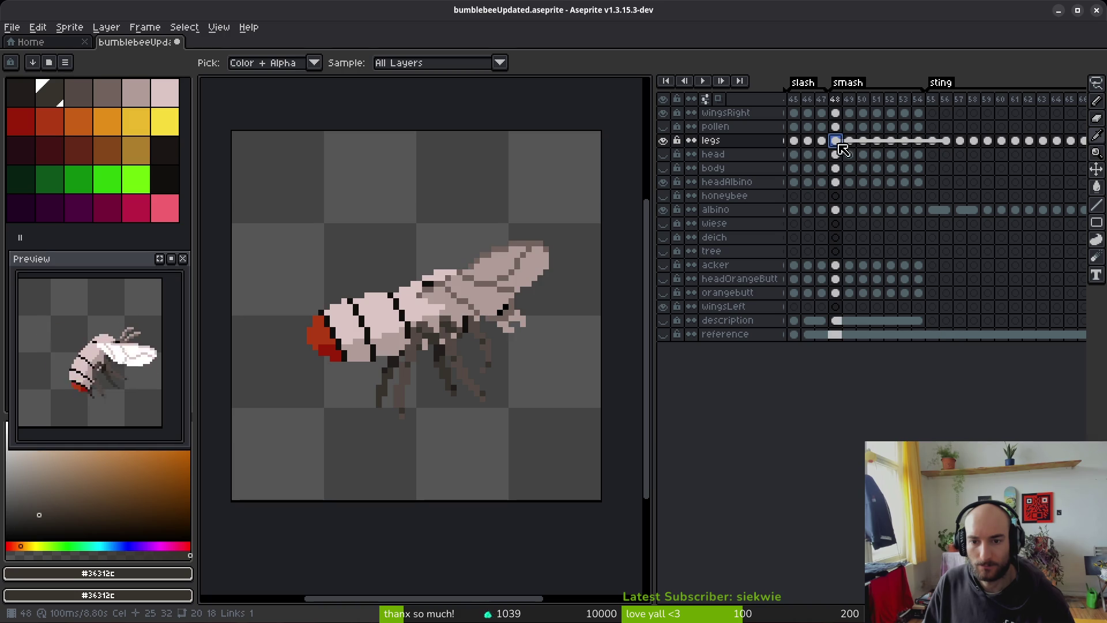
Step: Compare the headAlbino cels at frames 48 and 56 and select the legs cels across frames 48–56
{"action": "left_click", "coordinate": [836, 182]}
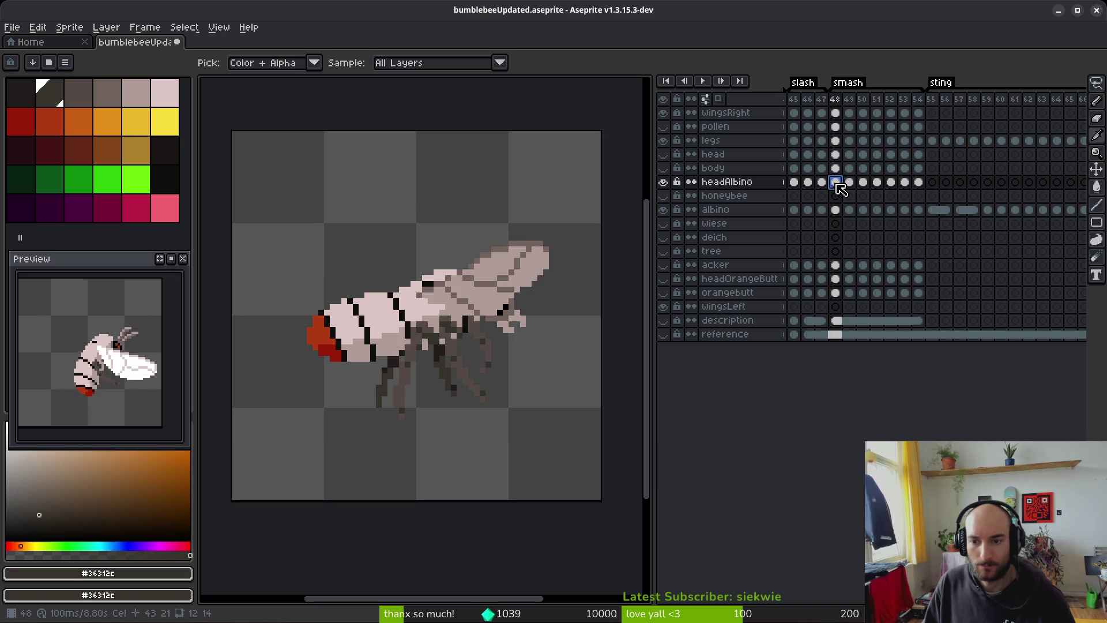
{"action": "left_click", "coordinate": [836, 141]}
{"action": "left_click", "coordinate": [946, 183]}
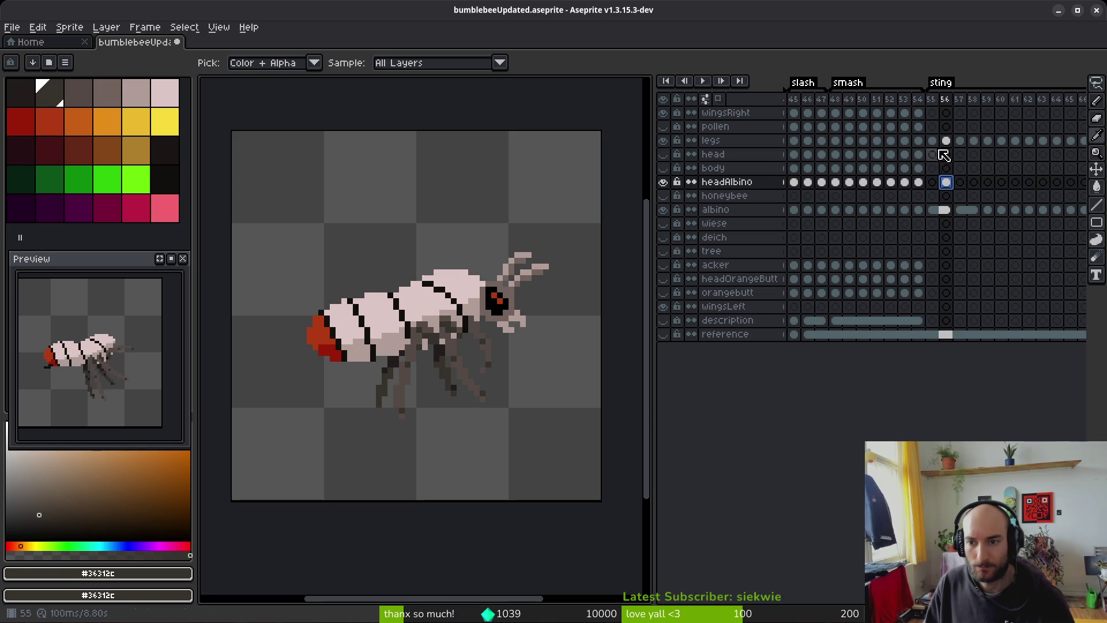
{"action": "mouse_move", "coordinate": [953, 144]}
{"action": "left_mouse_down"}
{"action": "mouse_move", "coordinate": [865, 151]}
{"action": "mouse_move", "coordinate": [841, 140]}
{"action": "left_mouse_up"}
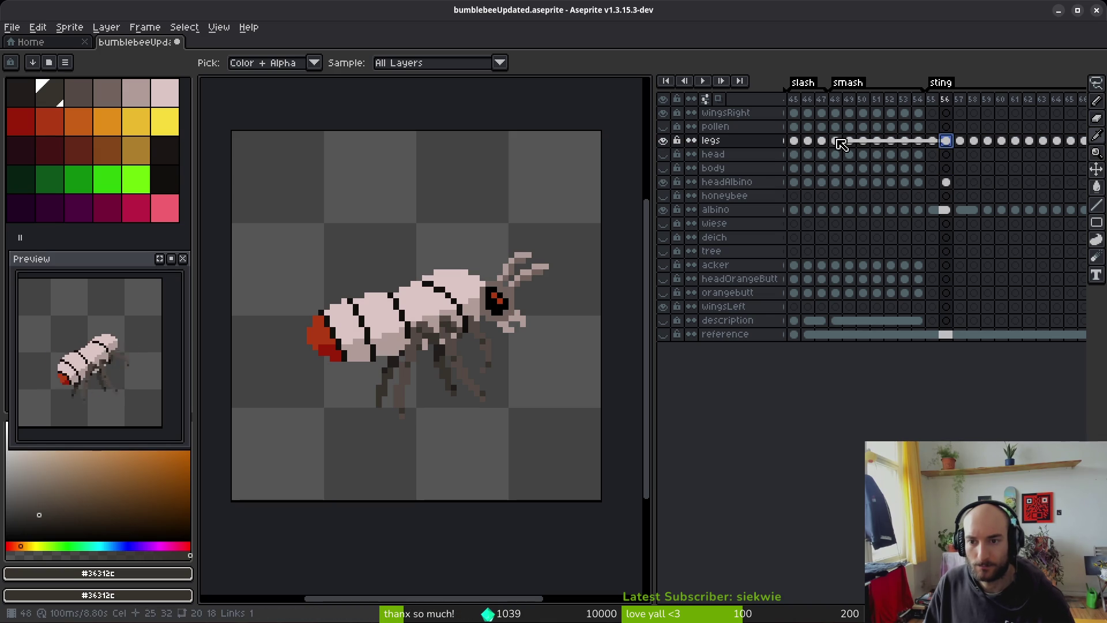
{"action": "left_click", "coordinate": [836, 141]}
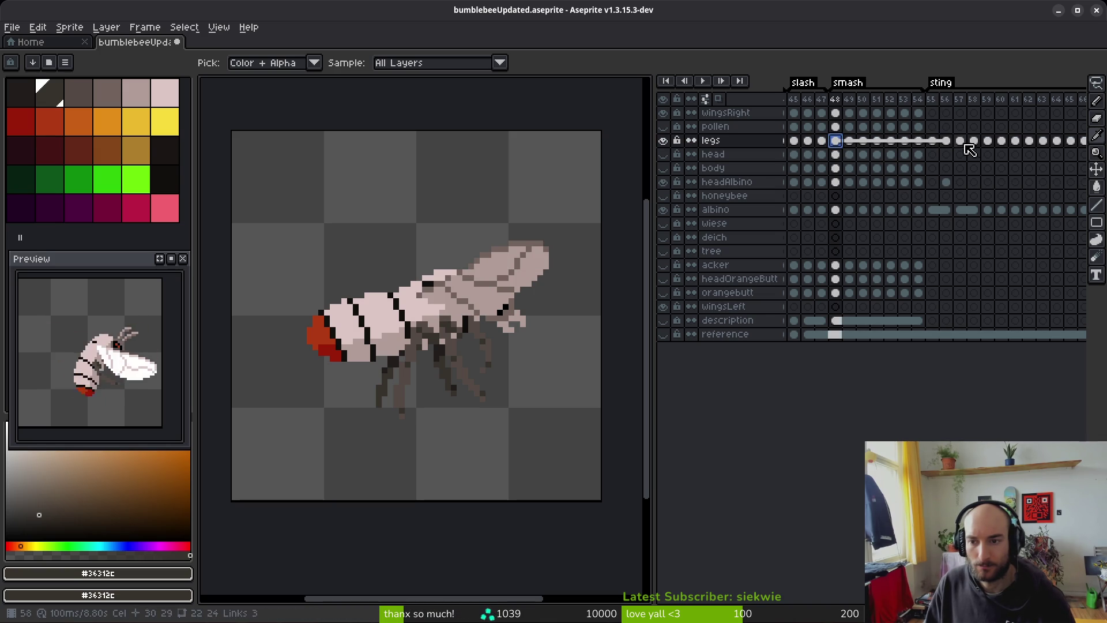
{"action": "left_click", "coordinate": [839, 182]}
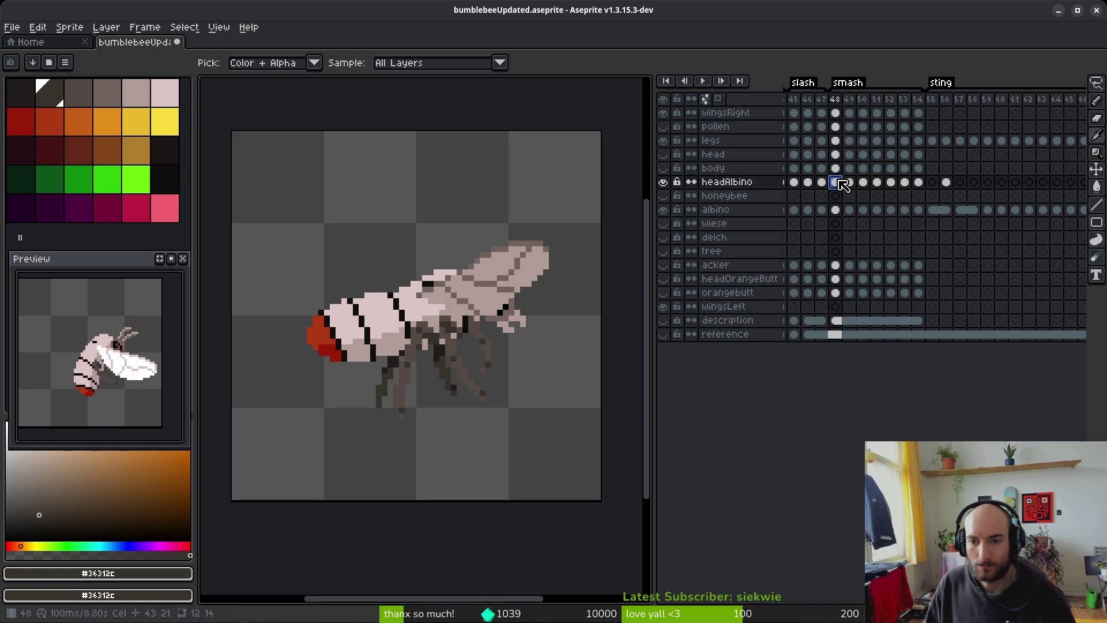
{"action": "left_click_drag", "start_coordinate": [837, 142], "coordinate": [957, 142]}
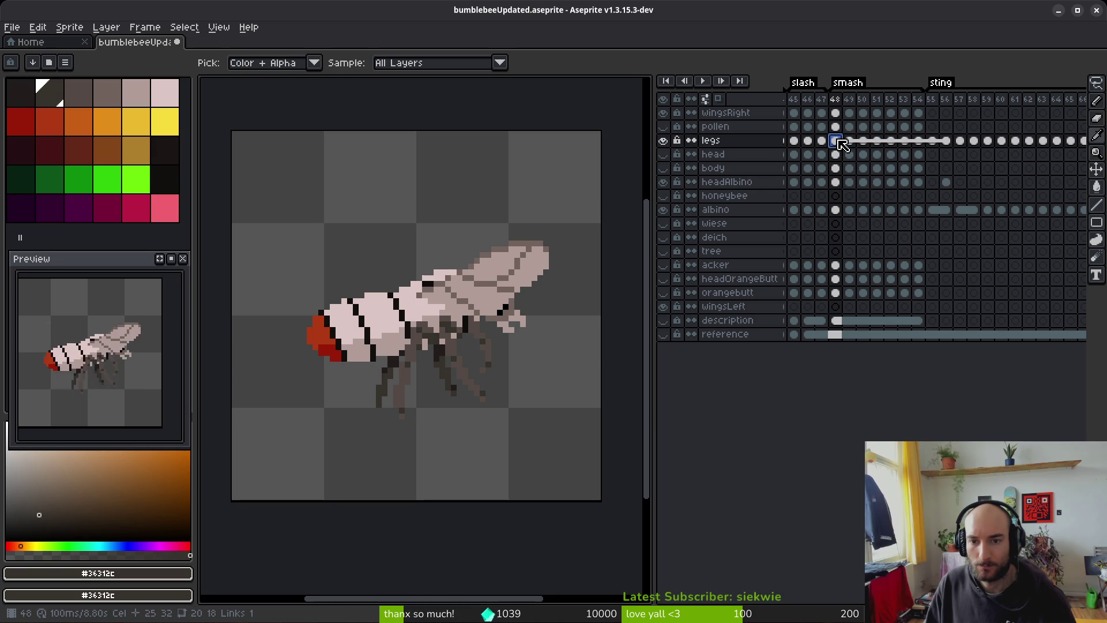
{"action": "left_click", "coordinate": [951, 142]}
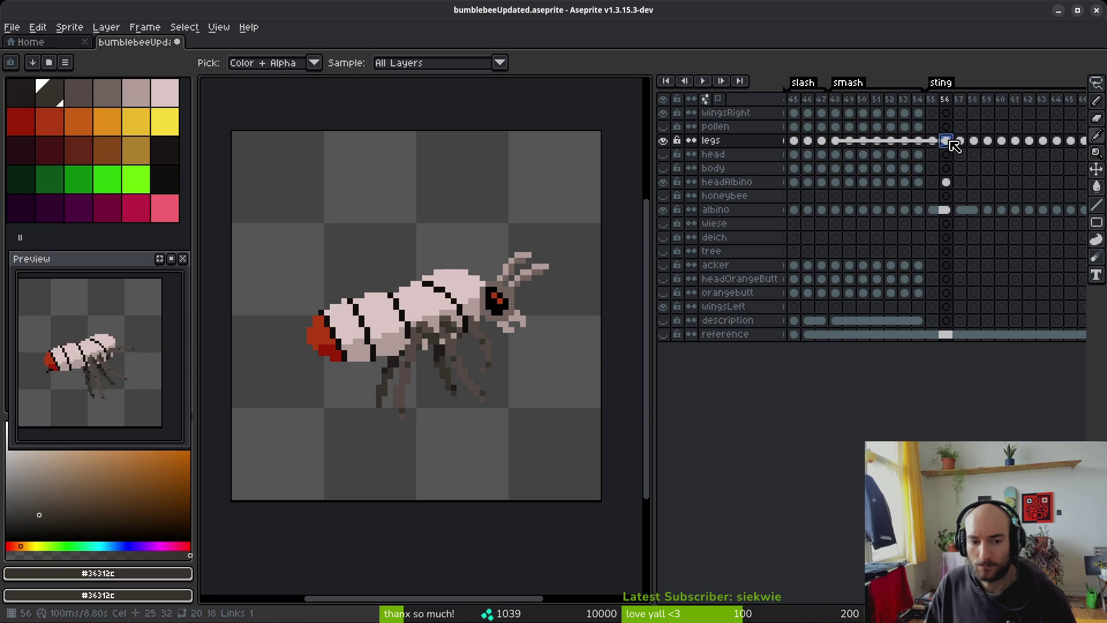
{"action": "left_click", "coordinate": [960, 141]}
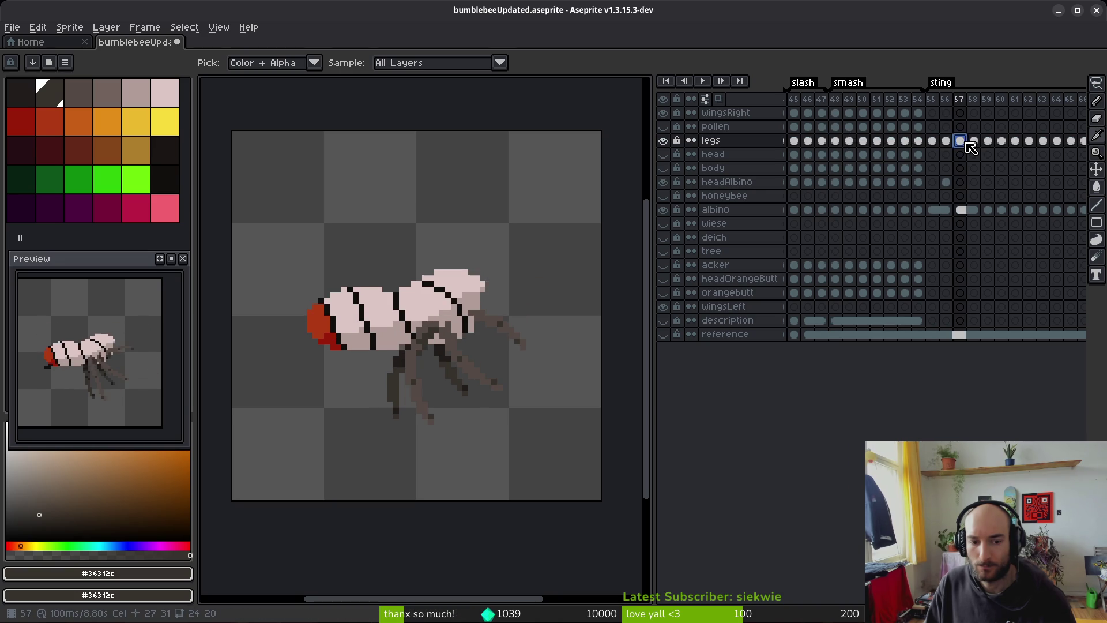
{"action": "left_click", "coordinate": [848, 142]}
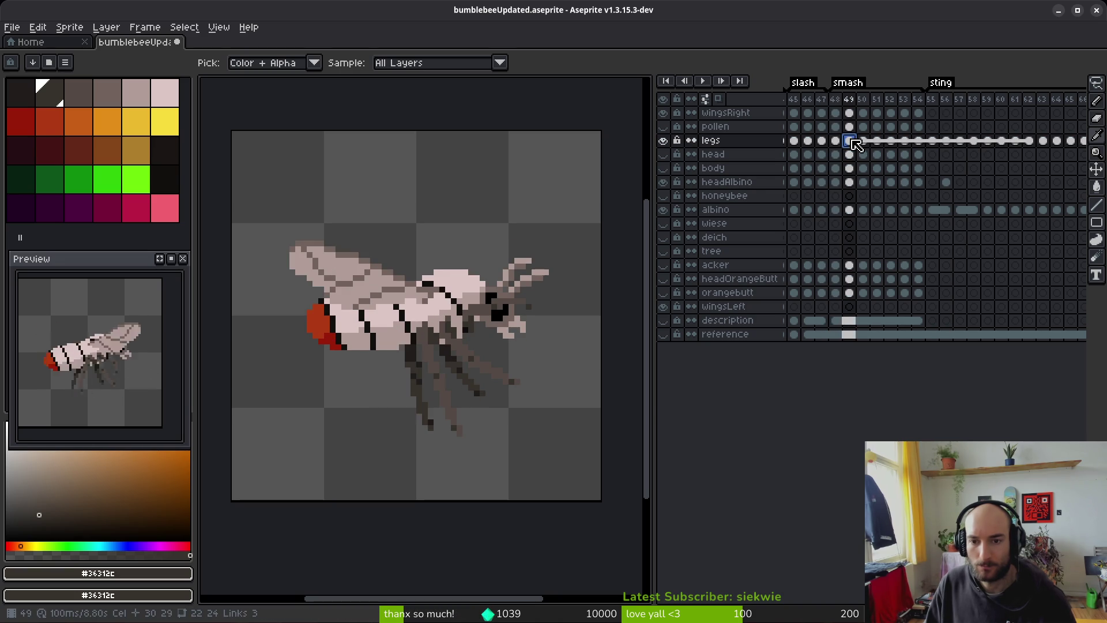
Step: Review the headAlbino cels at frames 49–50 and across sting frames 60–63
{"action": "left_click", "coordinate": [849, 182]}
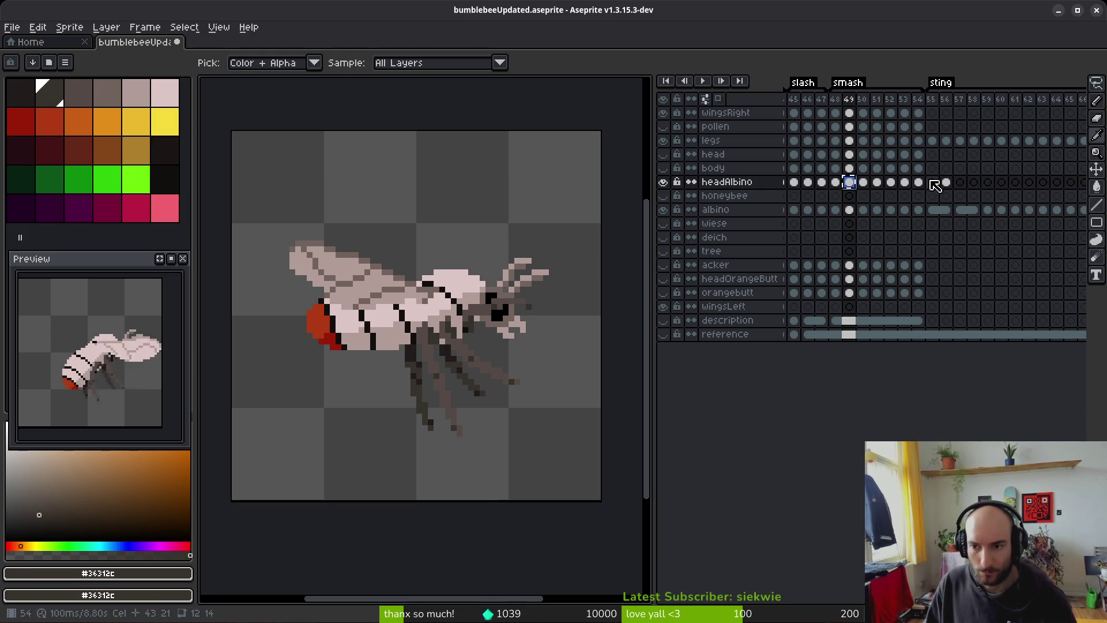
{"action": "left_click", "coordinate": [960, 182]}
{"action": "left_click", "coordinate": [863, 182]}
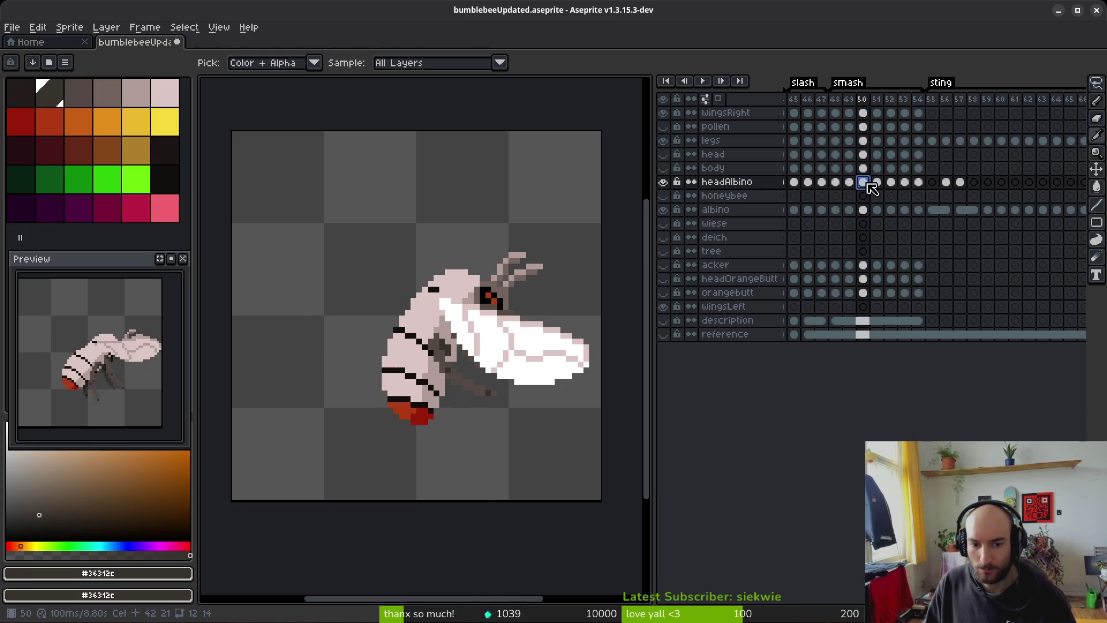
{"action": "left_click", "coordinate": [987, 183]}
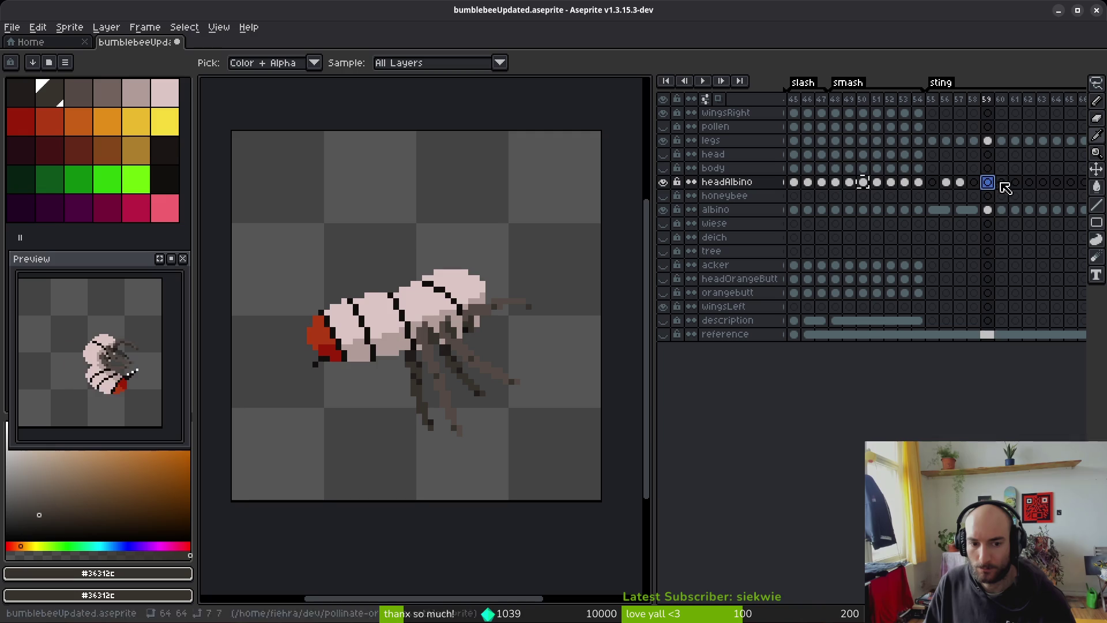
{"action": "left_click", "coordinate": [1002, 183]}
{"action": "left_click", "coordinate": [1015, 183]}
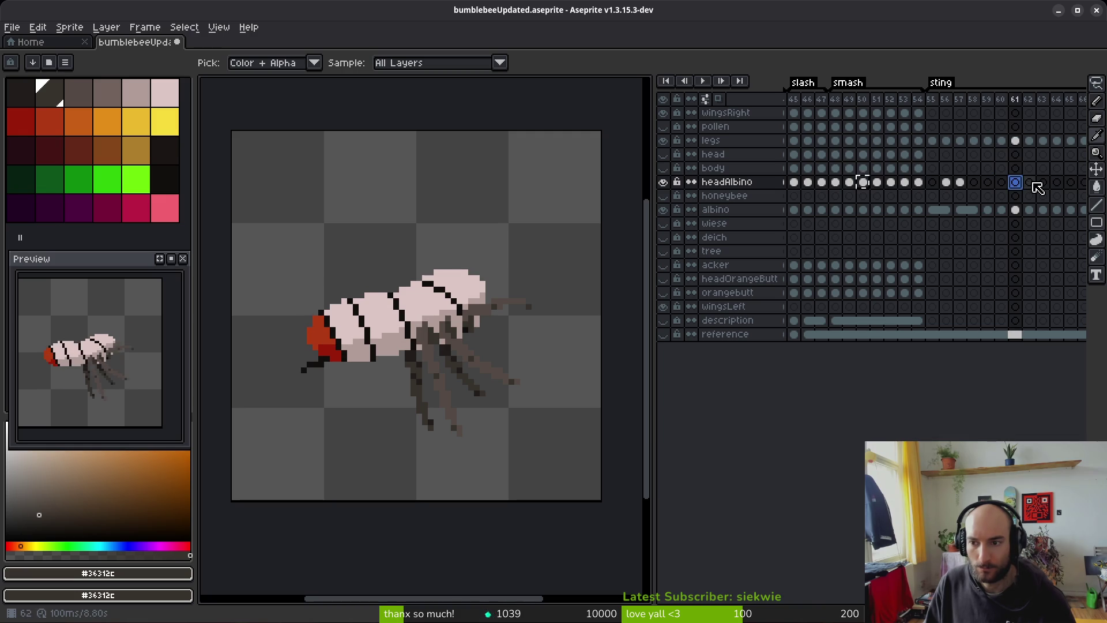
{"action": "left_click", "coordinate": [1029, 183]}
{"action": "left_click", "coordinate": [1043, 183]}
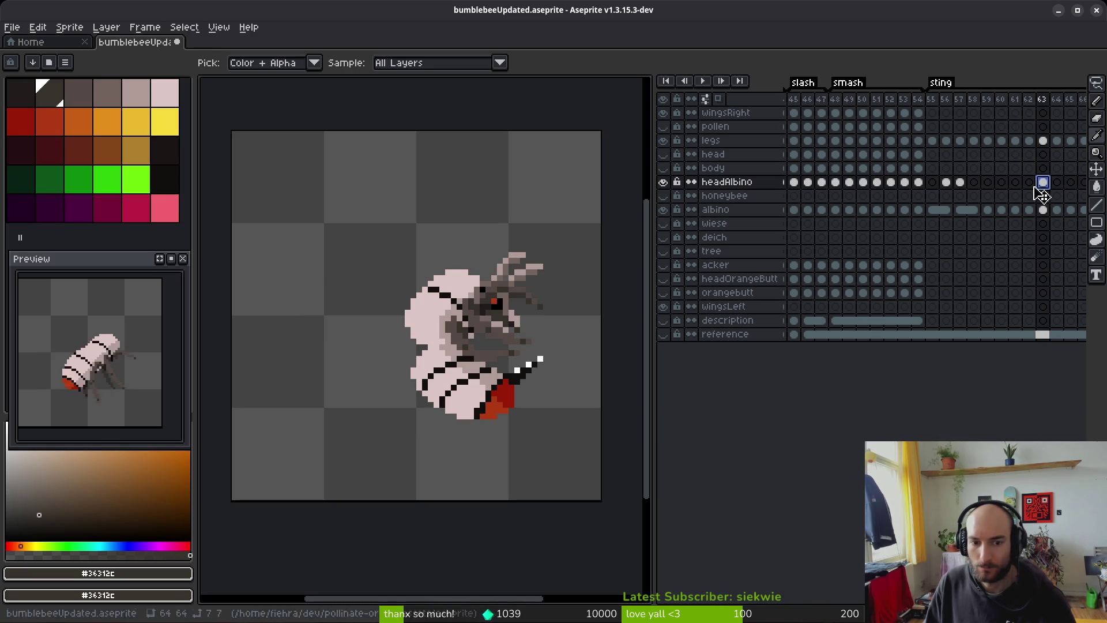
Step: Lasso the bee's head on the curled sting frame, transform it into place, then view frame 58
{"action": "key", "text": "b"}
{"action": "key", "text": "q"}
{"action": "mouse_move", "coordinate": [547, 268]}
{"action": "left_mouse_down"}
{"action": "mouse_move", "coordinate": [427, 323]}
{"action": "mouse_move", "coordinate": [585, 306]}
{"action": "mouse_move", "coordinate": [526, 298]}
{"action": "left_mouse_up"}
{"action": "left_click", "coordinate": [524, 308]}
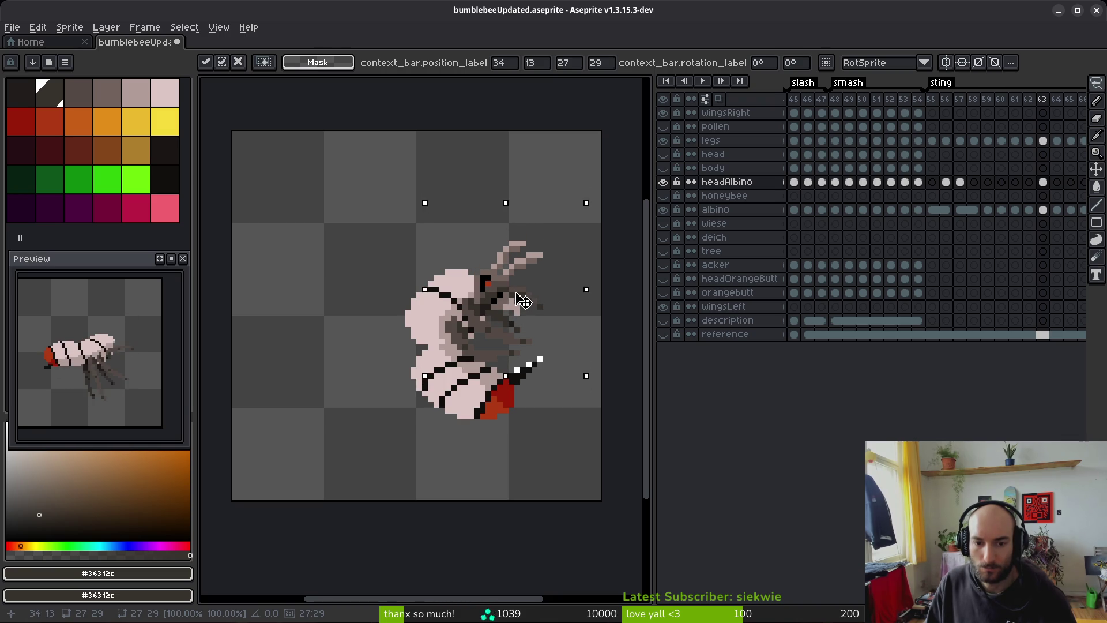
{"action": "key", "text": "ctrl+d"}
{"action": "scroll", "coordinate": [535, 329], "scroll_direction": "down", "scroll_amount": 1}
{"action": "scroll", "coordinate": [537, 337], "scroll_direction": "down", "scroll_amount": 1}
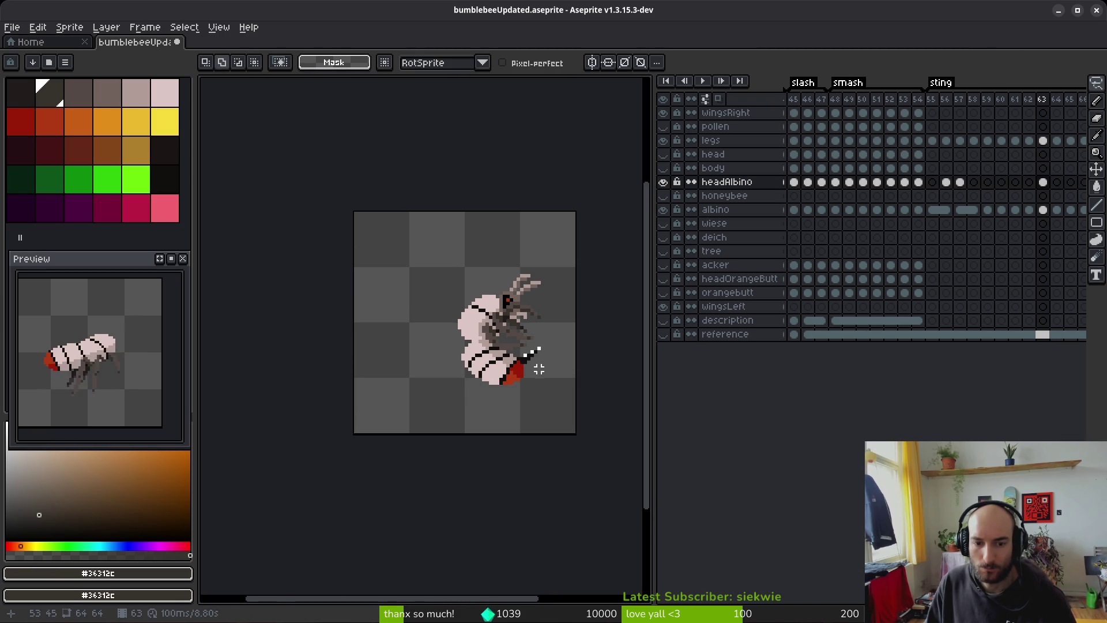
{"action": "key", "text": "i"}
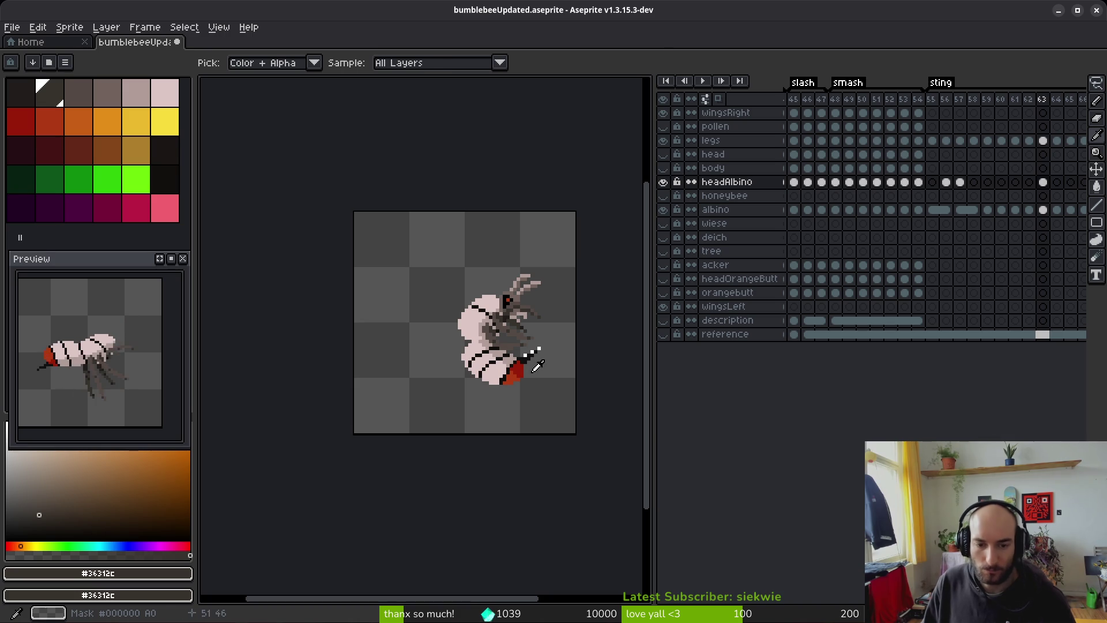
{"action": "key", "text": "q"}
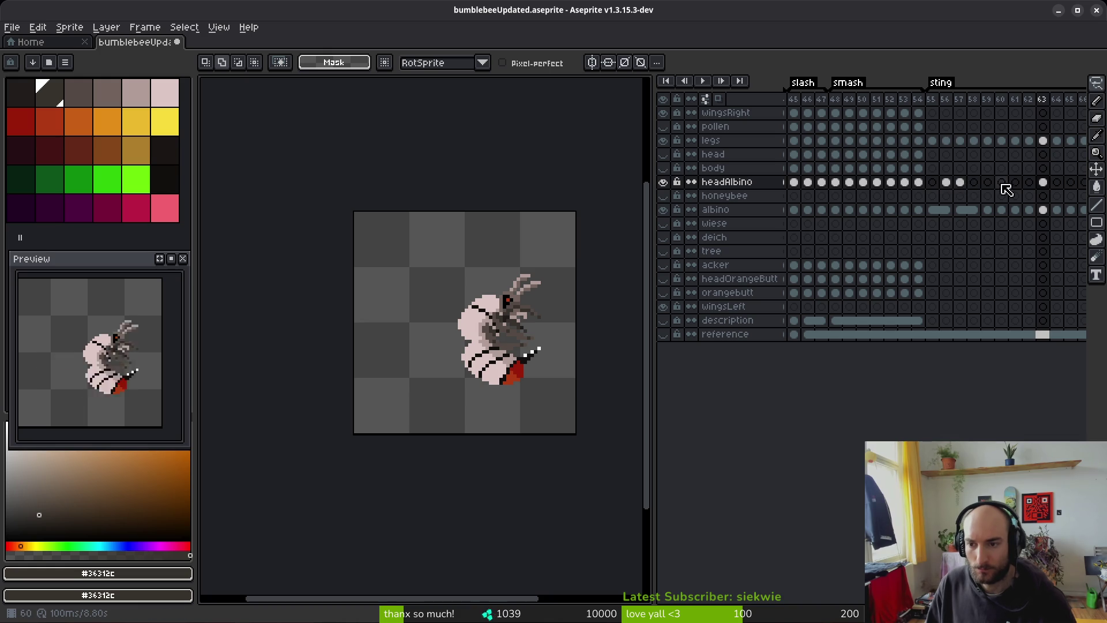
{"action": "left_click", "coordinate": [974, 209]}
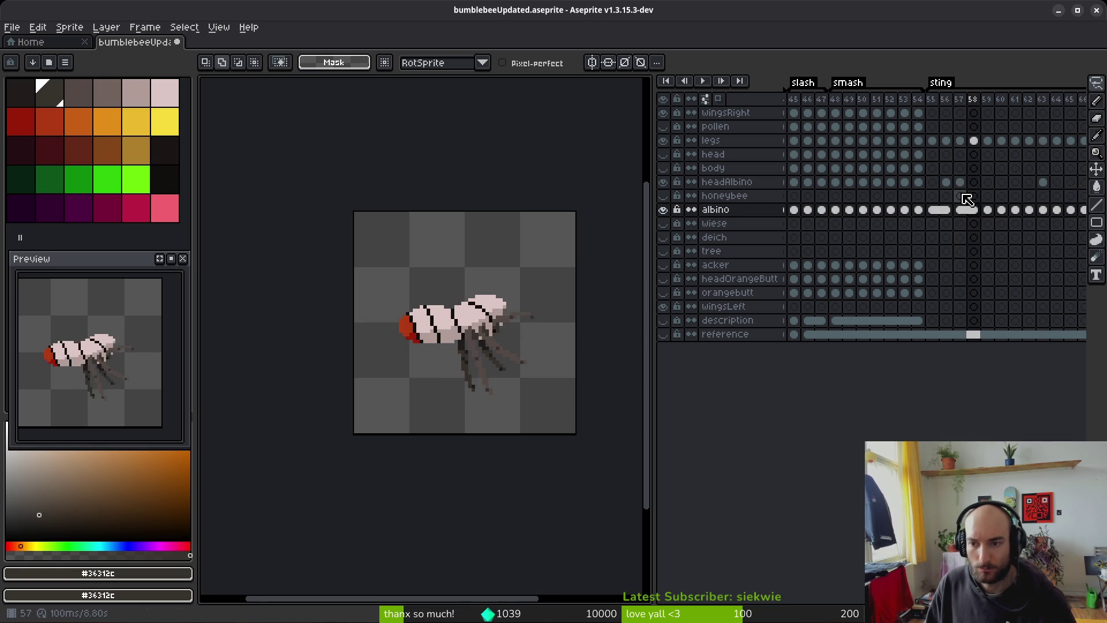
Step: Paste the head into the empty headAlbino cel at frame 58 and check it against frame 57
{"action": "left_click", "coordinate": [974, 182]}
{"action": "key", "text": "ctrl+v"}
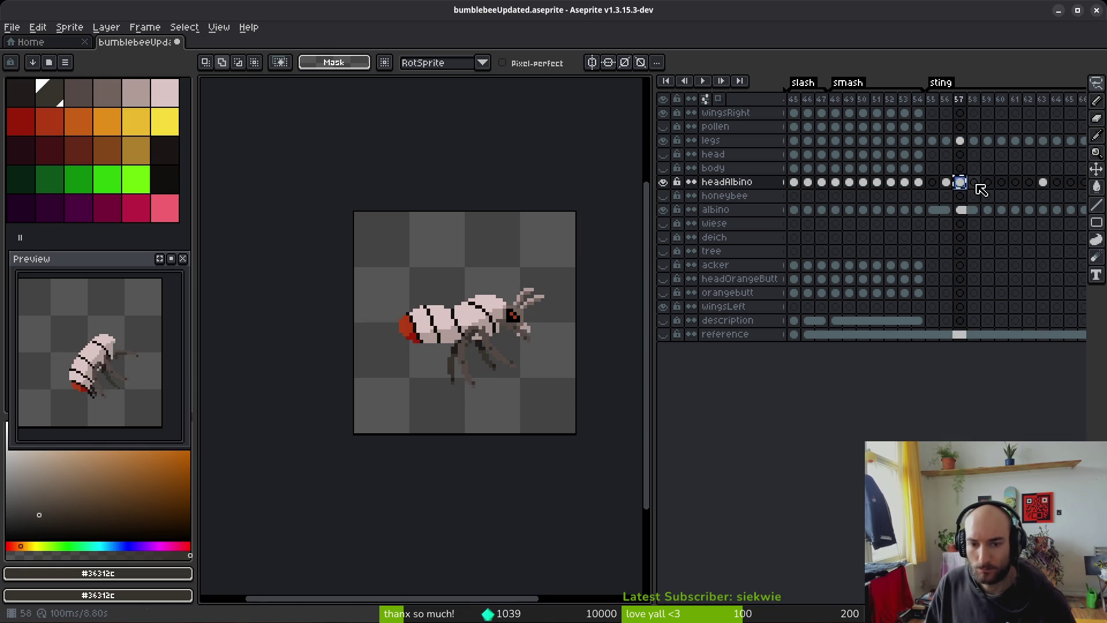
{"action": "left_click", "coordinate": [960, 183]}
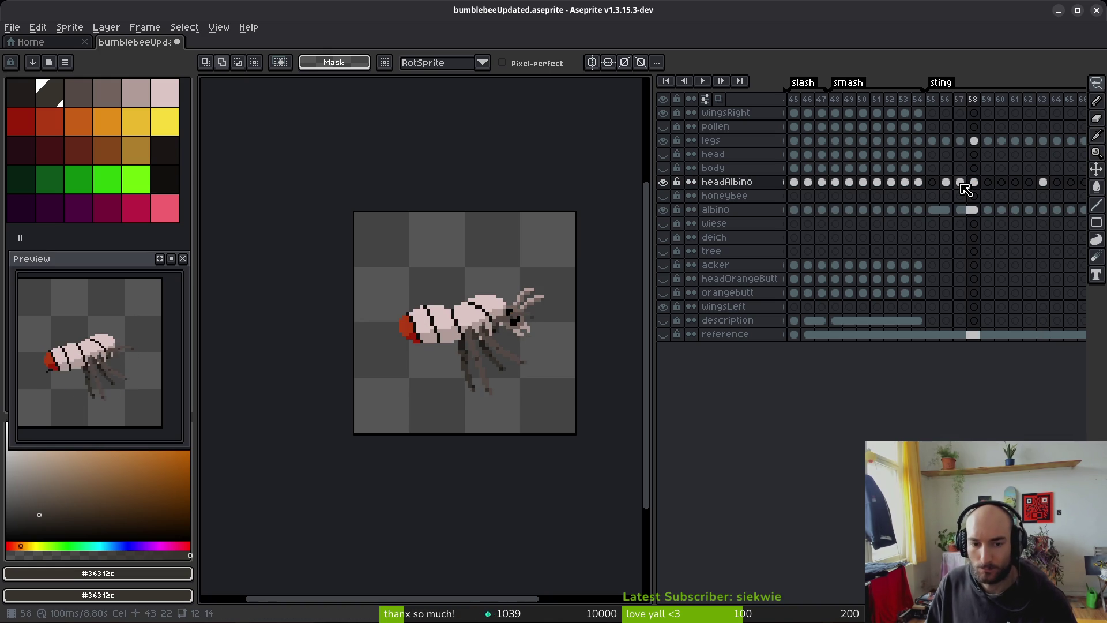
{"action": "key", "text": "Right"}
{"action": "key", "text": "Right"}
{"action": "key", "text": "Left"}
{"action": "key", "text": "Right"}
Step: Compare head cels at frames 47–50, then copy the frame 48 head into frame 59
{"action": "left_click", "coordinate": [864, 183]}
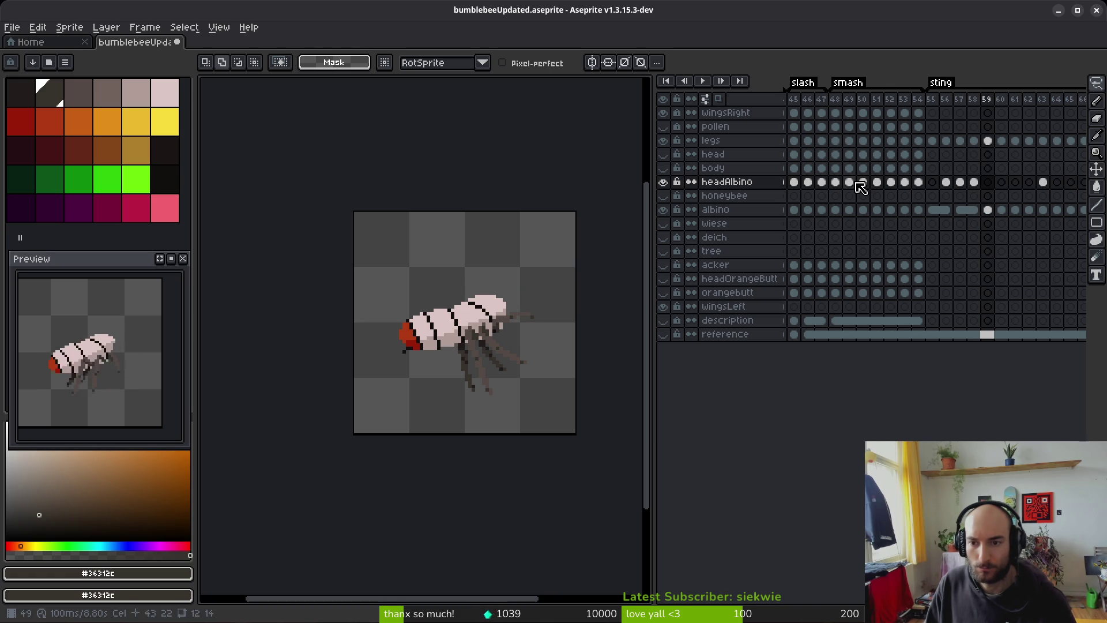
{"action": "left_click", "coordinate": [853, 182]}
{"action": "left_click", "coordinate": [864, 183]}
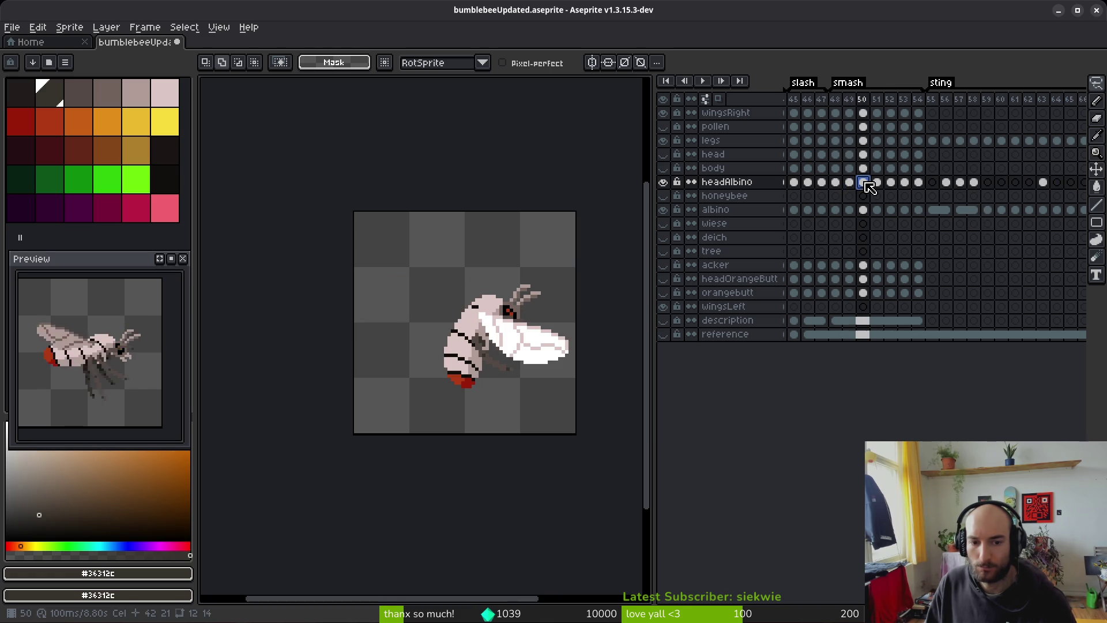
{"action": "left_click", "coordinate": [823, 182]}
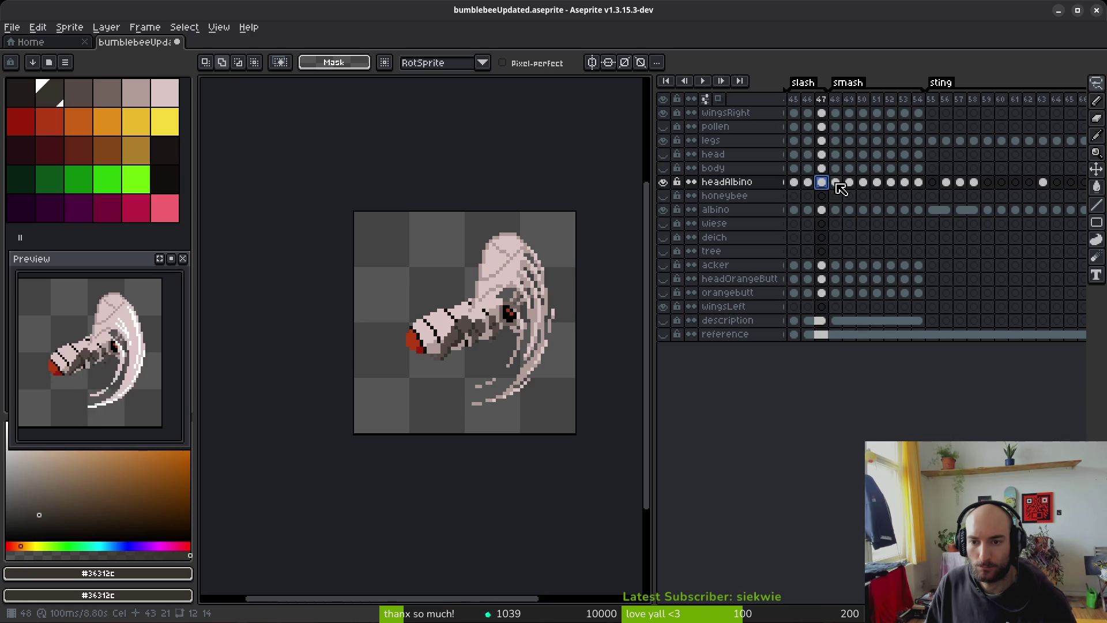
{"action": "left_click", "coordinate": [836, 183]}
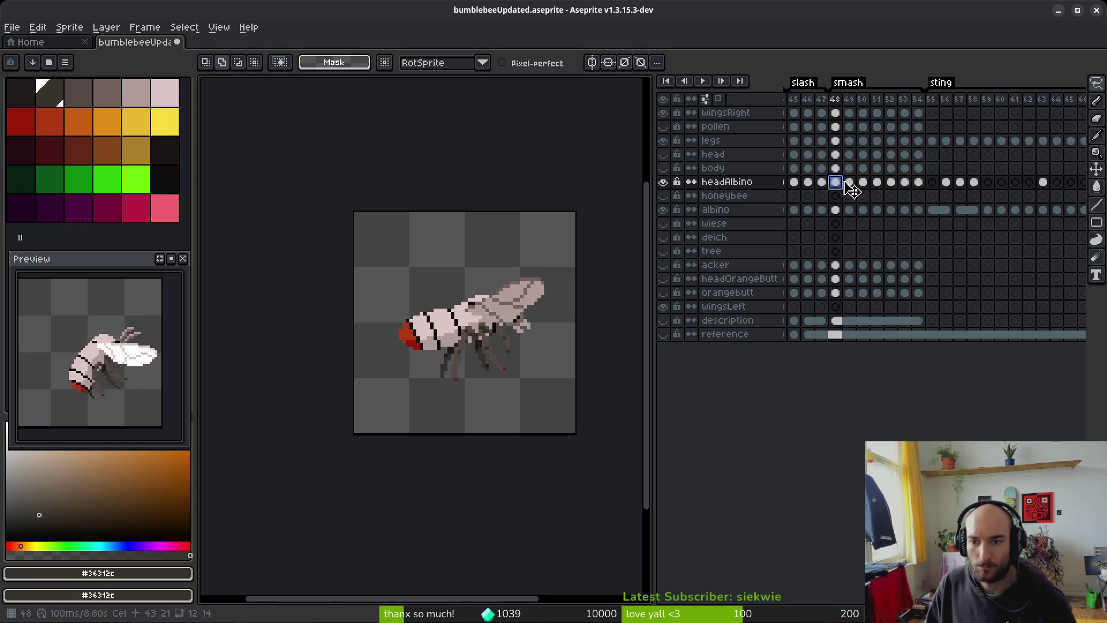
{"action": "left_click", "coordinate": [988, 183]}
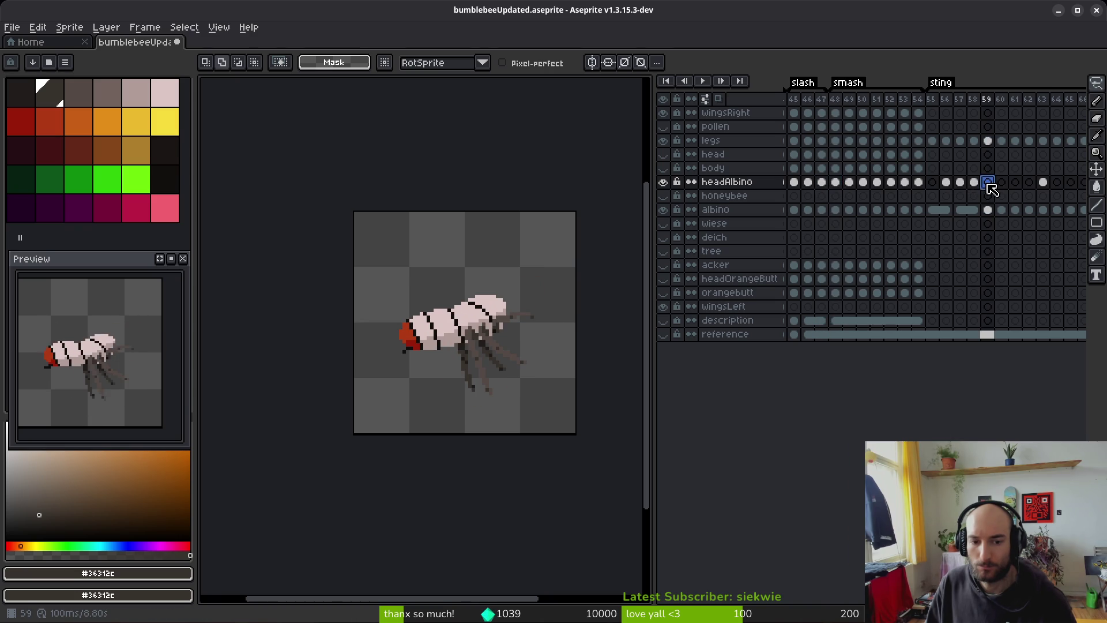
{"action": "left_click", "coordinate": [850, 182]}
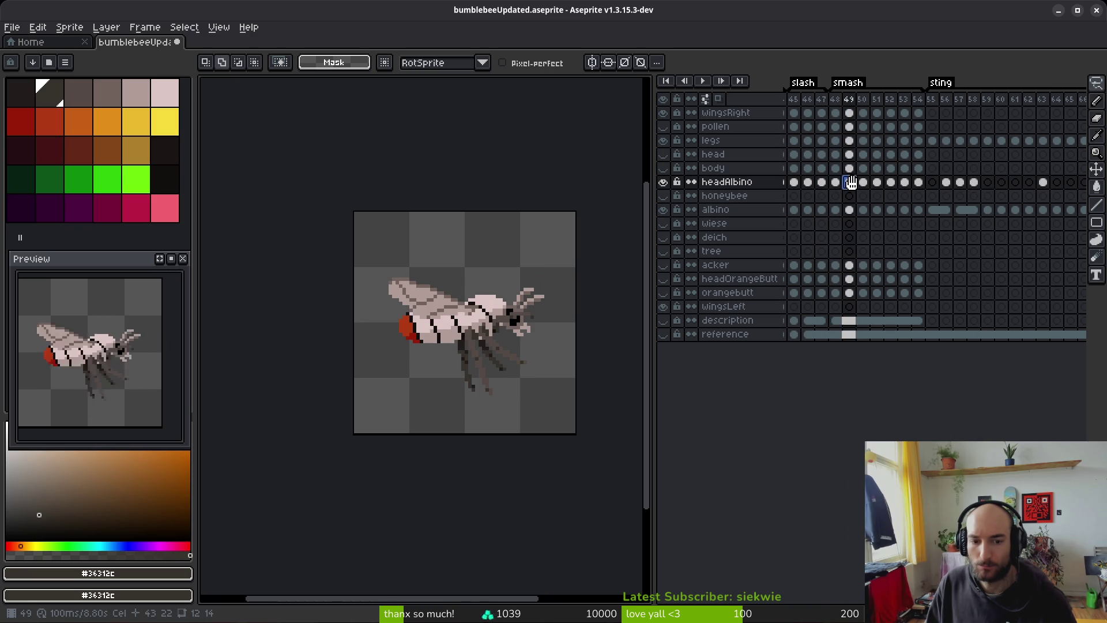
{"action": "left_click", "coordinate": [842, 182]}
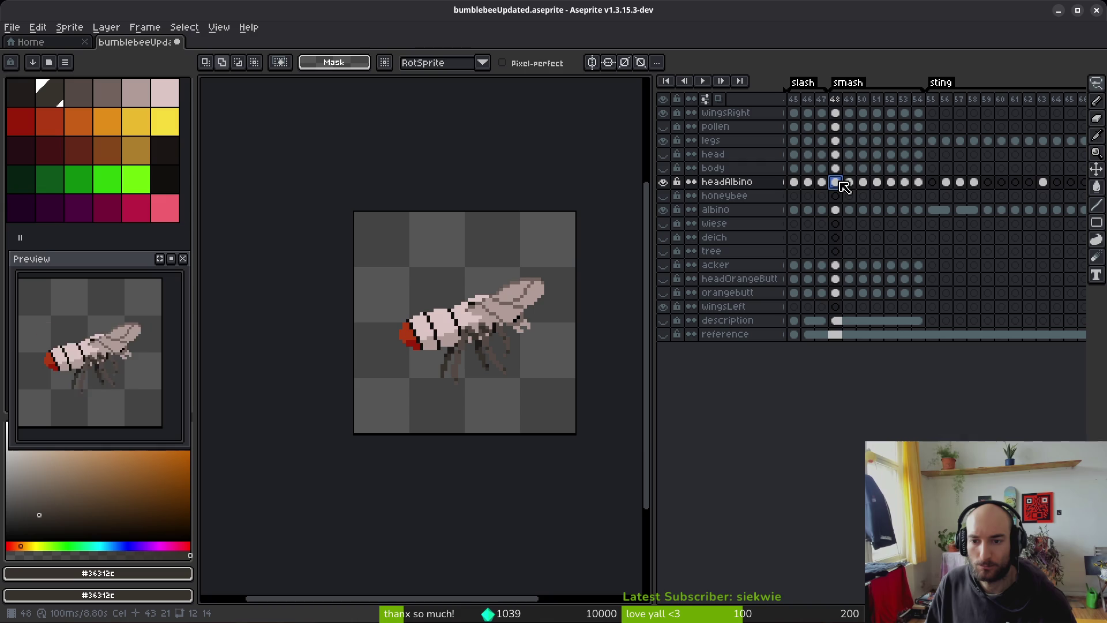
{"action": "key", "text": "ctrl+c"}
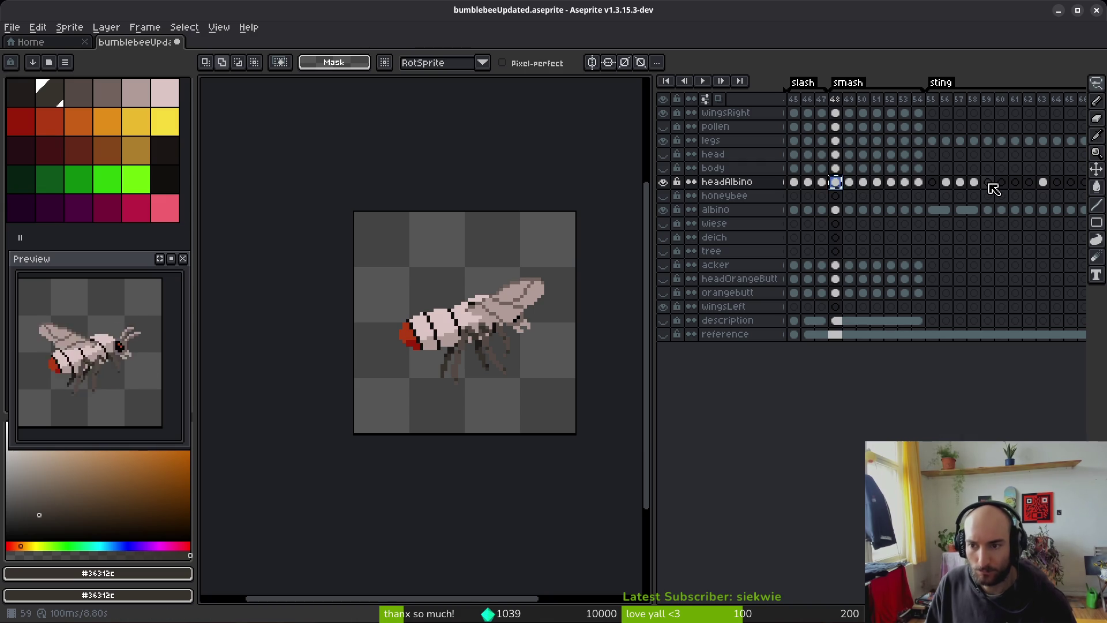
{"action": "left_click", "coordinate": [987, 183]}
{"action": "key", "text": "ctrl+v"}
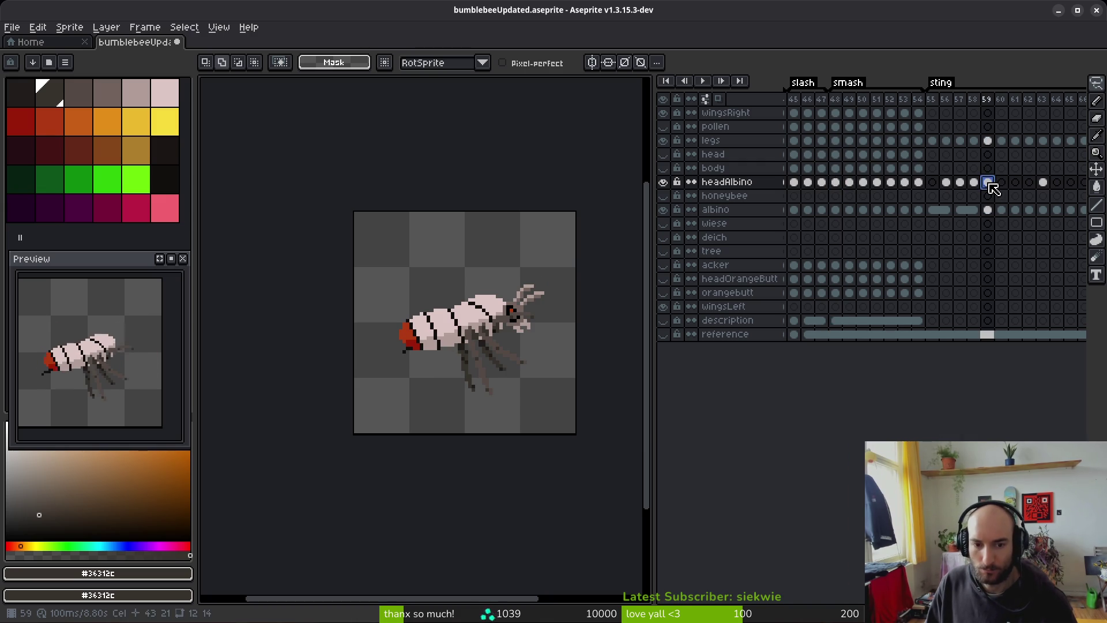
Step: Flip between frames 58 and 59 to compare the pasted heads
{"action": "key", "text": "Left"}
{"action": "key", "text": "Right"}
{"action": "key", "text": "Left"}
{"action": "key", "text": "Right"}
{"action": "key", "text": "Left"}
{"action": "key", "text": "Right"}
{"action": "key", "text": "Left"}
{"action": "key", "text": "Right"}
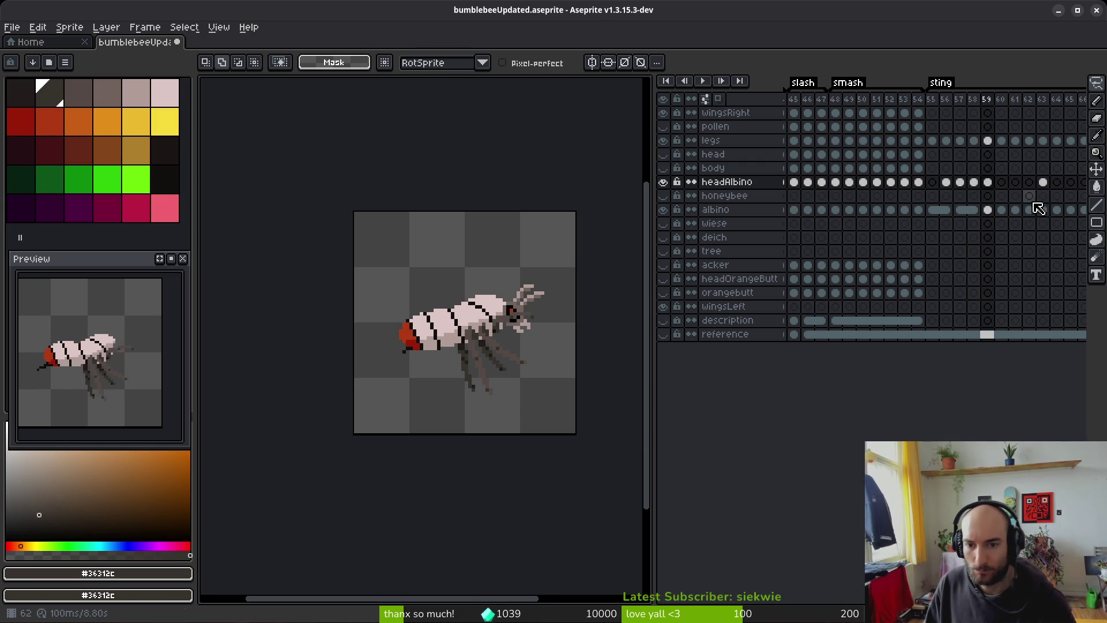
Step: Compare the albino body cels around frames 59–61 and flip between frames to check poses
{"action": "left_click", "coordinate": [1016, 211]}
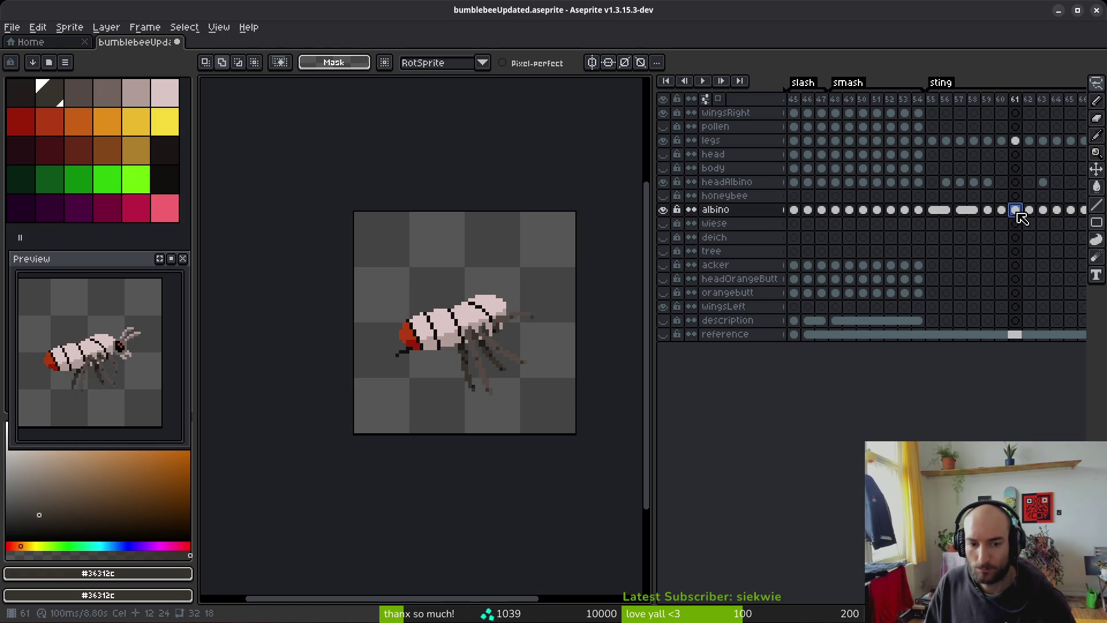
{"action": "left_click", "coordinate": [994, 210]}
{"action": "left_click", "coordinate": [987, 210]}
{"action": "left_click", "coordinate": [1006, 210]}
{"action": "key", "text": "Left"}
{"action": "key", "text": "Left"}
{"action": "key", "text": "Left"}
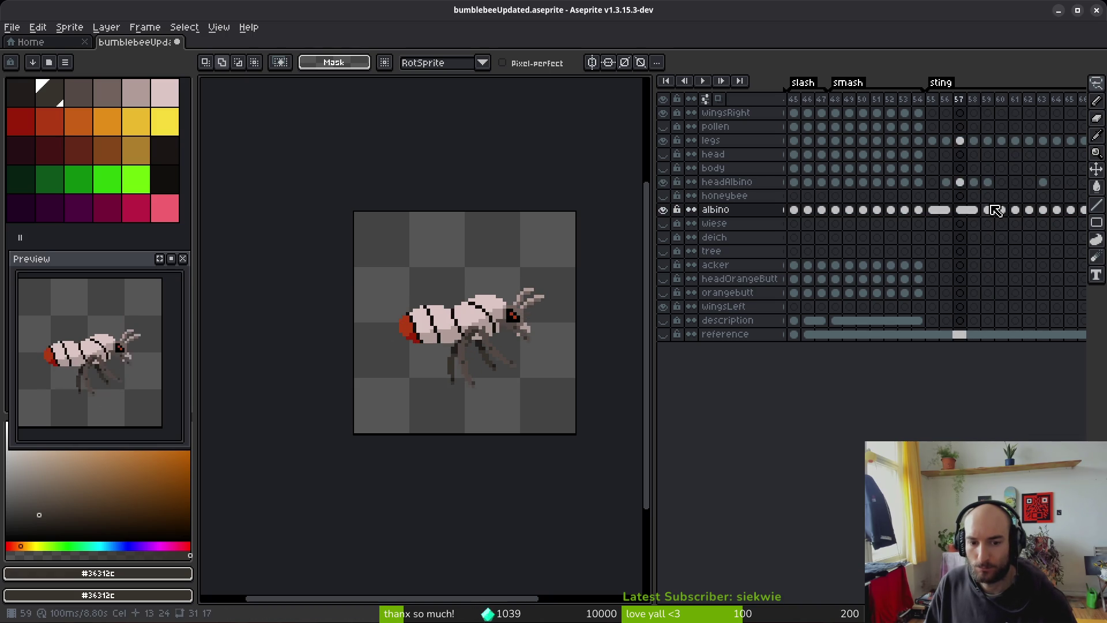
{"action": "key", "text": "Right"}
{"action": "key", "text": "Right"}
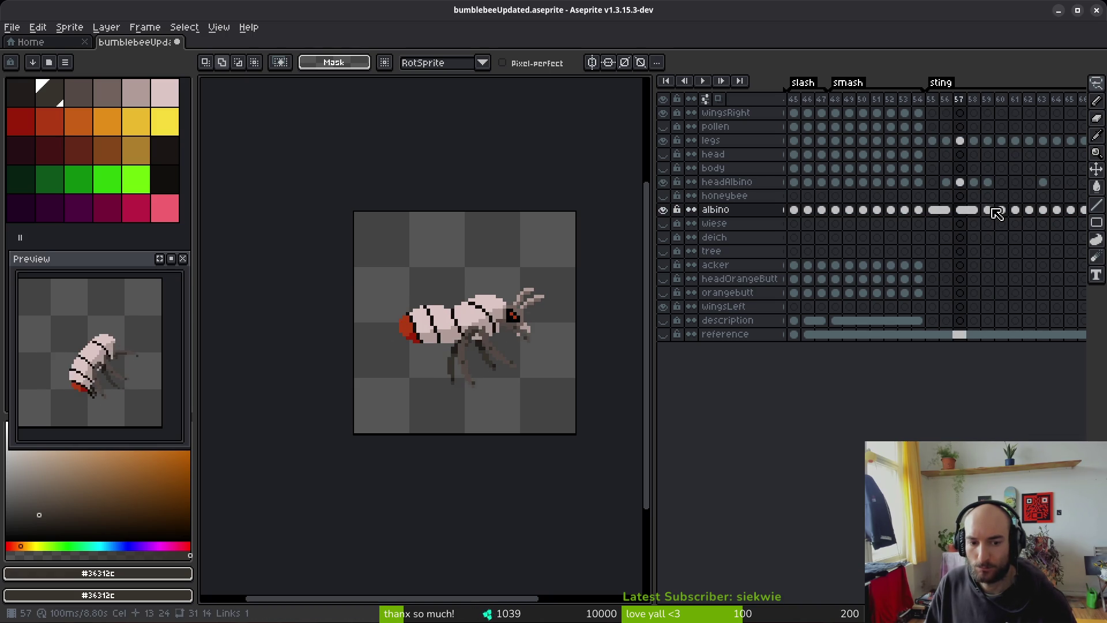
{"action": "key", "text": "Left"}
{"action": "key", "text": "Left"}
{"action": "key", "text": "Right"}
{"action": "key", "text": "Right"}
{"action": "key", "text": "Left"}
Step: Link the headAlbino cels of frames 57 and 58 with Link Cels
{"action": "left_click", "coordinate": [959, 182]}
{"action": "left_click", "coordinate": [973, 182], "text": "shift"}
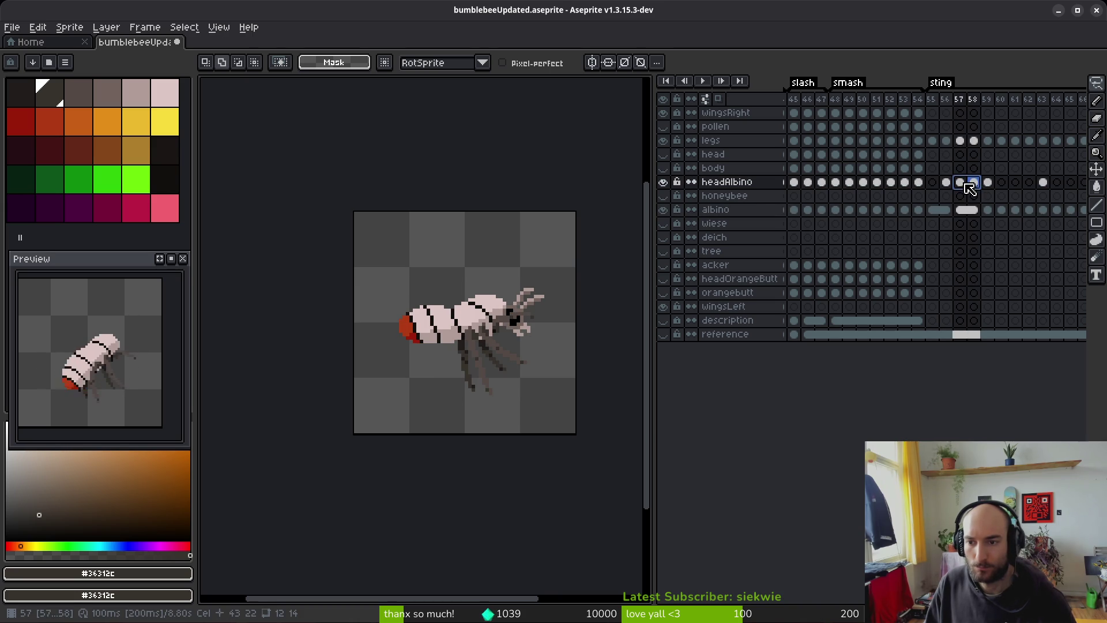
{"action": "right_click", "coordinate": [973, 184]}
{"action": "left_click", "coordinate": [974, 234]}
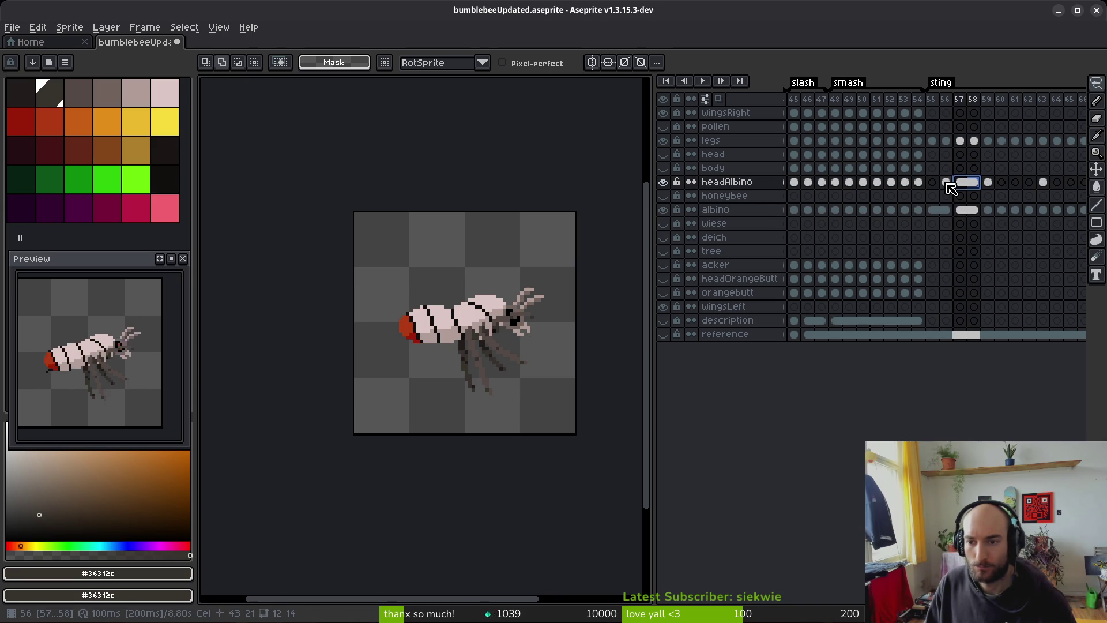
Step: Check frame 56's head and body cels, then link the head cels of frames 55 and 56
{"action": "left_click", "coordinate": [946, 182]}
{"action": "left_click", "coordinate": [946, 210]}
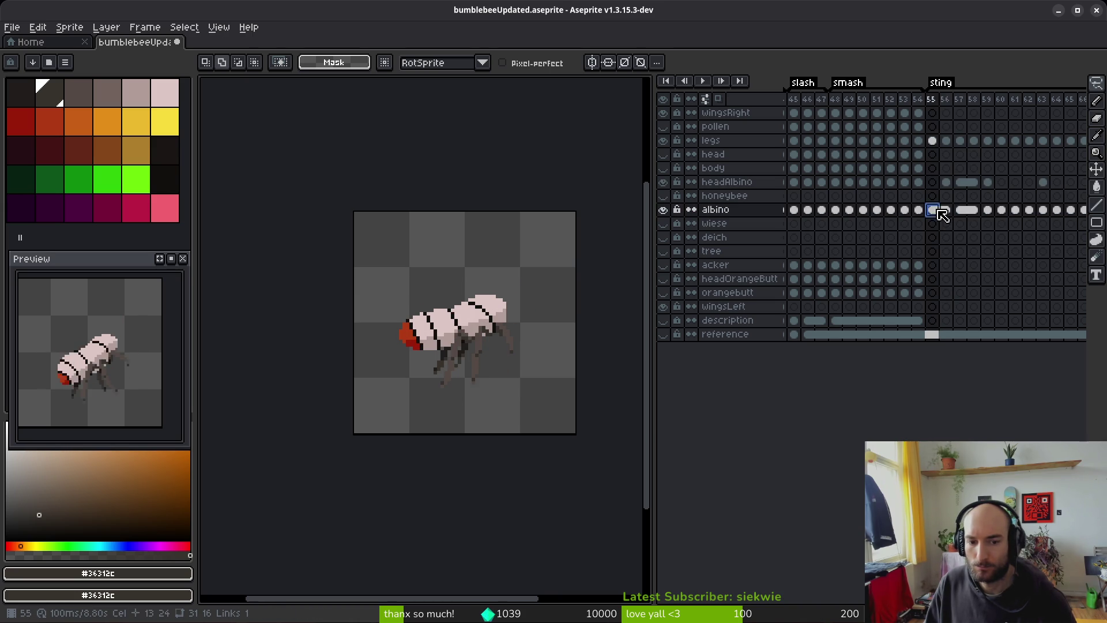
{"action": "left_click", "coordinate": [947, 183]}
{"action": "left_click", "coordinate": [932, 183], "text": "shift"}
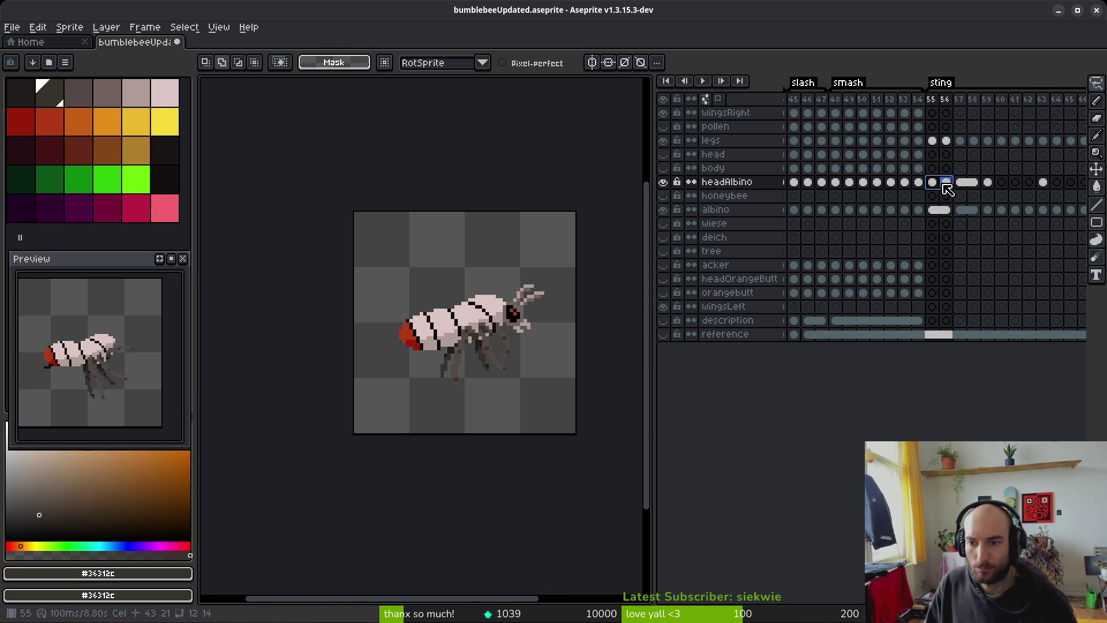
{"action": "right_click", "coordinate": [932, 183]}
{"action": "left_click", "coordinate": [973, 236]}
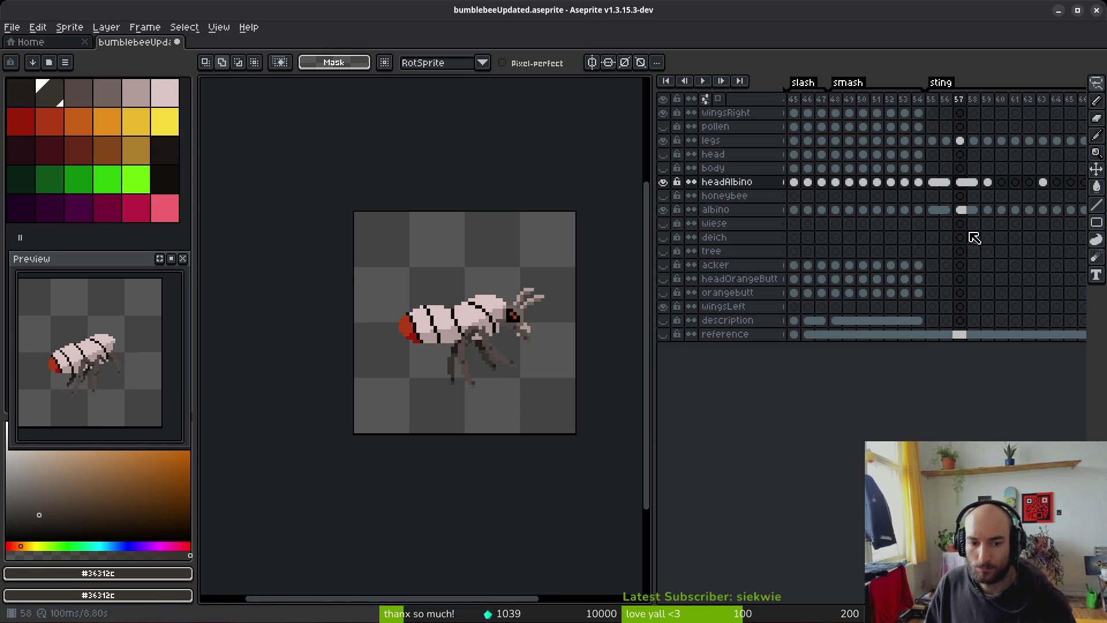
Step: Flip between frames 57 and 58 to check the linked head, then unlink the frame 55–56 head cels
{"action": "left_click", "coordinate": [975, 237]}
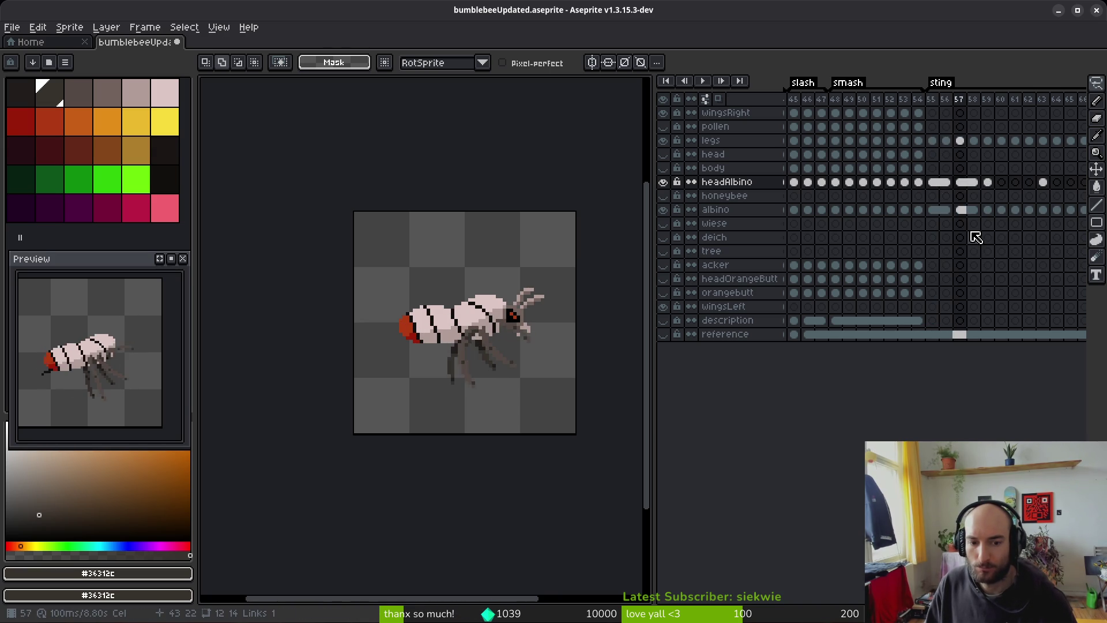
{"action": "key", "text": "Left"}
{"action": "key", "text": "Right"}
{"action": "key", "text": "Left"}
{"action": "key", "text": "Right"}
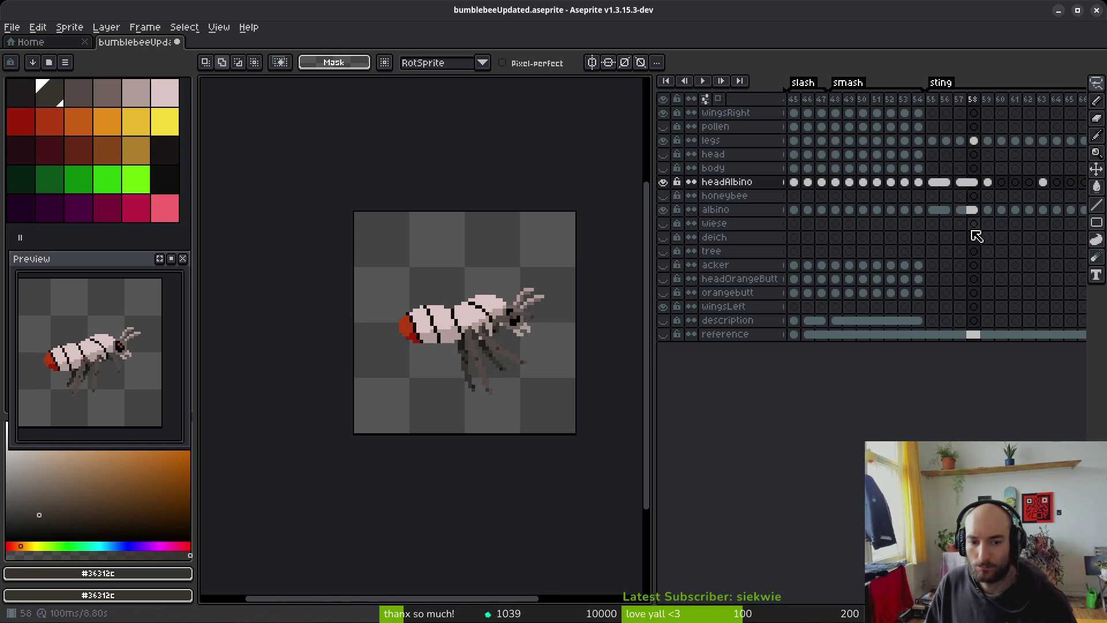
{"action": "key", "text": "Left"}
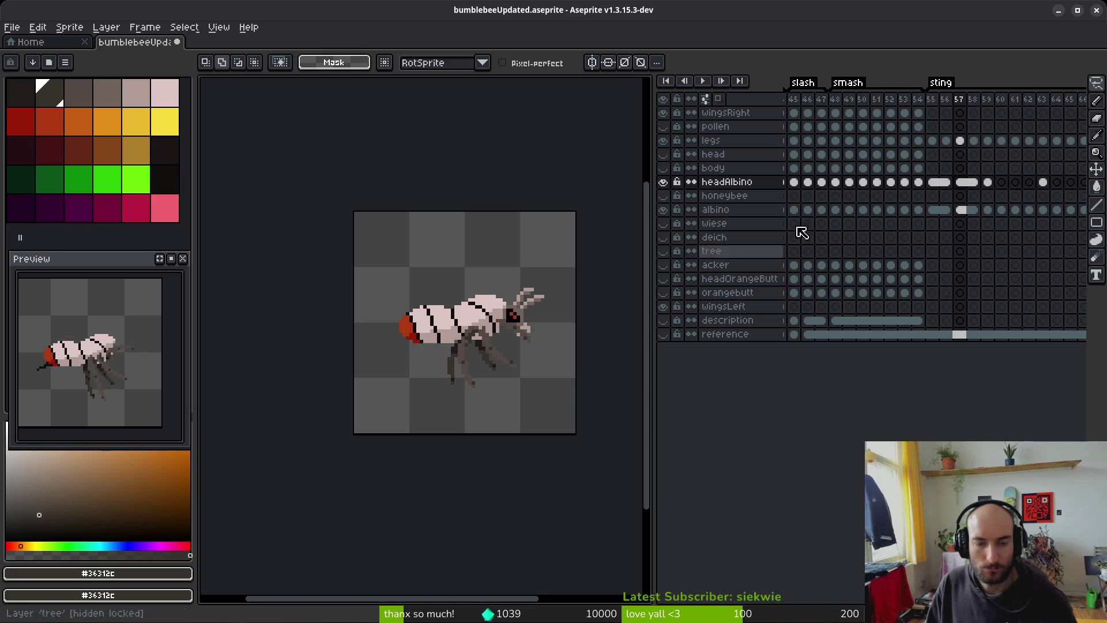
{"action": "key", "text": "Left"}
{"action": "right_click", "coordinate": [946, 182]}
{"action": "left_click", "coordinate": [967, 223]}
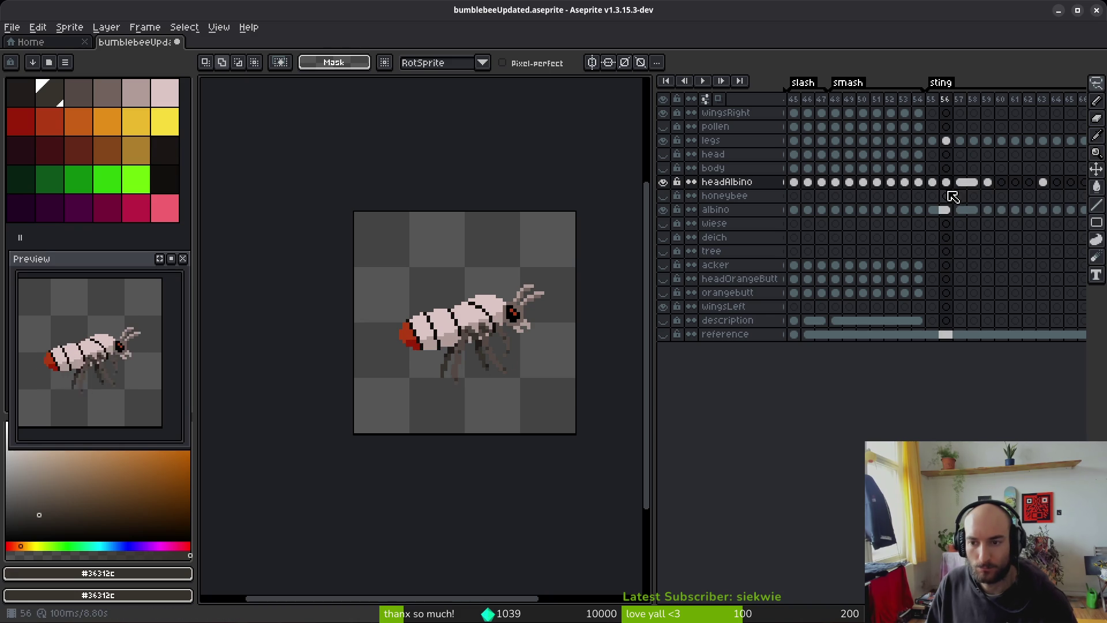
{"action": "left_click", "coordinate": [819, 210]}
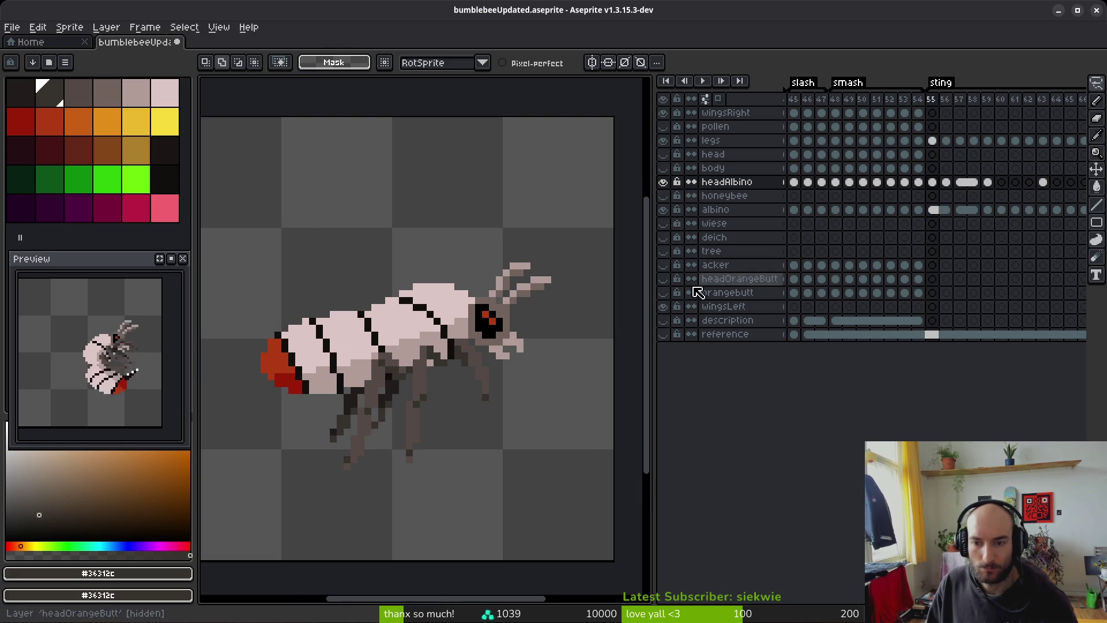
Step: On frame 56, nudge the bee's antenna tip up one pixel
{"action": "key", "text": "alt"}
{"action": "key", "text": "Right"}
{"action": "key", "text": "Left"}
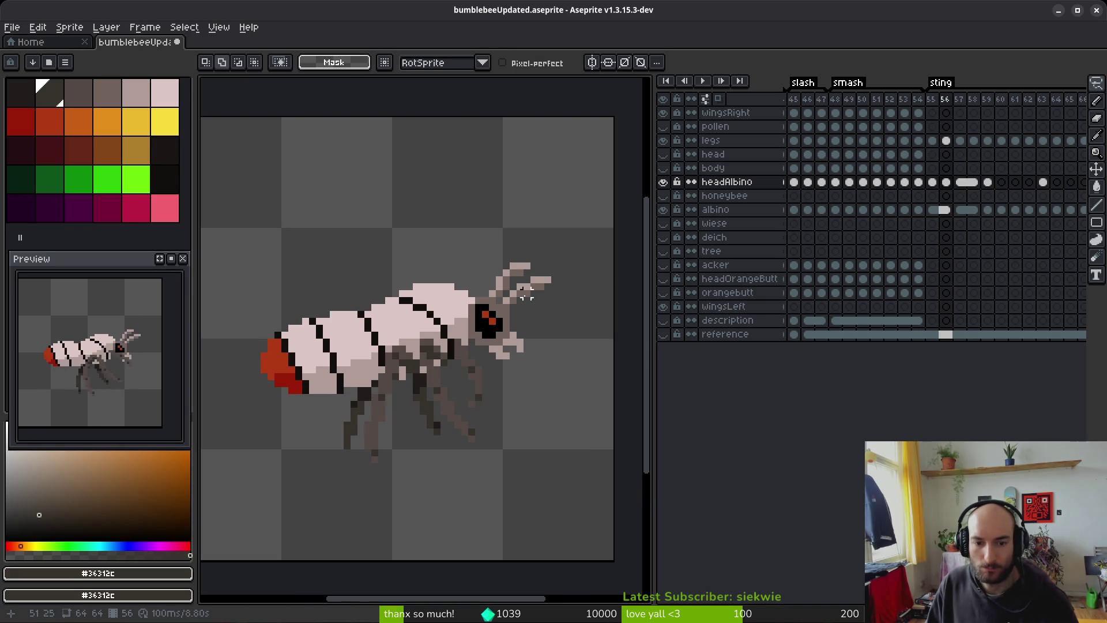
{"action": "scroll", "coordinate": [568, 299], "scroll_direction": "up", "scroll_amount": 2}
{"action": "mouse_move", "coordinate": [511, 224]}
{"action": "left_mouse_down"}
{"action": "mouse_move", "coordinate": [530, 242]}
{"action": "mouse_move", "coordinate": [526, 226]}
{"action": "mouse_move", "coordinate": [618, 346]}
{"action": "left_mouse_up"}
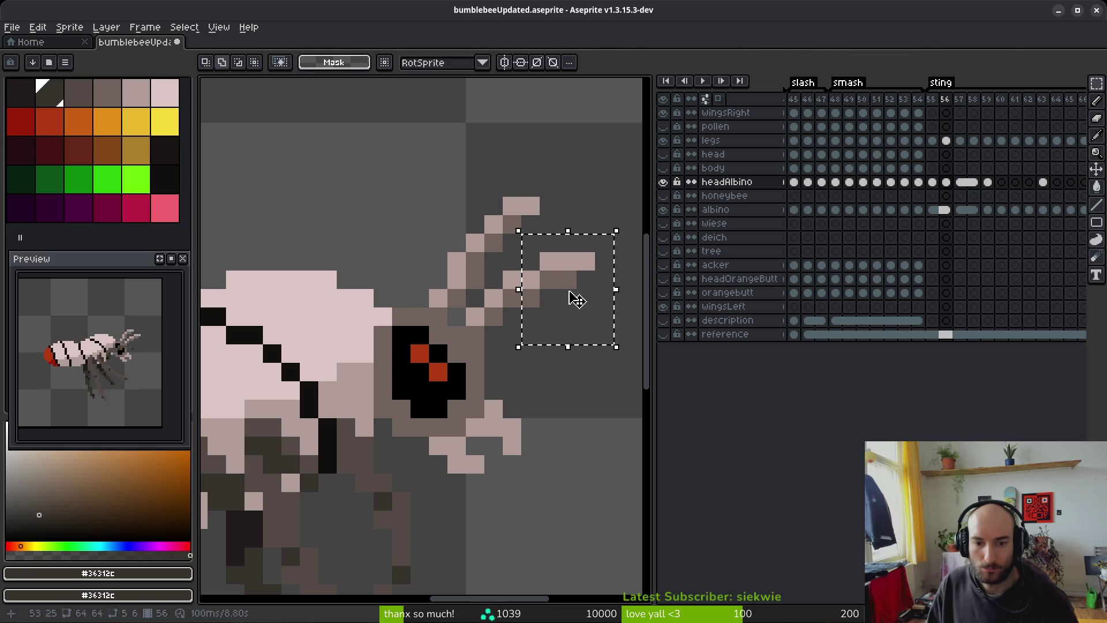
{"action": "scroll", "coordinate": [573, 296], "scroll_direction": "down", "scroll_amount": 3}
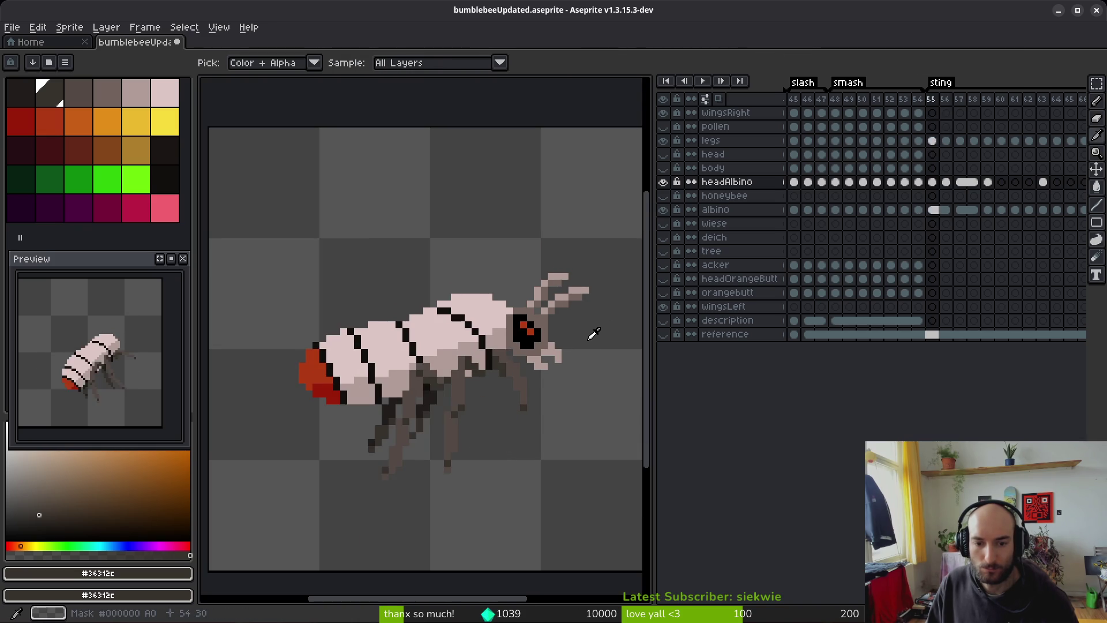
Step: Select the head and antennae, compare frames 55 and 56, and reposition the canvas view
{"action": "key", "text": "shift+w"}
{"action": "mouse_move", "coordinate": [573, 231]}
{"action": "left_mouse_down"}
{"action": "mouse_move", "coordinate": [531, 398]}
{"action": "mouse_move", "coordinate": [573, 230]}
{"action": "left_mouse_up"}
{"action": "scroll", "coordinate": [595, 338], "scroll_direction": "down", "scroll_amount": 2}
{"action": "key", "text": "i"}
{"action": "key", "text": "comma"}
{"action": "key", "text": "period"}
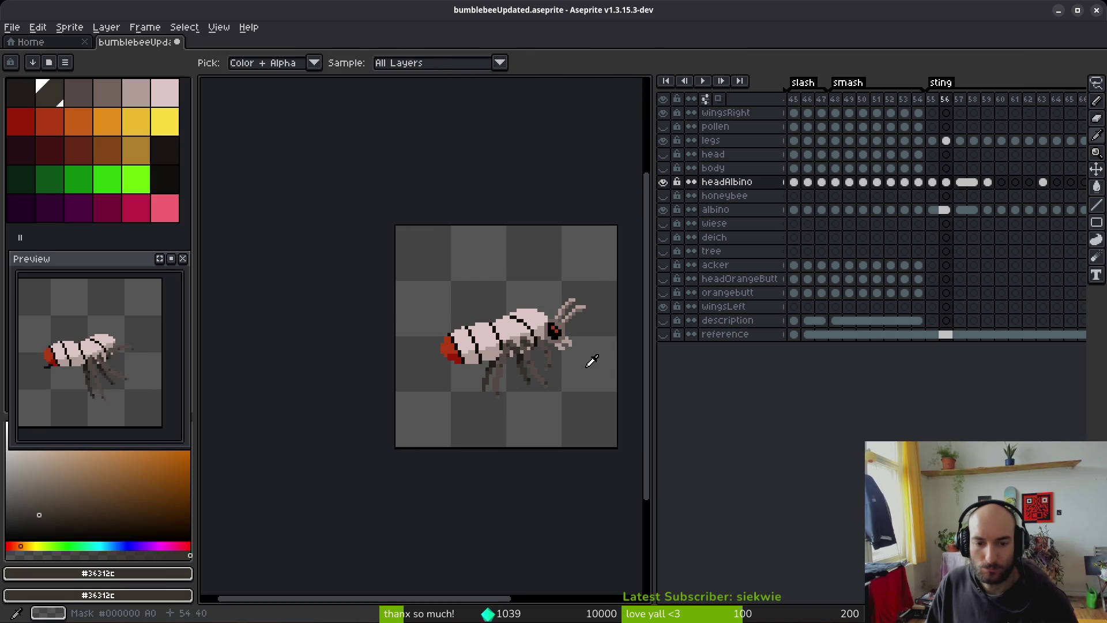
{"action": "key", "text": "shift+w"}
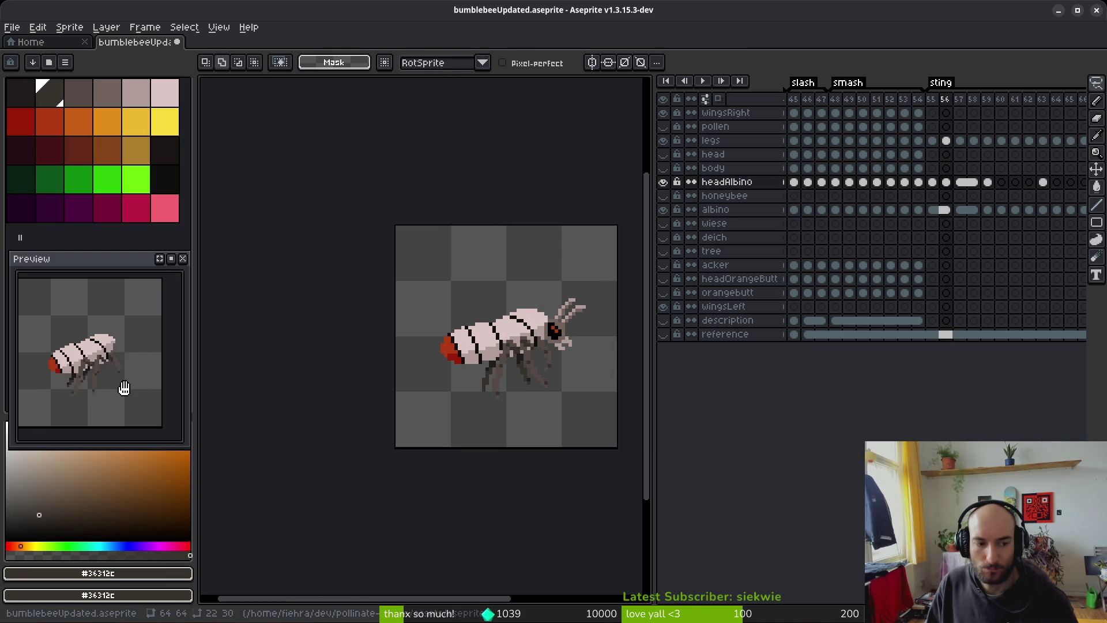
{"action": "left_click_drag", "start_coordinate": [519, 323], "coordinate": [501, 317]}
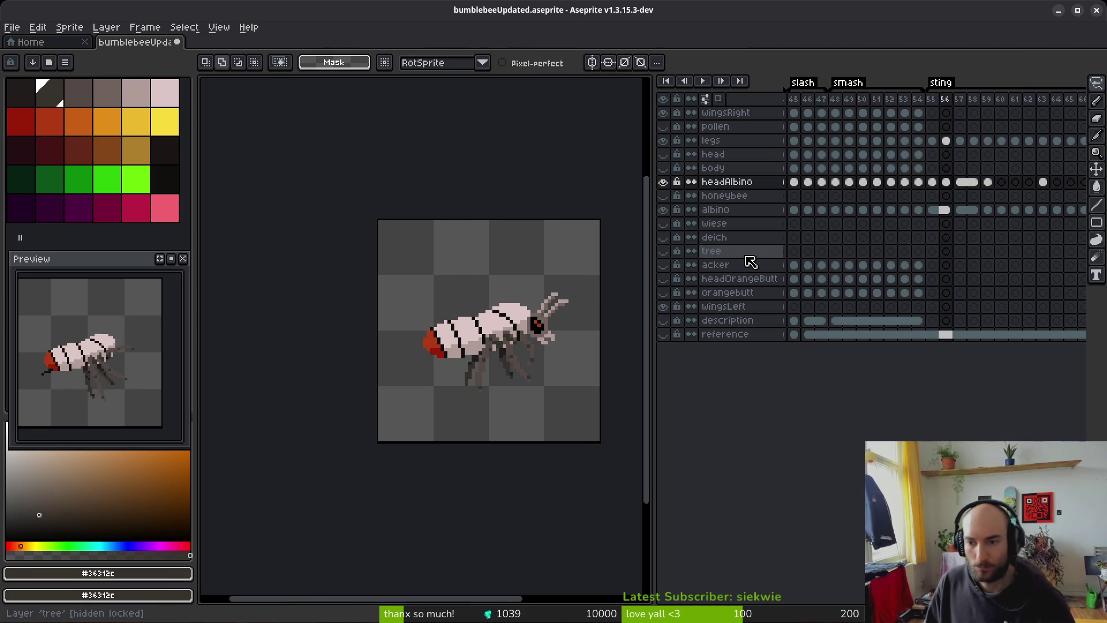
Step: Save bumblebeeUpdated.aseprite, advance to frame 58, and zoom in on its headAlbino cel
{"action": "key", "text": "ctrl+s"}
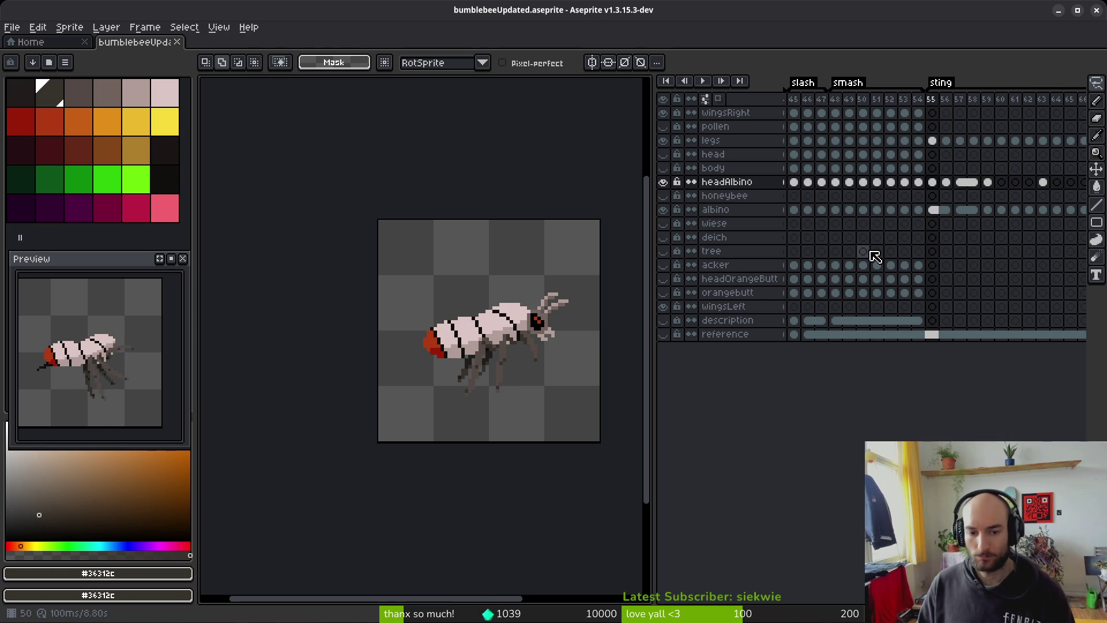
{"action": "key", "text": "Right"}
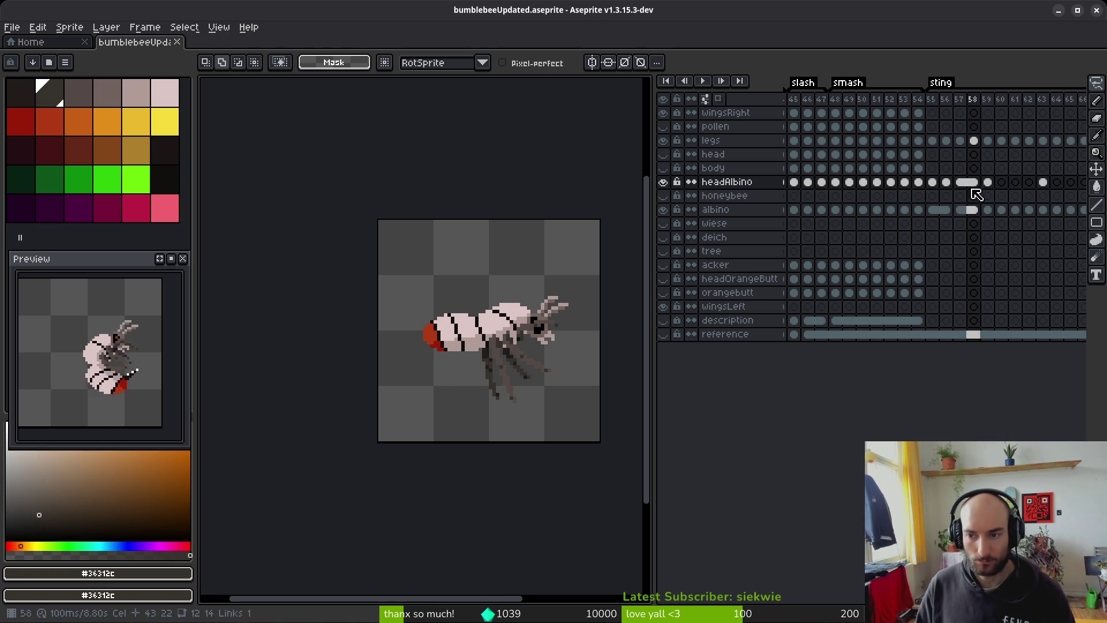
{"action": "key", "text": "Right"}
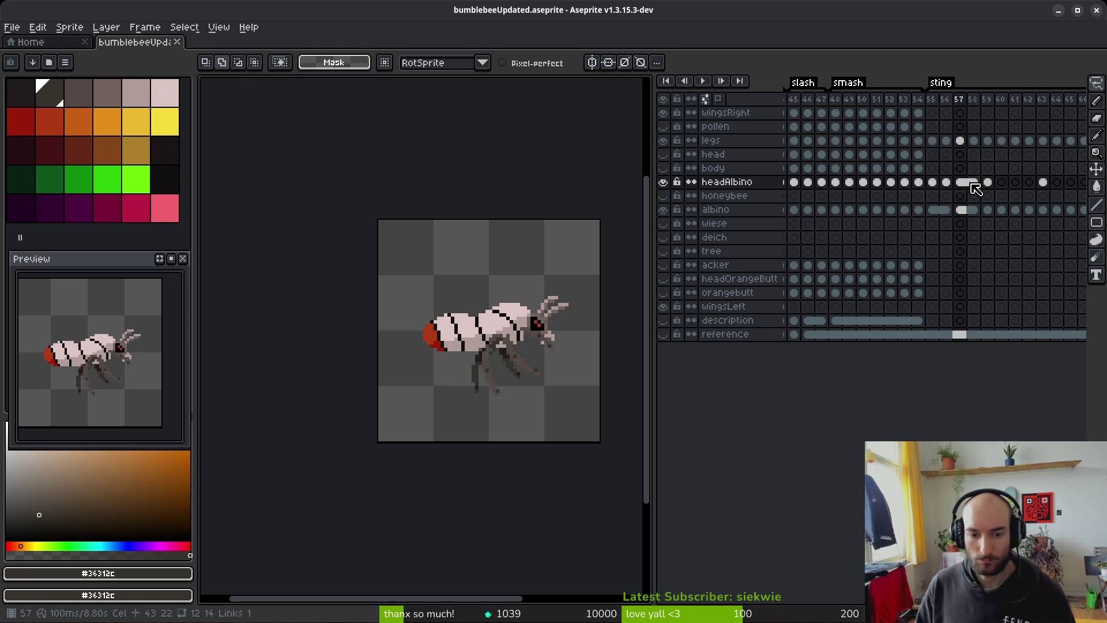
{"action": "left_click", "coordinate": [976, 188]}
{"action": "scroll", "coordinate": [580, 298], "scroll_direction": "up", "scroll_amount": 4}
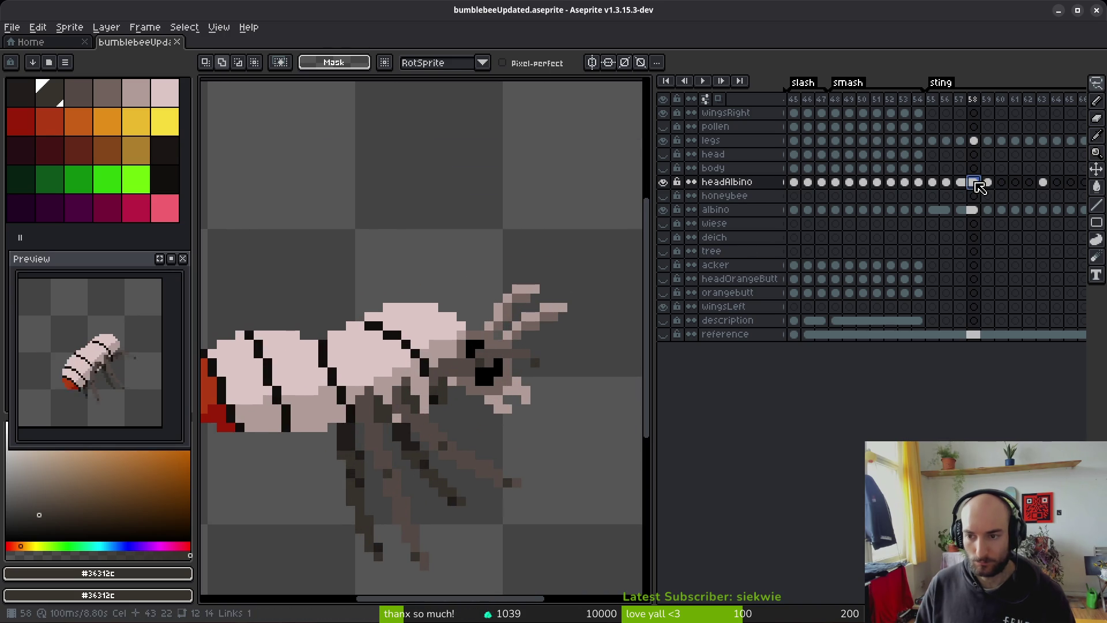
Step: Unlink the frame-58 headAlbino cel and compare head poses across frames 56, 58 and 59
{"action": "right_click", "coordinate": [975, 183]}
{"action": "left_click", "coordinate": [968, 223]}
{"action": "left_click", "coordinate": [947, 184]}
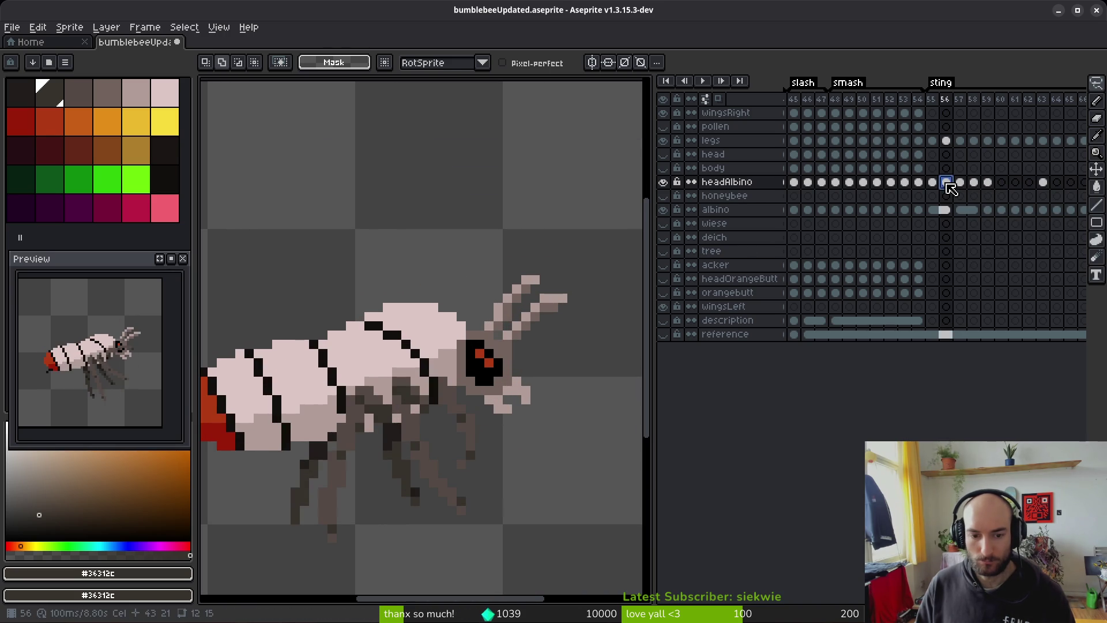
{"action": "left_click", "coordinate": [975, 184]}
{"action": "left_click", "coordinate": [948, 183]}
{"action": "left_click", "coordinate": [974, 184]}
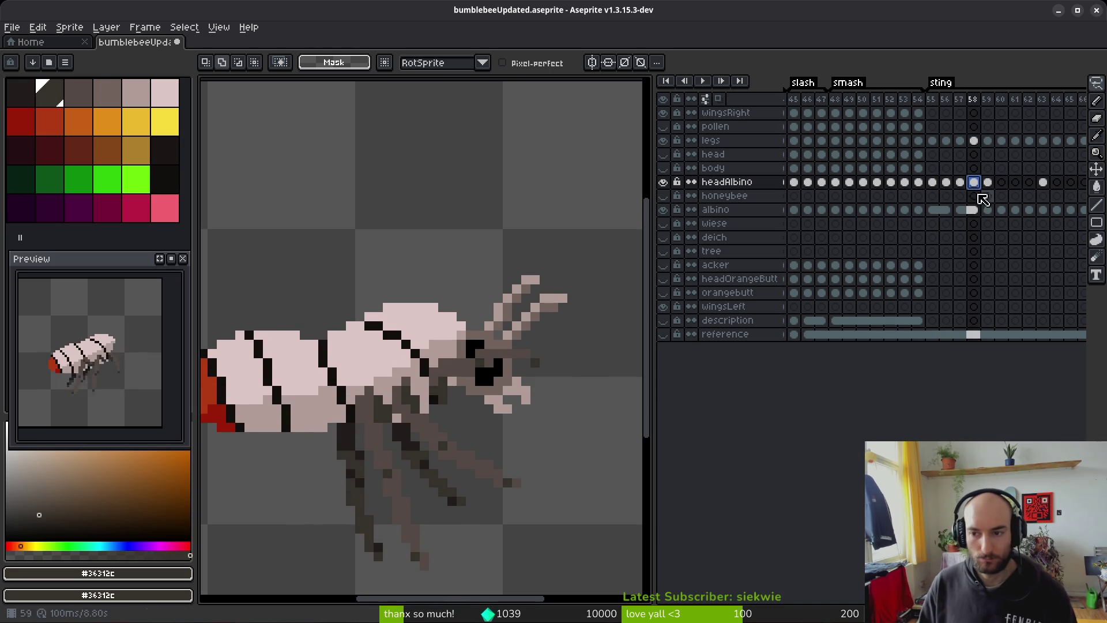
{"action": "left_click", "coordinate": [944, 183]}
{"action": "key", "text": "Right"}
{"action": "key", "text": "Right"}
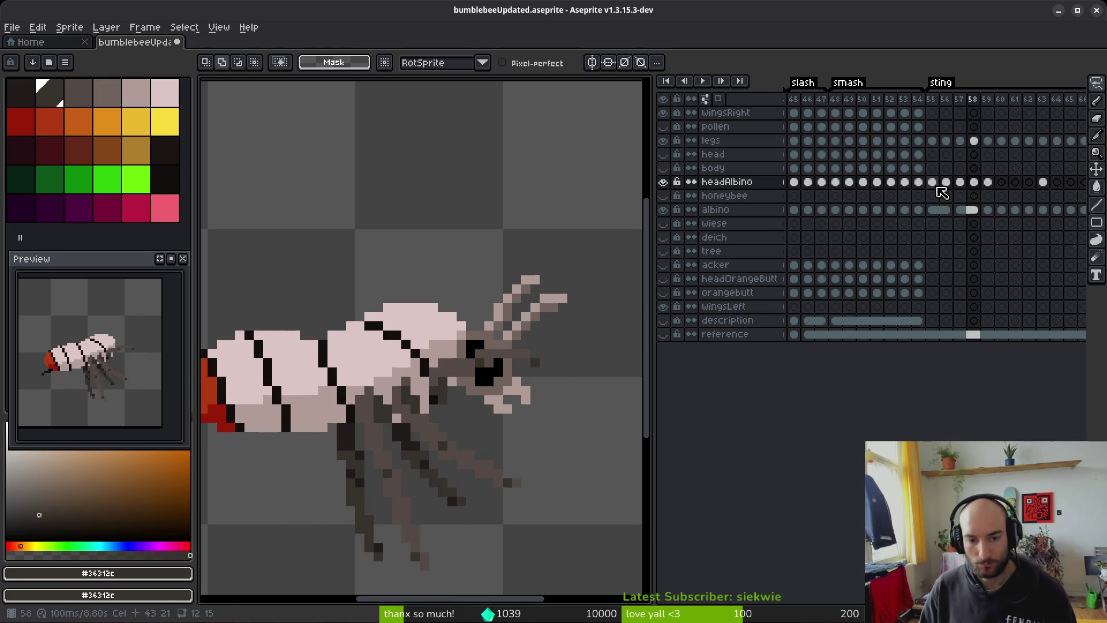
{"action": "key", "text": "Right"}
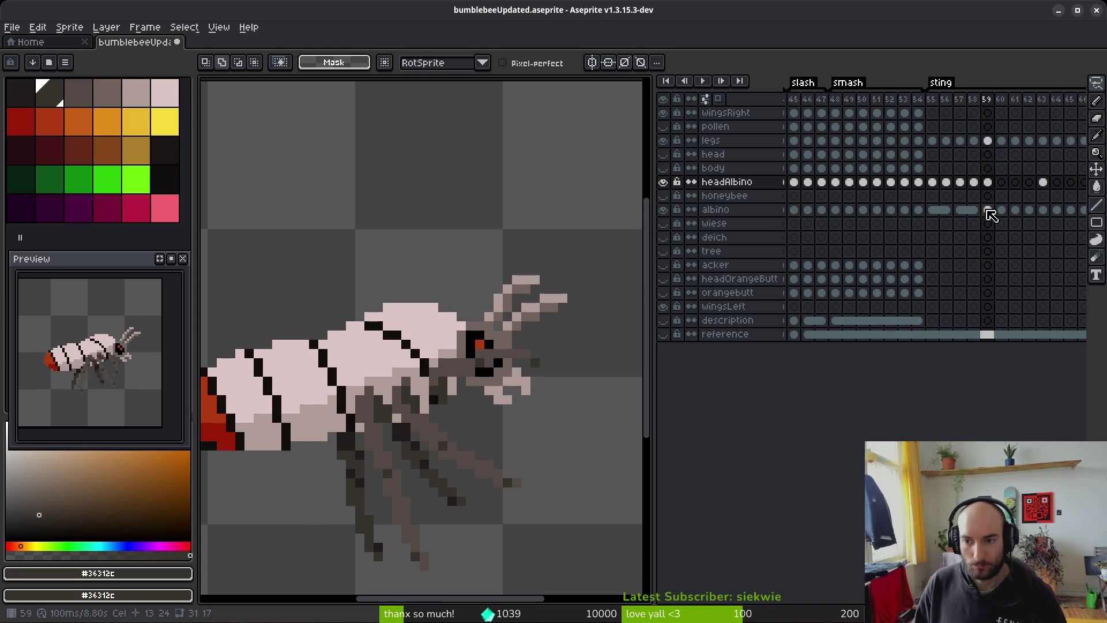
{"action": "key", "text": "Left"}
{"action": "key", "text": "Right"}
{"action": "key", "text": "Left"}
{"action": "key", "text": "Right"}
{"action": "key", "text": "Left"}
Step: Move the frame-58 head cel to frame 60 and fill head cels across frames 61–63
{"action": "left_click_drag", "start_coordinate": [980, 187], "coordinate": [1006, 190]}
{"action": "left_click", "coordinate": [1018, 184]}
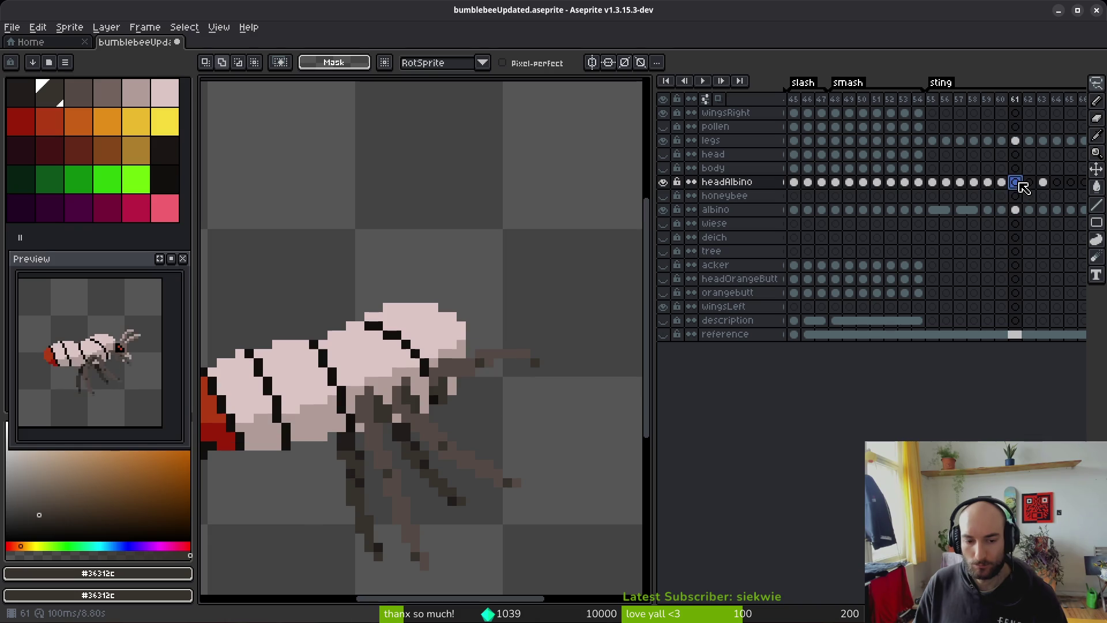
{"action": "left_click_drag", "start_coordinate": [1003, 191], "coordinate": [1055, 189]}
{"action": "left_click", "coordinate": [1045, 184]}
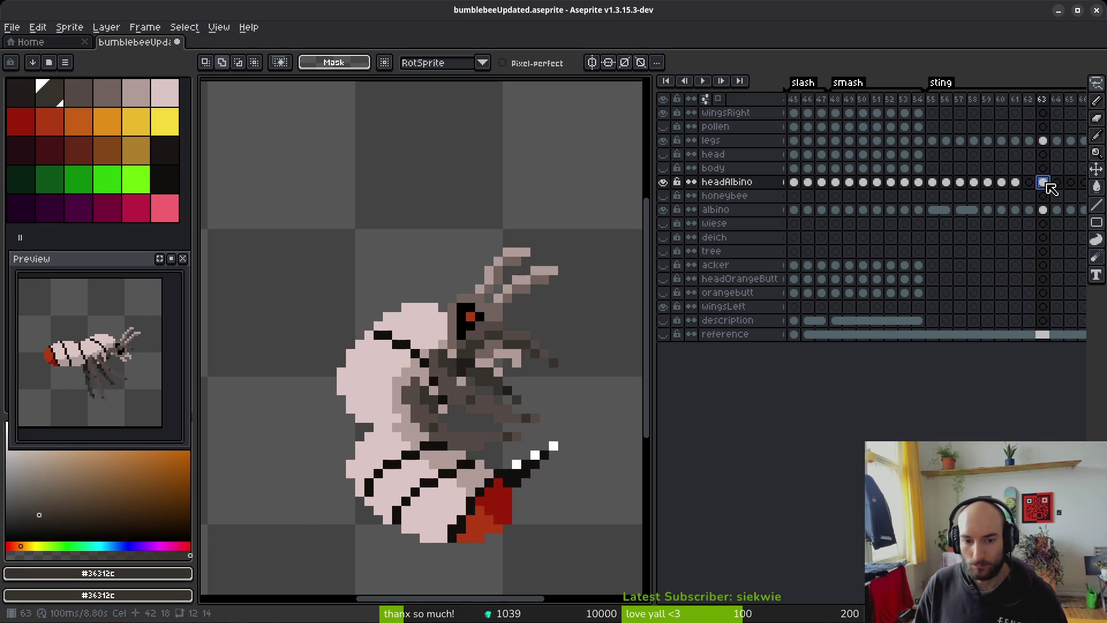
{"action": "left_click", "coordinate": [1001, 183]}
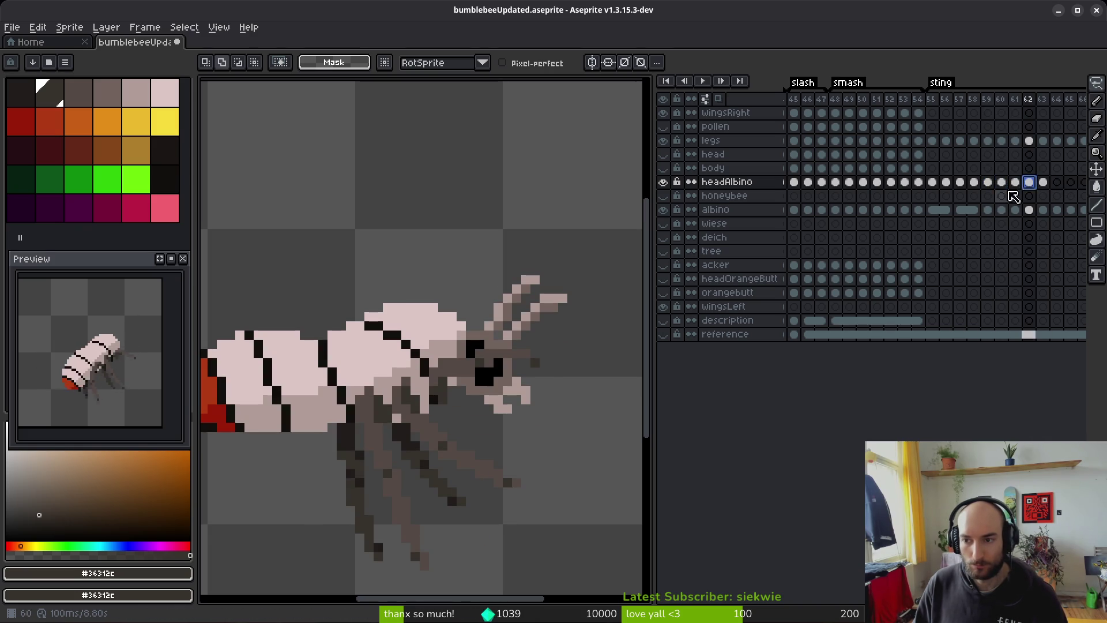
{"action": "left_click", "coordinate": [989, 183]}
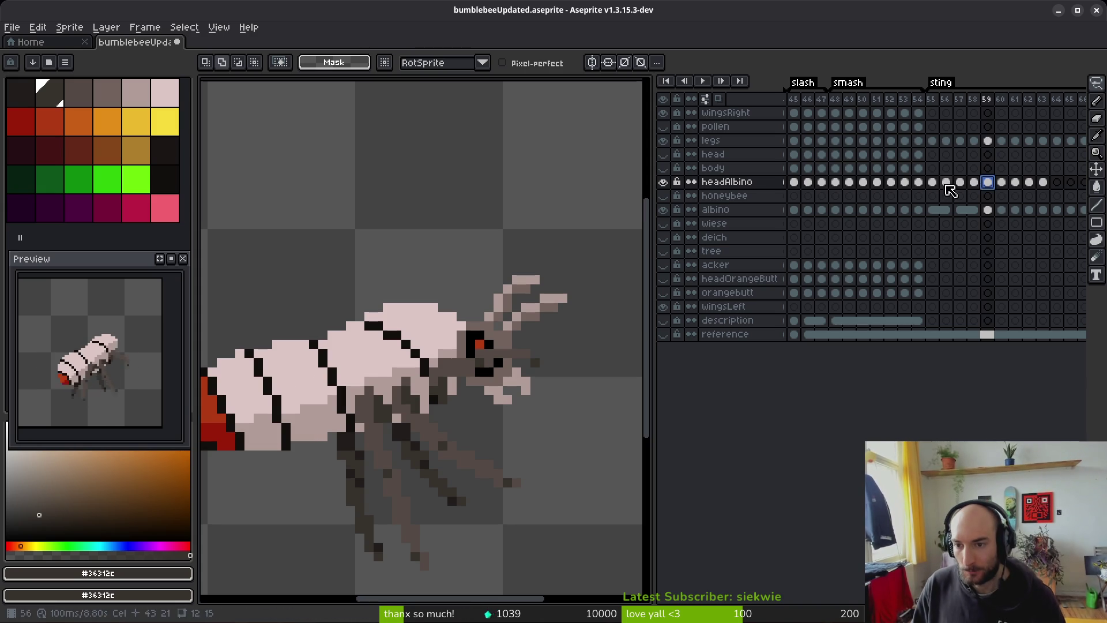
Step: Step through sting frames 55–58 to compare the head poses
{"action": "left_click", "coordinate": [934, 183]}
{"action": "key", "text": "Right"}
{"action": "key", "text": "Right"}
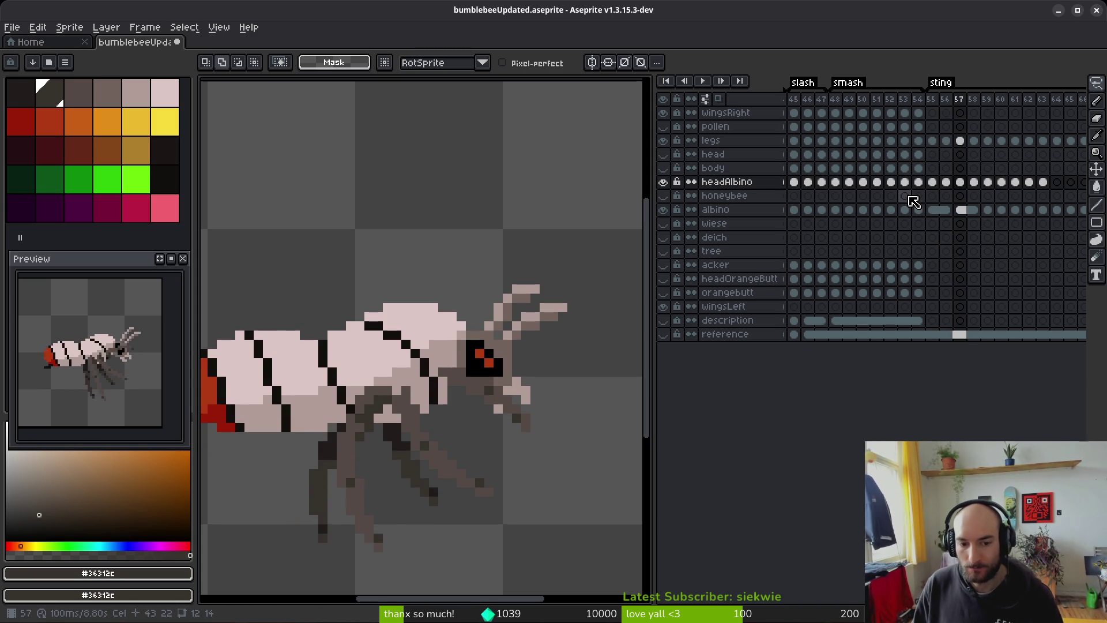
{"action": "key", "text": "Right"}
{"action": "key", "text": "Left"}
{"action": "key", "text": "Right"}
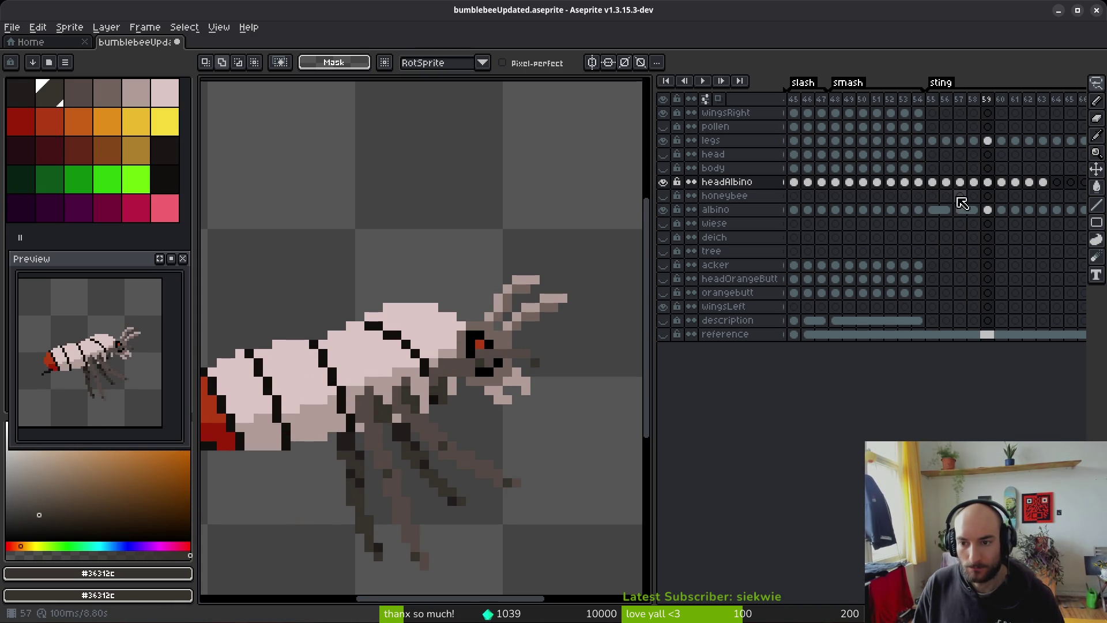
{"action": "left_click", "coordinate": [932, 183]}
{"action": "key", "text": "Right"}
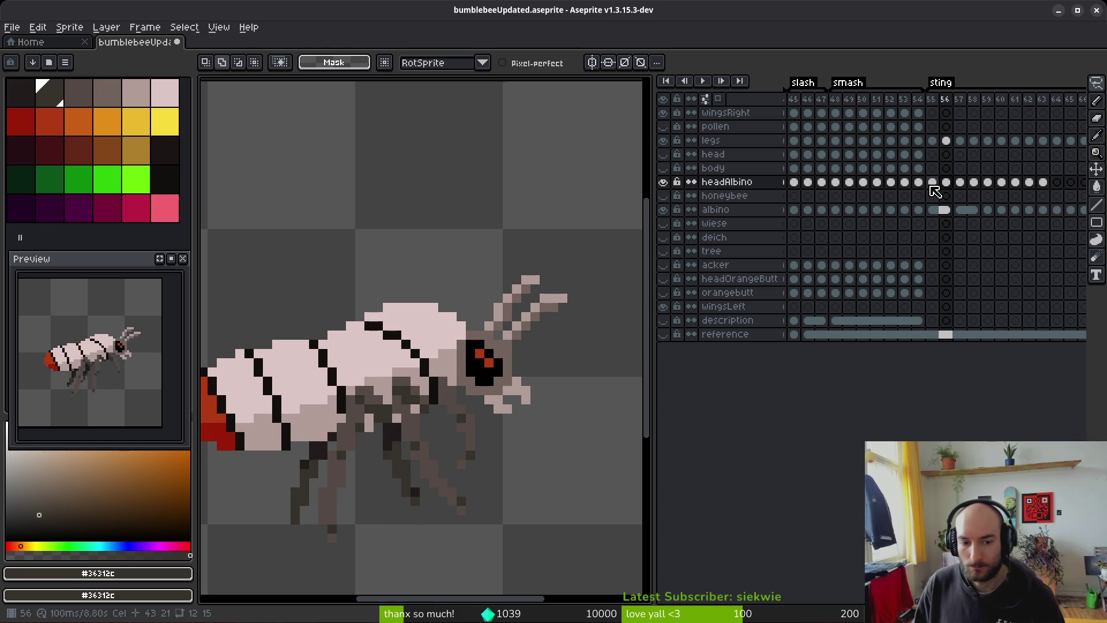
{"action": "key", "text": "Right"}
{"action": "key", "text": "Right"}
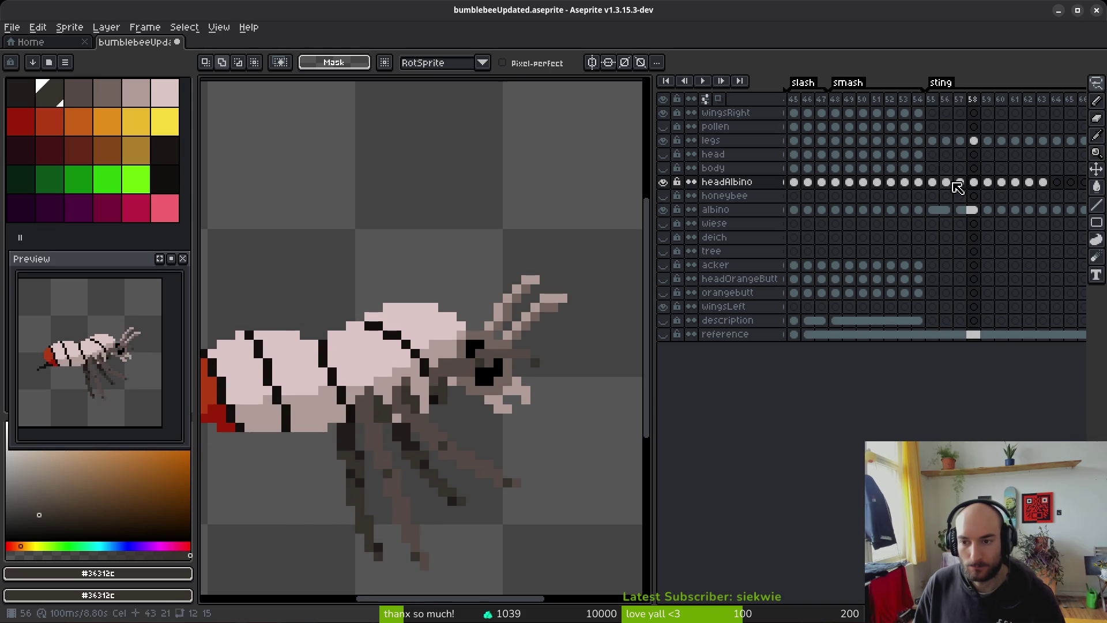
{"action": "left_click", "coordinate": [948, 183]}
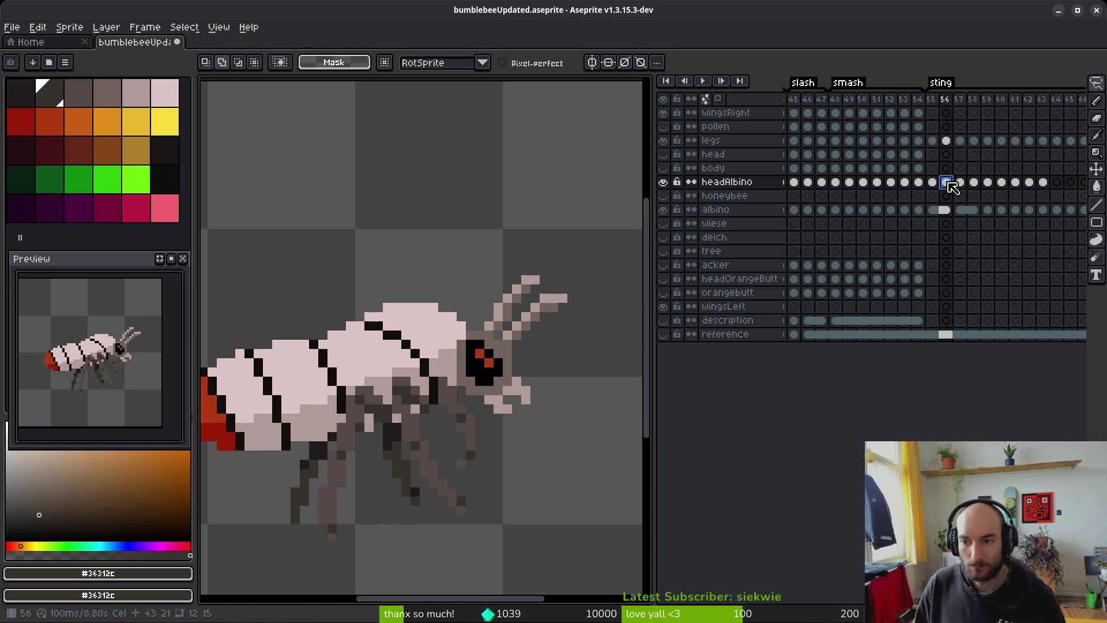
{"action": "left_click", "coordinate": [932, 183]}
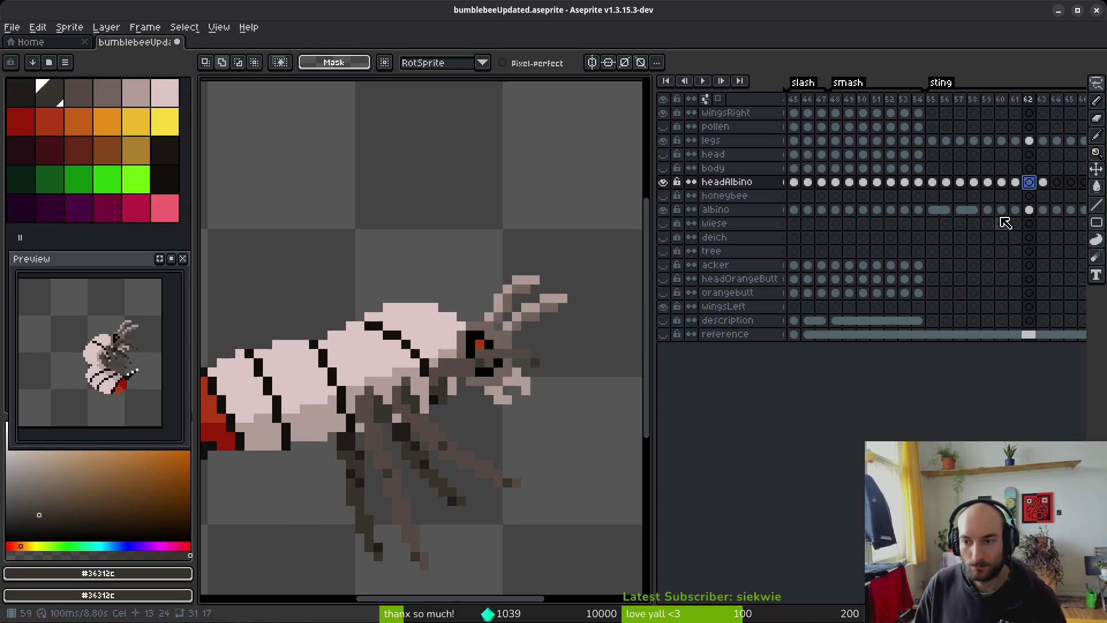
Step: Nudge the selected head up one pixel and restore the repositioned antennae on frame 57
{"action": "key", "text": "ctrl+z"}
{"action": "key", "text": "ctrl+z"}
{"action": "key", "text": "ctrl+z"}
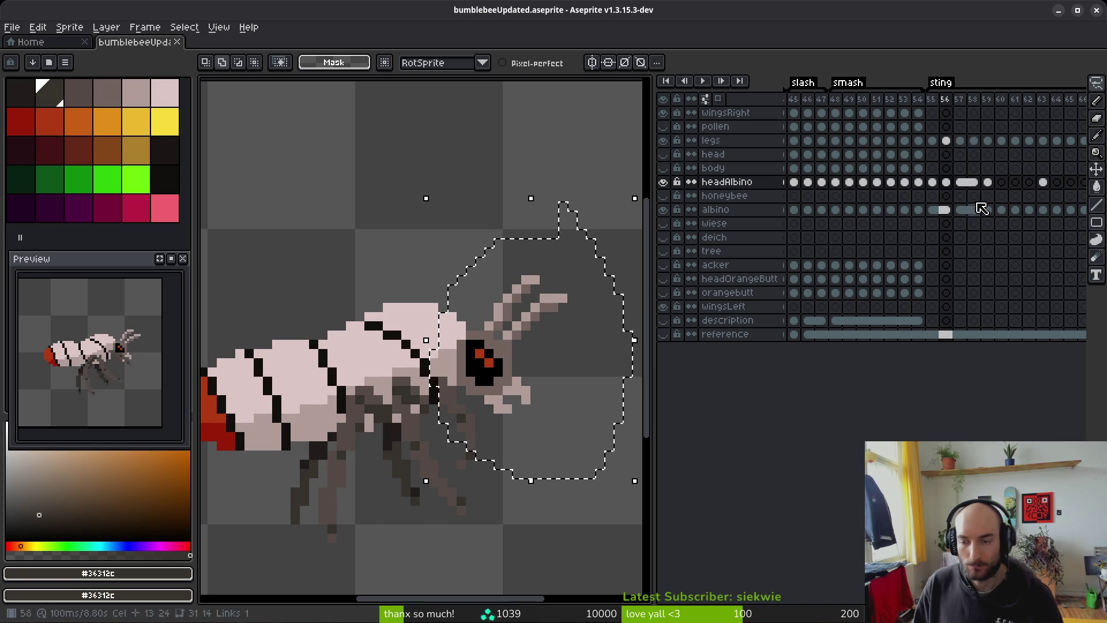
{"action": "key", "text": "Up"}
{"action": "key", "text": "ctrl+d"}
{"action": "left_click", "coordinate": [958, 224]}
{"action": "key", "text": "ctrl+z"}
{"action": "key", "text": "ctrl+z"}
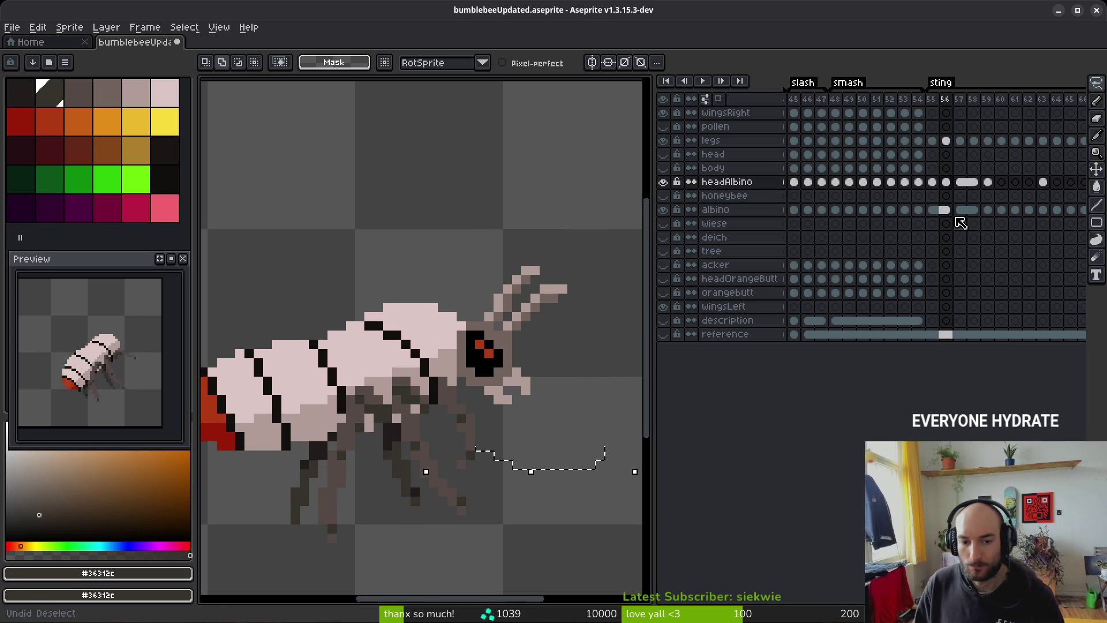
{"action": "key", "text": "ctrl+z"}
{"action": "key", "text": "ctrl+z"}
{"action": "key", "text": "ctrl+z"}
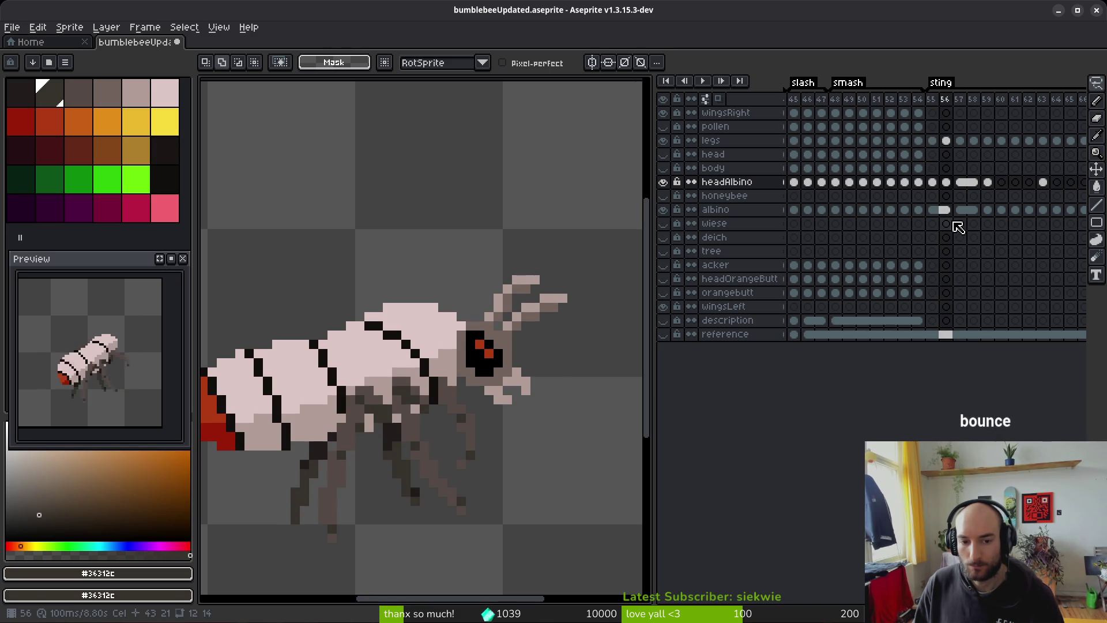
{"action": "left_click", "coordinate": [947, 183]}
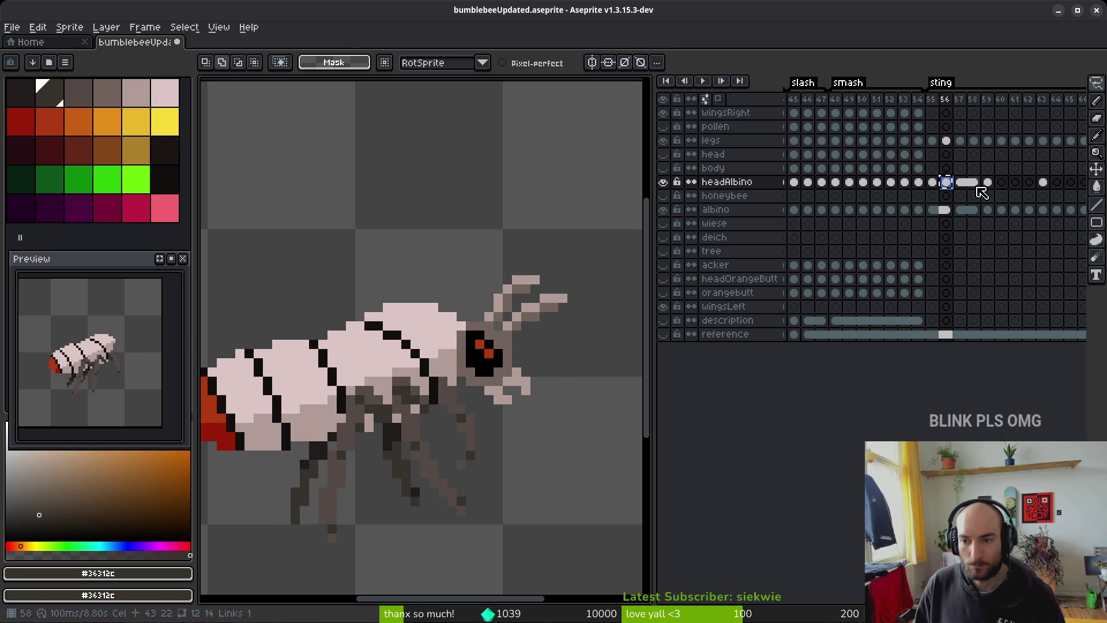
{"action": "left_click", "coordinate": [975, 185]}
{"action": "left_click", "coordinate": [987, 182]}
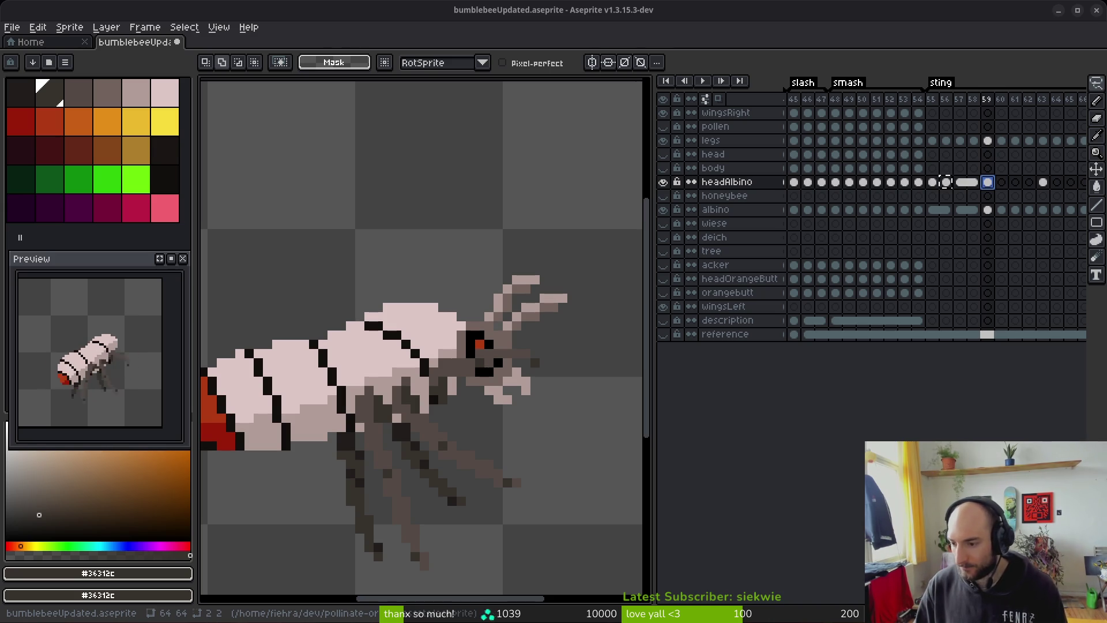
Step: Nudge the antenna tip on frame 56 up one pixel
{"action": "scroll", "coordinate": [479, 420], "scroll_direction": "down", "scroll_amount": 5}
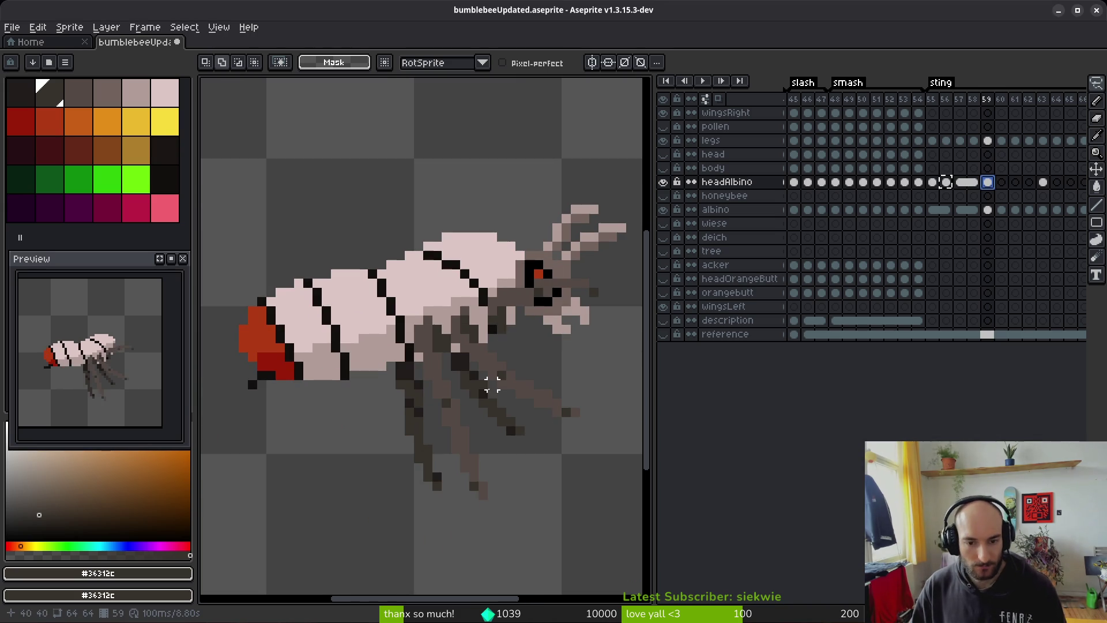
{"action": "left_click", "coordinate": [933, 183]}
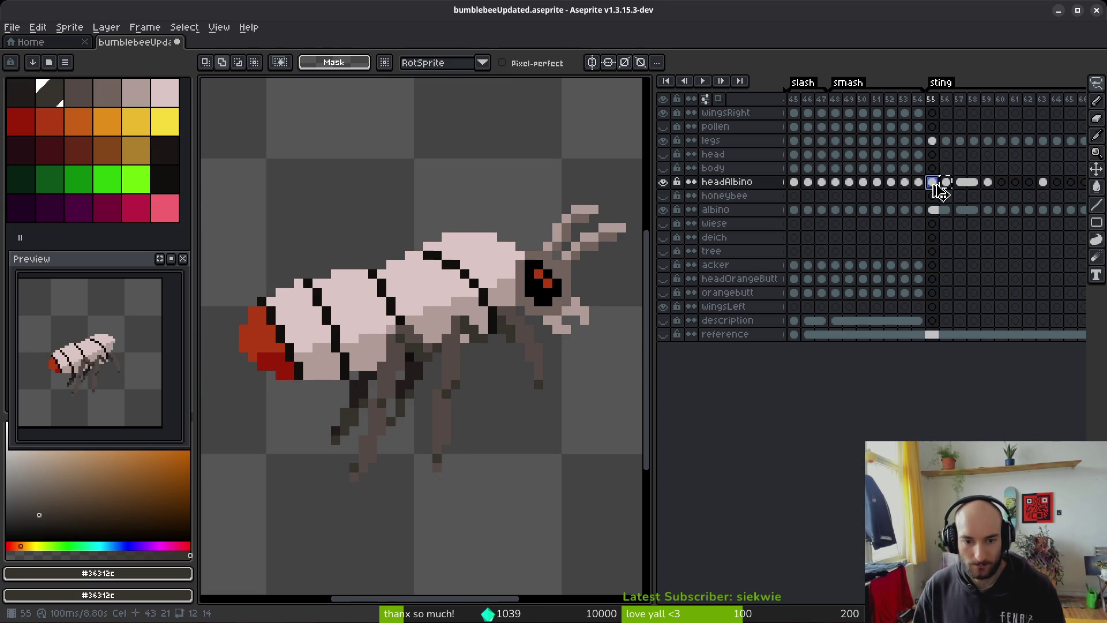
{"action": "key", "text": "Right"}
{"action": "scroll", "coordinate": [553, 242], "scroll_direction": "up", "scroll_amount": 1}
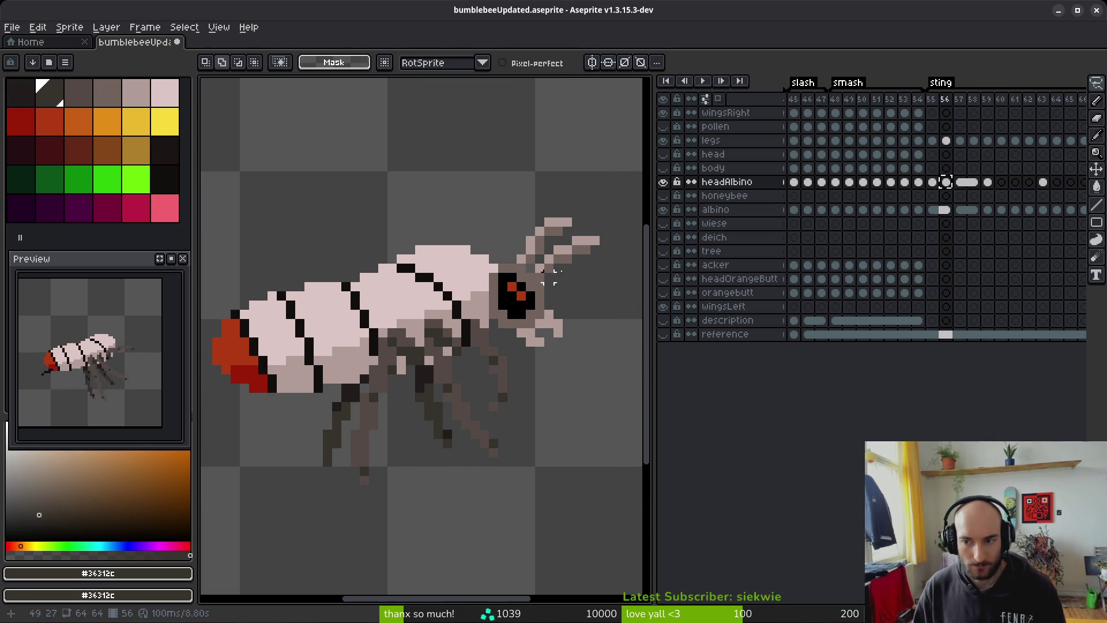
{"action": "scroll", "coordinate": [548, 238], "scroll_direction": "up", "scroll_amount": 2}
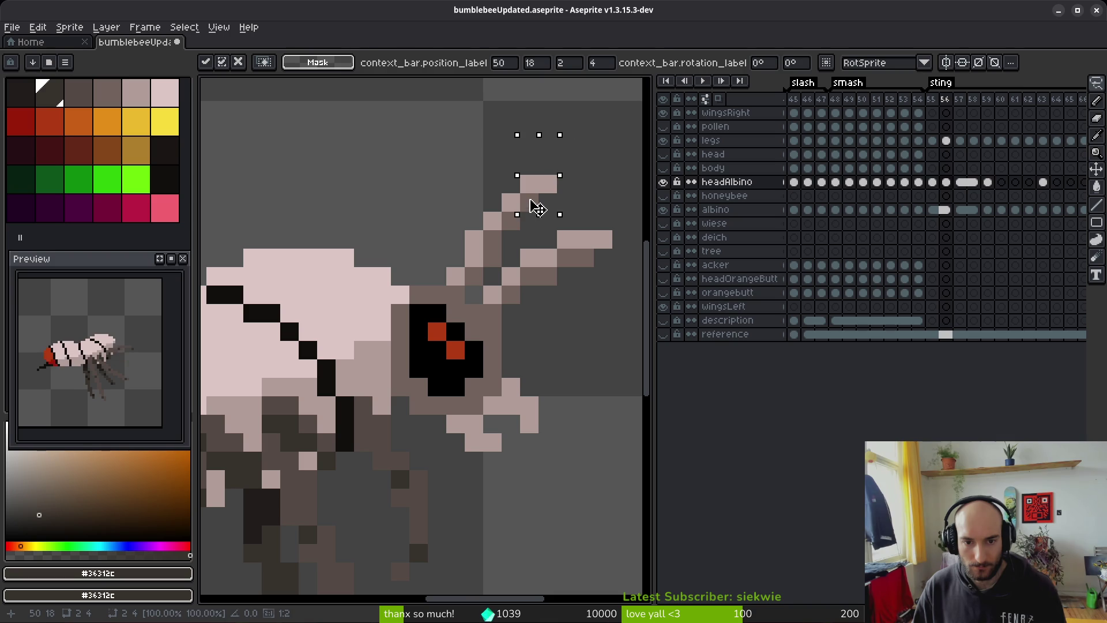
{"action": "mouse_move", "coordinate": [584, 219]}
{"action": "left_mouse_down"}
{"action": "mouse_move", "coordinate": [573, 286]}
{"action": "mouse_move", "coordinate": [596, 240]}
{"action": "left_mouse_up"}
{"action": "key", "text": "Up"}
{"action": "key", "text": "ctrl+d"}
Step: Undo and redo the antenna nudge to compare before and after
{"action": "scroll", "coordinate": [601, 271], "scroll_direction": "down", "scroll_amount": 3}
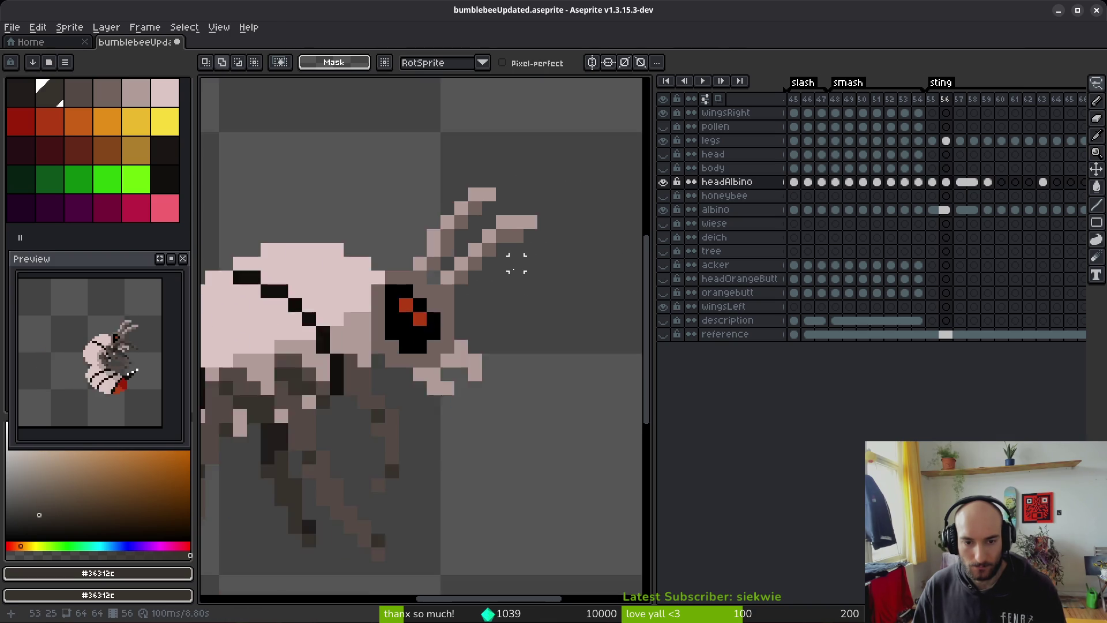
{"action": "key", "text": "i"}
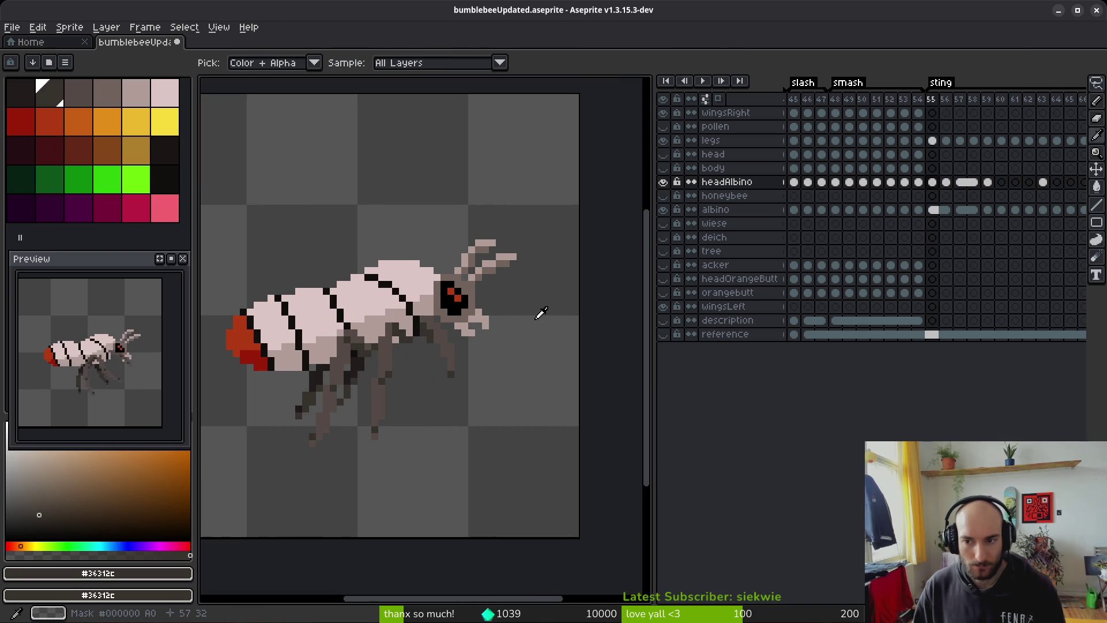
{"action": "key", "text": "m"}
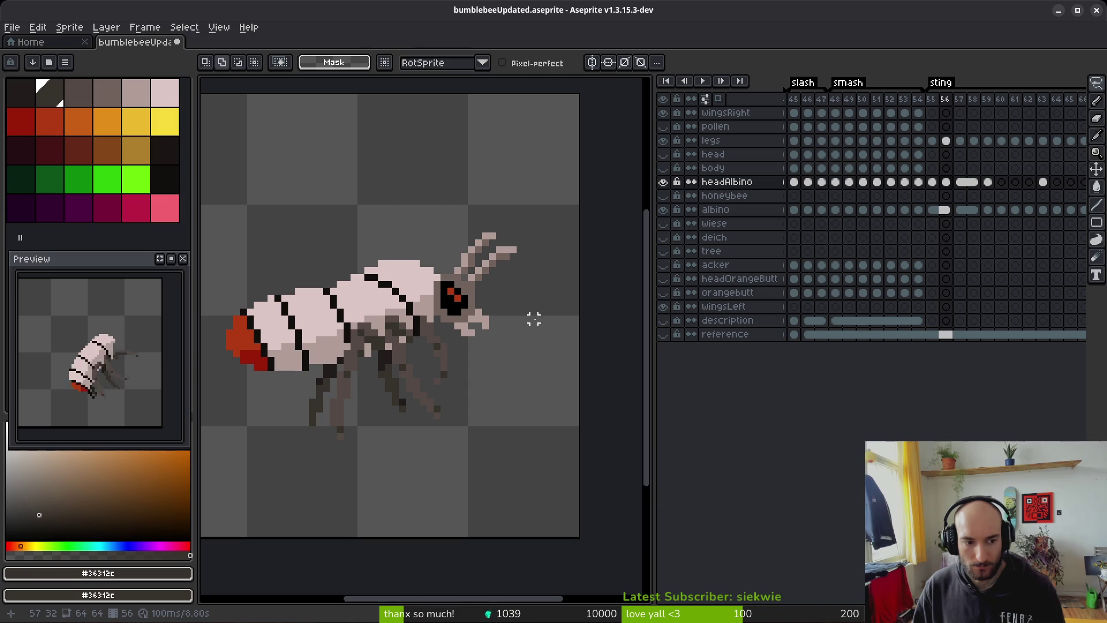
{"action": "key", "text": "ctrl+z"}
{"action": "key", "text": "ctrl+z"}
{"action": "key", "text": "ctrl+y"}
{"action": "key", "text": "ctrl+z"}
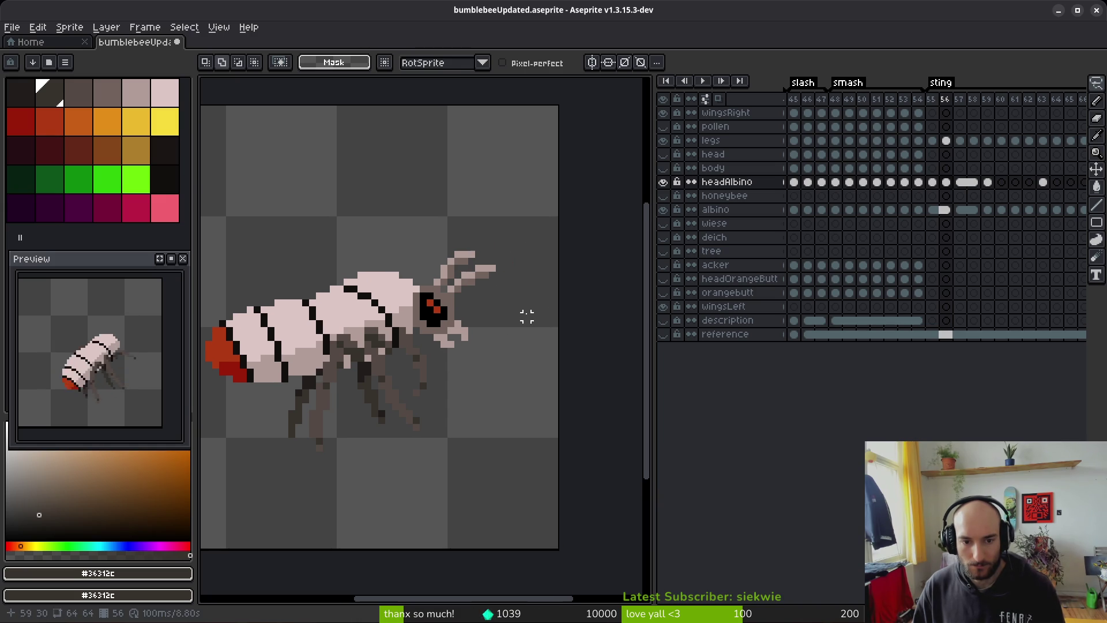
Step: Step through sting frames 55–59 and play the animation to review it
{"action": "key", "text": "i"}
{"action": "key", "text": "Left"}
{"action": "key", "text": "Right"}
{"action": "key", "text": "Right"}
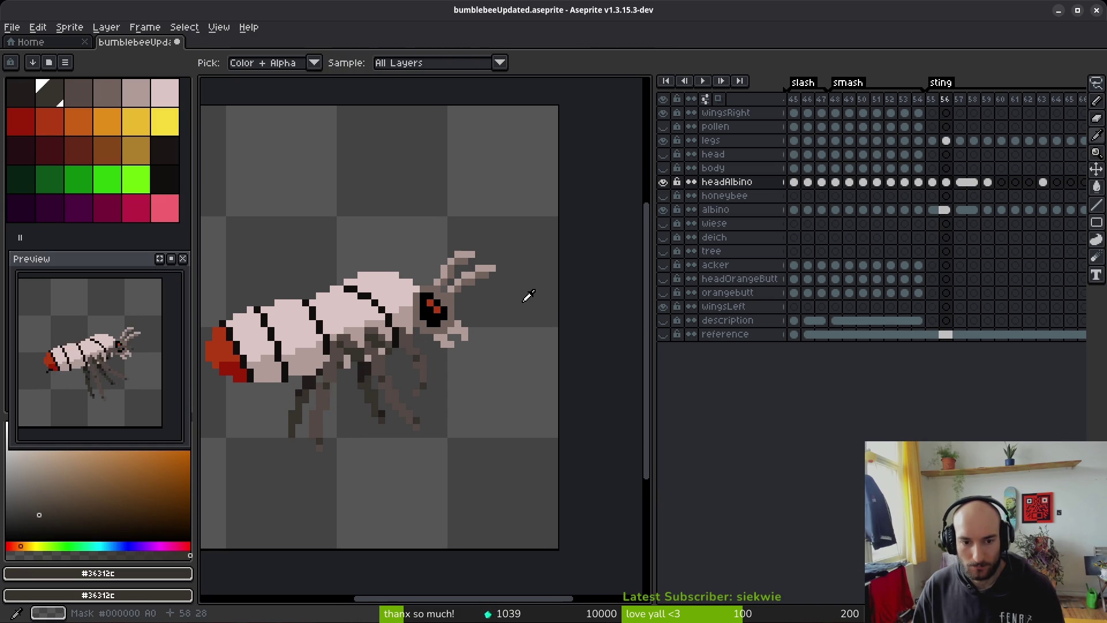
{"action": "key", "text": "Right"}
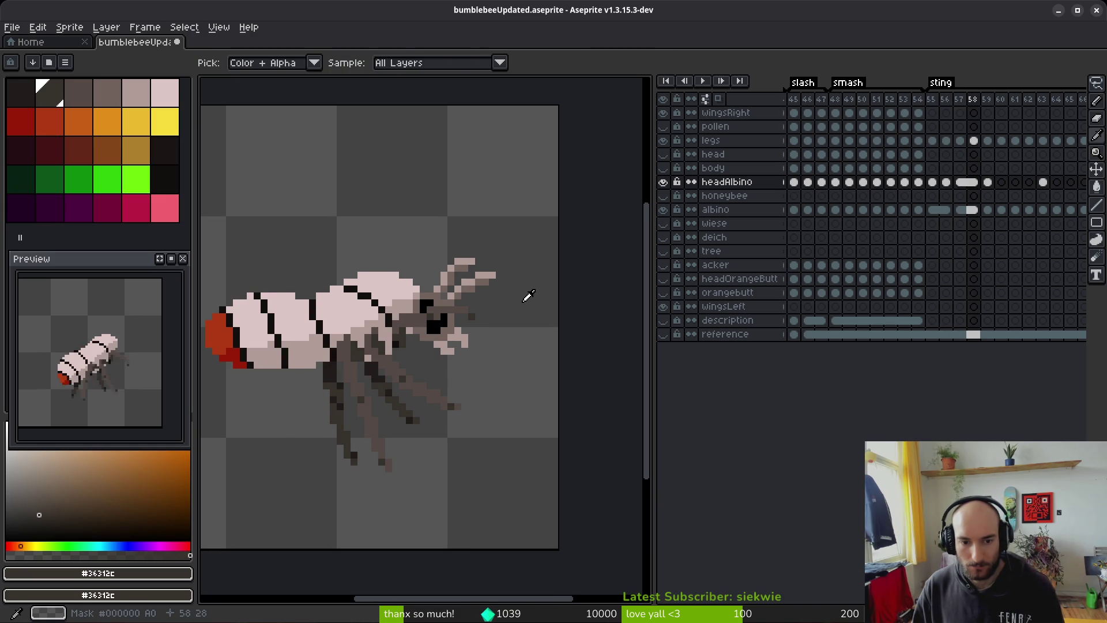
{"action": "key", "text": "Right"}
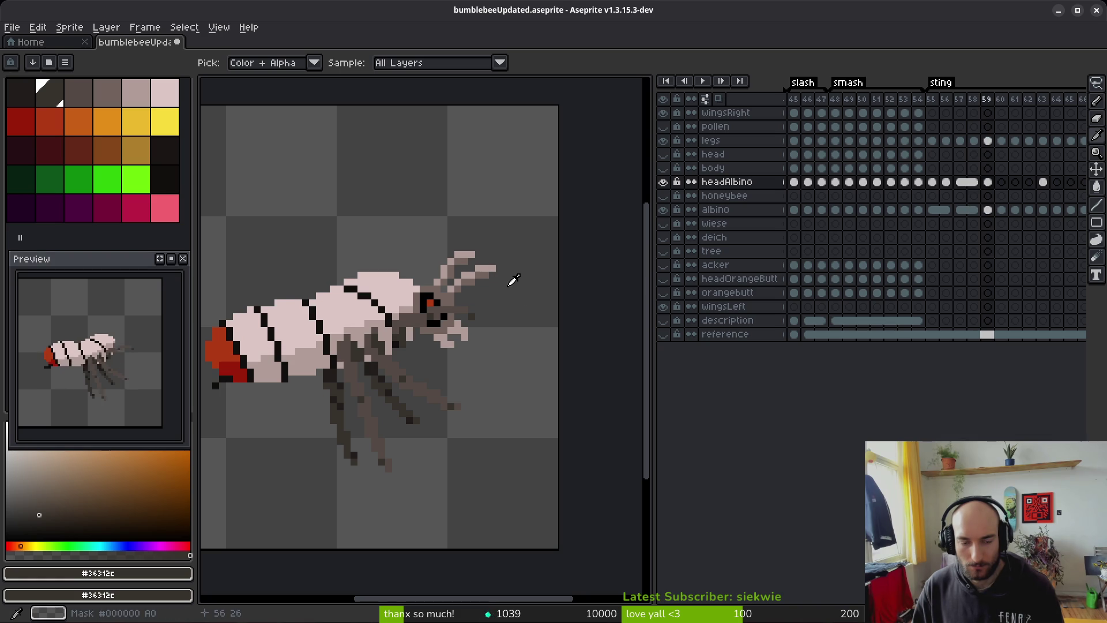
{"action": "key", "text": "Return"}
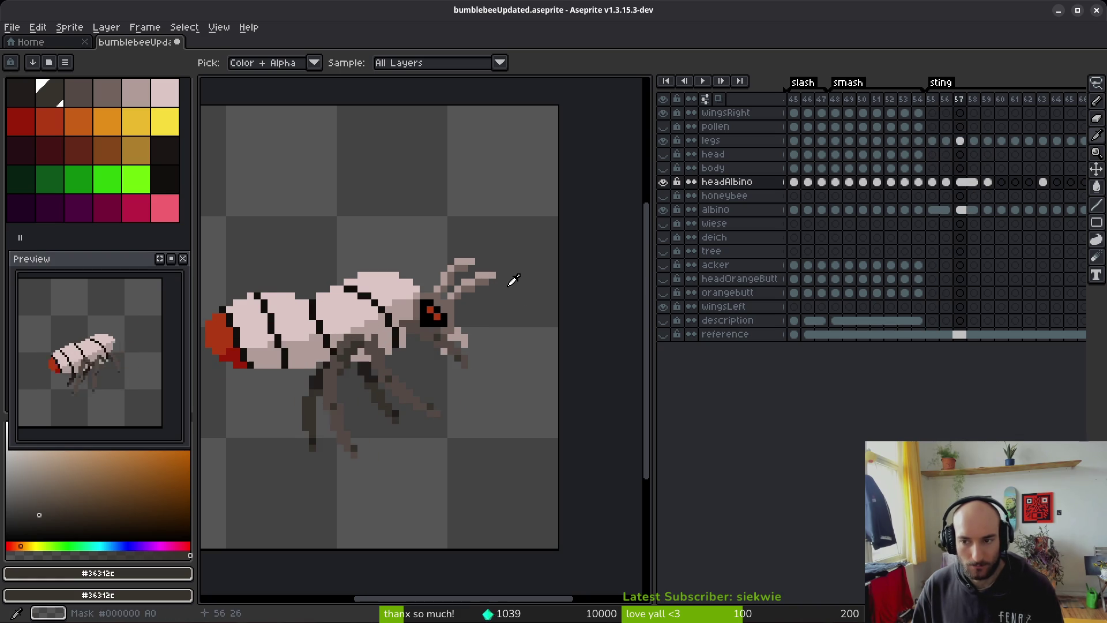
{"action": "key", "text": "m"}
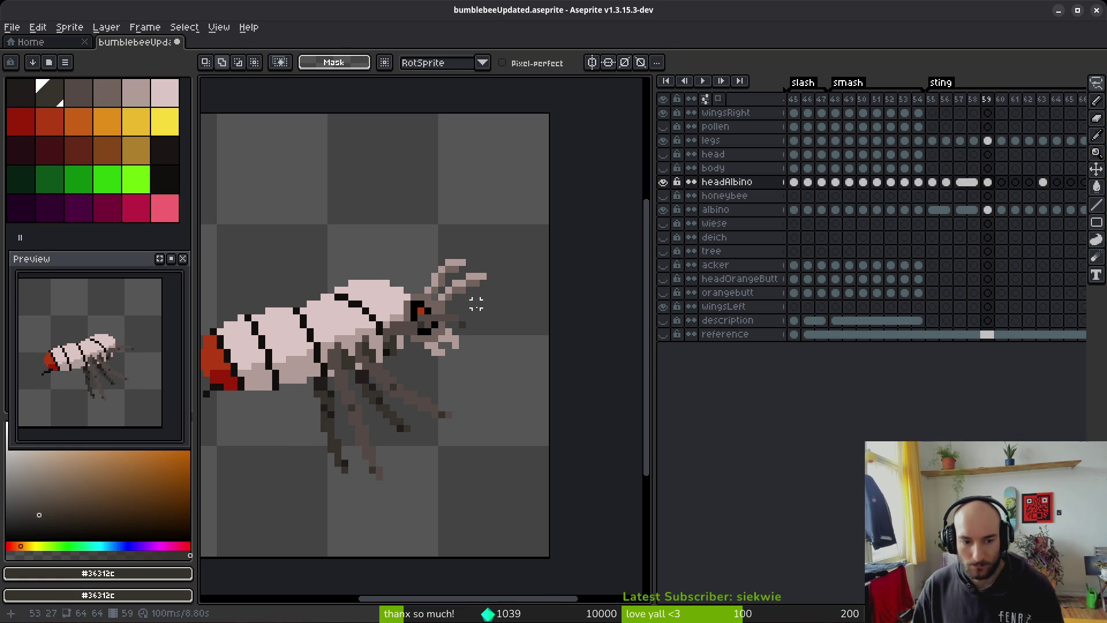
{"action": "key", "text": "i"}
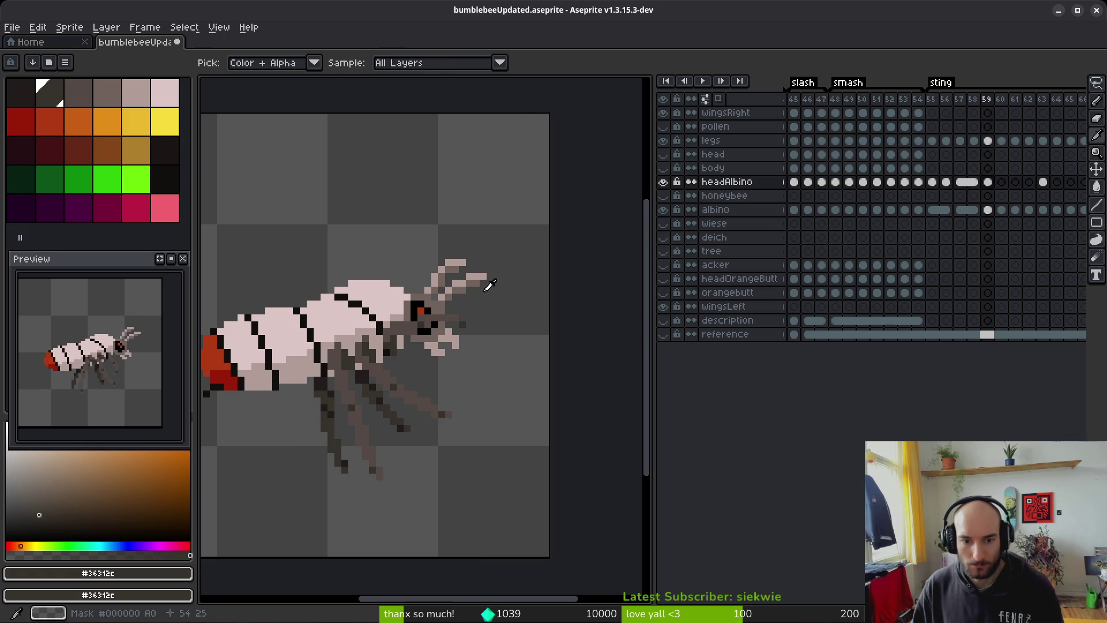
{"action": "scroll", "coordinate": [484, 287], "scroll_direction": "up", "scroll_amount": 3}
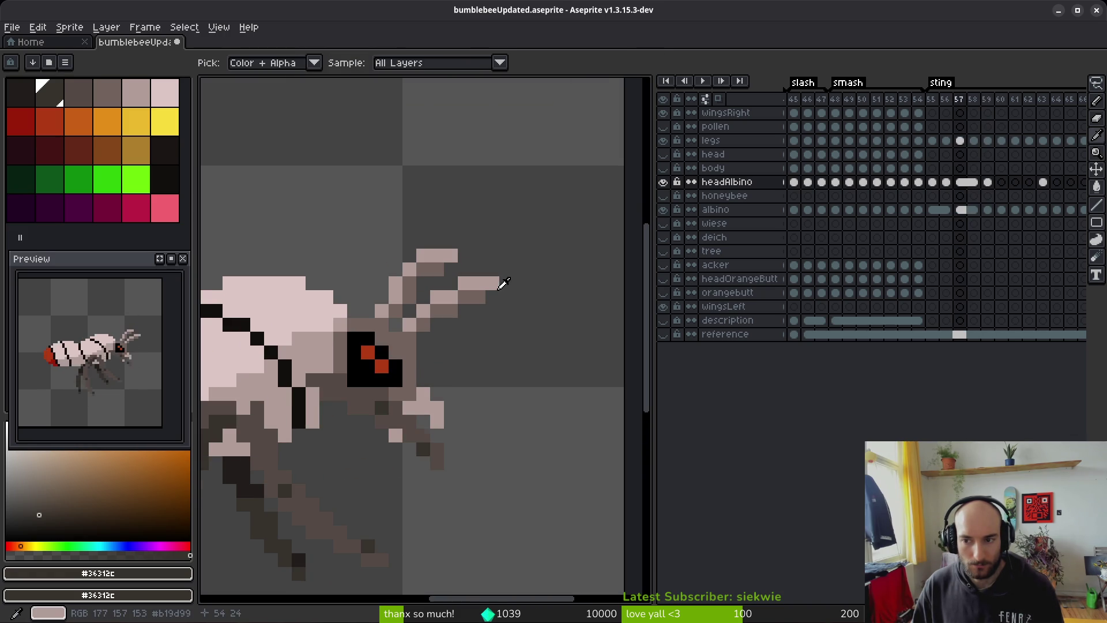
{"action": "key", "text": "m"}
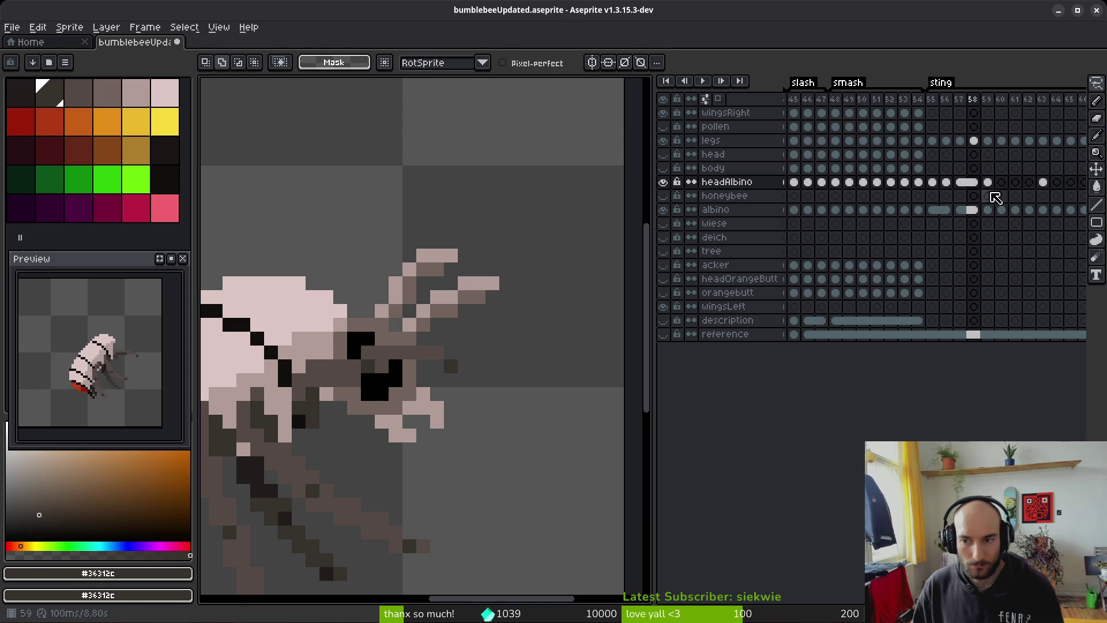
Step: Unlink the frame-58 head cel and move its antenna tip up a pixel
{"action": "right_click", "coordinate": [978, 187]}
{"action": "left_click", "coordinate": [982, 225]}
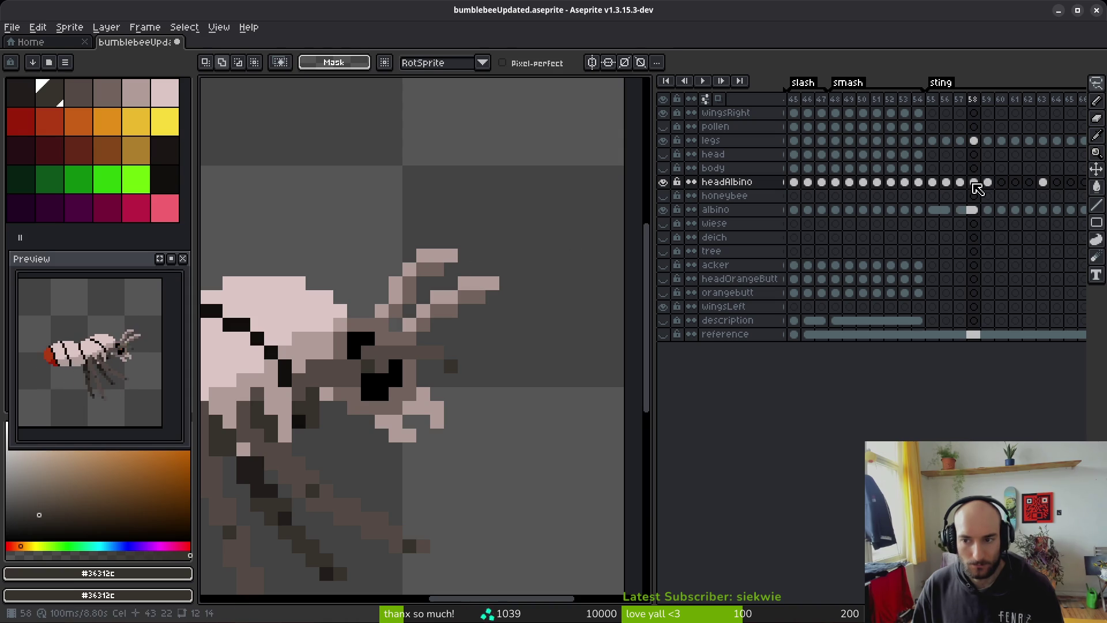
{"action": "scroll", "coordinate": [474, 281], "scroll_direction": "up", "scroll_amount": 1}
{"action": "mouse_move", "coordinate": [419, 225]}
{"action": "left_mouse_down"}
{"action": "mouse_move", "coordinate": [432, 247]}
{"action": "mouse_move", "coordinate": [440, 239]}
{"action": "mouse_move", "coordinate": [431, 256]}
{"action": "left_mouse_up"}
{"action": "key", "text": "ctrl+d"}
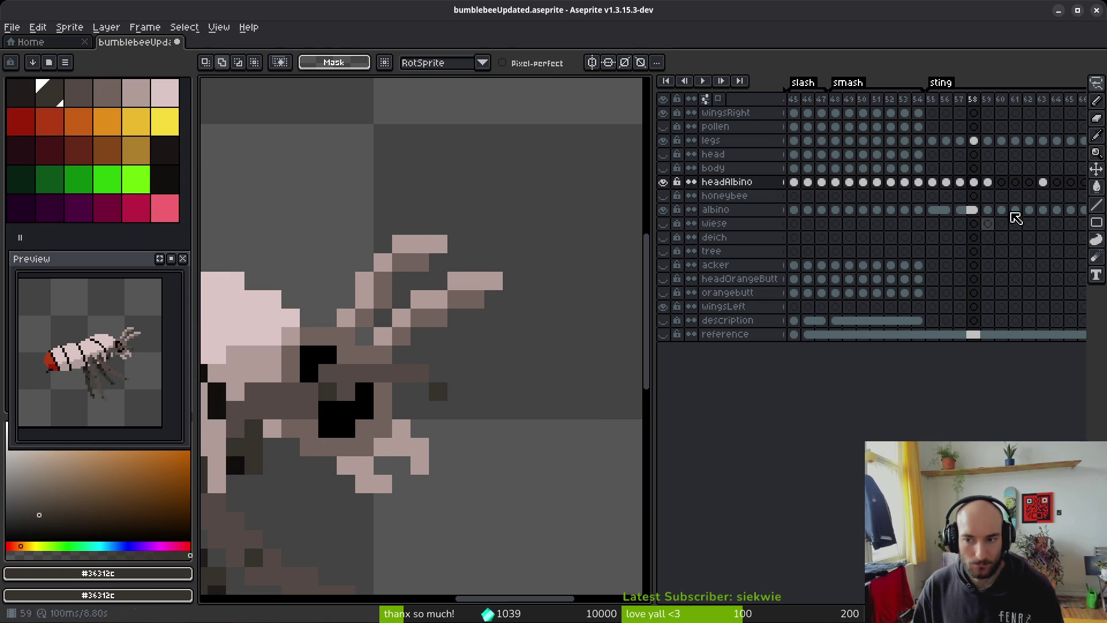
{"action": "left_click", "coordinate": [975, 184]}
{"action": "mouse_move", "coordinate": [410, 234]}
{"action": "left_mouse_down"}
{"action": "mouse_move", "coordinate": [464, 271]}
{"action": "mouse_move", "coordinate": [436, 230]}
{"action": "left_mouse_up"}
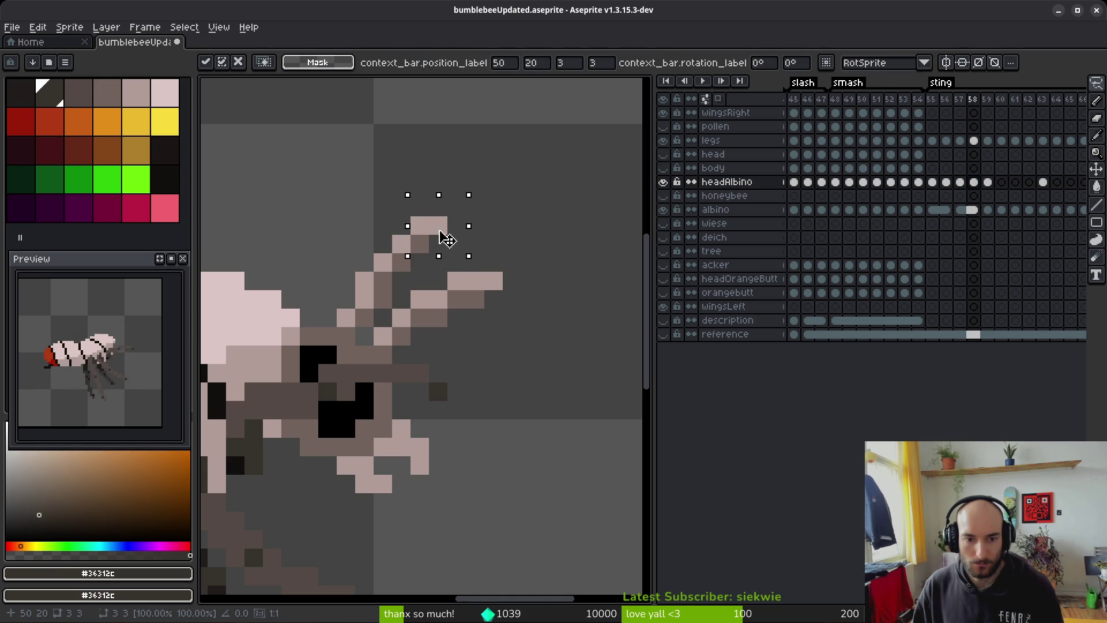
{"action": "key", "text": "q"}
Step: Try a freehand antenna selection, then compare frames 57 and 58
{"action": "left_click_drag", "start_coordinate": [443, 288], "coordinate": [512, 254]}
{"action": "key", "text": "ctrl+d"}
{"action": "scroll", "coordinate": [530, 317], "scroll_direction": "down", "scroll_amount": 4}
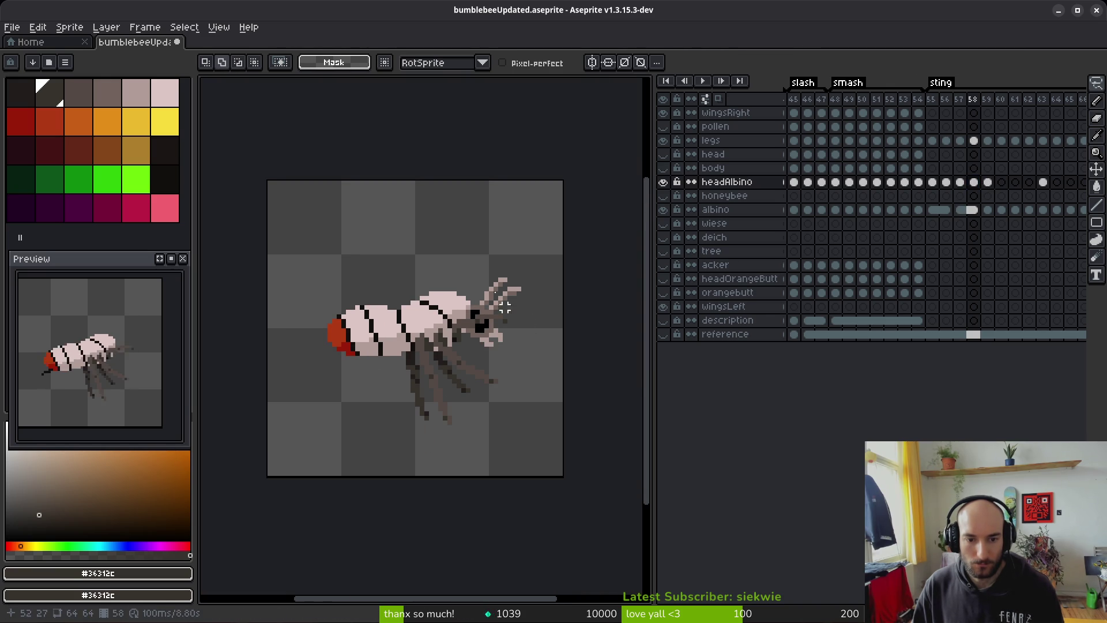
{"action": "key", "text": "comma"}
{"action": "key", "text": "i"}
{"action": "key", "text": "period"}
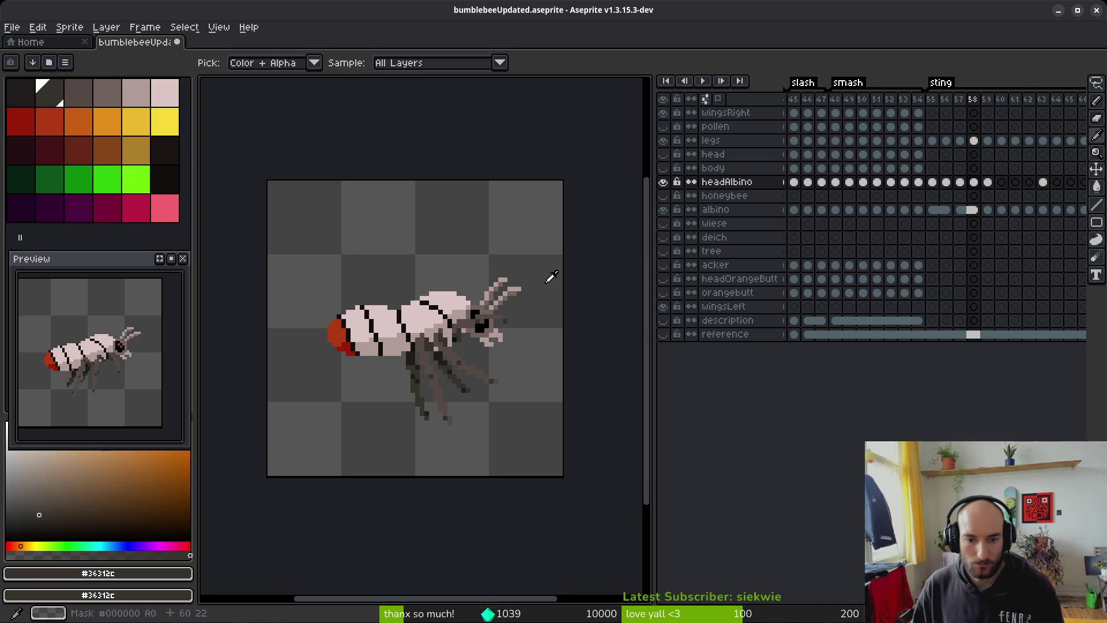
{"action": "key", "text": "comma"}
{"action": "key", "text": "period"}
{"action": "key", "text": "q"}
{"action": "scroll", "coordinate": [523, 284], "scroll_direction": "up", "scroll_amount": 1}
Step: Lasso the frame-58 head and nudge it down one, then up about two pixels
{"action": "mouse_move", "coordinate": [522, 252]}
{"action": "left_mouse_down"}
{"action": "mouse_move", "coordinate": [487, 407]}
{"action": "mouse_move", "coordinate": [504, 245]}
{"action": "left_mouse_up"}
{"action": "key", "text": "Down"}
{"action": "key", "text": "ctrl+d"}
{"action": "mouse_move", "coordinate": [486, 231]}
{"action": "left_mouse_down"}
{"action": "mouse_move", "coordinate": [528, 392]}
{"action": "mouse_move", "coordinate": [507, 242]}
{"action": "left_mouse_up"}
{"action": "key", "text": "Up"}
{"action": "key", "text": "Up"}
{"action": "key", "text": "ctrl+d"}
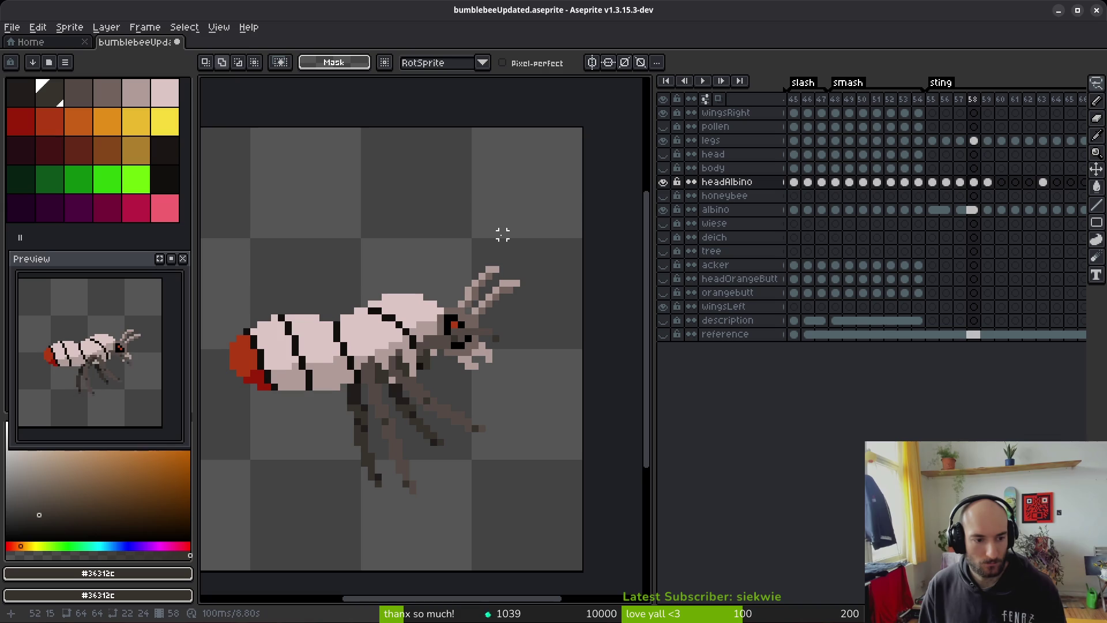
Step: Flip through frames 57–59 to check the new head pose on frame 58
{"action": "key", "text": "i"}
{"action": "key", "text": "comma"}
{"action": "key", "text": "period"}
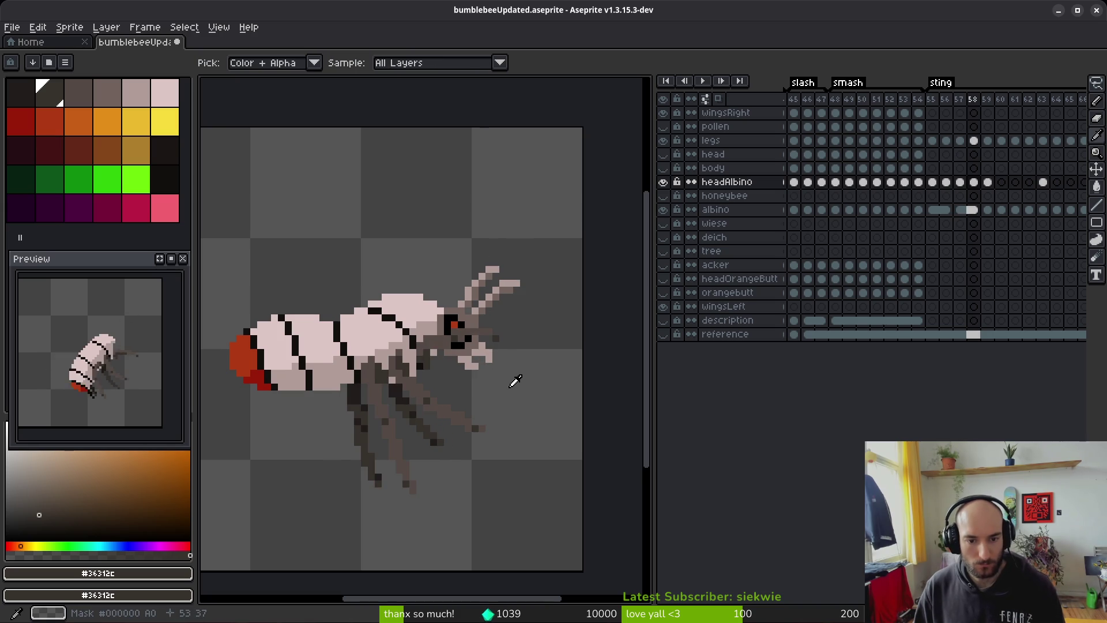
{"action": "key", "text": "comma"}
{"action": "key", "text": "period"}
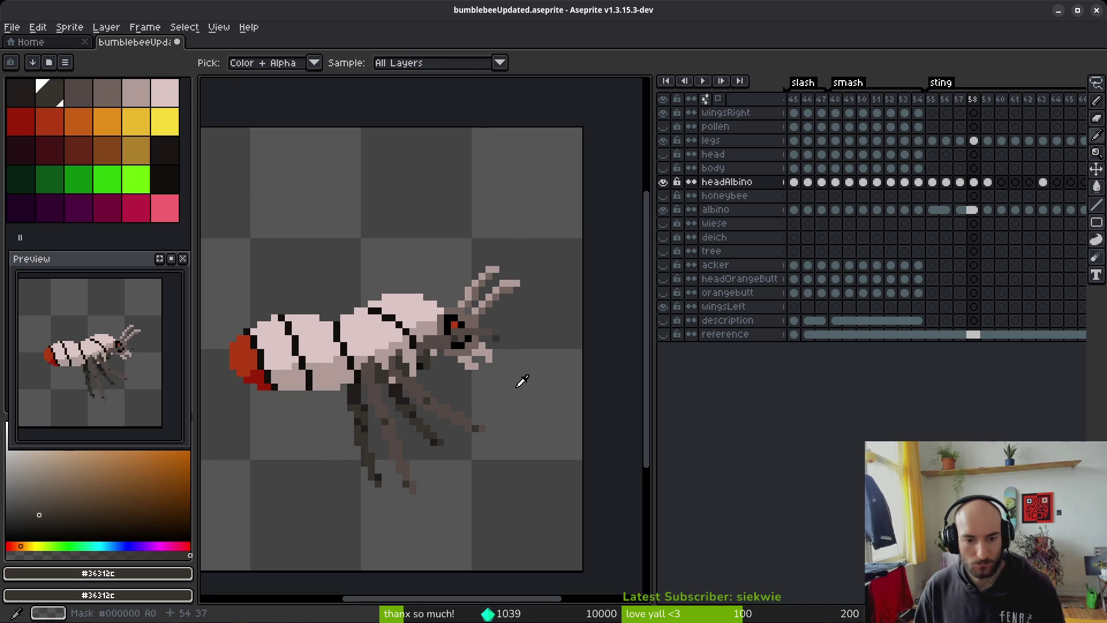
{"action": "key", "text": "period"}
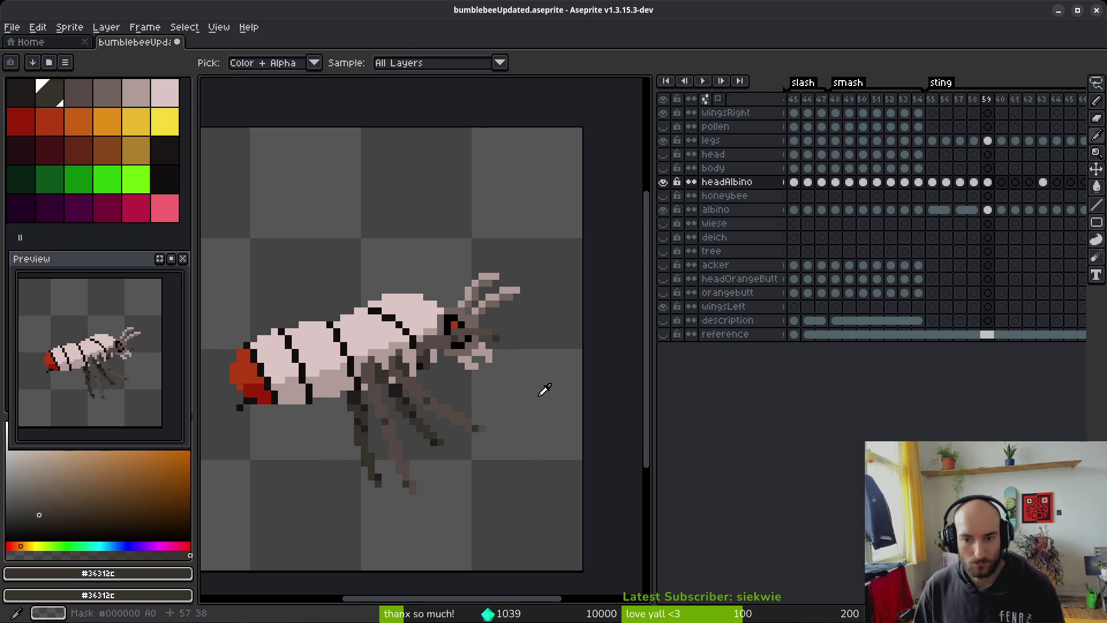
{"action": "key", "text": "comma"}
{"action": "left_click", "coordinate": [975, 184]}
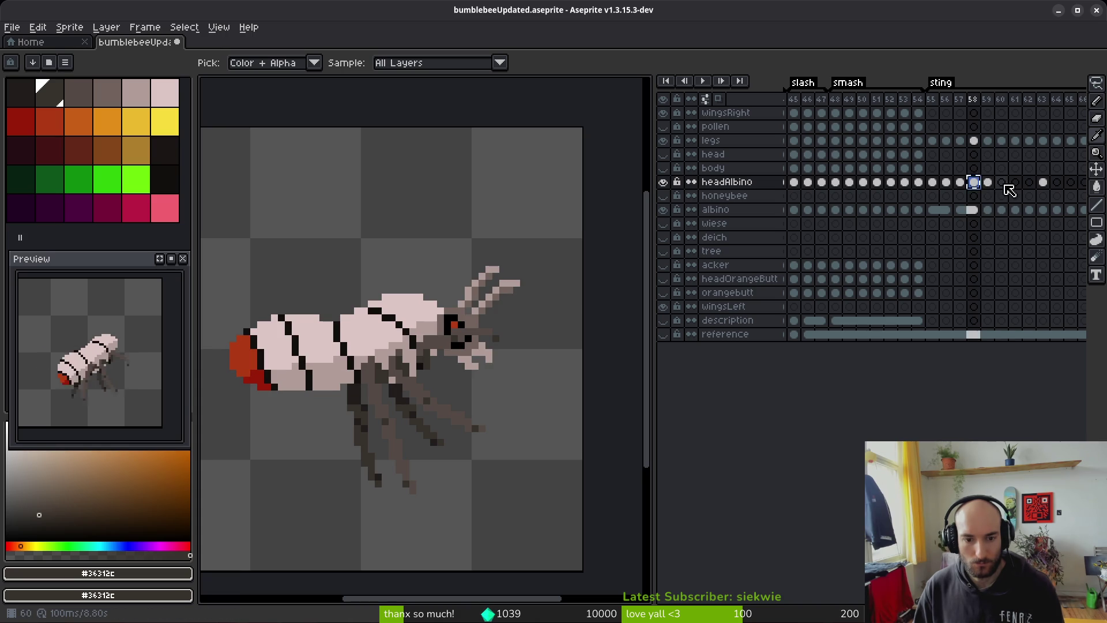
{"action": "key", "text": "period"}
{"action": "key", "text": "period"}
{"action": "key", "text": "q"}
{"action": "mouse_move", "coordinate": [412, 235]}
{"action": "left_mouse_down"}
{"action": "mouse_move", "coordinate": [556, 375]}
{"action": "mouse_move", "coordinate": [389, 199]}
{"action": "left_mouse_up"}
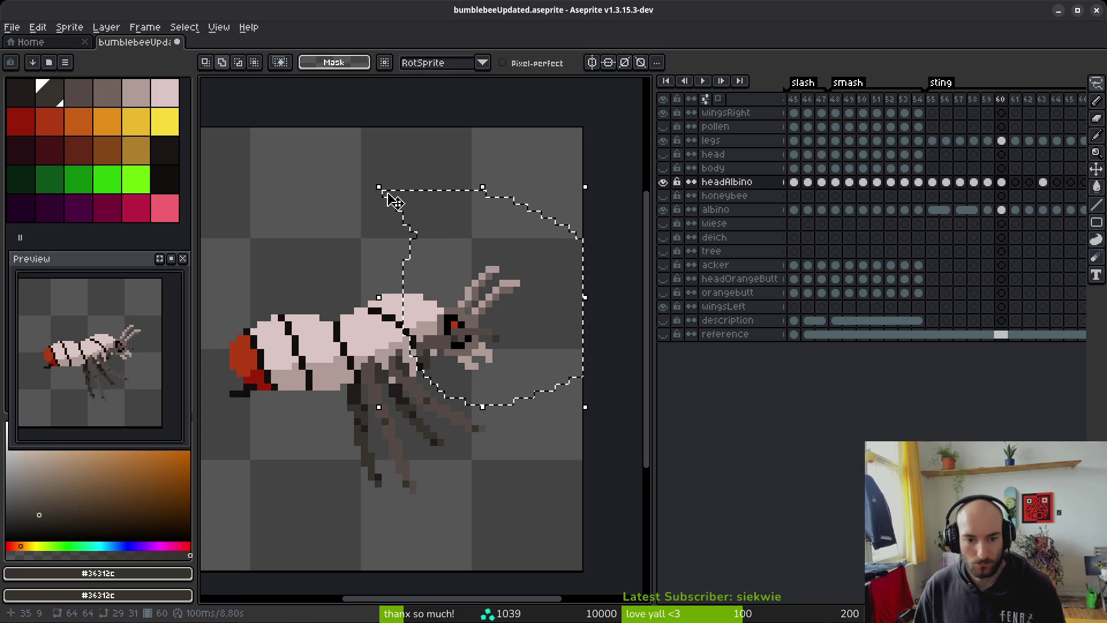
{"action": "key", "text": "Down"}
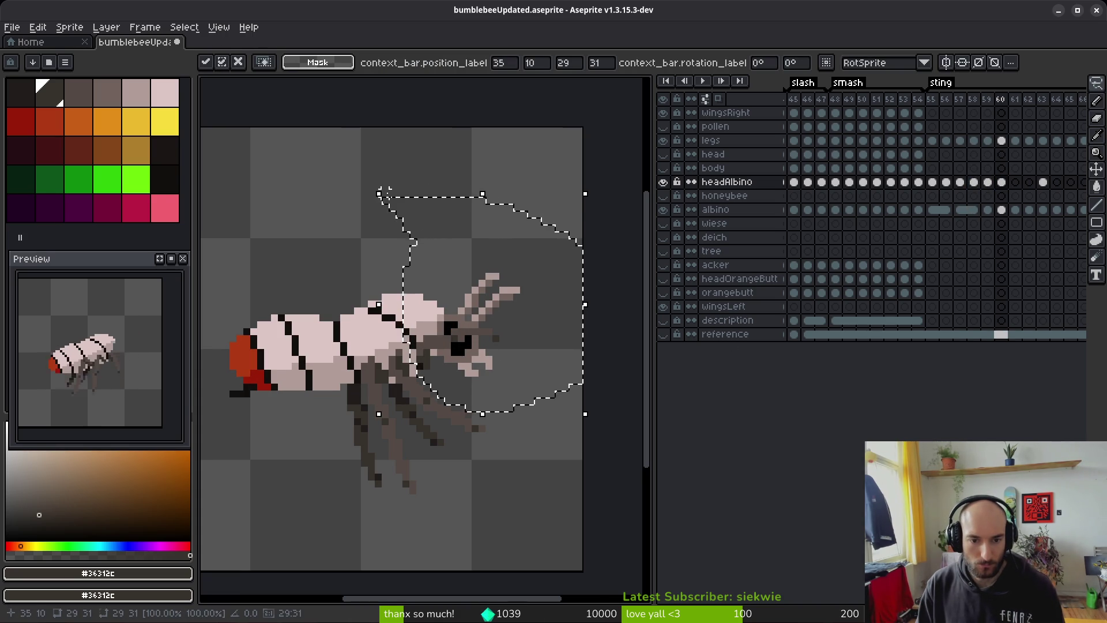
{"action": "key", "text": "Down"}
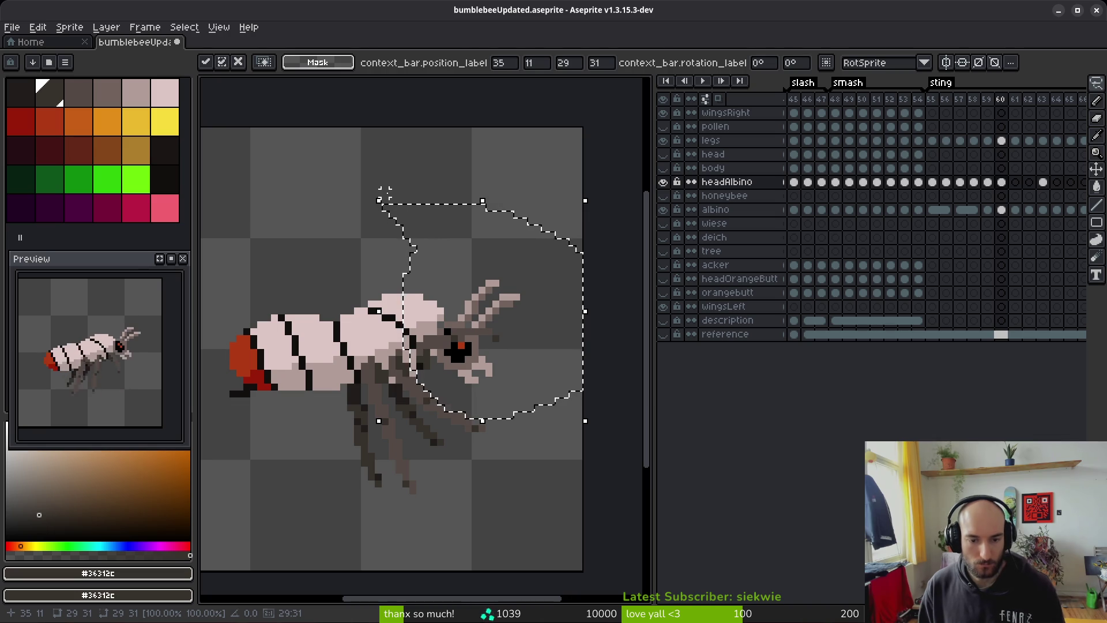
{"action": "key", "text": "Escape"}
{"action": "key", "text": "ctrl+d"}
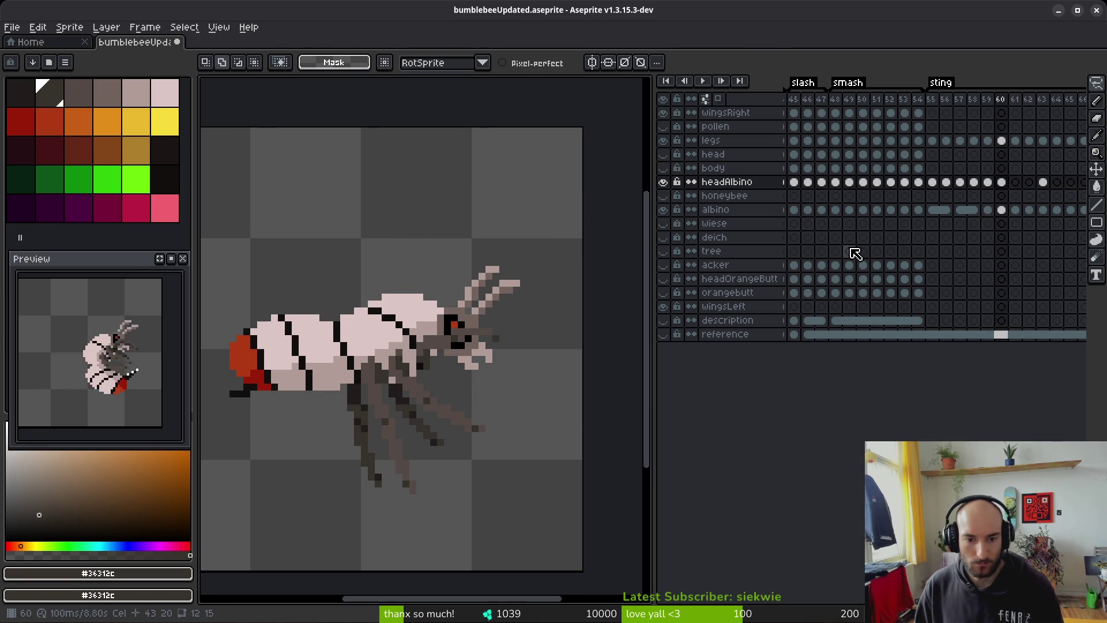
{"action": "key", "text": "Left"}
{"action": "key", "text": "Left"}
{"action": "key", "text": "Left"}
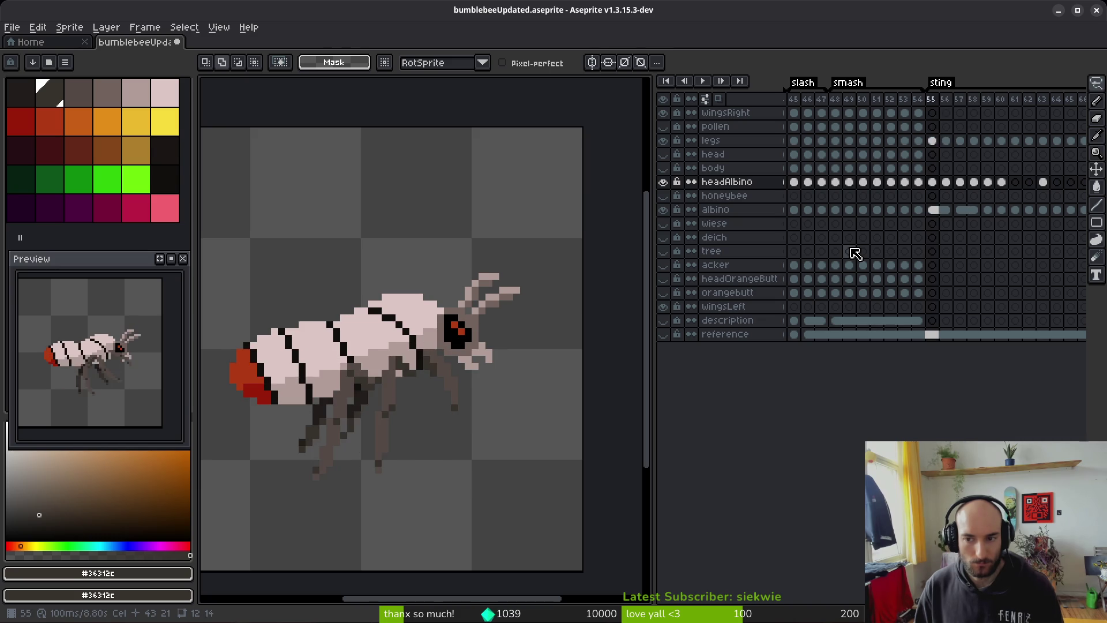
{"action": "key", "text": "Right"}
{"action": "key", "text": "Right"}
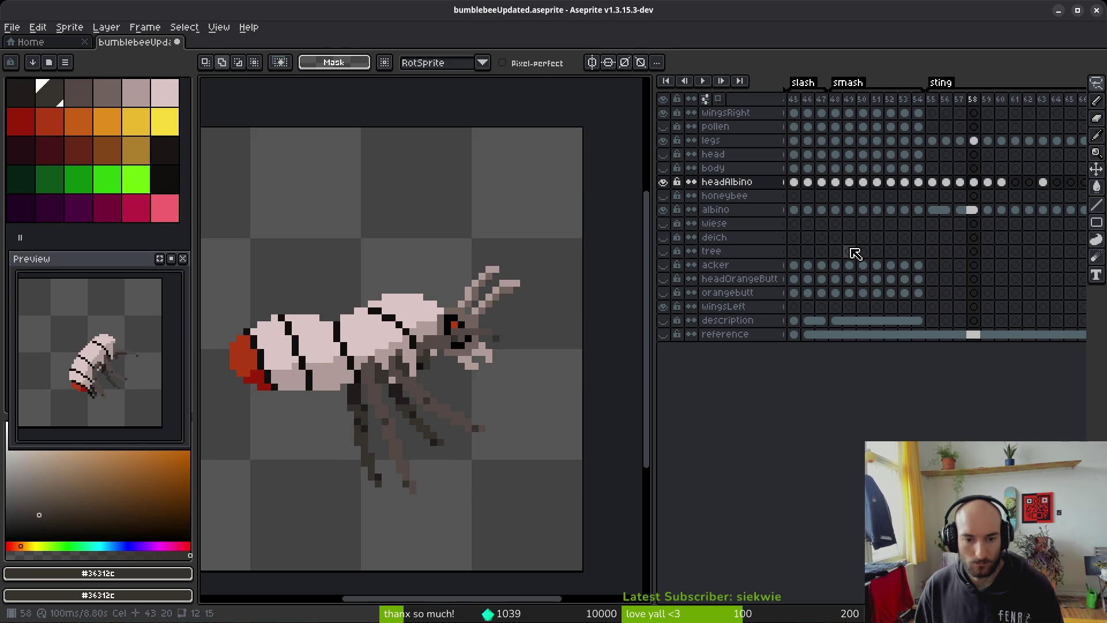
{"action": "key", "text": "Right"}
{"action": "key", "text": "Left"}
{"action": "key", "text": "Left"}
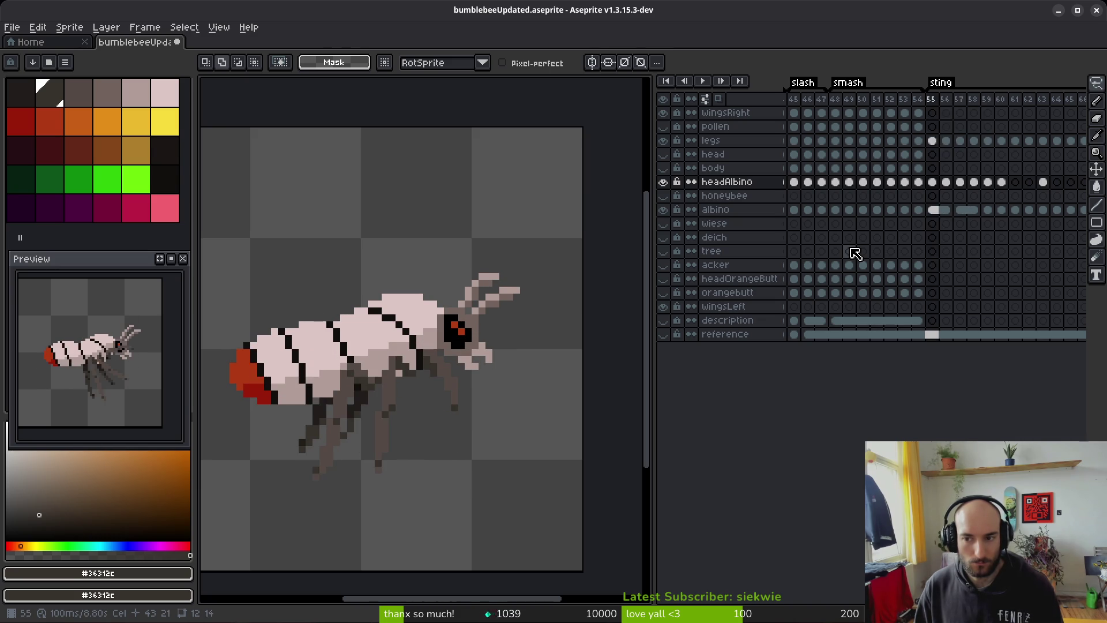
{"action": "key", "text": "Right"}
{"action": "key", "text": "Right"}
{"action": "key", "text": "Right"}
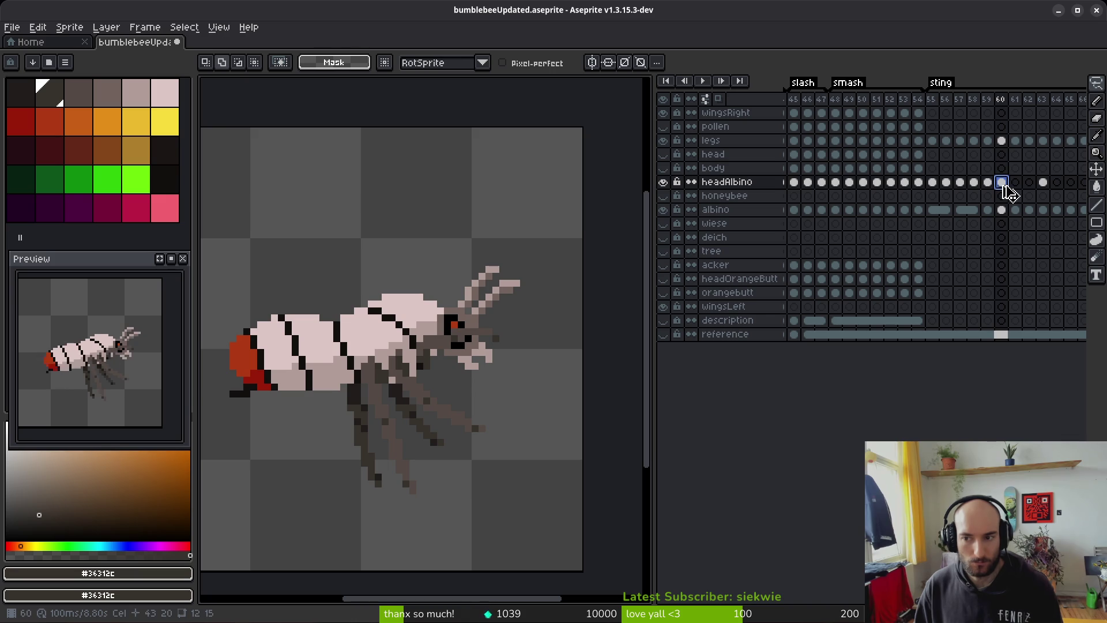
{"action": "key", "text": "ctrl+c"}
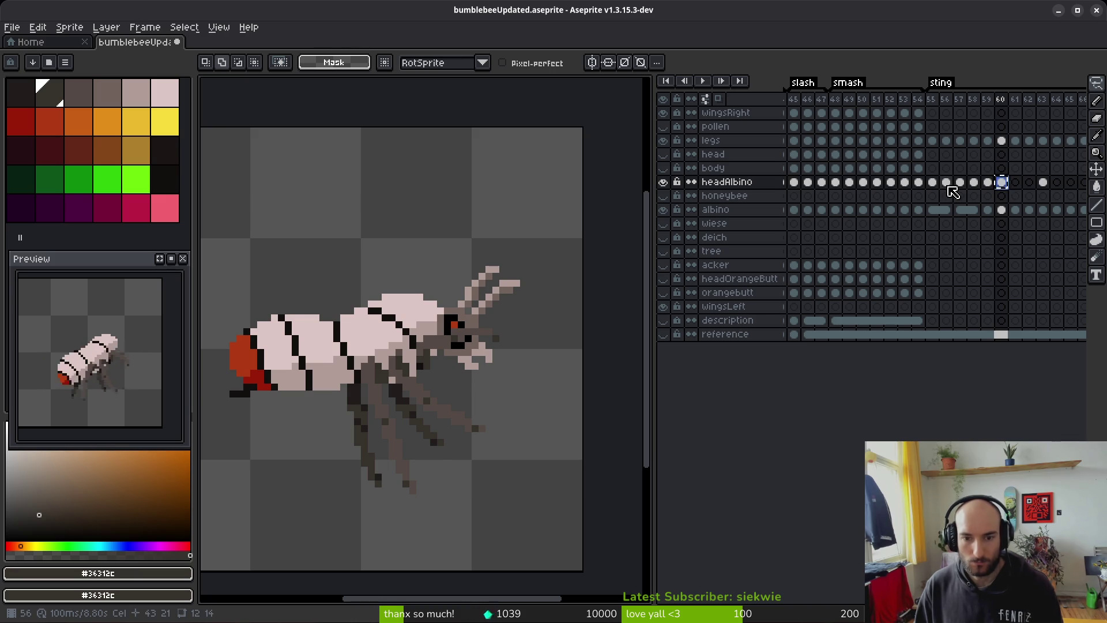
Step: Paste frame 60's albino head onto the frame-56 head cel
{"action": "left_click", "coordinate": [948, 186]}
{"action": "key", "text": "ctrl+v"}
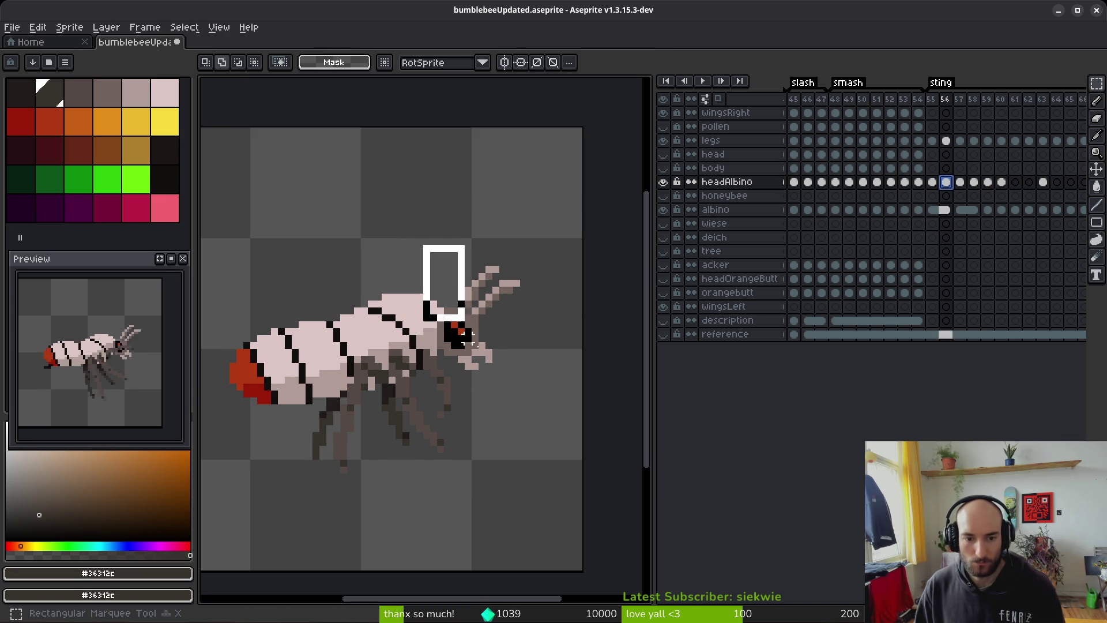
{"action": "key", "text": "Return"}
{"action": "key", "text": "ctrl+d"}
{"action": "key", "text": "Left"}
{"action": "key", "text": "Right"}
Step: Flip between frames 56, 57 and 58 to compare the bee's poses
{"action": "key", "text": "m"}
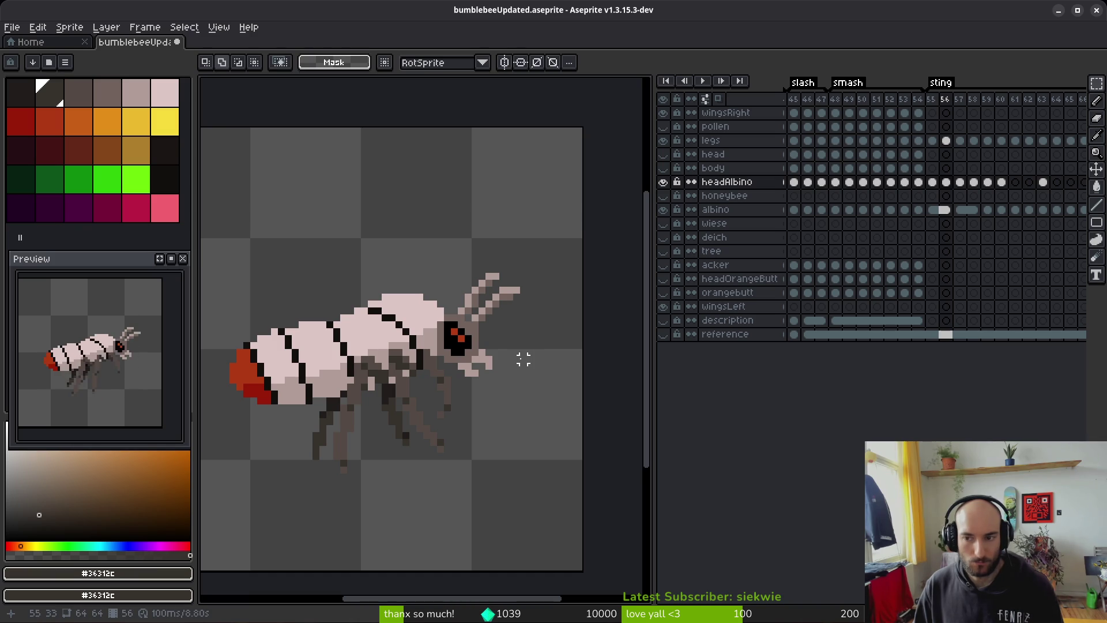
{"action": "key", "text": "Right"}
{"action": "key", "text": "i"}
{"action": "key", "text": "Left"}
{"action": "key", "text": "Left"}
{"action": "key", "text": "Right"}
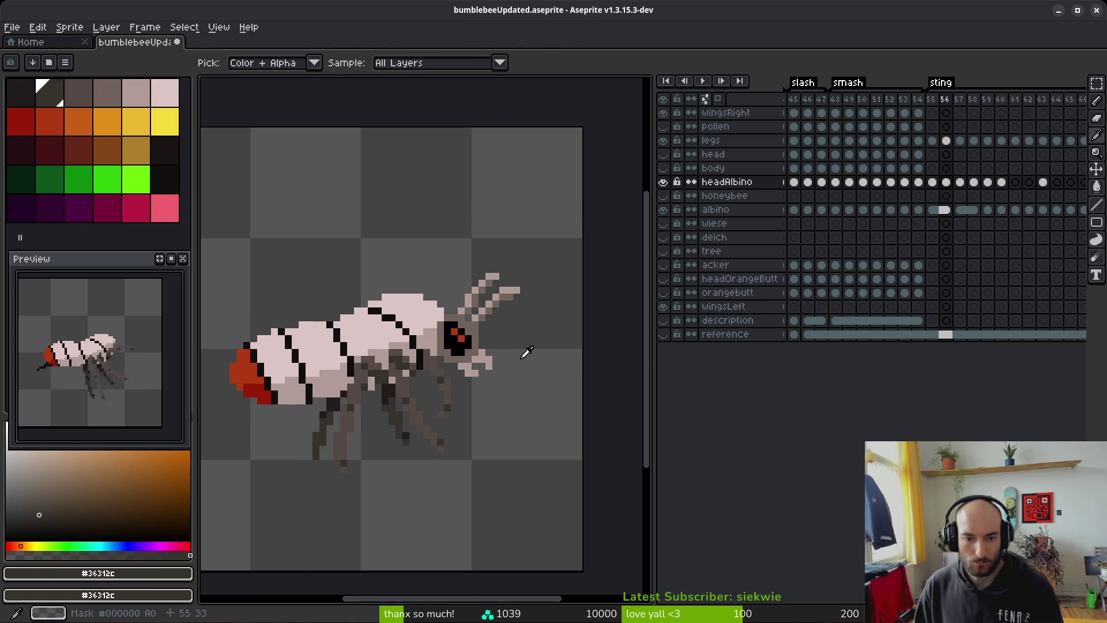
{"action": "key", "text": "Right"}
{"action": "key", "text": "m"}
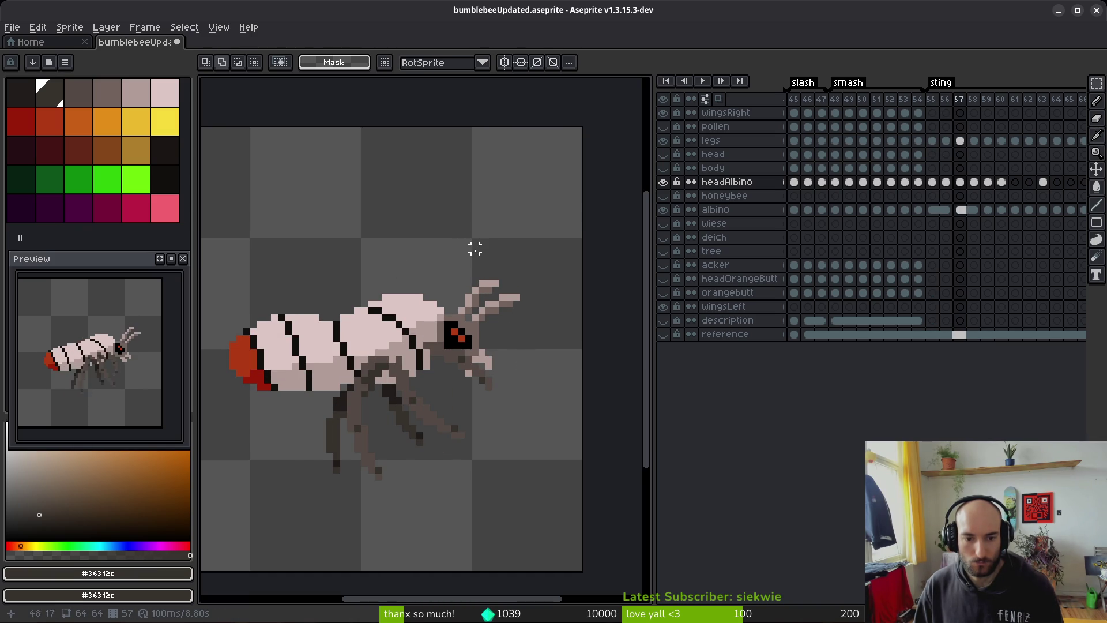
{"action": "key", "text": "i"}
{"action": "key", "text": "Right"}
{"action": "key", "text": "m"}
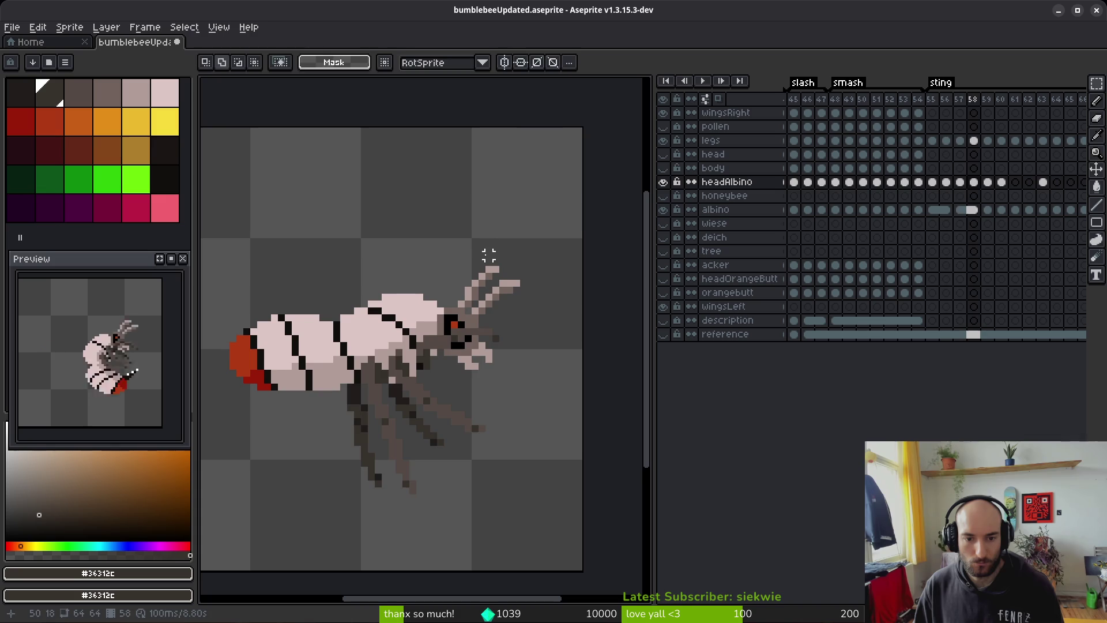
{"action": "key", "text": "i"}
{"action": "key", "text": "Left"}
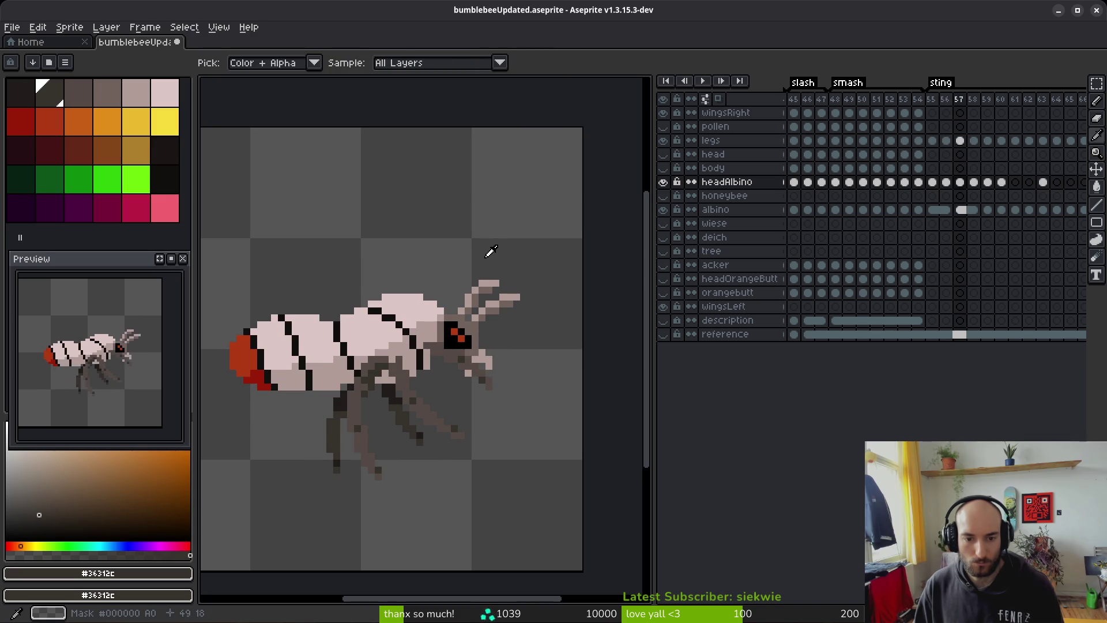
{"action": "key", "text": "Right"}
{"action": "key", "text": "m"}
Step: Move a patch of frame-58 antenna pixels down one pixel
{"action": "scroll", "coordinate": [501, 271], "scroll_direction": "up", "scroll_amount": 3}
{"action": "mouse_move", "coordinate": [450, 238]}
{"action": "left_mouse_down"}
{"action": "mouse_move", "coordinate": [551, 329]}
{"action": "mouse_move", "coordinate": [556, 291]}
{"action": "mouse_move", "coordinate": [542, 261]}
{"action": "mouse_move", "coordinate": [521, 277]}
{"action": "mouse_move", "coordinate": [625, 374]}
{"action": "left_mouse_up"}
{"action": "key", "text": "ctrl+d"}
{"action": "key", "text": "Down"}
{"action": "key", "text": "ctrl+d"}
Step: Sample the grey #71625d from the bee's head
{"action": "key", "text": "b"}
{"action": "key", "text": "alt"}
{"action": "left_click", "coordinate": [442, 305], "text": "alt"}
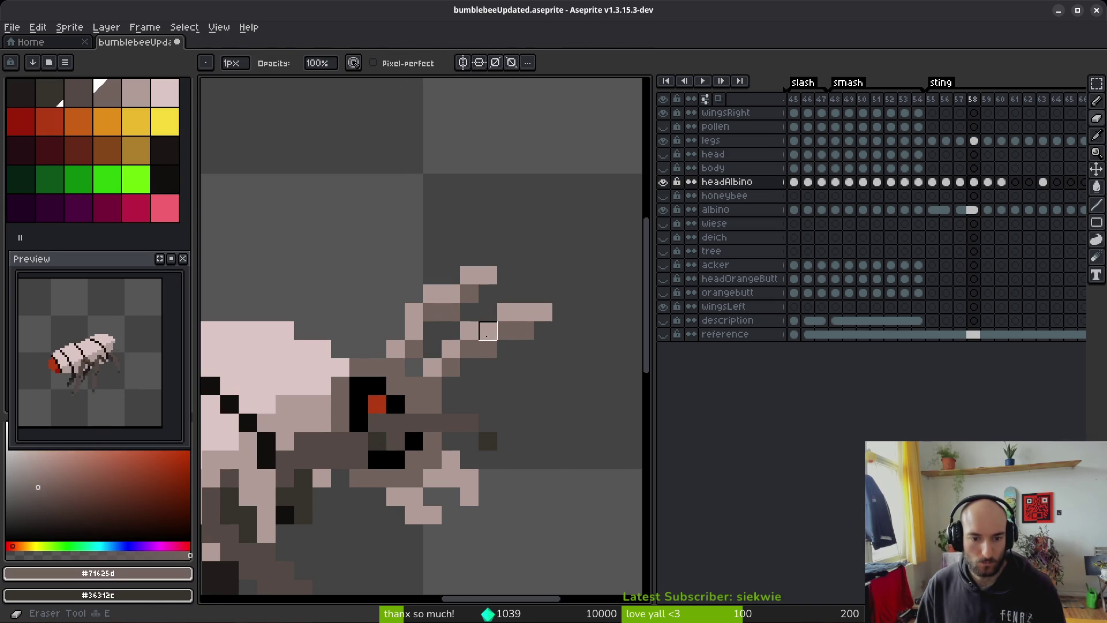
Step: Sample the light grey #b19d99 from the antenna and compare frames 55 through 58
{"action": "scroll", "coordinate": [526, 383], "scroll_direction": "down", "scroll_amount": 2}
{"action": "scroll", "coordinate": [534, 381], "scroll_direction": "down", "scroll_amount": 2}
{"action": "scroll", "coordinate": [534, 381], "scroll_direction": "up", "scroll_amount": 2}
{"action": "left_click", "coordinate": [476, 344], "text": "alt"}
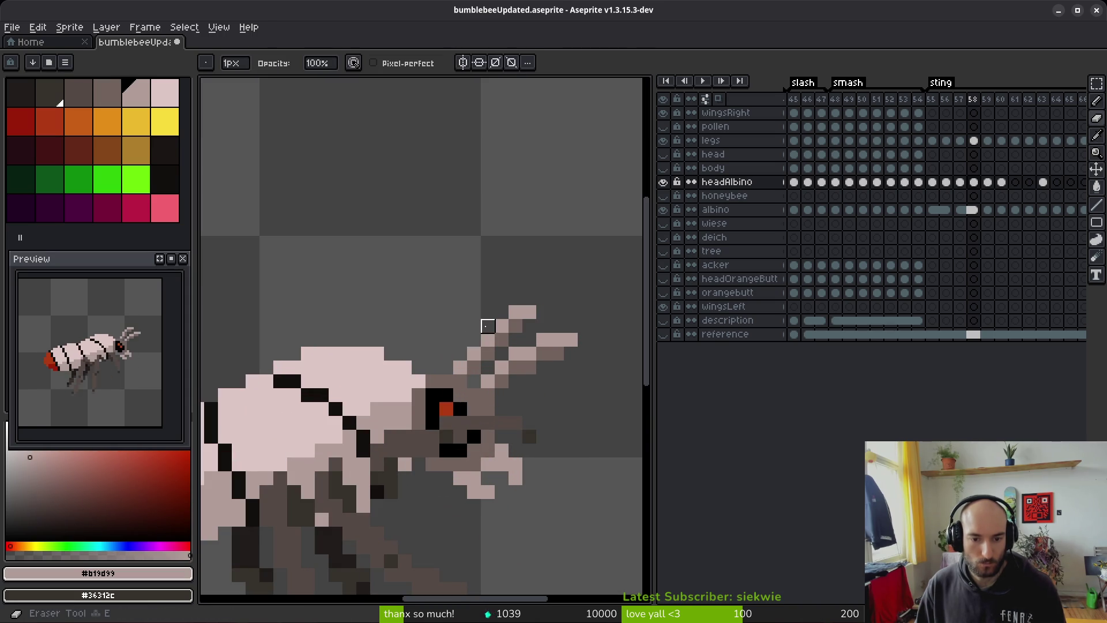
{"action": "scroll", "coordinate": [559, 421], "scroll_direction": "down", "scroll_amount": 3}
{"action": "key", "text": "Left"}
{"action": "key", "text": "Left"}
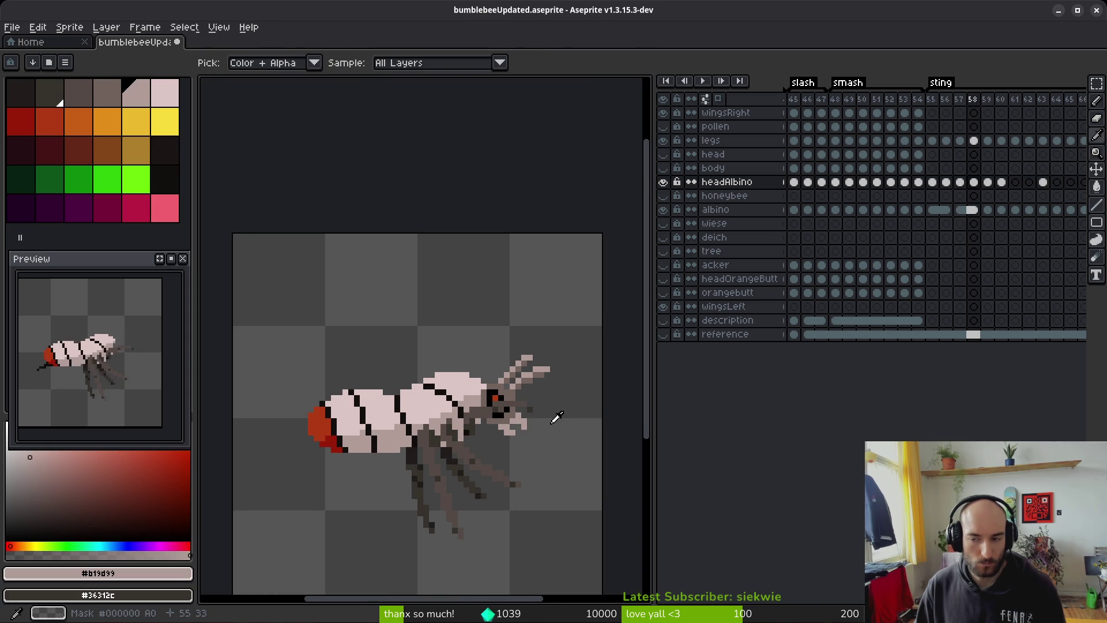
{"action": "key", "text": "Left"}
{"action": "key", "text": "Right"}
{"action": "key", "text": "Right"}
{"action": "key", "text": "Right"}
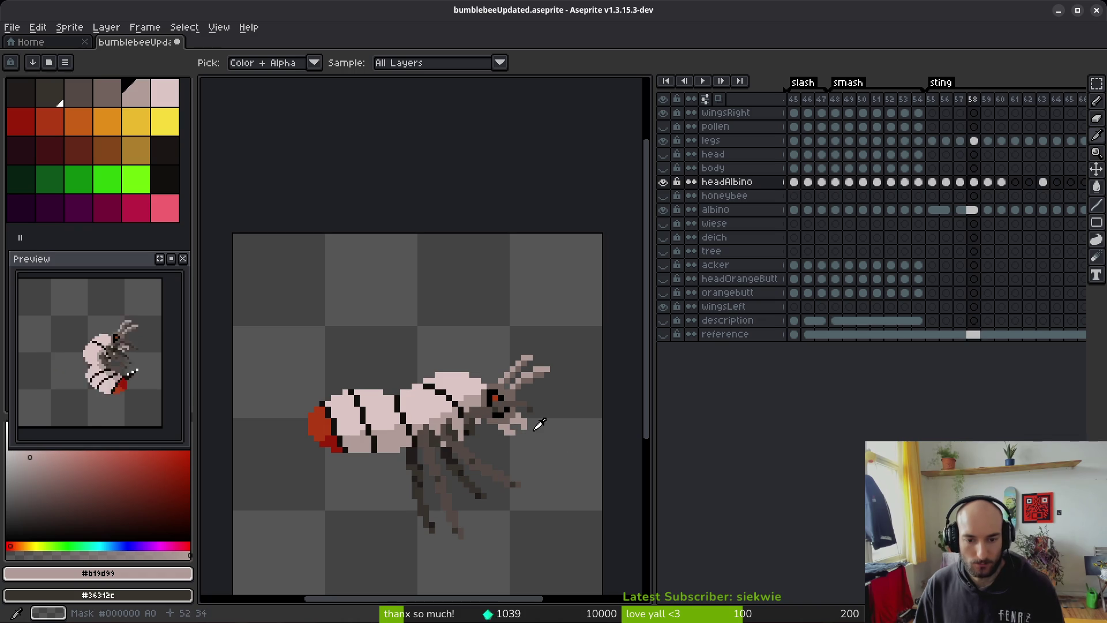
Step: On frame 58, marquee-select and adjust the antenna pixels beside the head
{"action": "key", "text": "m"}
{"action": "scroll", "coordinate": [523, 353], "scroll_direction": "up", "scroll_amount": 2}
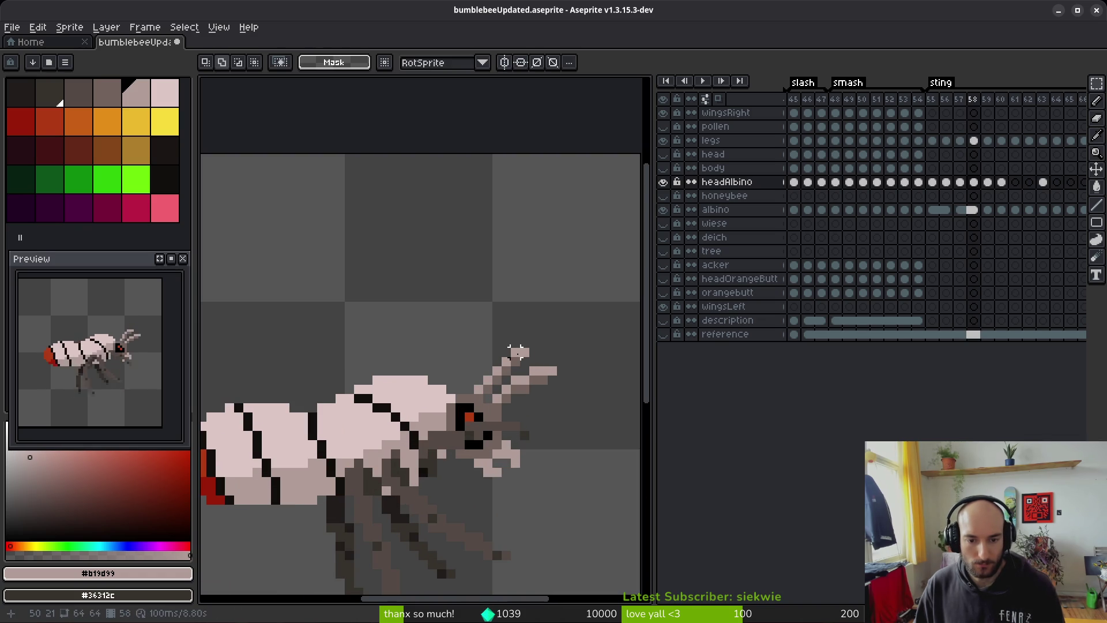
{"action": "scroll", "coordinate": [515, 352], "scroll_direction": "up", "scroll_amount": 1}
{"action": "left_click_drag", "start_coordinate": [462, 441], "coordinate": [544, 385]}
{"action": "key", "text": "ctrl+d"}
{"action": "scroll", "coordinate": [554, 397], "scroll_direction": "down", "scroll_amount": 2}
Step: Select the antenna pixels beside the head on frame 59, comparing with frame 60
{"action": "key", "text": "Right"}
{"action": "key", "text": "i"}
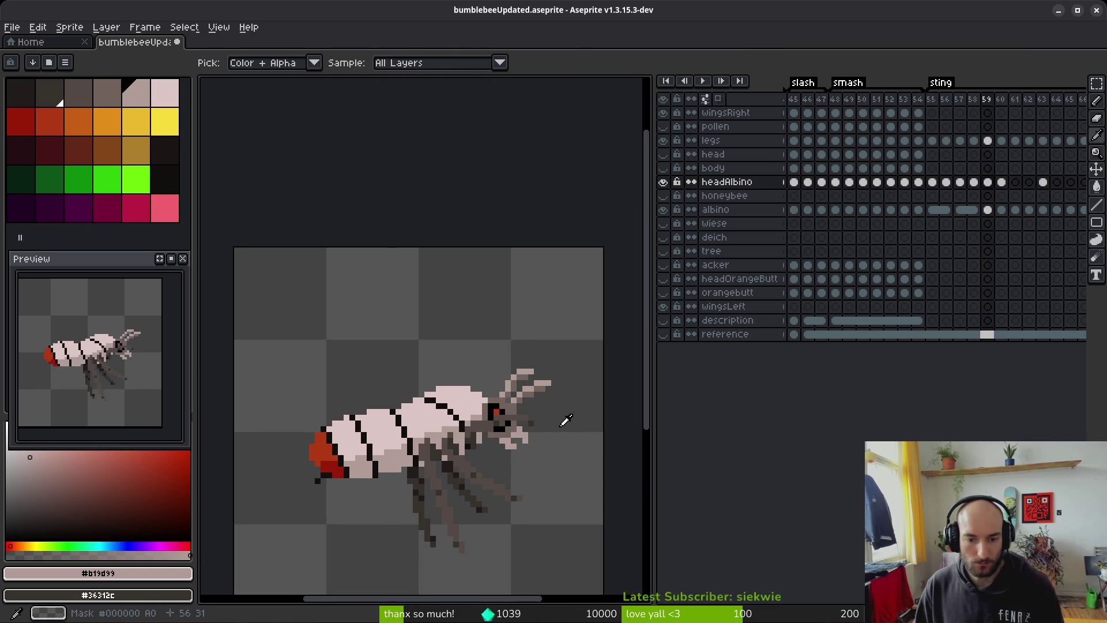
{"action": "key", "text": "Right"}
{"action": "key", "text": "Left"}
{"action": "key", "text": "m"}
{"action": "scroll", "coordinate": [562, 408], "scroll_direction": "up", "scroll_amount": 2}
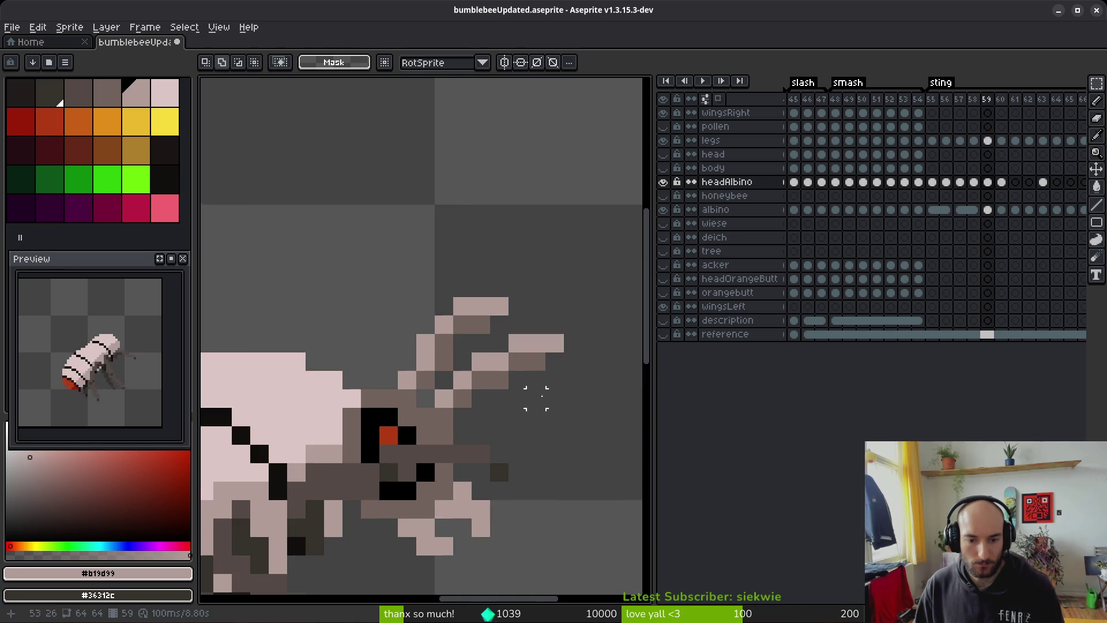
{"action": "mouse_move", "coordinate": [495, 340]}
{"action": "left_mouse_down"}
{"action": "mouse_move", "coordinate": [507, 385]}
{"action": "mouse_move", "coordinate": [573, 383]}
{"action": "left_mouse_up"}
{"action": "key", "text": "i"}
{"action": "scroll", "coordinate": [563, 420], "scroll_direction": "down", "scroll_amount": 2}
Step: Move frame 59's antenna tips lower, closer to the head, matching frame 58
{"action": "key", "text": "Left"}
{"action": "key", "text": "Right"}
{"action": "key", "text": "Right"}
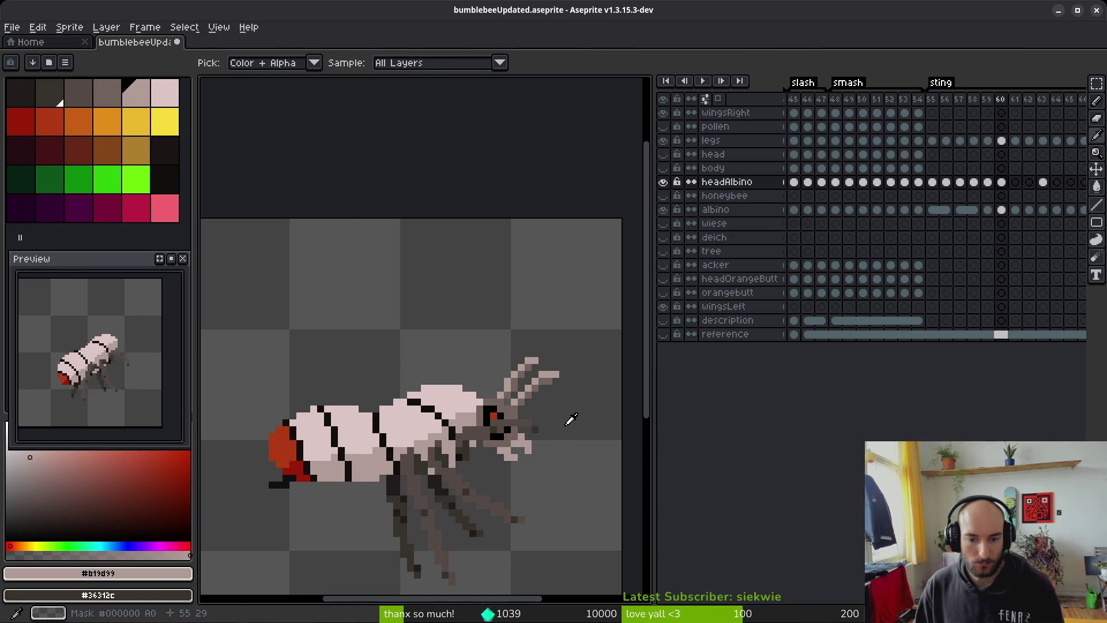
{"action": "key", "text": "Left"}
{"action": "key", "text": "m"}
{"action": "mouse_move", "coordinate": [571, 406]}
{"action": "left_mouse_down"}
{"action": "mouse_move", "coordinate": [528, 367]}
{"action": "mouse_move", "coordinate": [588, 406]}
{"action": "left_mouse_up"}
{"action": "left_click", "coordinate": [563, 404]}
{"action": "scroll", "coordinate": [551, 367], "scroll_direction": "up", "scroll_amount": 2}
{"action": "left_click", "coordinate": [560, 387]}
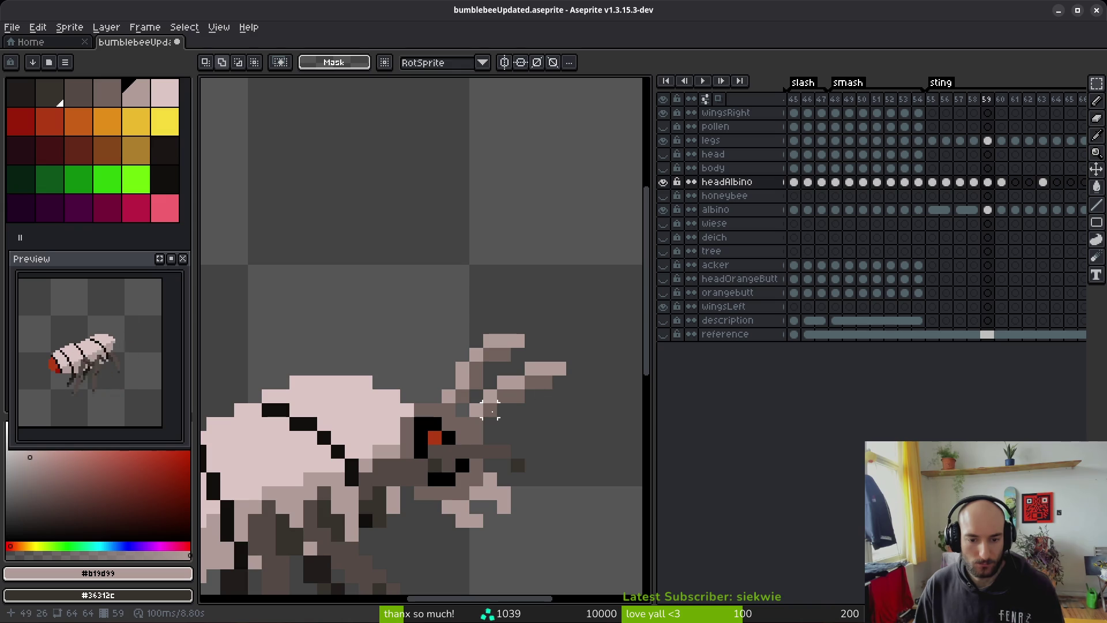
{"action": "scroll", "coordinate": [556, 424], "scroll_direction": "down", "scroll_amount": 4}
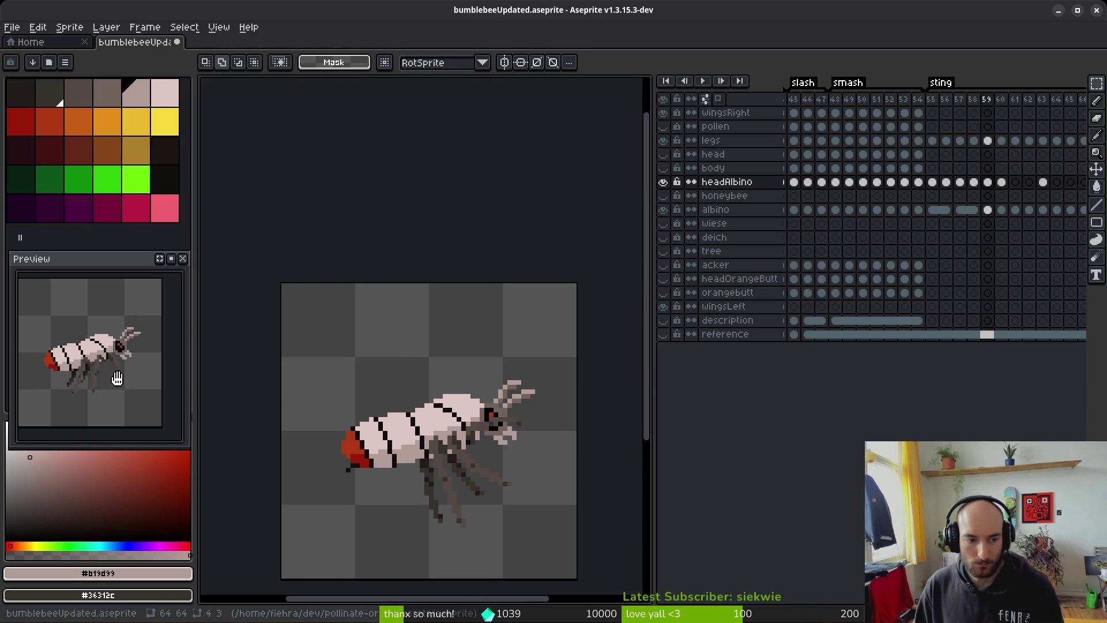
Step: Paste frame 60's headAlbino cel into the empty head cels of frames 61–63, then review frame 58
{"action": "scroll", "coordinate": [870, 264], "scroll_direction": "right", "scroll_amount": 1}
{"action": "key", "text": "Right"}
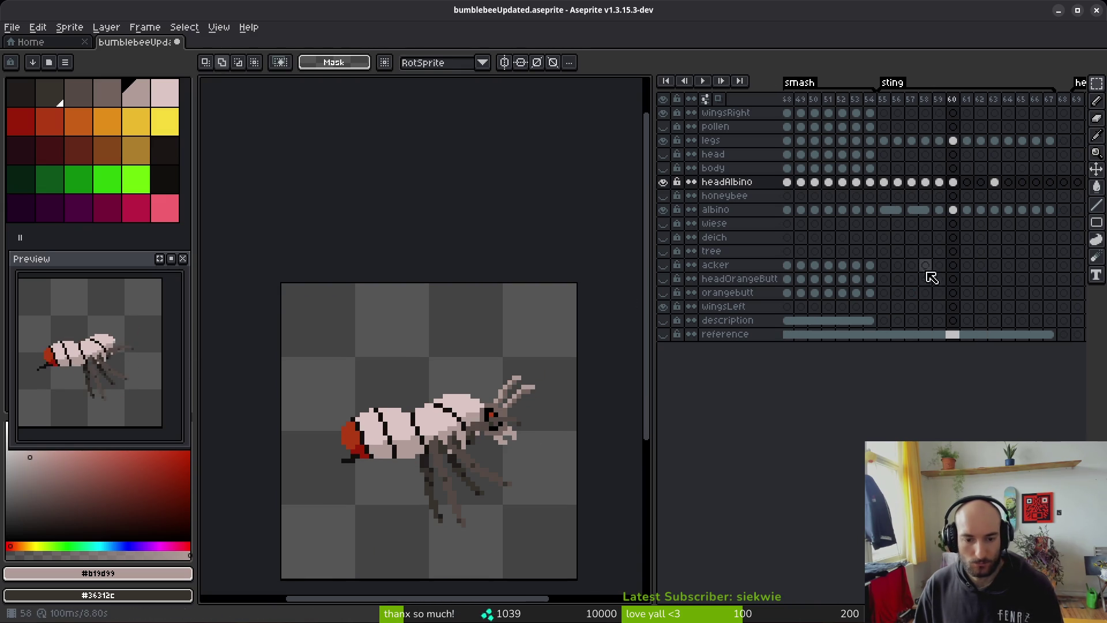
{"action": "left_click", "coordinate": [953, 182]}
{"action": "key", "text": "ctrl+c"}
{"action": "left_click", "coordinate": [967, 181]}
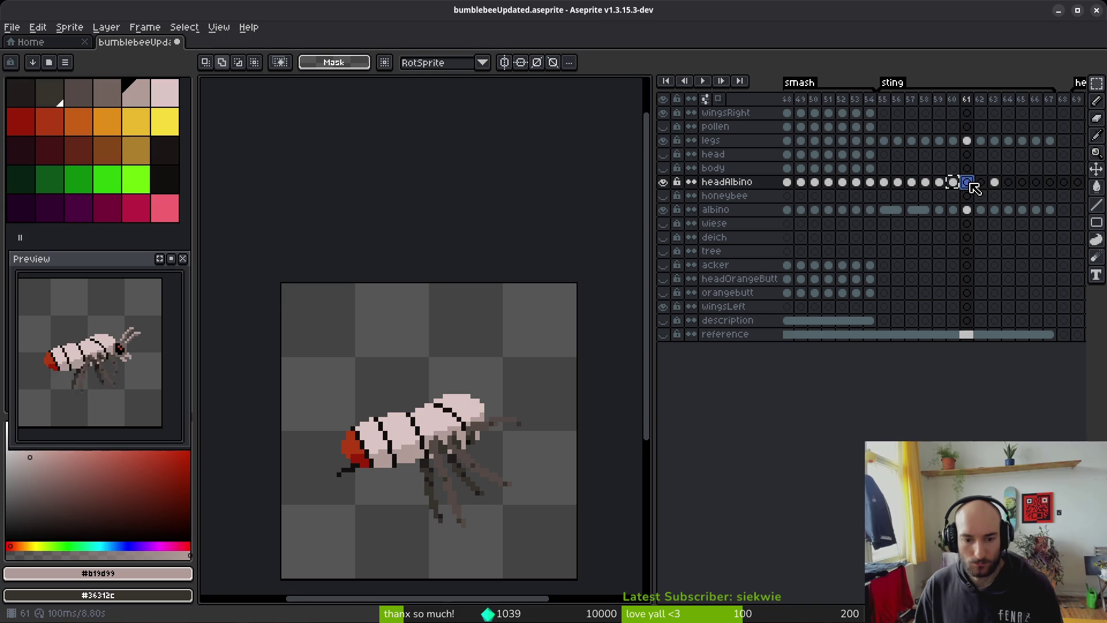
{"action": "key", "text": "ctrl+v"}
{"action": "left_click", "coordinate": [980, 182]}
{"action": "key", "text": "ctrl+v"}
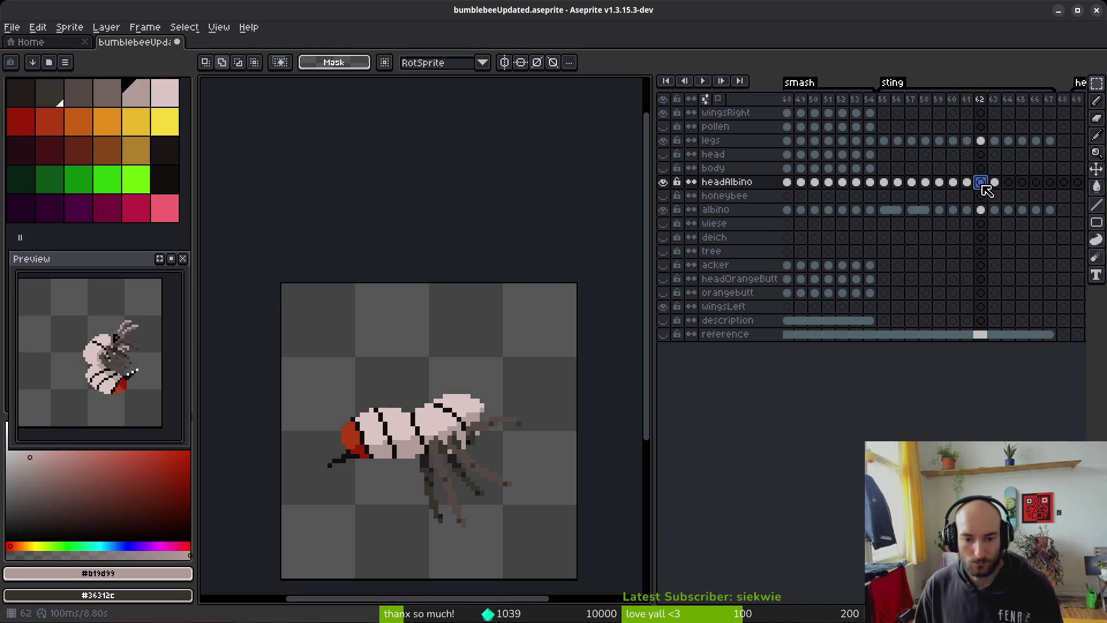
{"action": "left_click", "coordinate": [994, 182]}
{"action": "key", "text": "ctrl+v"}
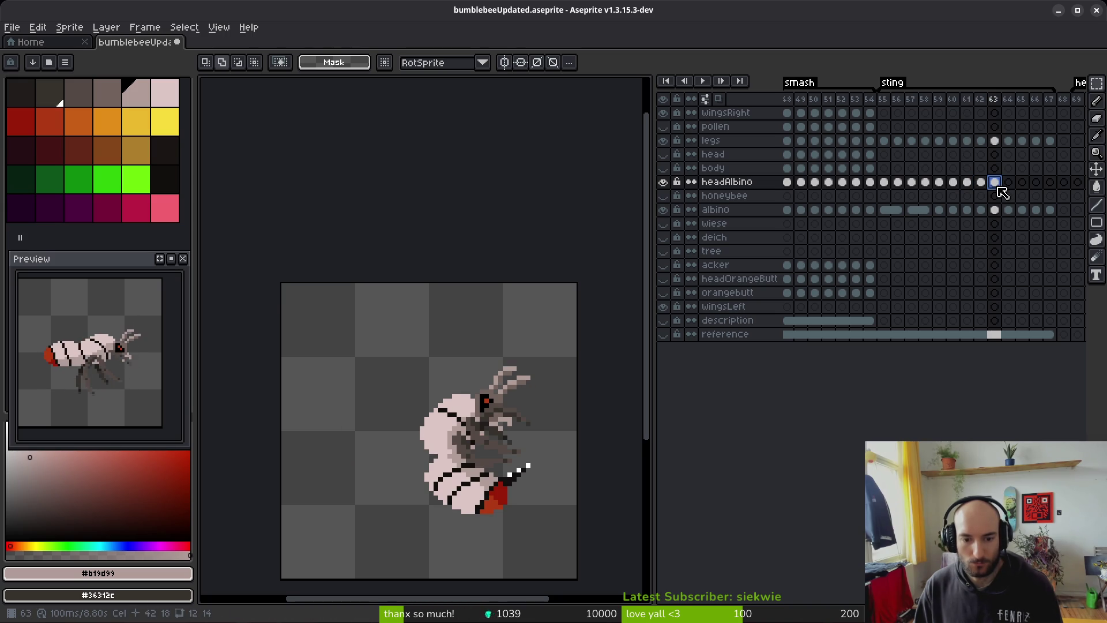
{"action": "left_click", "coordinate": [925, 181]}
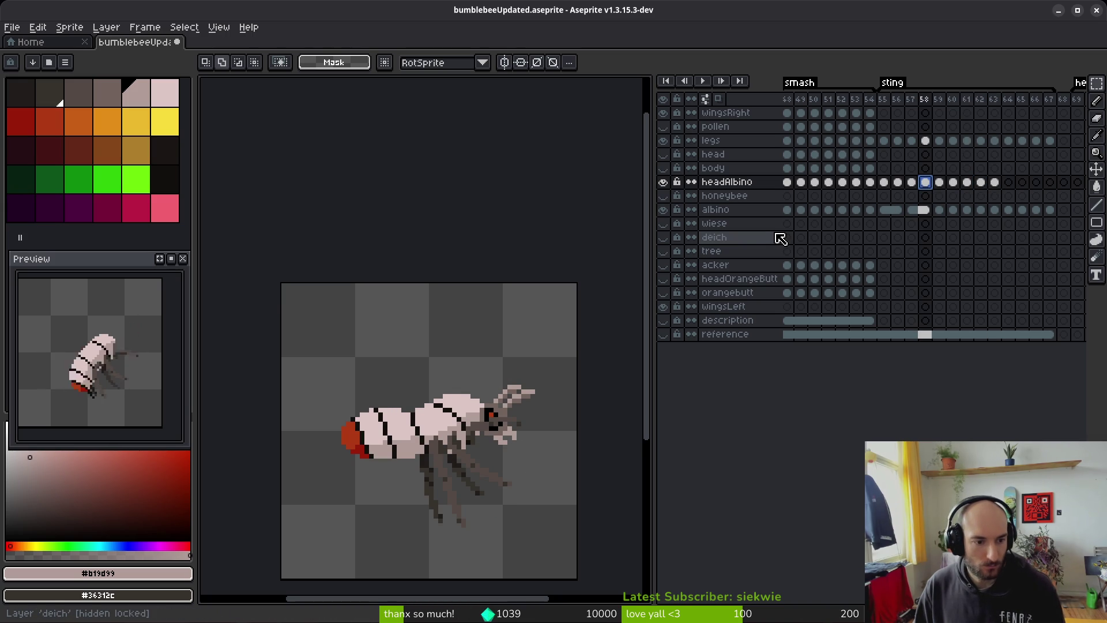
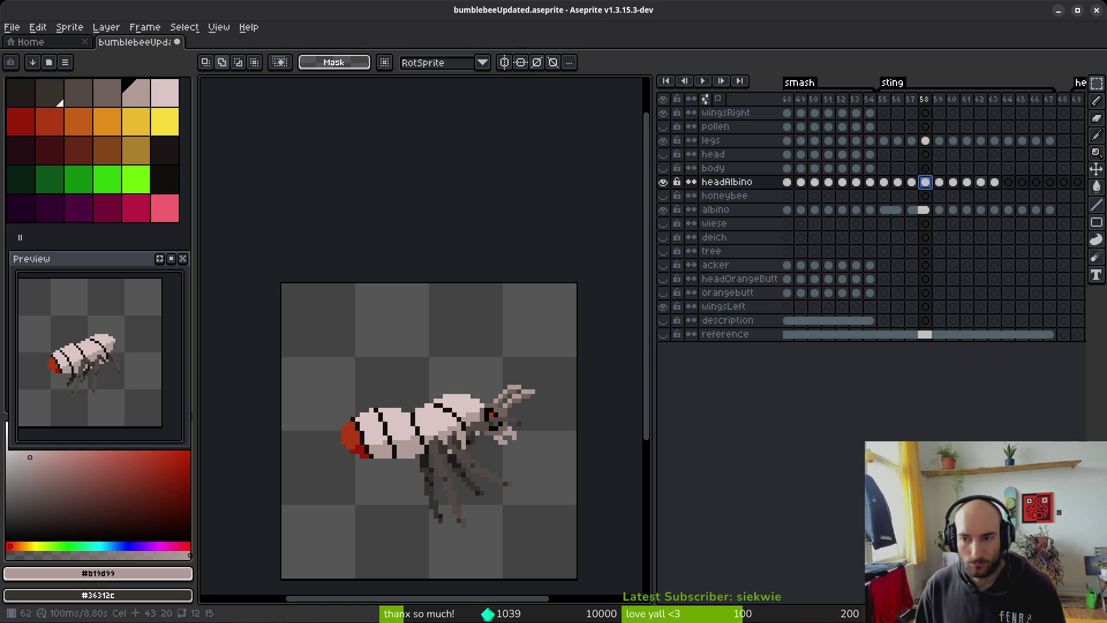
Step: On sting frame 61, add a light mandible pixel and erase two stray pixels near the head
{"action": "key", "text": "Right"}
{"action": "key", "text": "Right"}
{"action": "key", "text": "Right"}
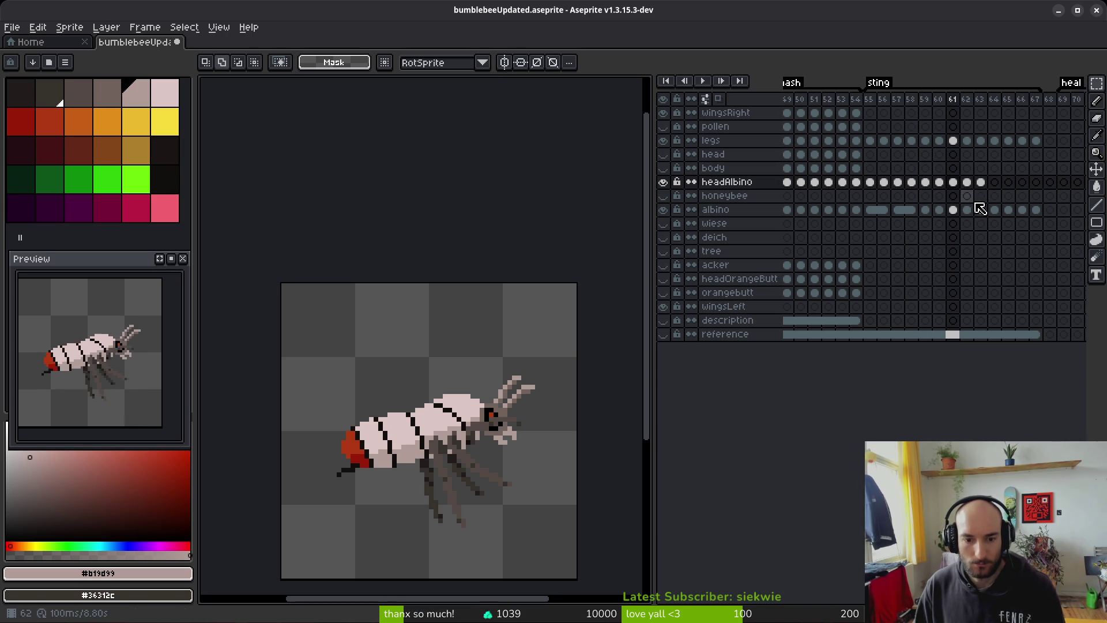
{"action": "key", "text": "Right"}
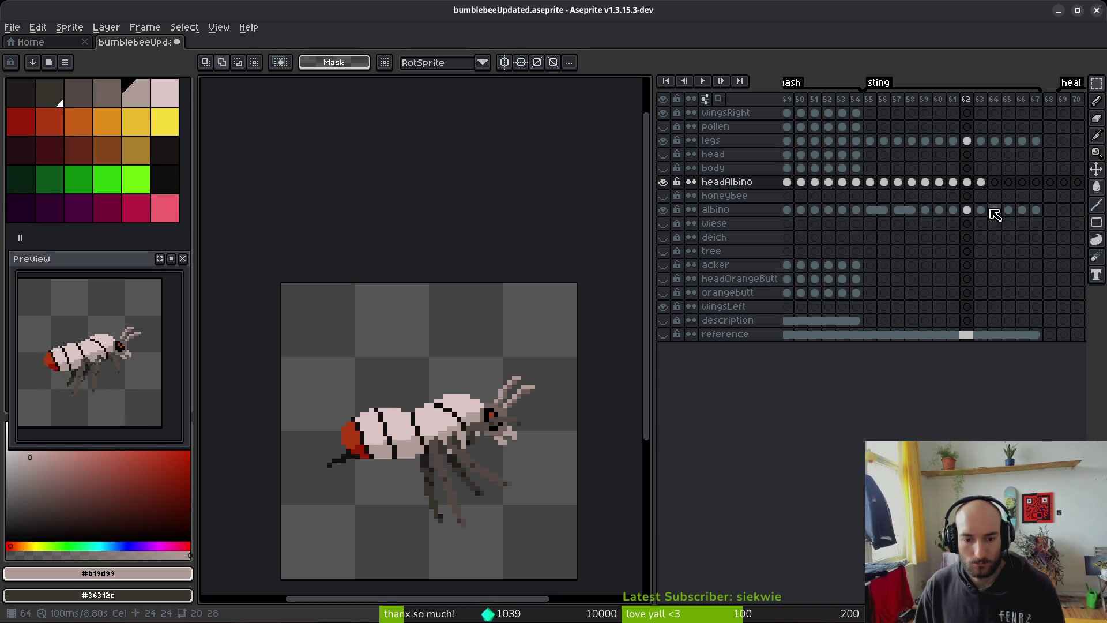
{"action": "scroll", "coordinate": [518, 429], "scroll_direction": "up", "scroll_amount": 3}
{"action": "scroll", "coordinate": [517, 429], "scroll_direction": "up", "scroll_amount": 2}
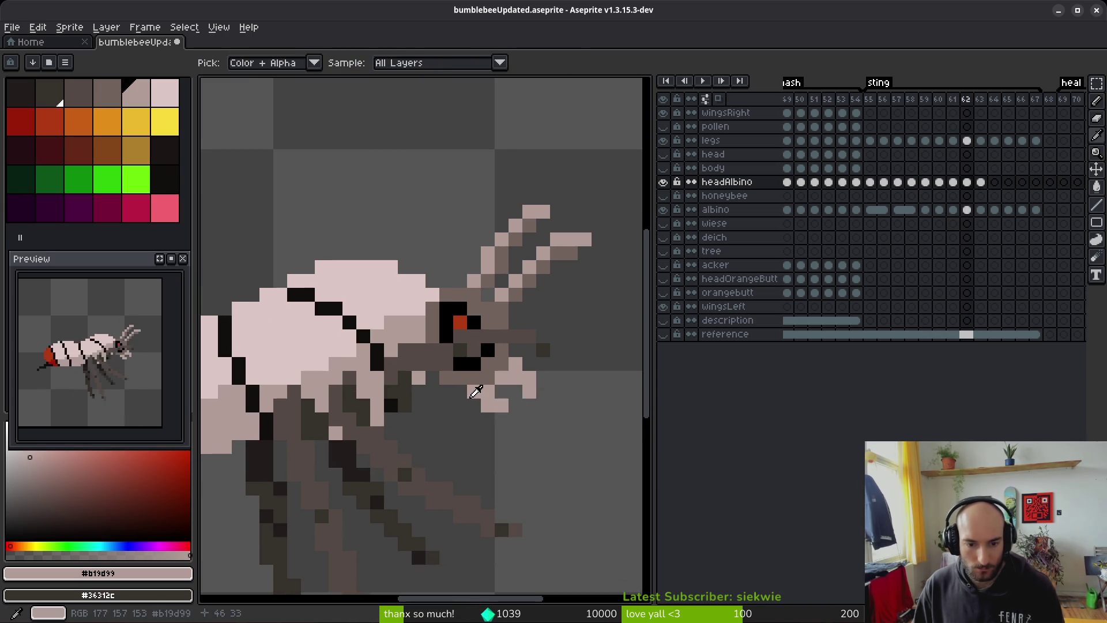
{"action": "key", "text": "b"}
{"action": "left_click", "coordinate": [502, 432]}
{"action": "key", "text": "e"}
{"action": "left_click", "coordinate": [502, 405]}
{"action": "left_click", "coordinate": [530, 391]}
Step: Add light pixels beside and under the head, then erase the mandible-tip pixel on frame 61
{"action": "key", "text": "b"}
{"action": "left_click", "coordinate": [543, 377]}
{"action": "left_click", "coordinate": [557, 391]}
{"action": "key", "text": "e"}
{"action": "key", "text": "b"}
{"action": "left_click", "coordinate": [543, 391]}
{"action": "key", "text": "e"}
{"action": "left_click", "coordinate": [557, 391]}
Step: Compare the legs across frames 60, 61 and 62 of the headAlbino layer, ending on frame 62
{"action": "scroll", "coordinate": [612, 420], "scroll_direction": "down", "scroll_amount": 4}
{"action": "left_click_drag", "start_coordinate": [581, 447], "coordinate": [568, 448]}
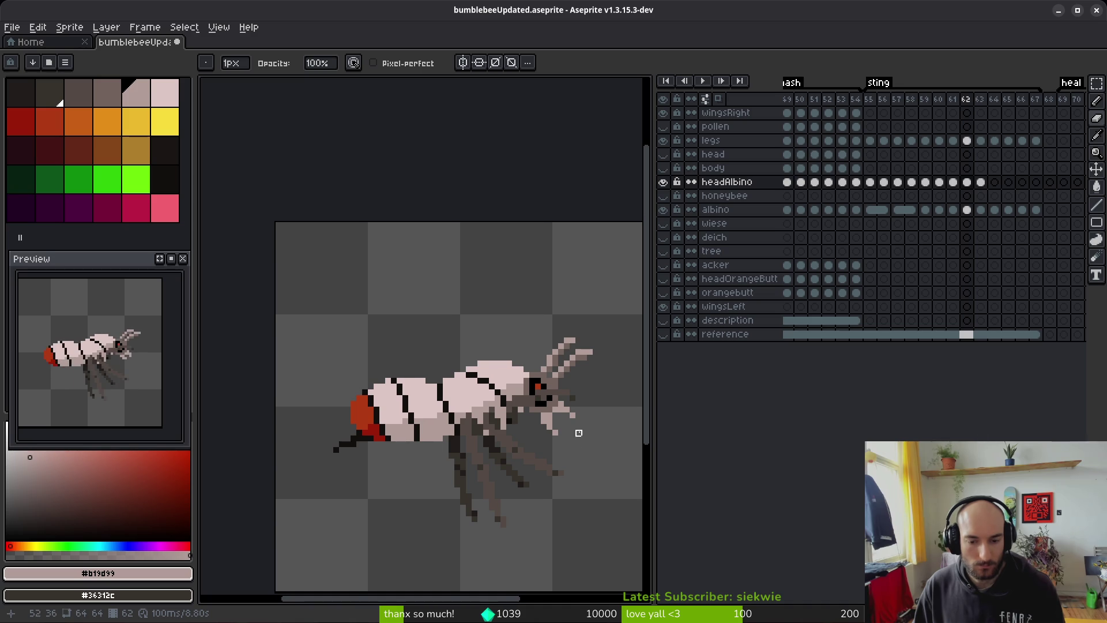
{"action": "scroll", "coordinate": [553, 439], "scroll_direction": "up", "scroll_amount": 2}
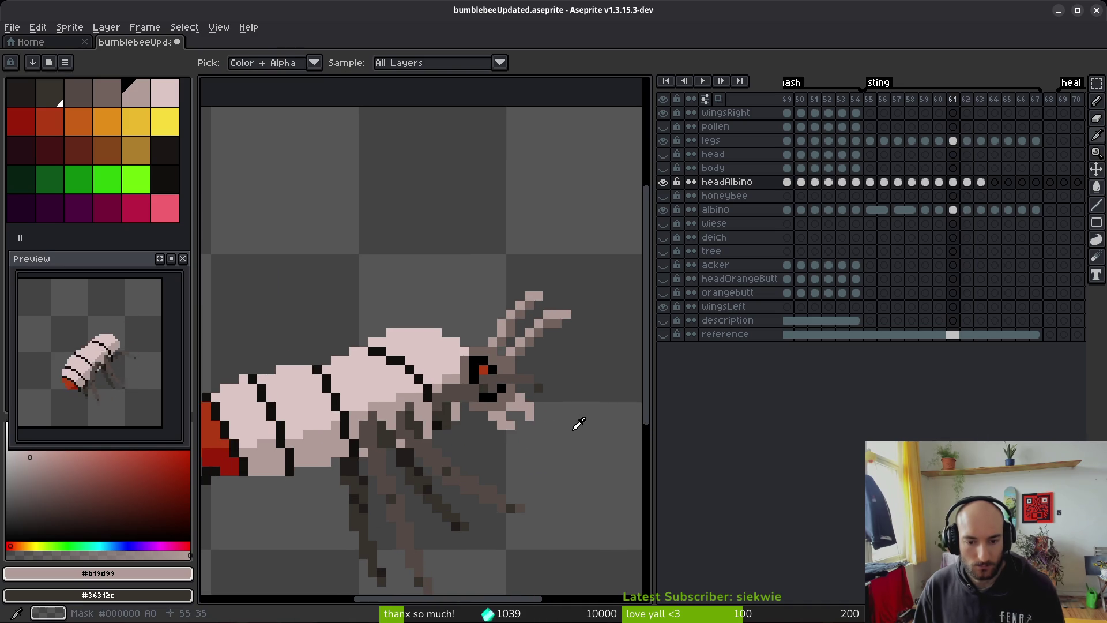
{"action": "key", "text": "b"}
{"action": "scroll", "coordinate": [536, 408], "scroll_direction": "up", "scroll_amount": 2}
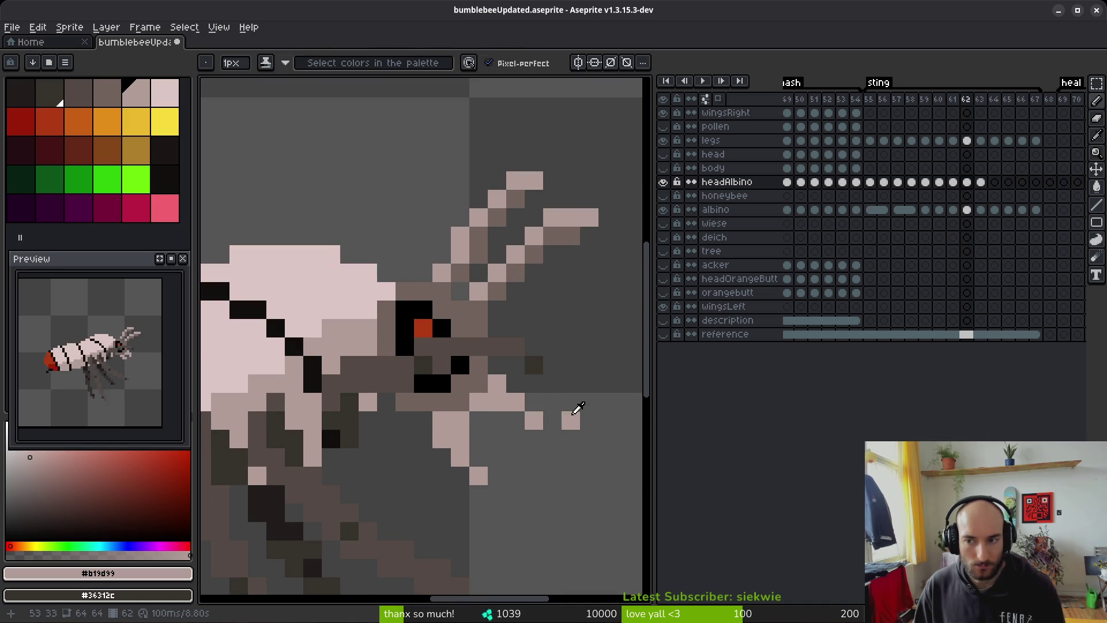
{"action": "key", "text": "comma"}
{"action": "scroll", "coordinate": [562, 436], "scroll_direction": "down", "scroll_amount": 3}
{"action": "key", "text": "i"}
{"action": "key", "text": "period"}
{"action": "key", "text": "comma"}
{"action": "key", "text": "period"}
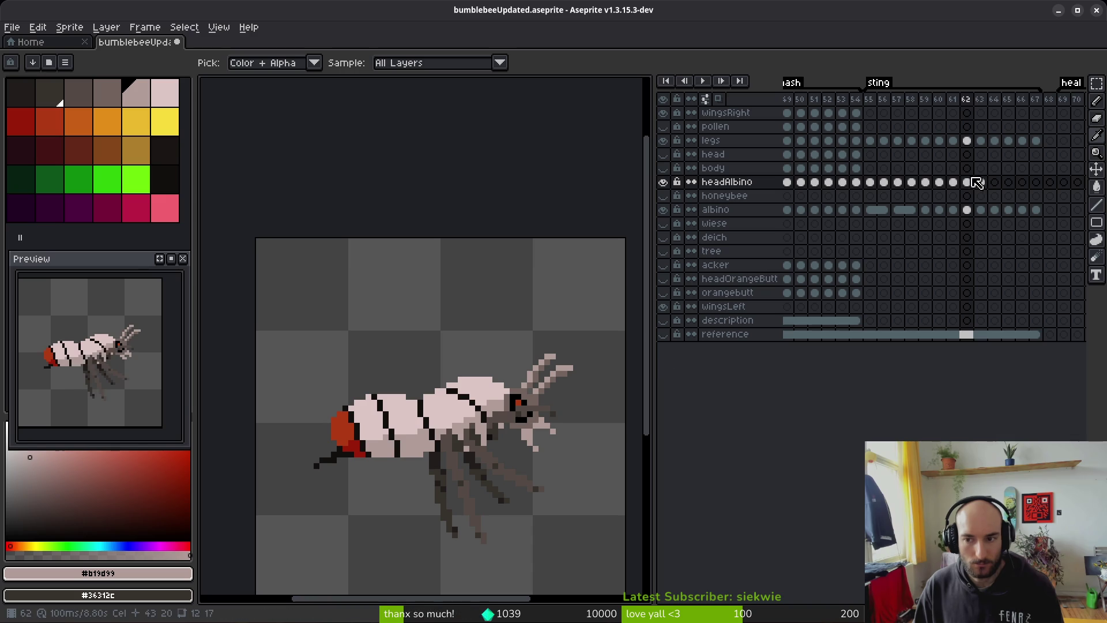
{"action": "left_click", "coordinate": [953, 182]}
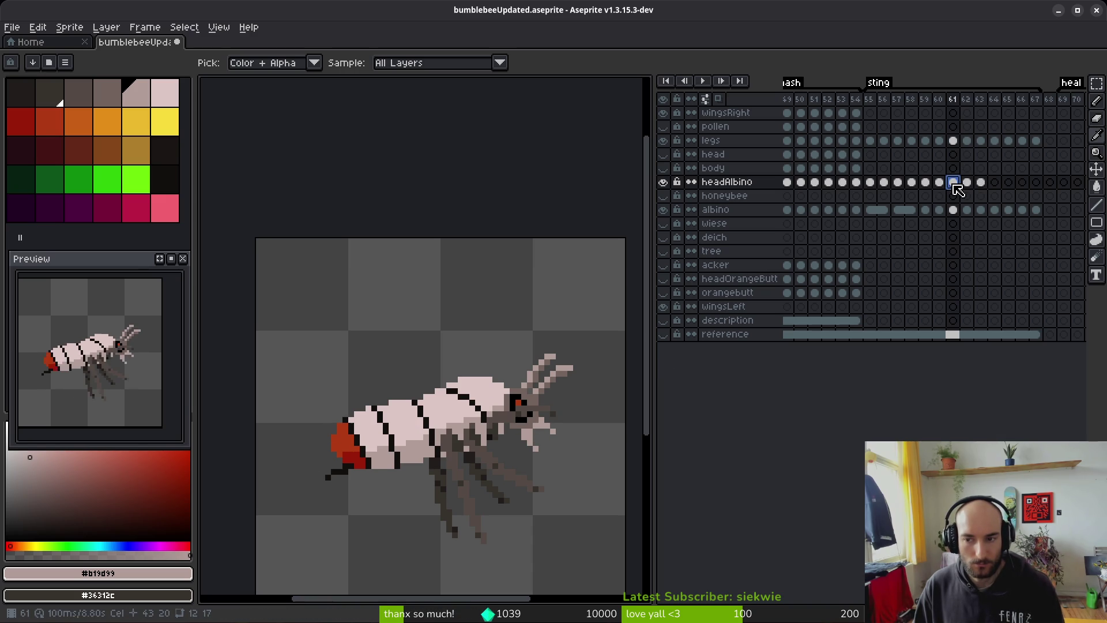
{"action": "left_click", "coordinate": [940, 183]}
{"action": "left_click", "coordinate": [955, 184]}
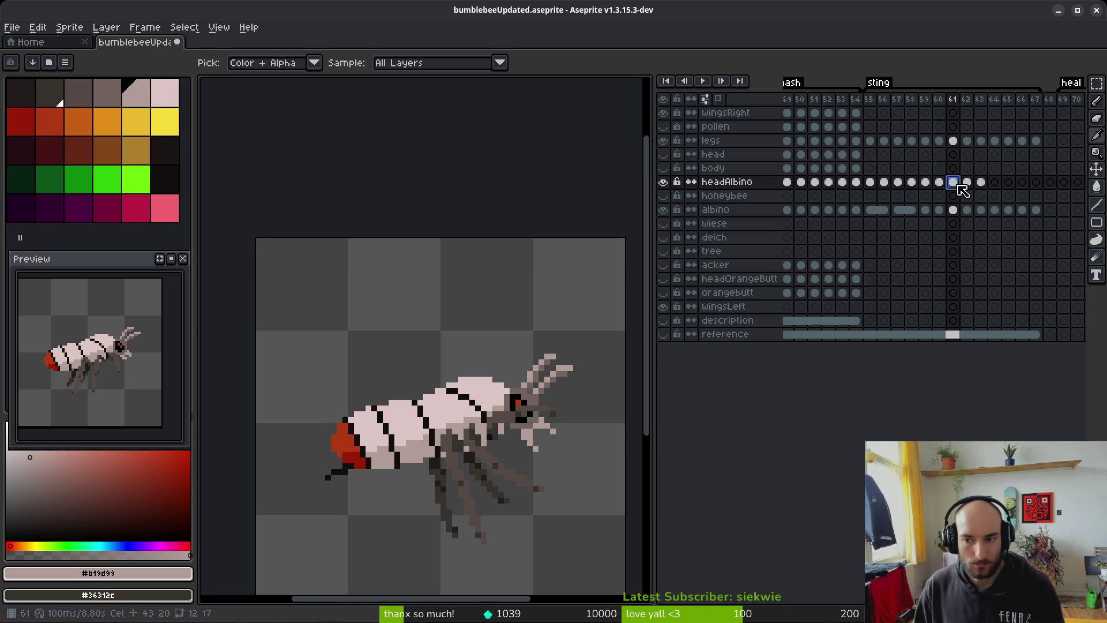
{"action": "left_click", "coordinate": [967, 183]}
Step: On frame 62, pencil light pixels onto the head and just below it
{"action": "key", "text": "b"}
{"action": "scroll", "coordinate": [569, 440], "scroll_direction": "up", "scroll_amount": 5}
{"action": "left_click", "coordinate": [432, 332]}
{"action": "left_click", "coordinate": [451, 370]}
{"action": "left_click", "coordinate": [488, 407]}
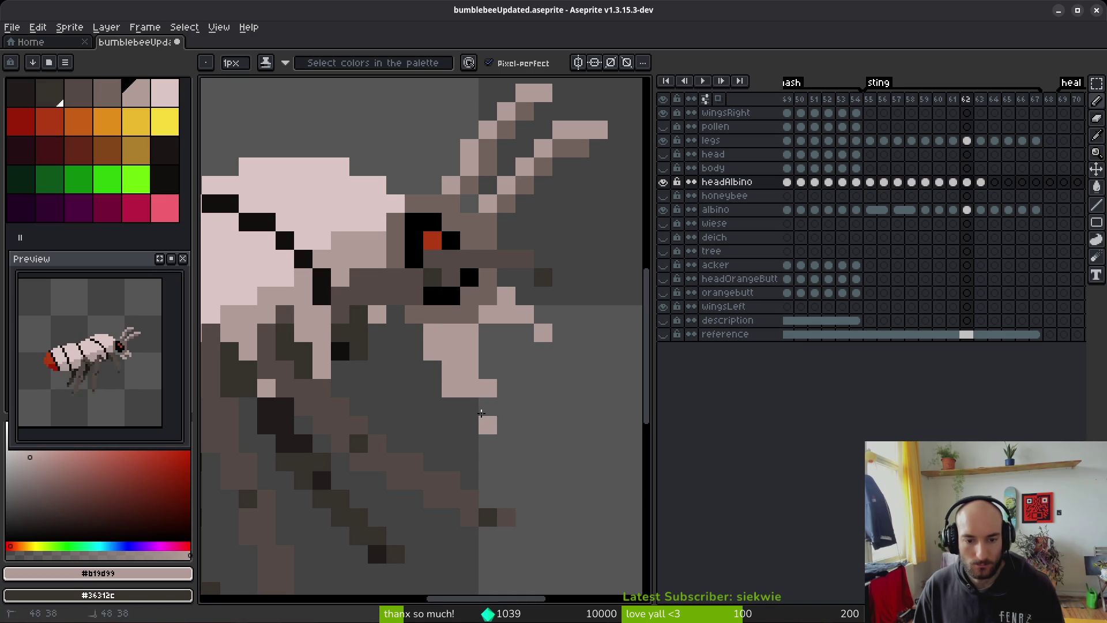
{"action": "left_click", "coordinate": [469, 406]}
Step: Erase a stray pixel below the head and extend the mandible with light pixels on frame 62
{"action": "key", "text": "e"}
{"action": "left_click", "coordinate": [488, 388]}
{"action": "key", "text": "b"}
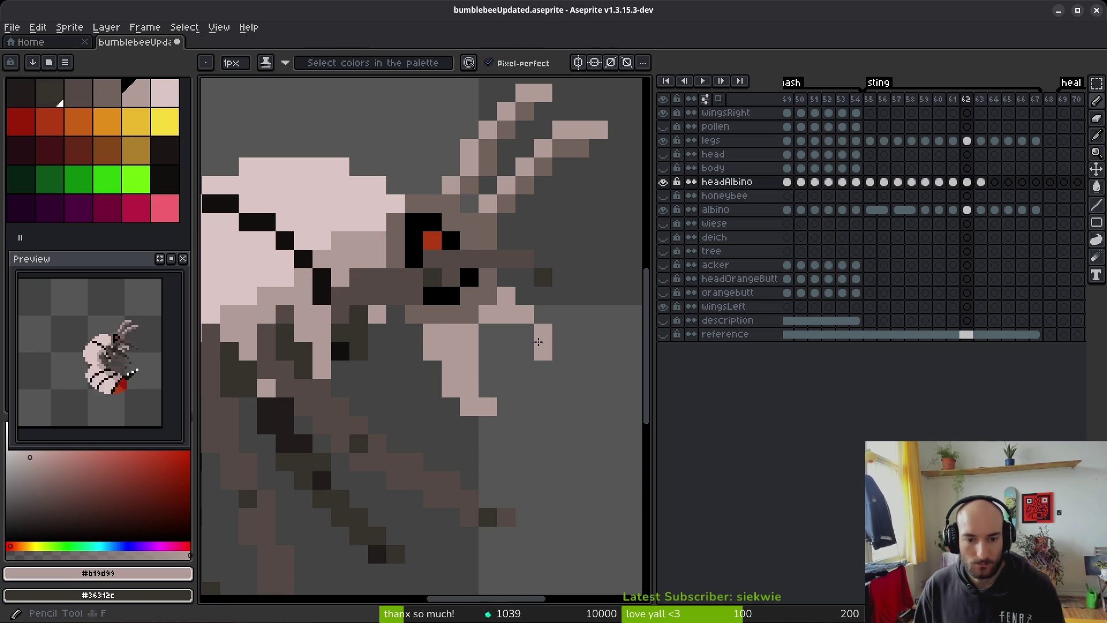
{"action": "left_click", "coordinate": [543, 314]}
{"action": "left_click", "coordinate": [562, 350]}
{"action": "left_click", "coordinate": [562, 332]}
{"action": "left_click", "coordinate": [525, 332]}
Step: Recentre the bee and play the animation to review the edited frames
{"action": "scroll", "coordinate": [555, 339], "scroll_direction": "down", "scroll_amount": 4}
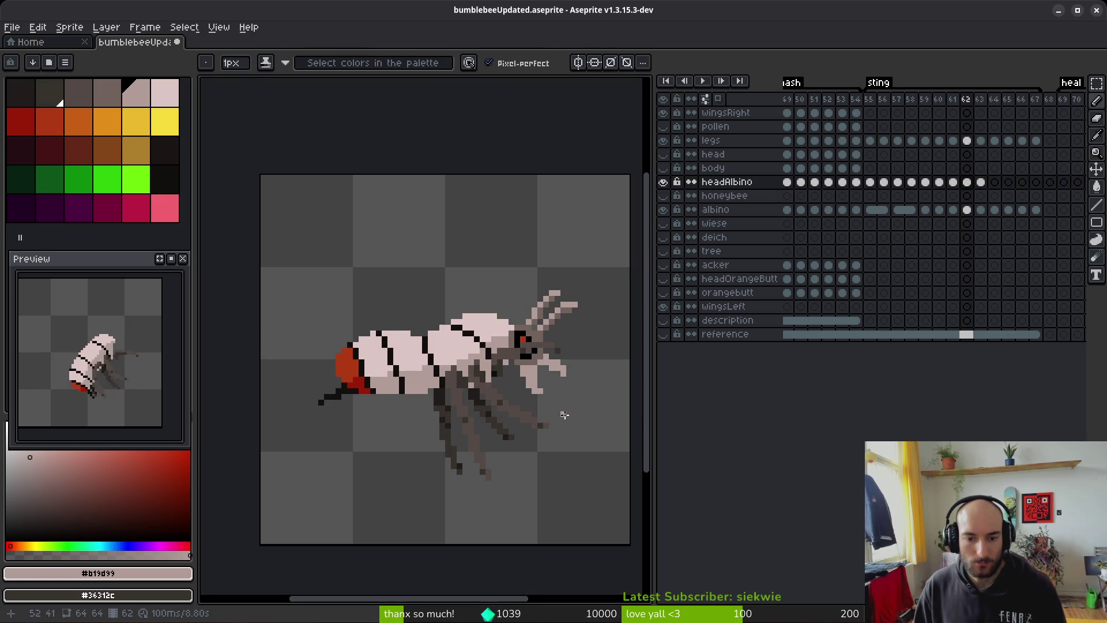
{"action": "scroll", "coordinate": [541, 381], "scroll_direction": "up", "scroll_amount": 2}
{"action": "key", "text": "e"}
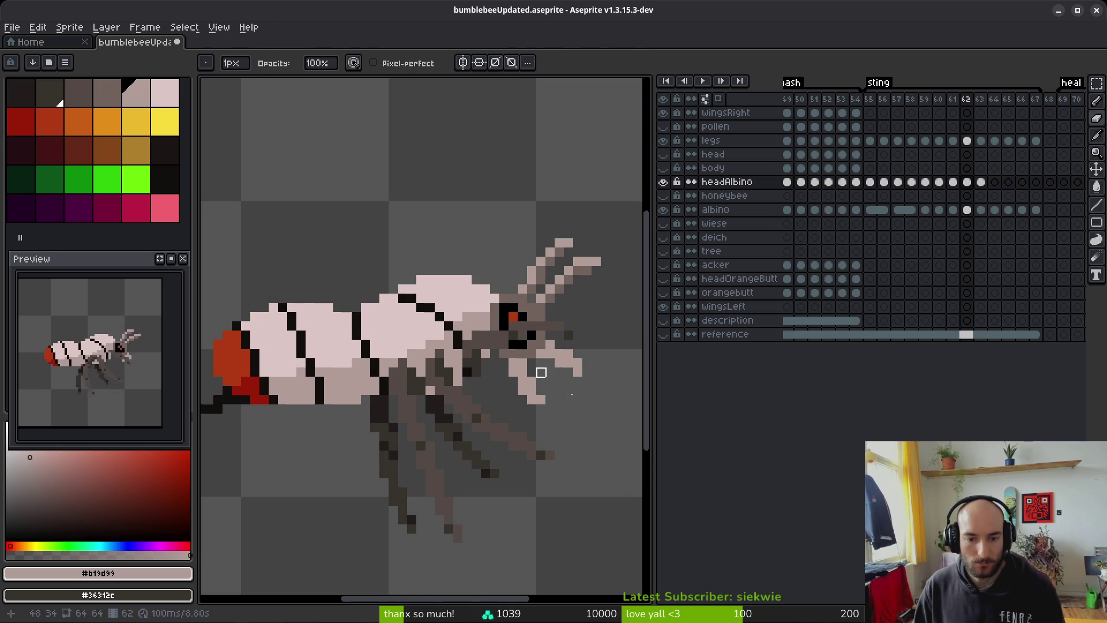
{"action": "key", "text": "b"}
{"action": "scroll", "coordinate": [578, 408], "scroll_direction": "down", "scroll_amount": 2}
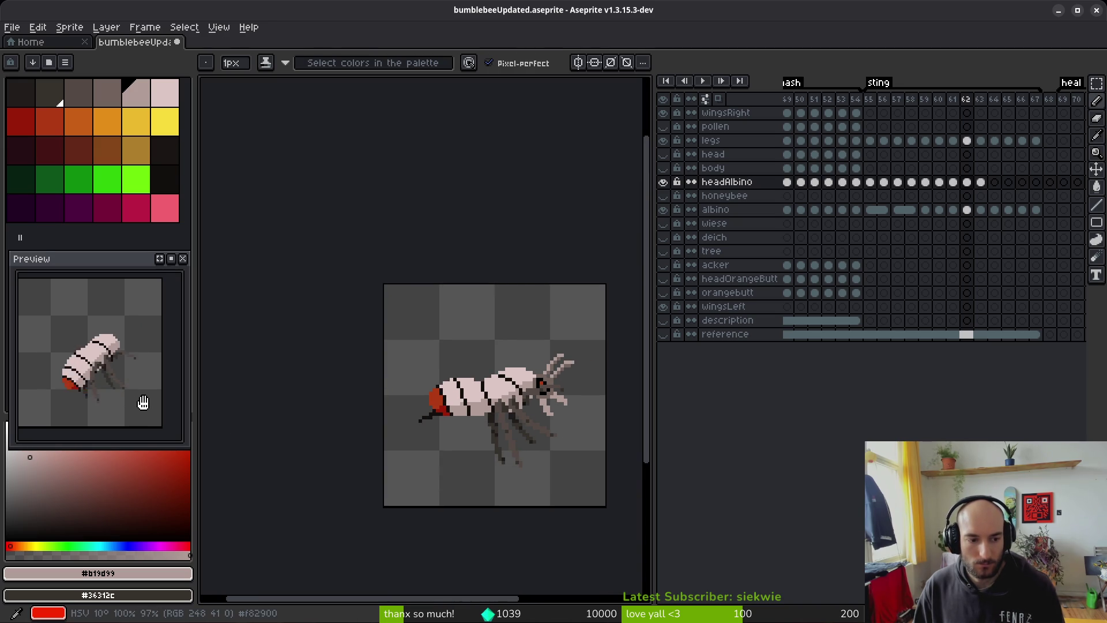
{"action": "left_click_drag", "start_coordinate": [586, 435], "coordinate": [570, 432]}
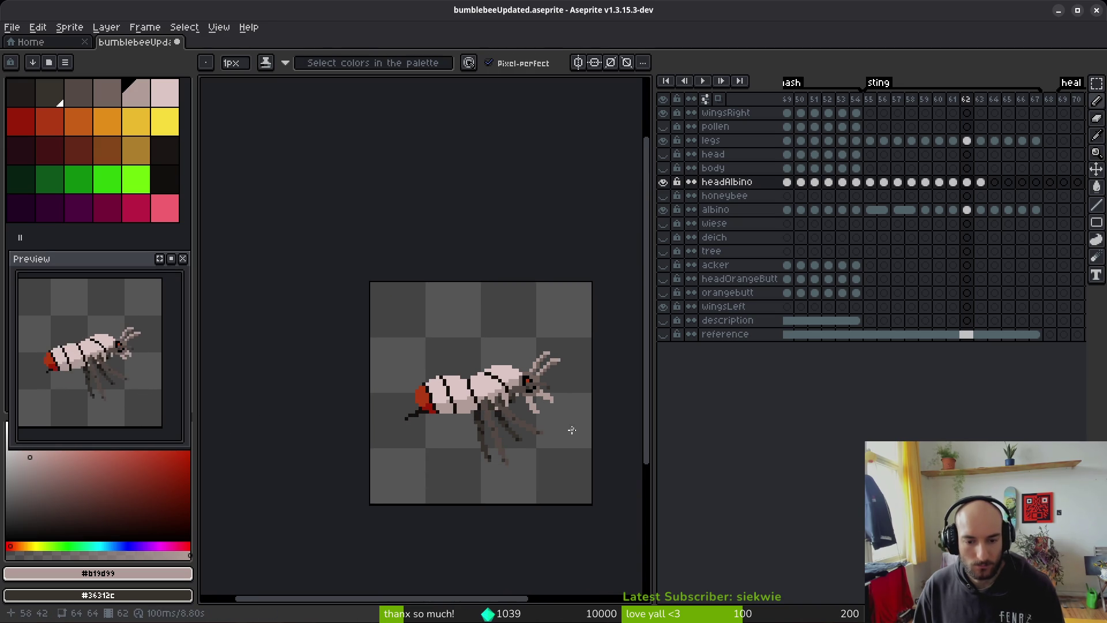
{"action": "key", "text": "i"}
{"action": "key", "text": "Return"}
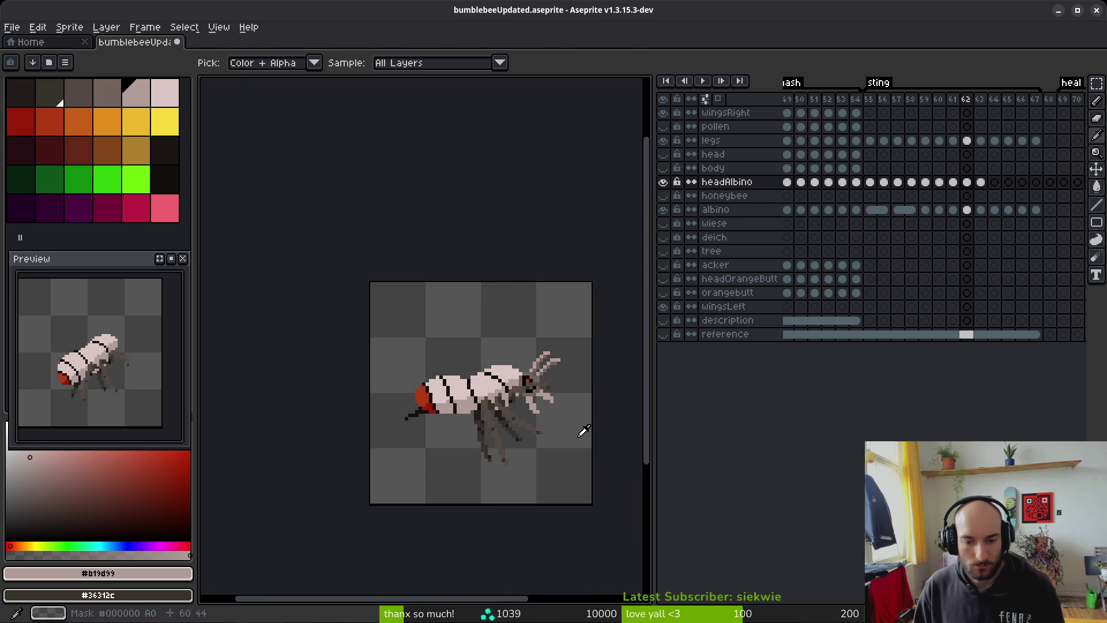
Step: Copy the frame 61 headAlbino cel into frame 62 and save bumblebeeUpdated.aseprite
{"action": "key", "text": "b"}
{"action": "left_click", "coordinate": [952, 181]}
{"action": "key", "text": "ctrl+c"}
{"action": "left_click", "coordinate": [968, 183]}
{"action": "key", "text": "ctrl+v"}
{"action": "key", "text": "ctrl+s"}
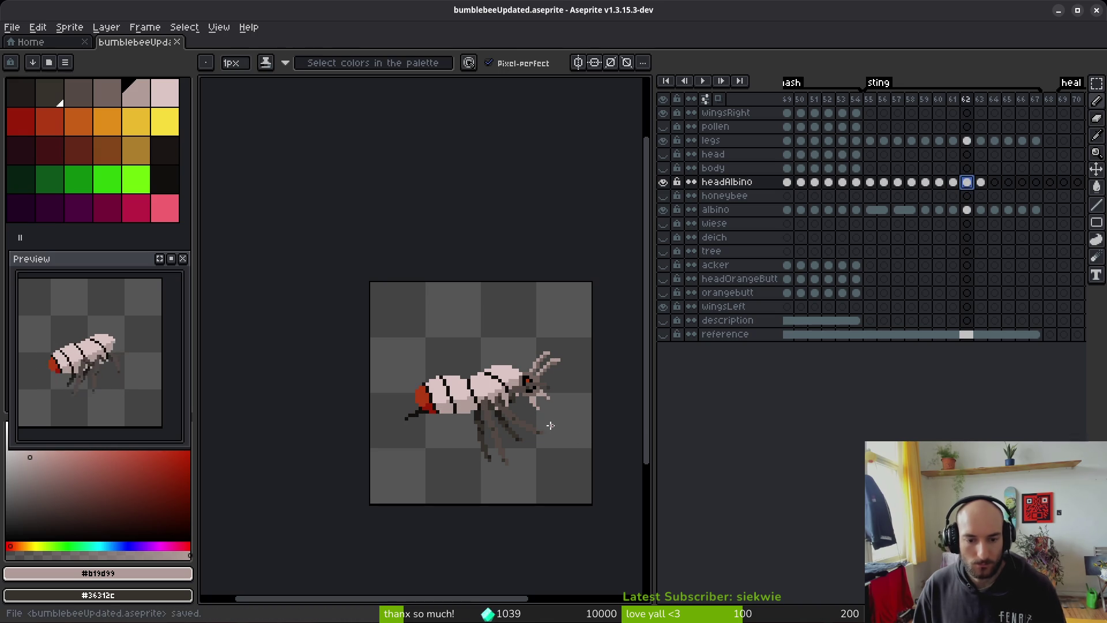
Step: On frame 61, add a light front-leg pixel and erase excess leg pixels under the head
{"action": "key", "text": "Left"}
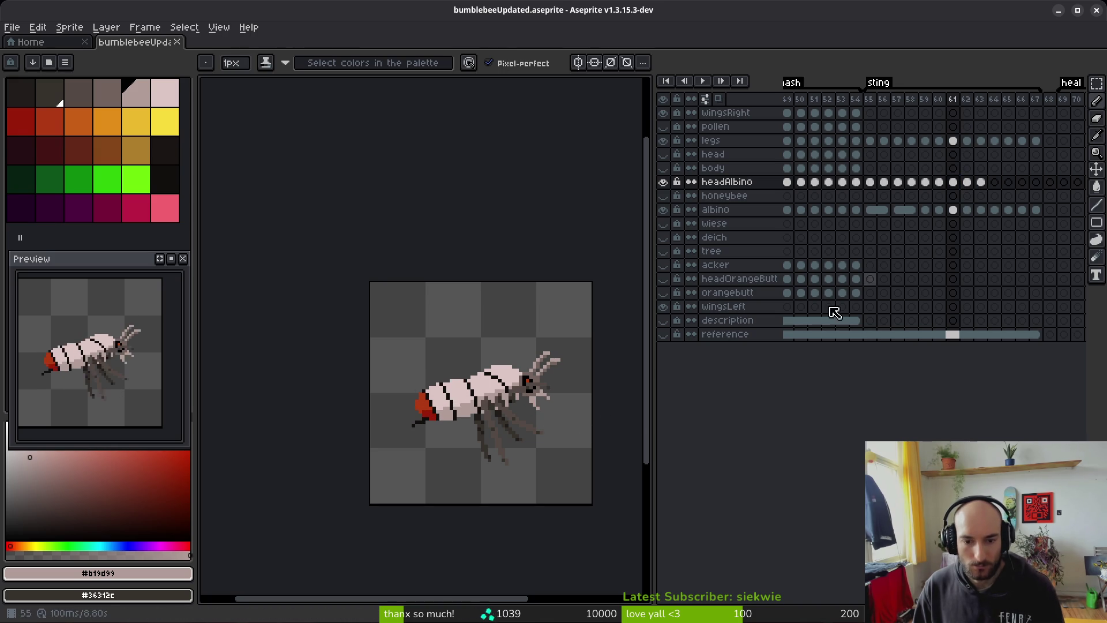
{"action": "scroll", "coordinate": [533, 409], "scroll_direction": "up", "scroll_amount": 4}
{"action": "left_click", "coordinate": [523, 396]}
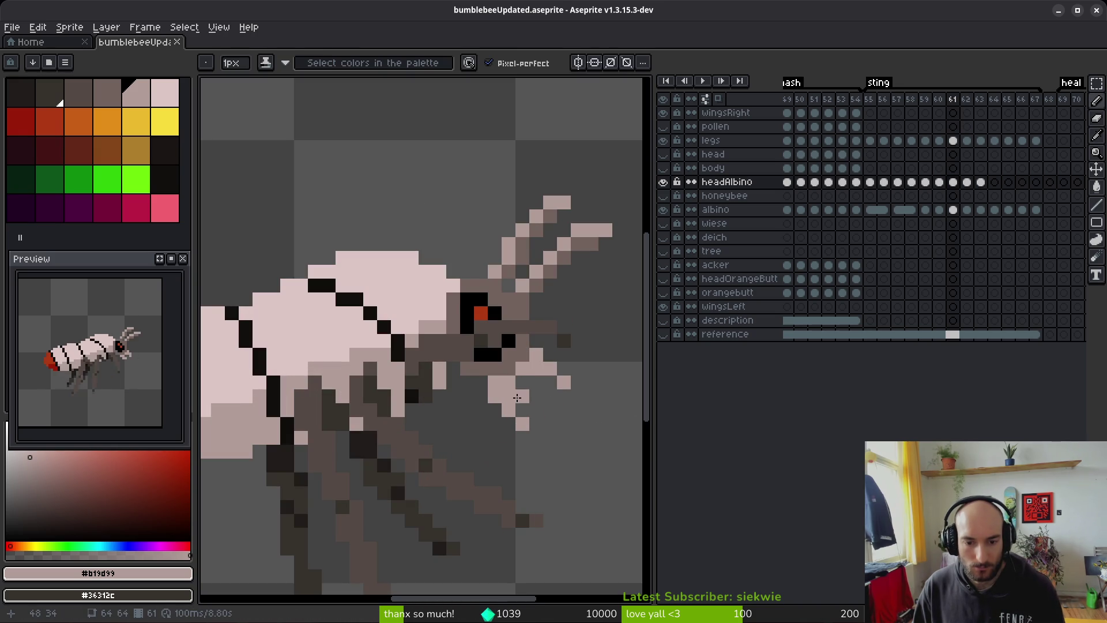
{"action": "key", "text": "e"}
{"action": "mouse_move", "coordinate": [550, 375]}
{"action": "left_mouse_down"}
{"action": "mouse_move", "coordinate": [563, 395]}
{"action": "mouse_move", "coordinate": [495, 411]}
{"action": "mouse_move", "coordinate": [495, 396]}
{"action": "left_mouse_up"}
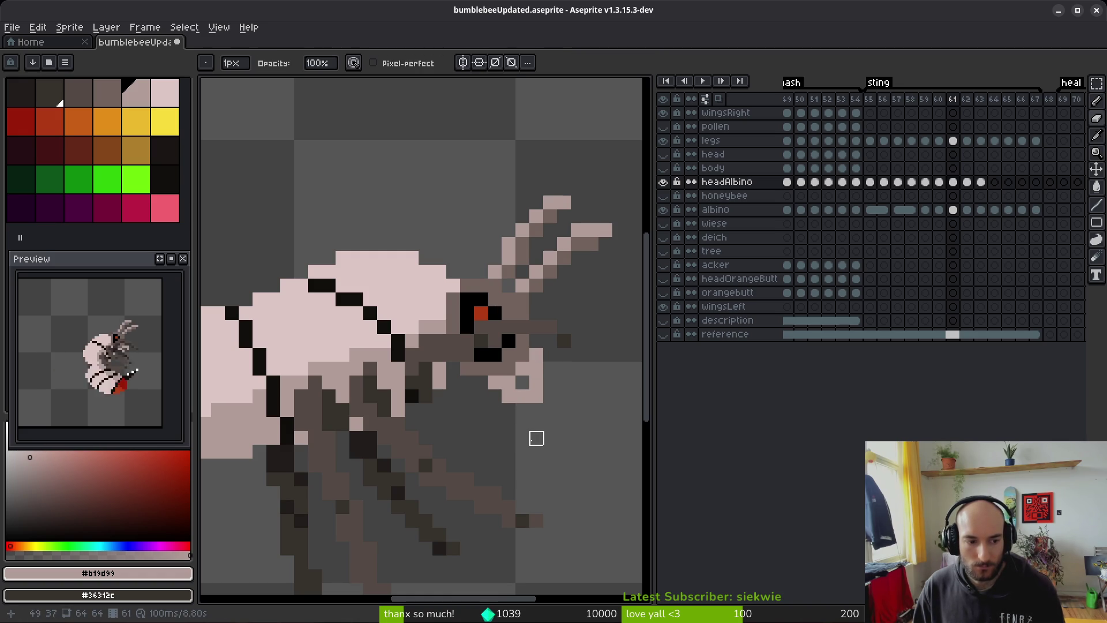
Step: Flip between neighbouring frames, then go to frame 60 of the headAlbino layer
{"action": "key", "text": "i"}
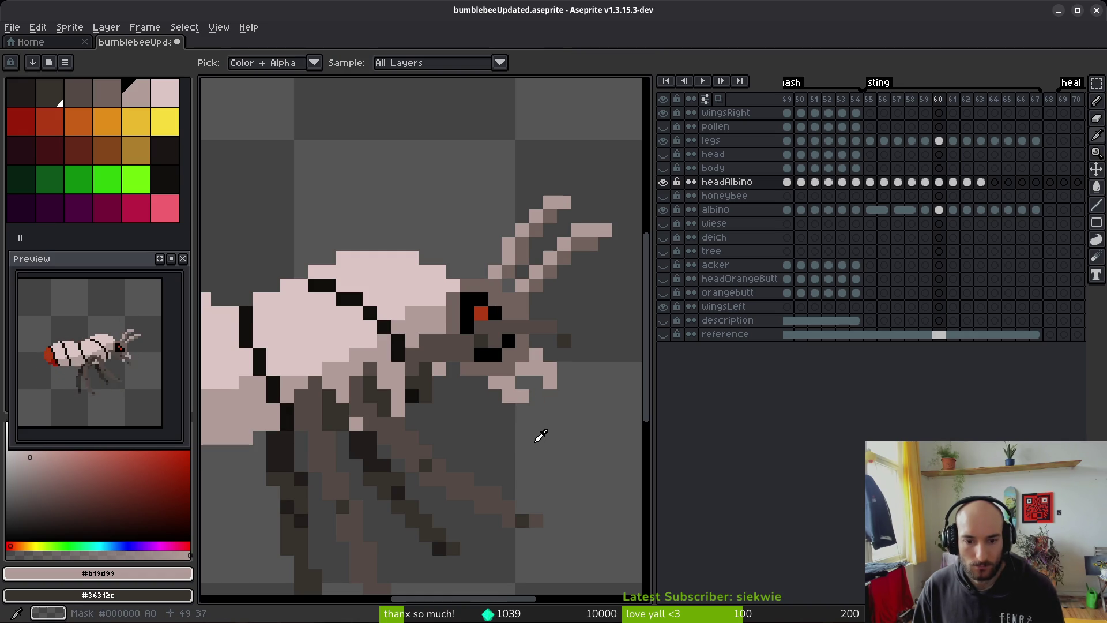
{"action": "key", "text": "comma"}
{"action": "key", "text": "comma"}
{"action": "key", "text": "period"}
{"action": "key", "text": "period"}
{"action": "key", "text": "period"}
{"action": "key", "text": "b"}
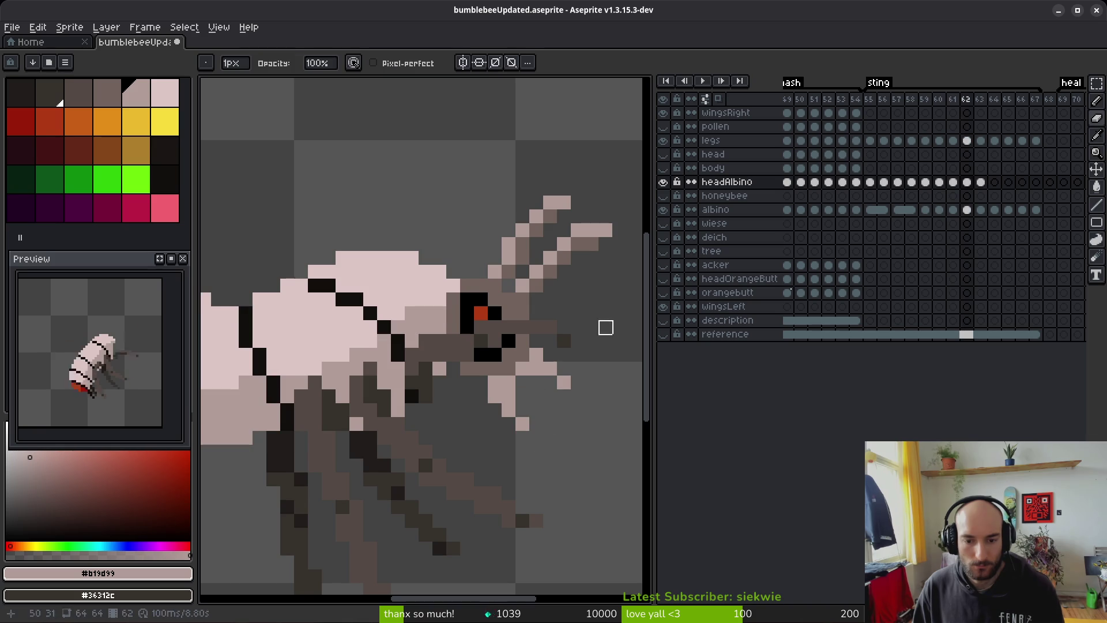
{"action": "left_click", "coordinate": [939, 182]}
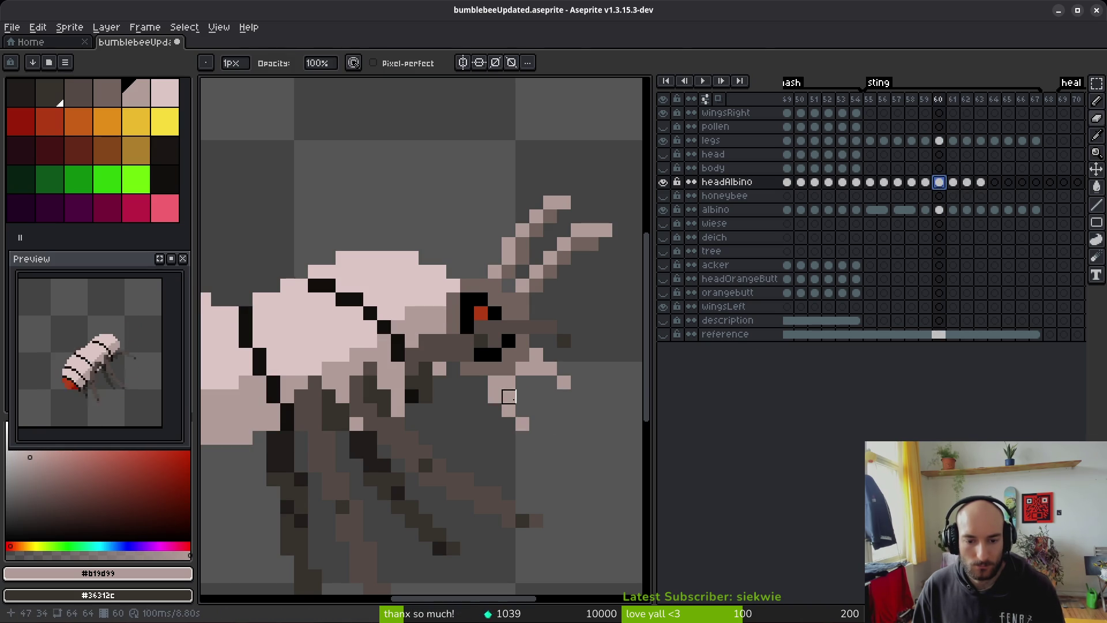
Step: Lasso frame 60's lower leg pixels and nudge them one pixel left
{"action": "key", "text": "w"}
{"action": "left_click", "coordinate": [522, 425]}
{"action": "key", "text": "ctrl+d"}
{"action": "key", "text": "shift+w"}
{"action": "left_click_drag", "start_coordinate": [494, 383], "coordinate": [538, 421]}
{"action": "key", "text": "Left"}
{"action": "key", "text": "ctrl+d"}
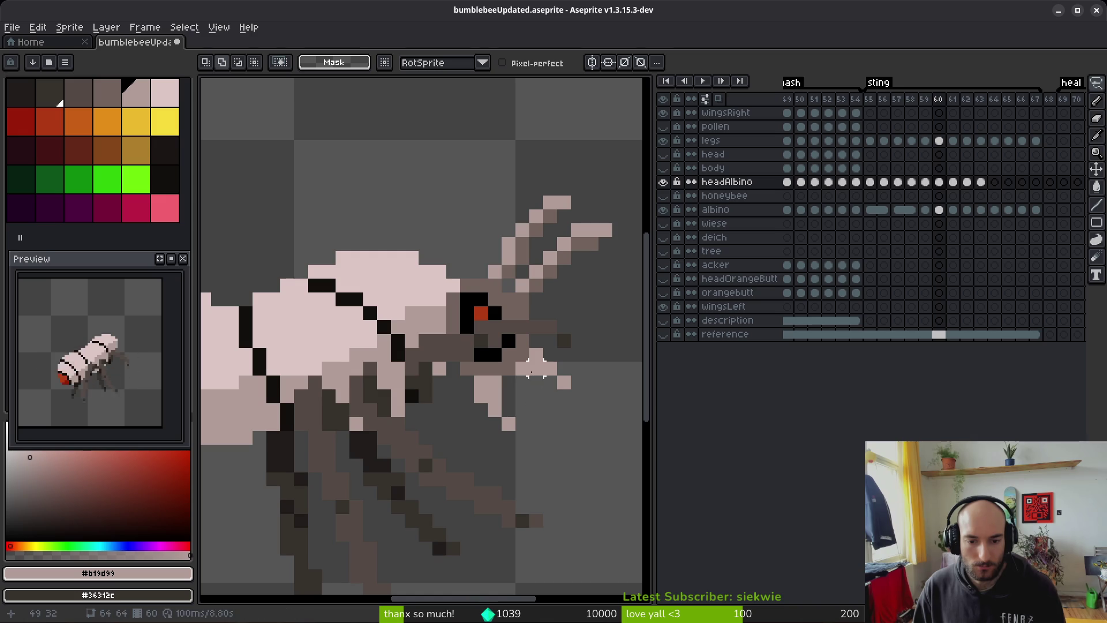
{"action": "mouse_move", "coordinate": [522, 369]}
{"action": "left_mouse_down"}
{"action": "mouse_move", "coordinate": [599, 432]}
{"action": "mouse_move", "coordinate": [513, 346]}
{"action": "left_mouse_up"}
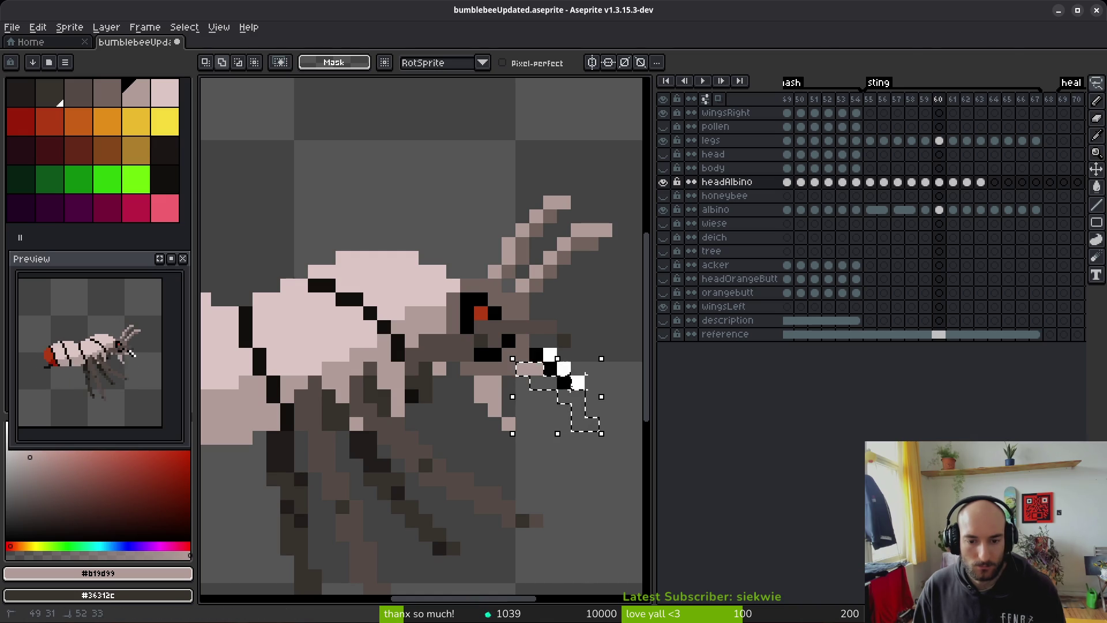
Step: Move the selected leg pixels up one pixel on frame 60 and clear the selection
{"action": "left_click", "coordinate": [559, 387]}
{"action": "left_click_drag", "start_coordinate": [559, 387], "coordinate": [561, 374]}
{"action": "key", "text": "b"}
{"action": "key", "text": "ctrl+d"}
{"action": "scroll", "coordinate": [576, 415], "scroll_direction": "down", "scroll_amount": 4}
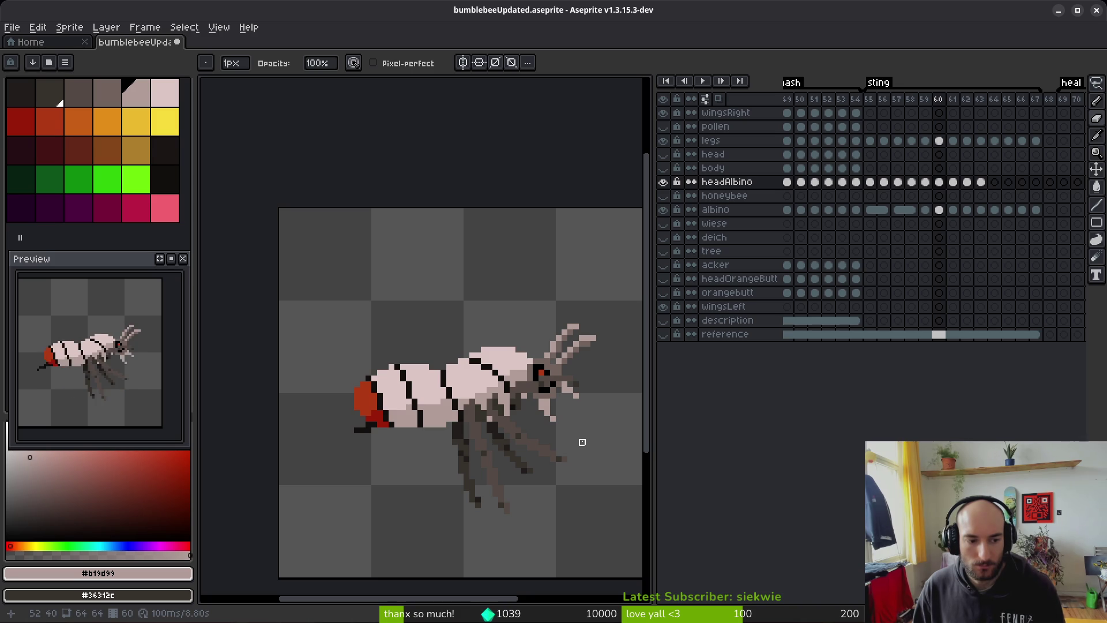
{"action": "scroll", "coordinate": [593, 390], "scroll_direction": "up", "scroll_amount": 2}
{"action": "key", "text": "b"}
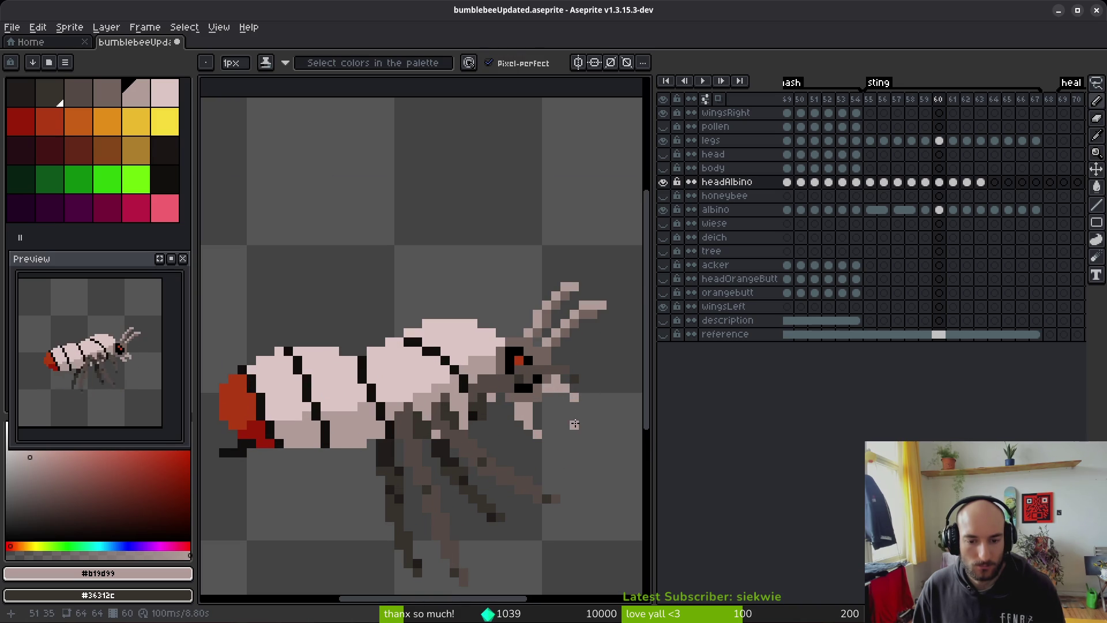
{"action": "scroll", "coordinate": [580, 436], "scroll_direction": "down", "scroll_amount": 3}
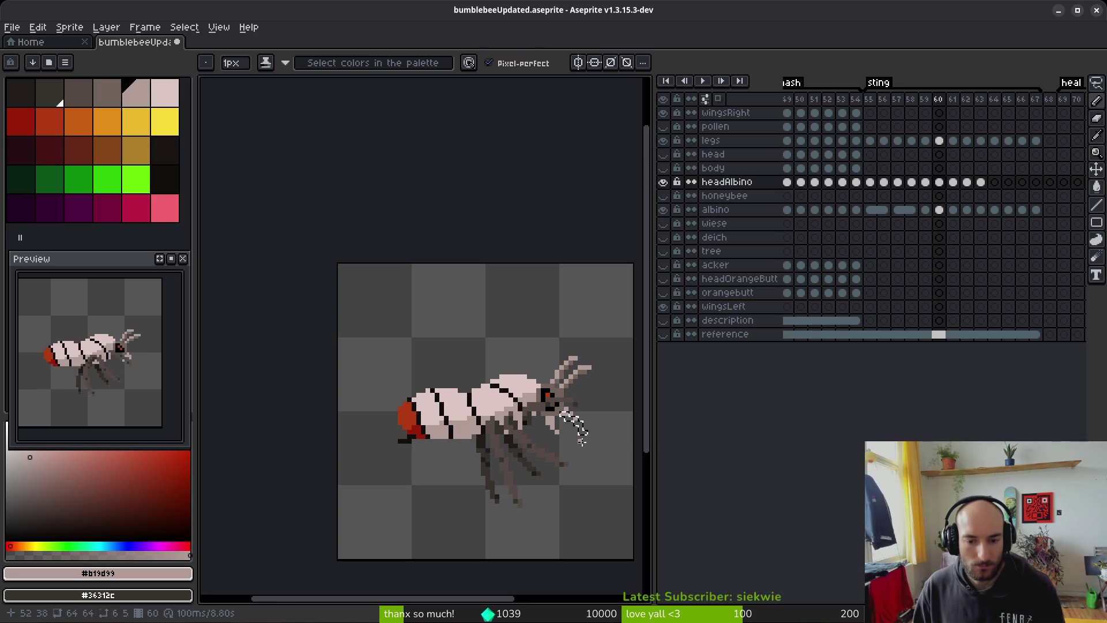
{"action": "left_click_drag", "start_coordinate": [583, 441], "coordinate": [584, 441]}
{"action": "key", "text": "ctrl+d"}
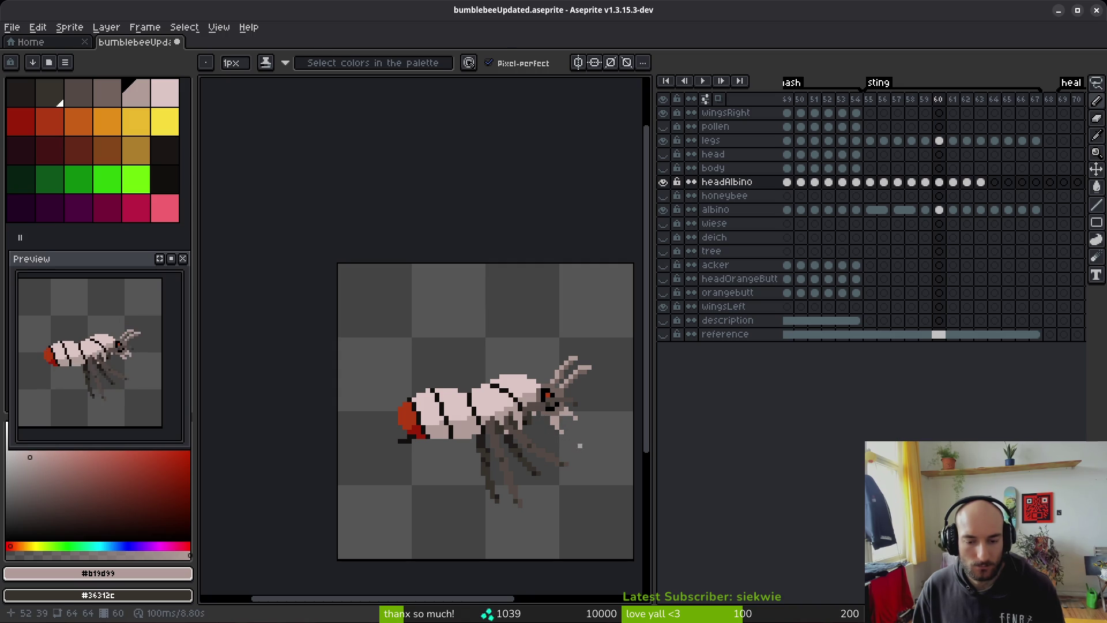
Step: Step between frames 60–62 and zoom in on the front leg tip
{"action": "key", "text": "i"}
{"action": "key", "text": "Right"}
{"action": "key", "text": "Right"}
{"action": "key", "text": "Left"}
{"action": "key", "text": "Right"}
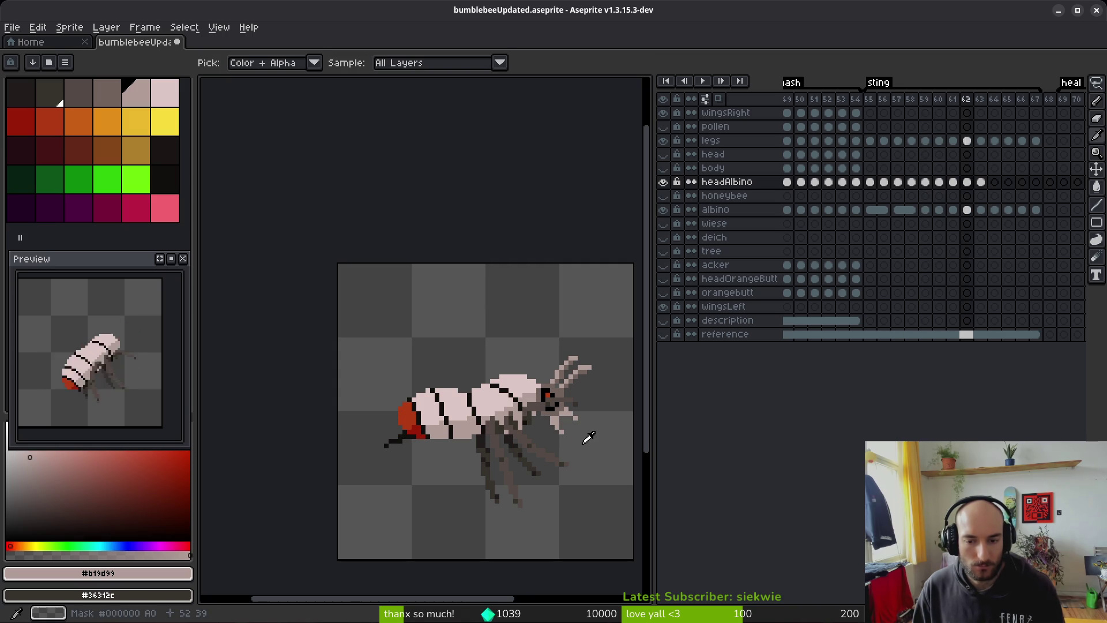
{"action": "key", "text": "Left"}
{"action": "key", "text": "b"}
{"action": "scroll", "coordinate": [584, 438], "scroll_direction": "up", "scroll_amount": 3}
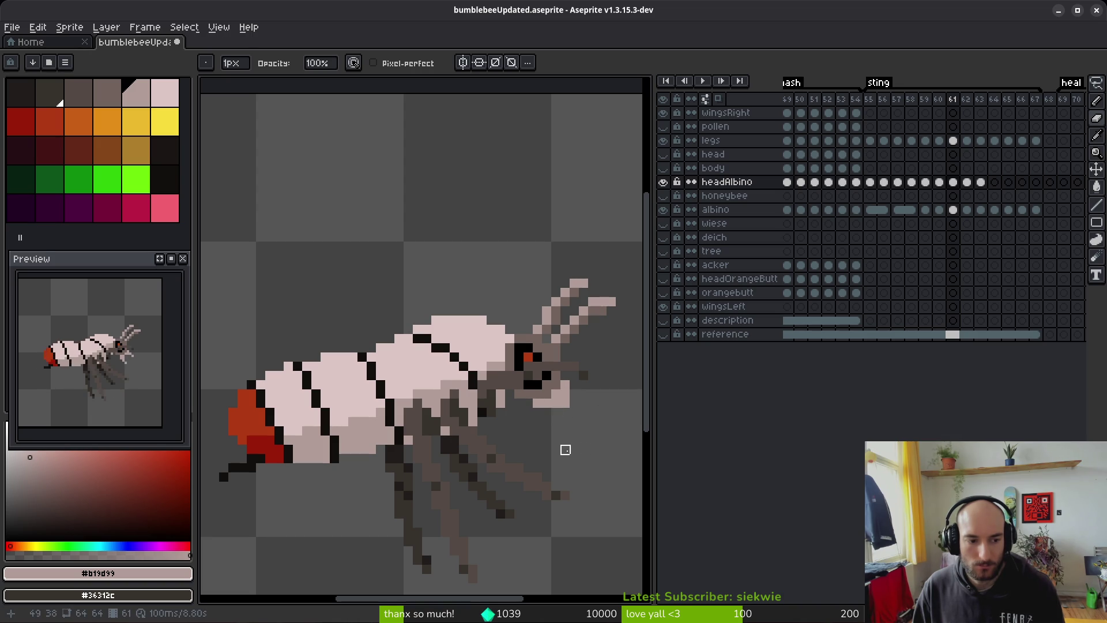
{"action": "key", "text": "Left"}
{"action": "key", "text": "b"}
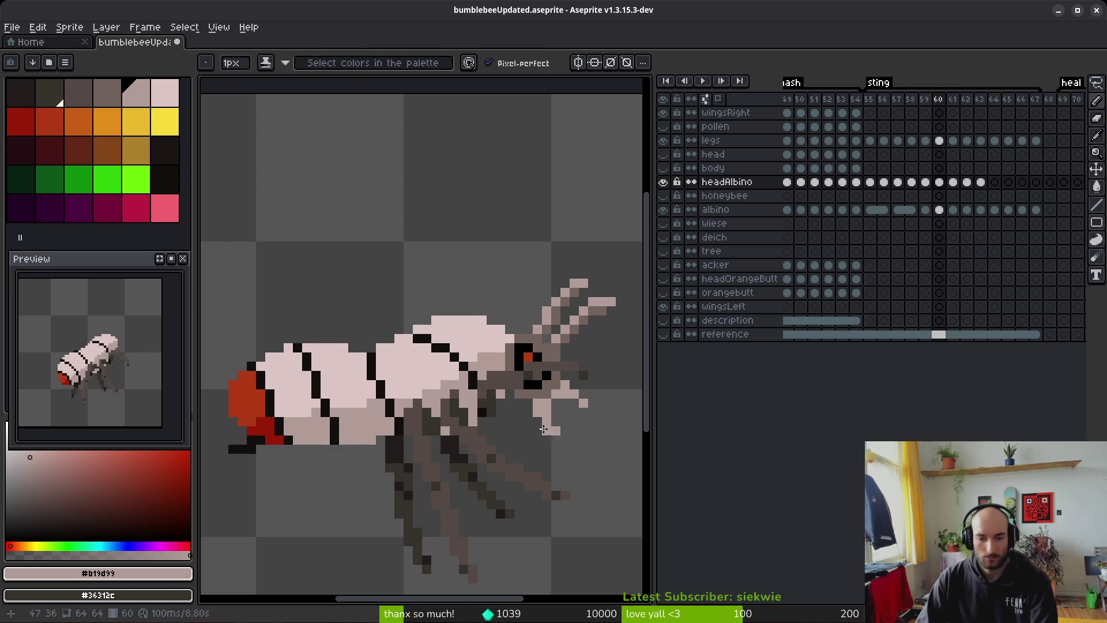
{"action": "scroll", "coordinate": [541, 421], "scroll_direction": "up", "scroll_amount": 1}
{"action": "scroll", "coordinate": [541, 420], "scroll_direction": "down", "scroll_amount": 4}
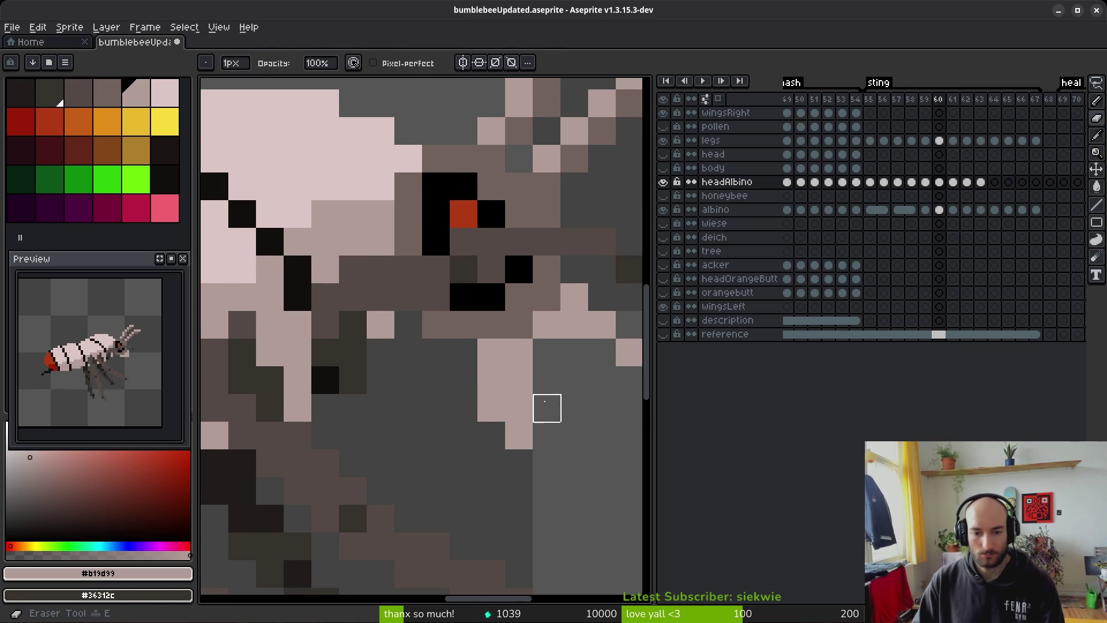
{"action": "scroll", "coordinate": [519, 427], "scroll_direction": "up", "scroll_amount": 1}
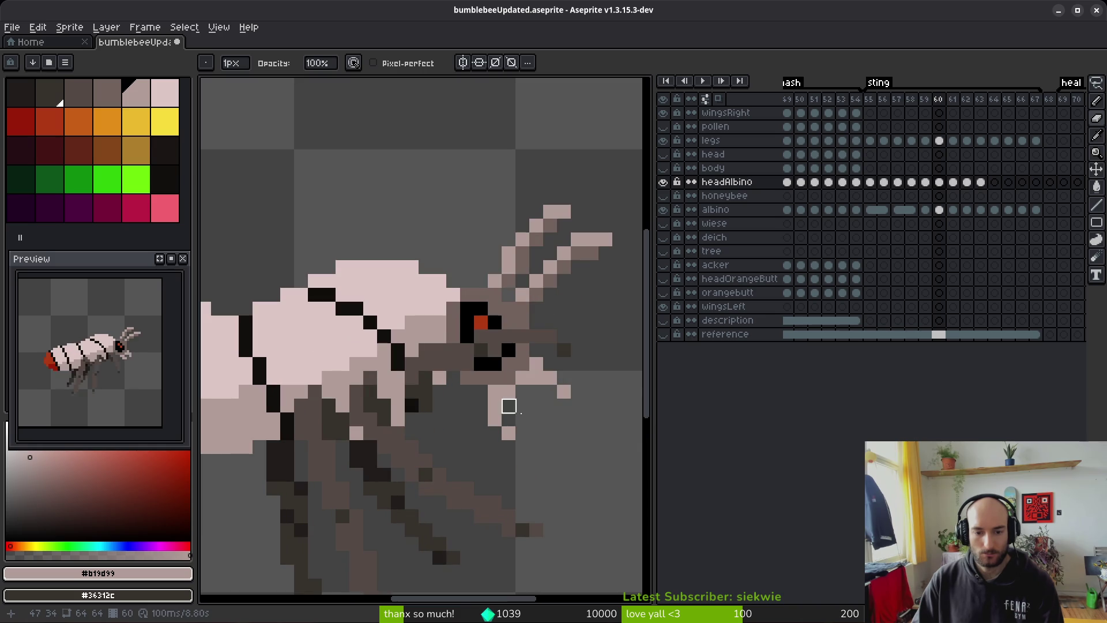
{"action": "key", "text": "b"}
{"action": "scroll", "coordinate": [567, 446], "scroll_direction": "down", "scroll_amount": 4}
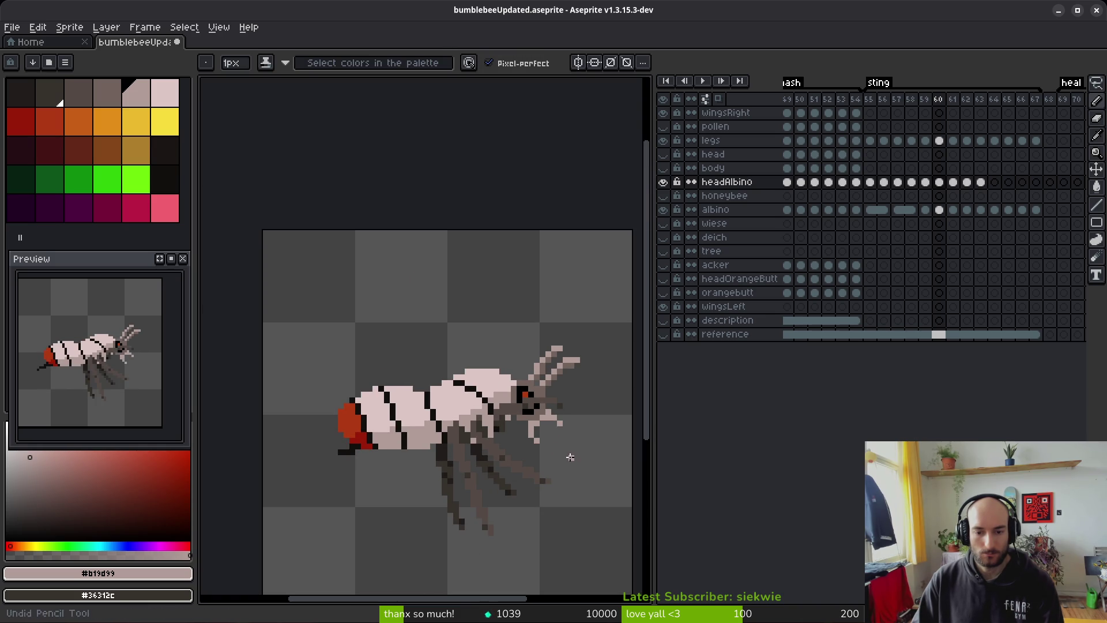
{"action": "scroll", "coordinate": [568, 450], "scroll_direction": "down", "scroll_amount": 1}
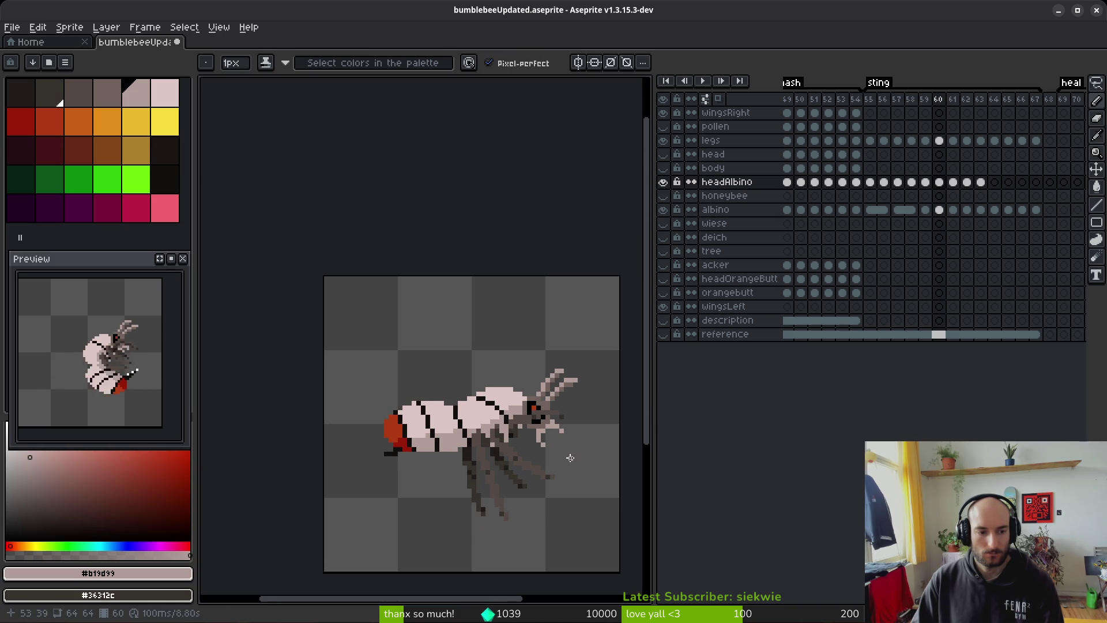
{"action": "scroll", "coordinate": [571, 441], "scroll_direction": "down", "scroll_amount": 2}
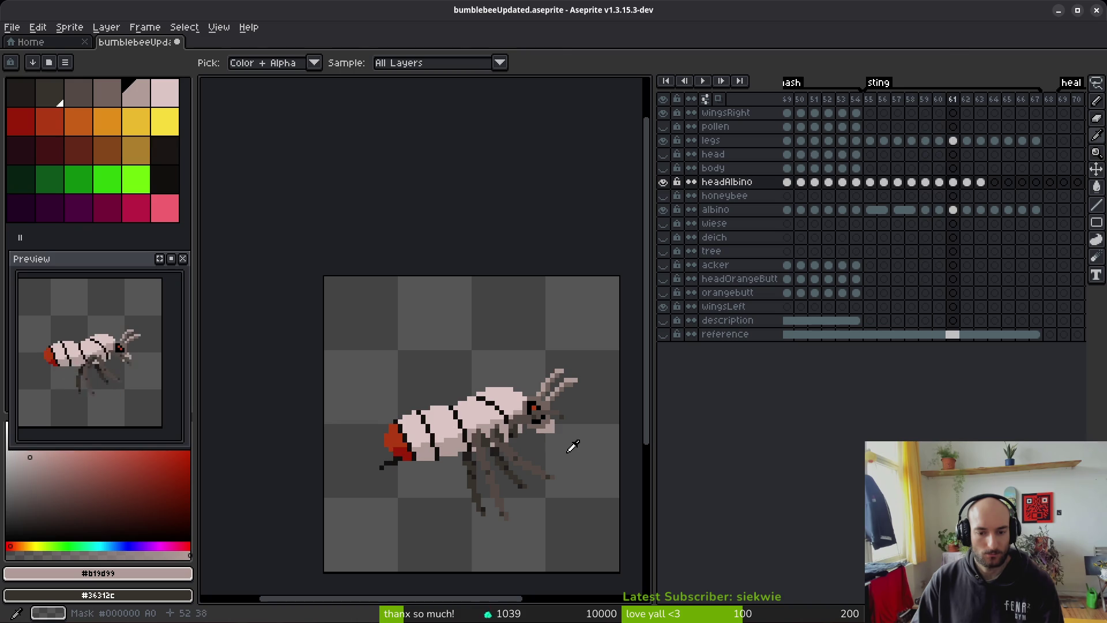
{"action": "scroll", "coordinate": [546, 439], "scroll_direction": "up", "scroll_amount": 3}
Step: Add a pixel below the front leg tip and erase a stray leg pixel
{"action": "left_click", "coordinate": [538, 448]}
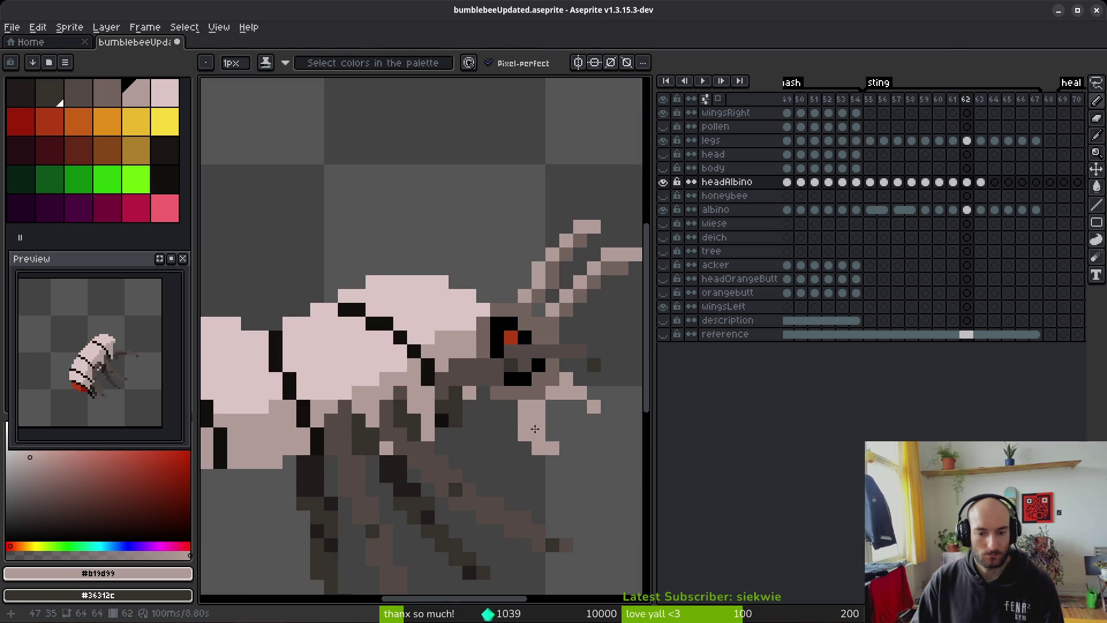
{"action": "key", "text": "e"}
{"action": "left_click", "coordinate": [537, 420]}
{"action": "left_click", "coordinate": [551, 448]}
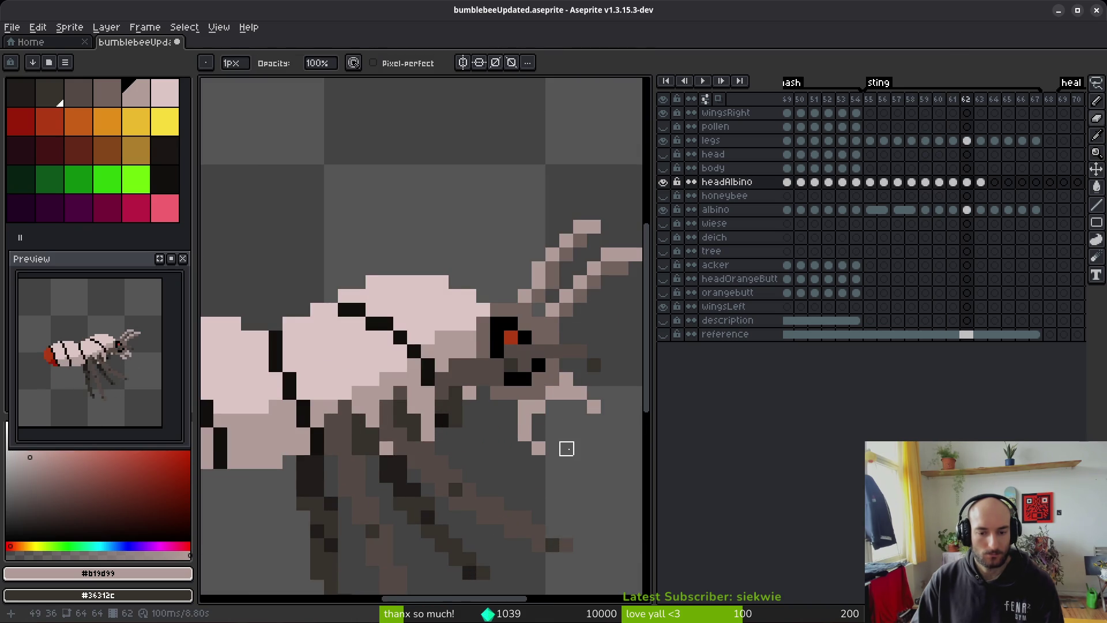
{"action": "scroll", "coordinate": [566, 448], "scroll_direction": "down", "scroll_amount": 3}
{"action": "scroll", "coordinate": [537, 414], "scroll_direction": "up", "scroll_amount": 2}
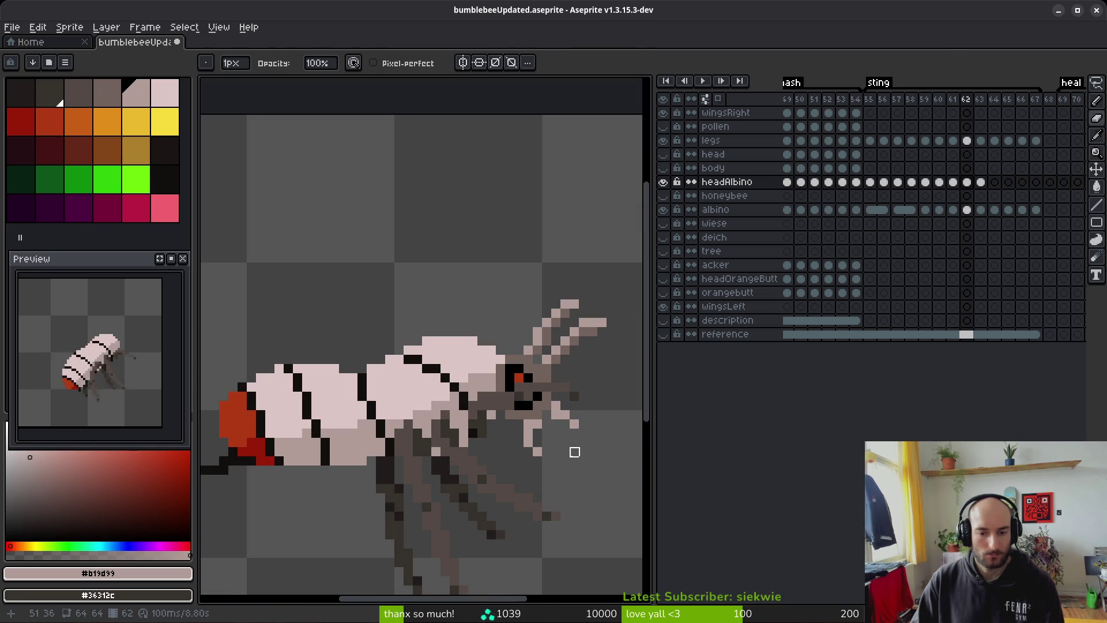
{"action": "scroll", "coordinate": [566, 442], "scroll_direction": "down", "scroll_amount": 4}
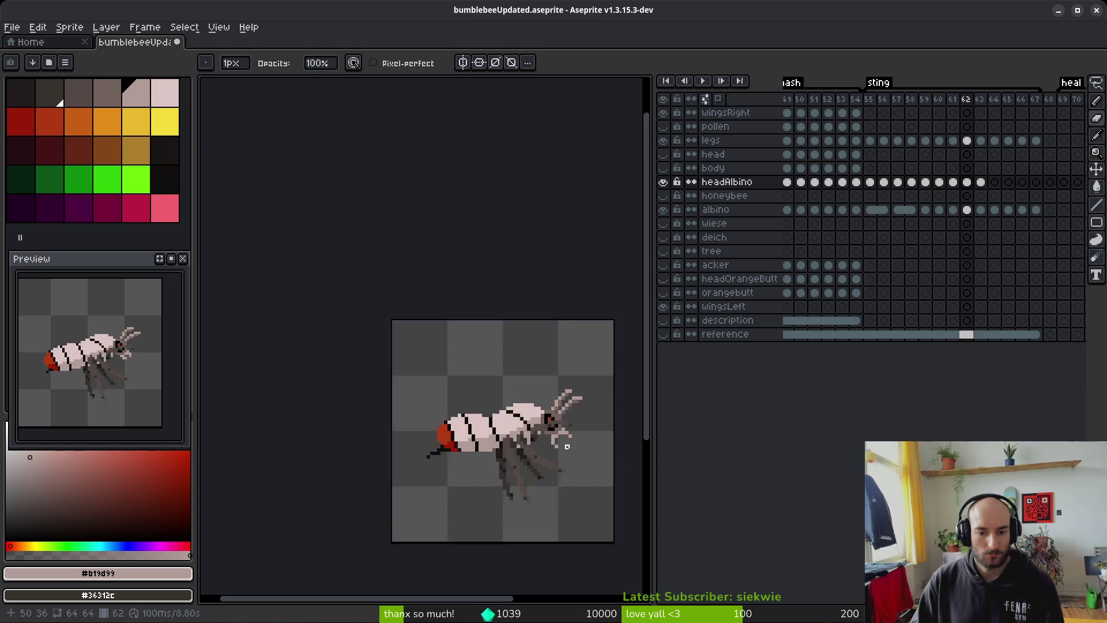
{"action": "scroll", "coordinate": [575, 458], "scroll_direction": "up", "scroll_amount": 1}
Step: Flick back and forth between sting frames to compare the bee's poses
{"action": "key", "text": "period"}
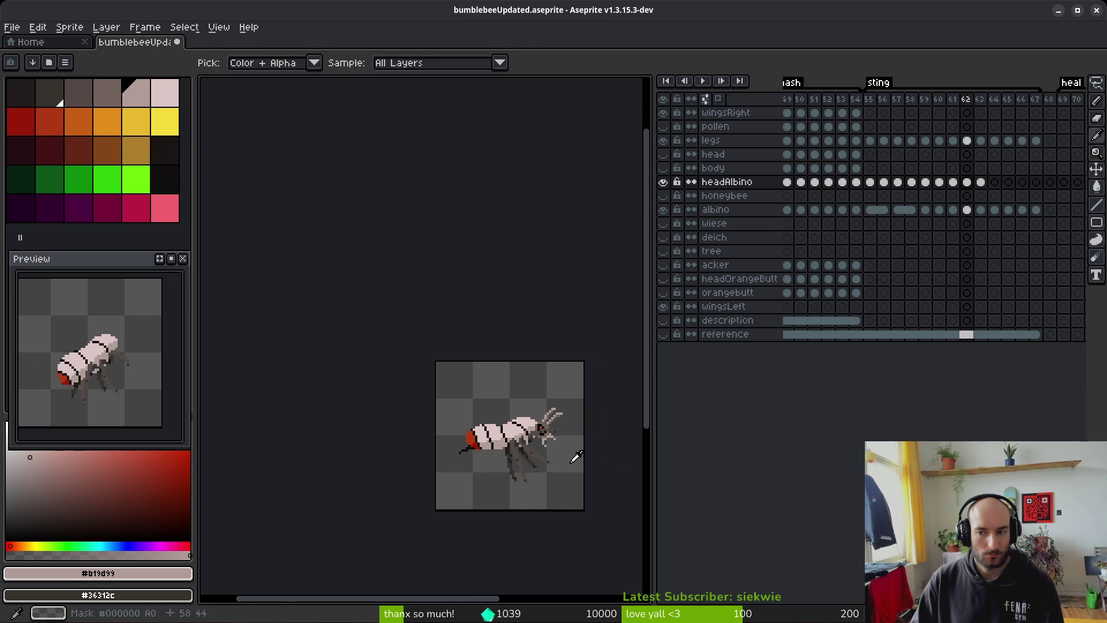
{"action": "key", "text": "comma"}
{"action": "key", "text": "comma"}
{"action": "key", "text": "comma"}
{"action": "key", "text": "period"}
{"action": "key", "text": "period"}
{"action": "key", "text": "period"}
{"action": "key", "text": "comma"}
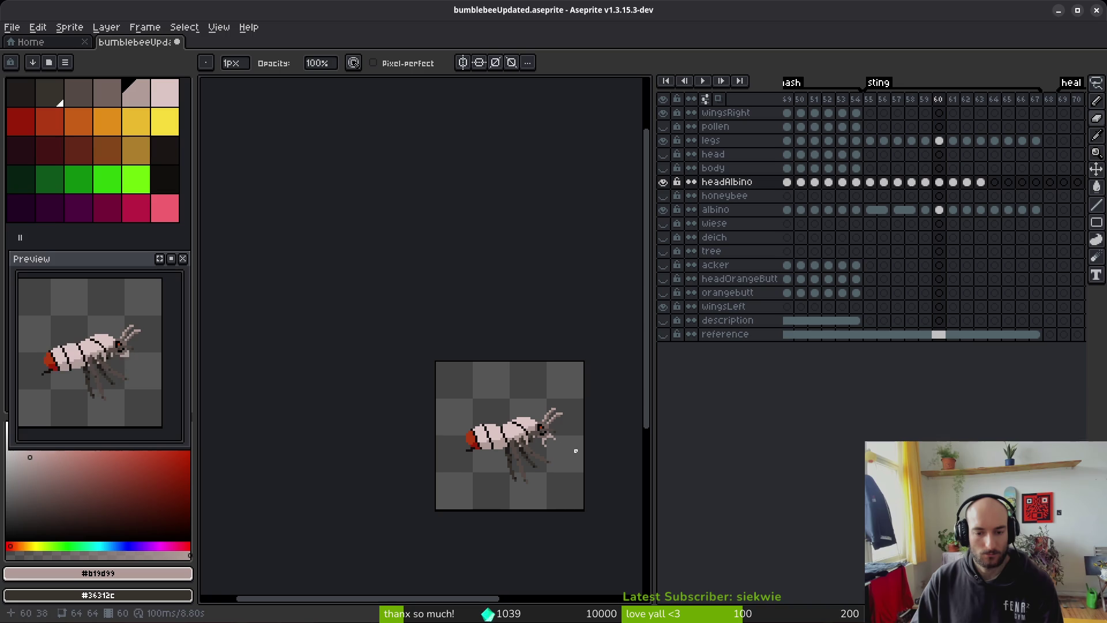
{"action": "key", "text": "b"}
{"action": "key", "text": "comma"}
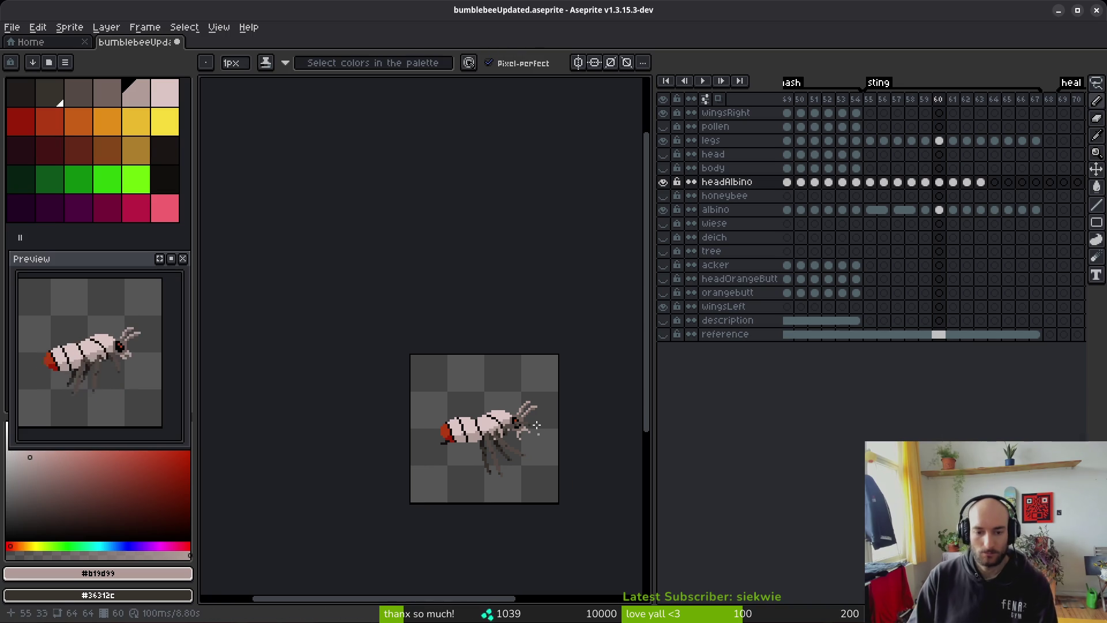
{"action": "key", "text": "i"}
{"action": "key", "text": "comma"}
{"action": "key", "text": "comma"}
Step: Keep stepping through the frames up to frame 64's curled-up pose, then jump to frame 51
{"action": "key", "text": "comma"}
{"action": "key", "text": "comma"}
{"action": "key", "text": "period"}
{"action": "key", "text": "period"}
{"action": "key", "text": "period"}
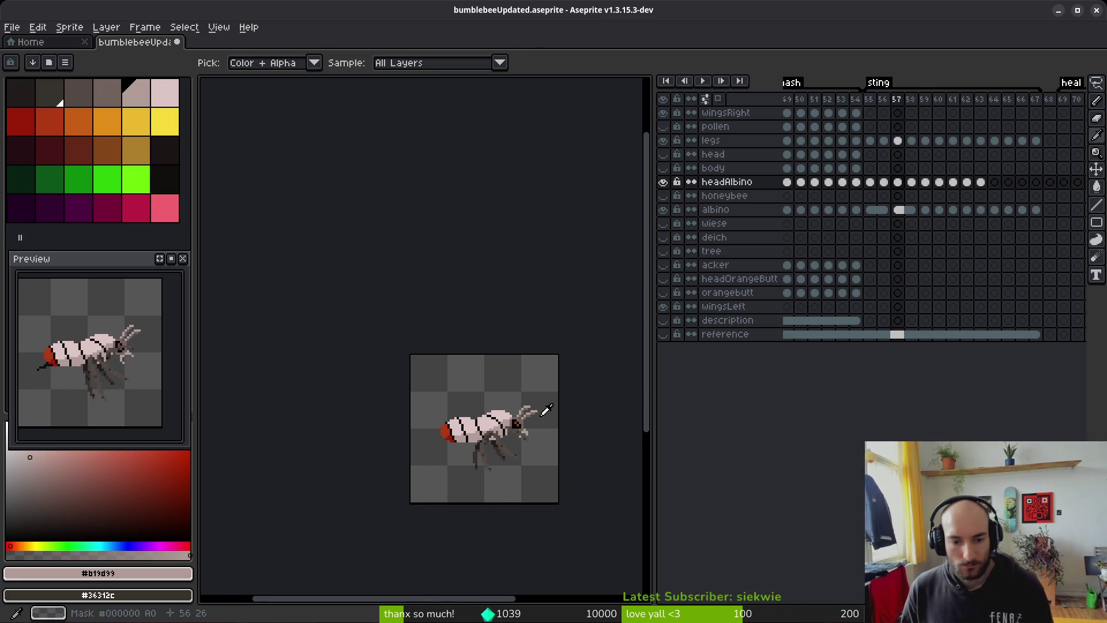
{"action": "key", "text": "comma"}
{"action": "key", "text": "comma"}
{"action": "key", "text": "comma"}
{"action": "key", "text": "period"}
{"action": "key", "text": "period"}
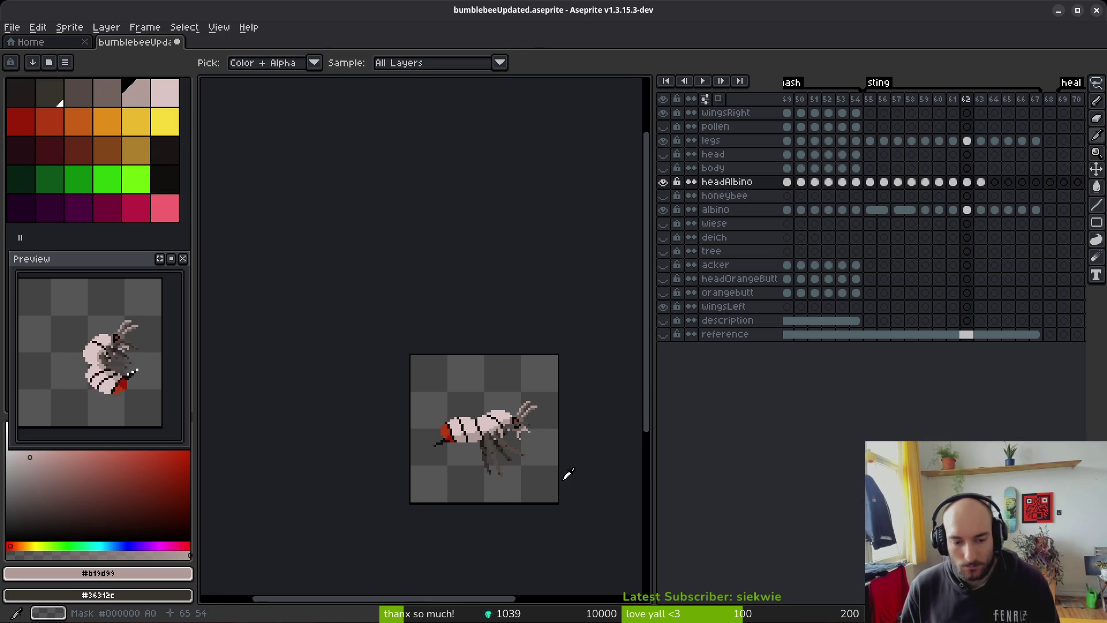
{"action": "key", "text": "period"}
{"action": "key", "text": "comma"}
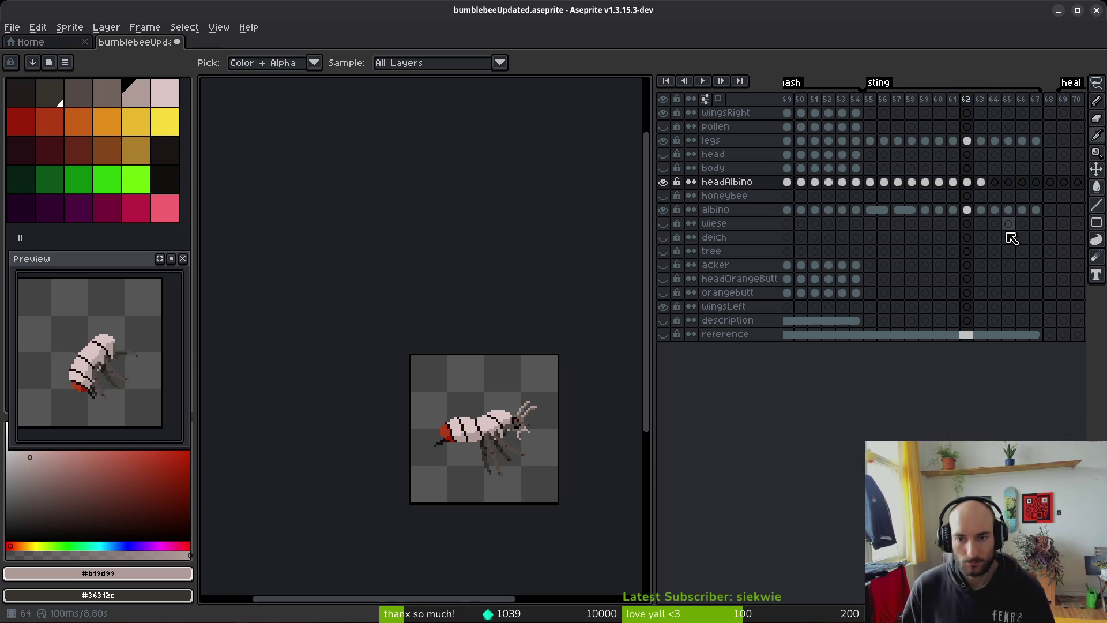
{"action": "key", "text": "period"}
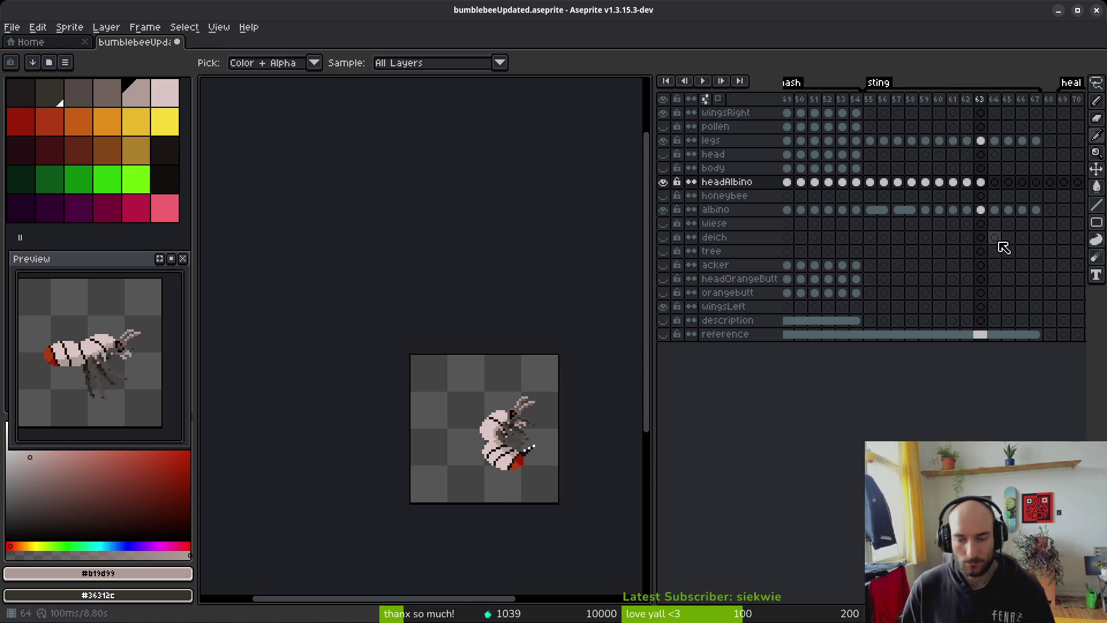
{"action": "key", "text": "period"}
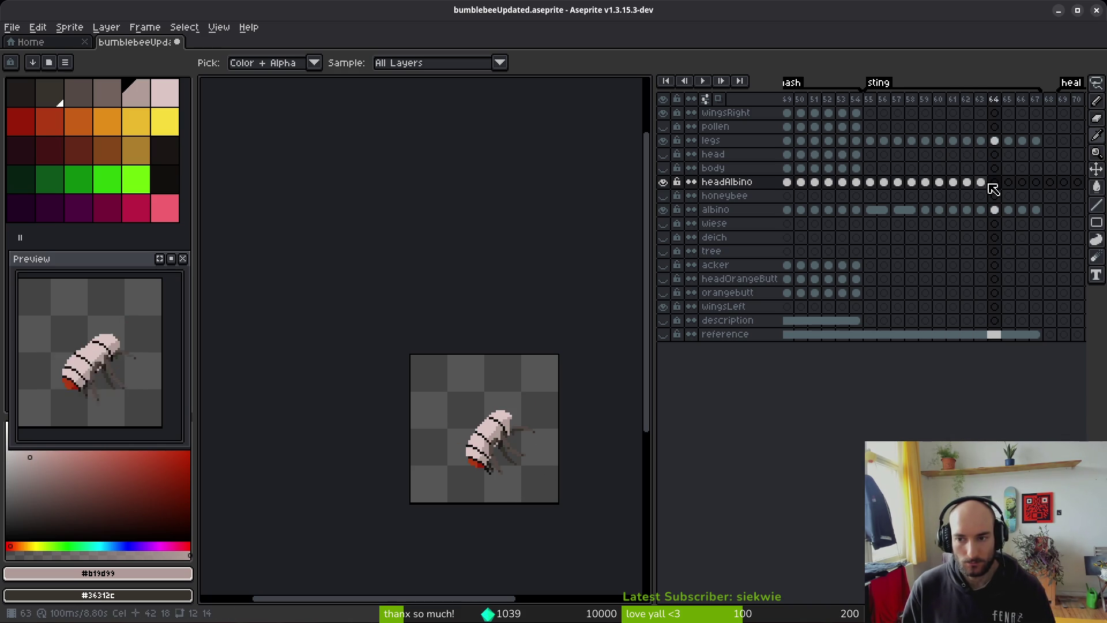
{"action": "left_click", "coordinate": [819, 211]}
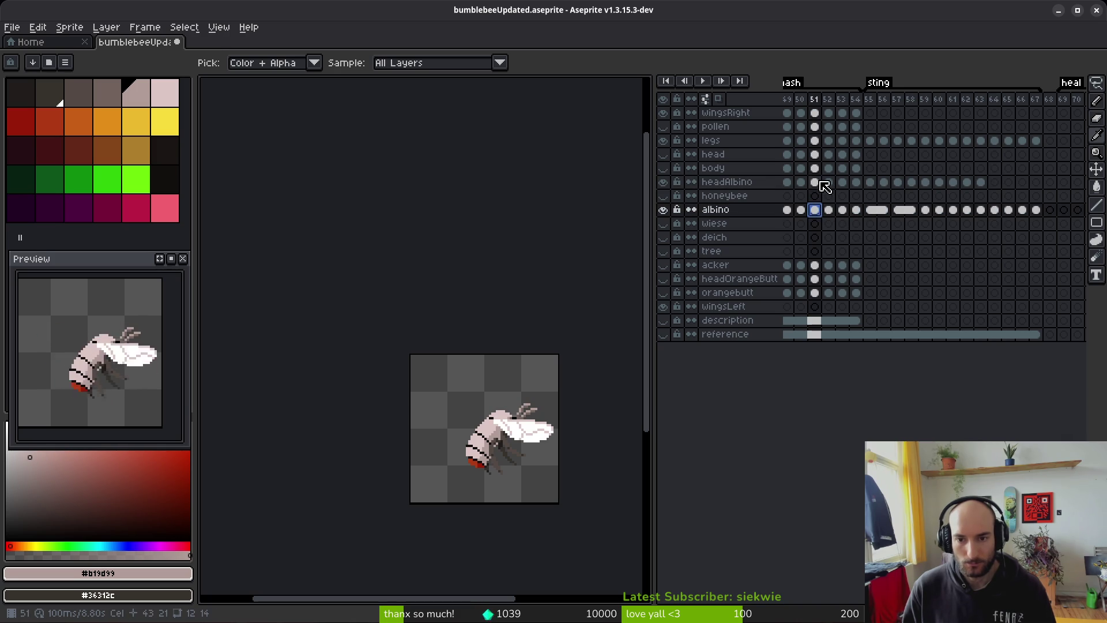
Step: Copy the albino head cel from frame 51 into the empty head cel at frame 64
{"action": "left_click", "coordinate": [814, 182]}
{"action": "key", "text": "ctrl+c"}
{"action": "left_click", "coordinate": [994, 182]}
{"action": "key", "text": "ctrl+v"}
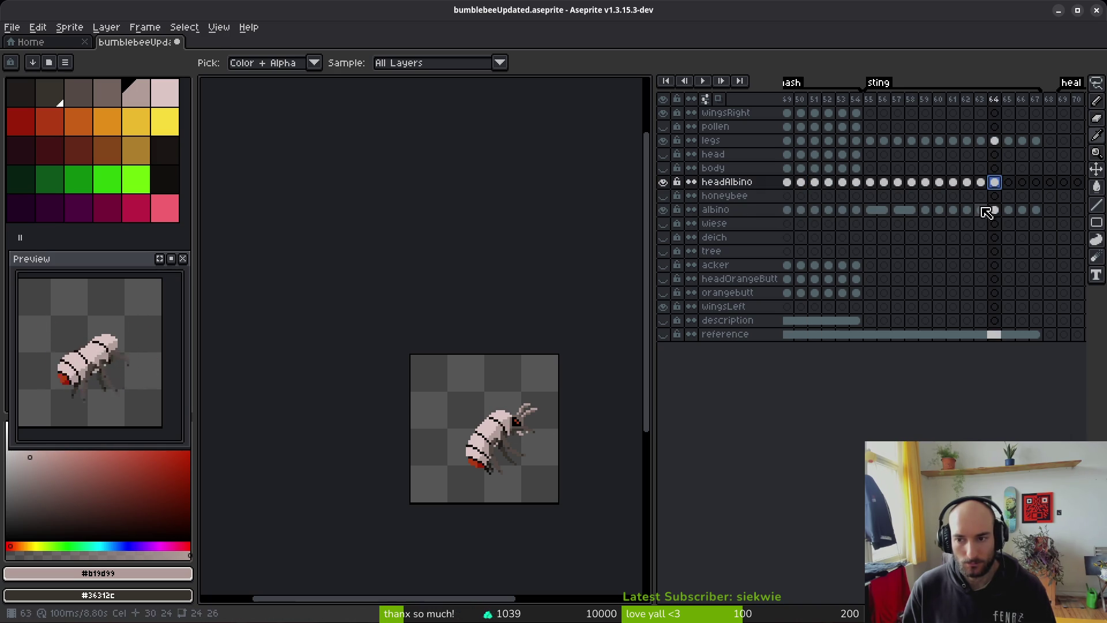
Step: Compare frame 65 of the sting animation against frames 51 and 52
{"action": "left_click", "coordinate": [1009, 211]}
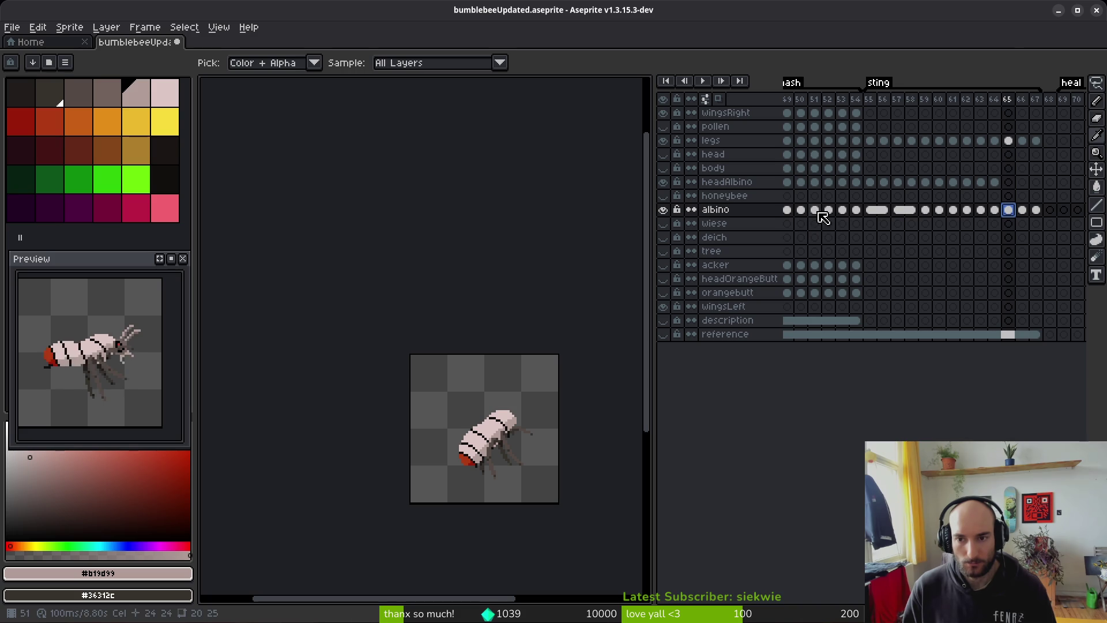
{"action": "left_click", "coordinate": [814, 210]}
{"action": "left_click", "coordinate": [829, 210]}
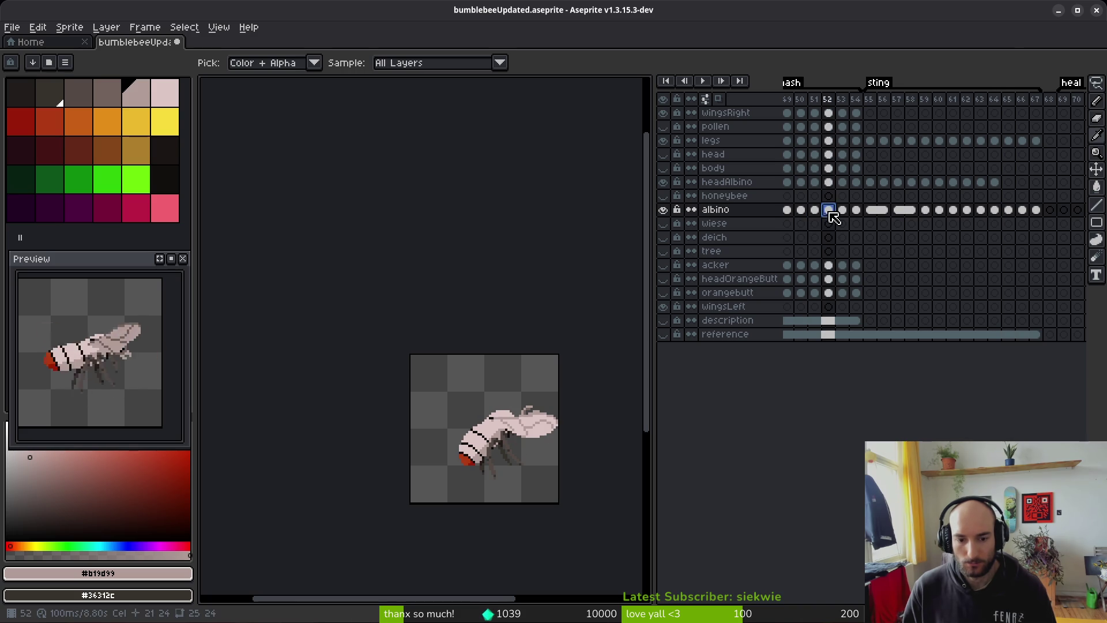
{"action": "left_click", "coordinate": [1007, 211]}
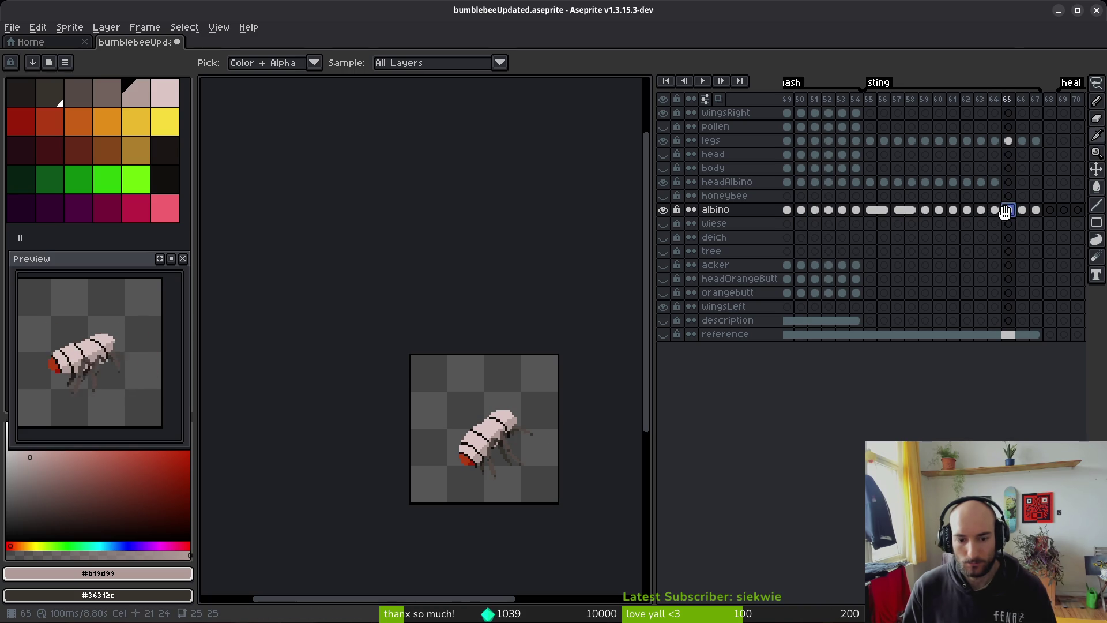
{"action": "left_click", "coordinate": [828, 210]}
{"action": "left_click", "coordinate": [834, 184]}
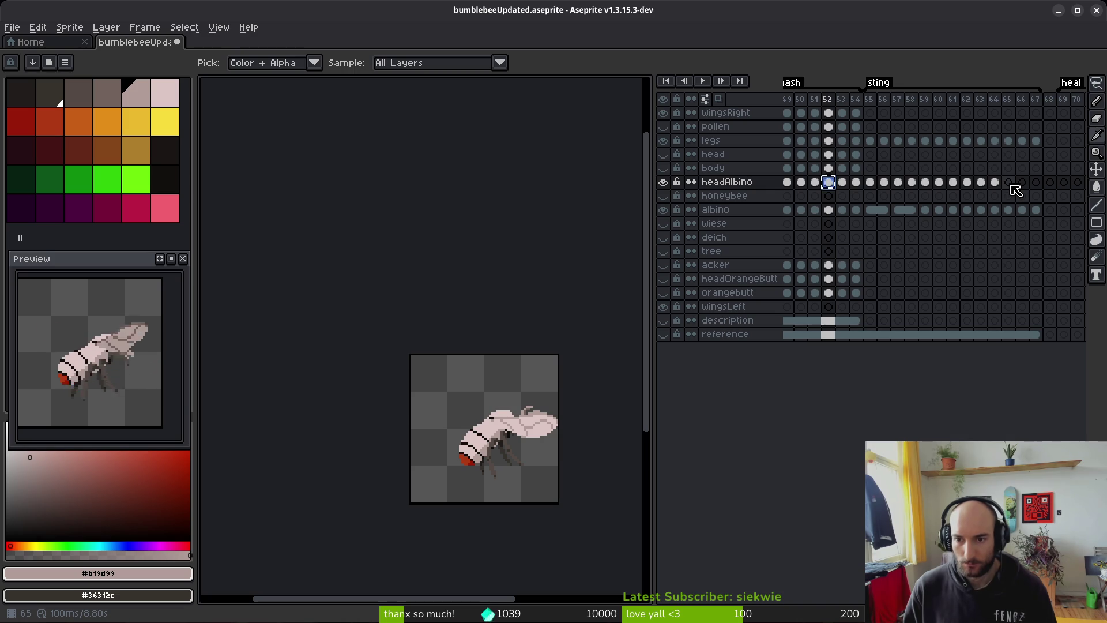
Step: Compare the head cel at frame 66 with earlier frames such as 57, and recentre the preview
{"action": "left_click", "coordinate": [1021, 184]}
{"action": "left_click", "coordinate": [843, 183]}
{"action": "left_click", "coordinate": [1022, 183]}
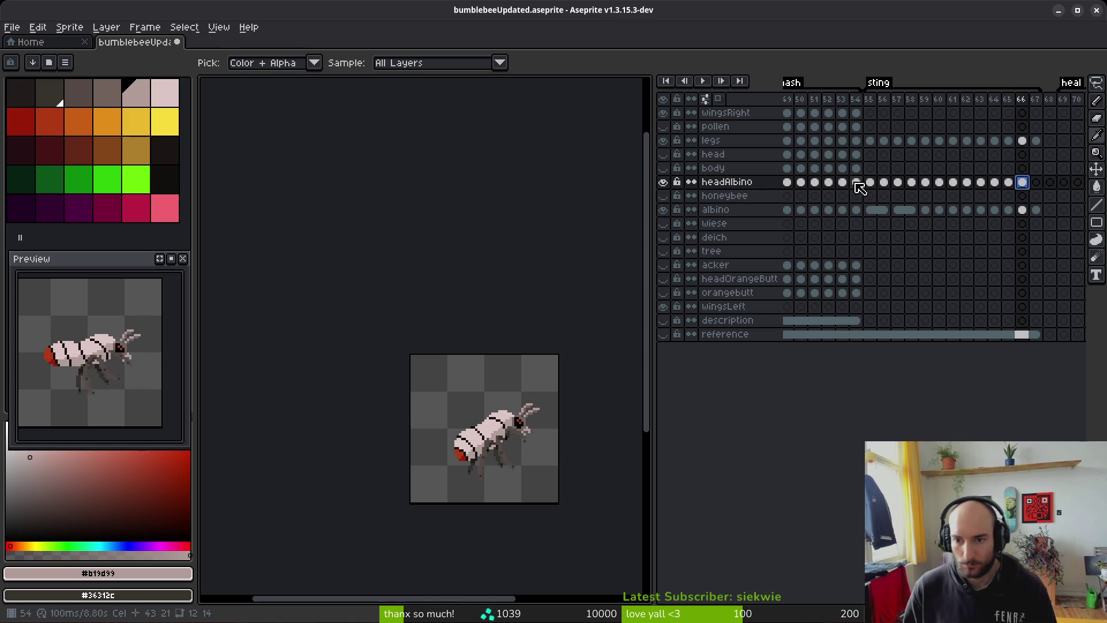
{"action": "left_click", "coordinate": [856, 184]}
{"action": "left_click", "coordinate": [1022, 183]}
{"action": "left_click", "coordinate": [898, 183]}
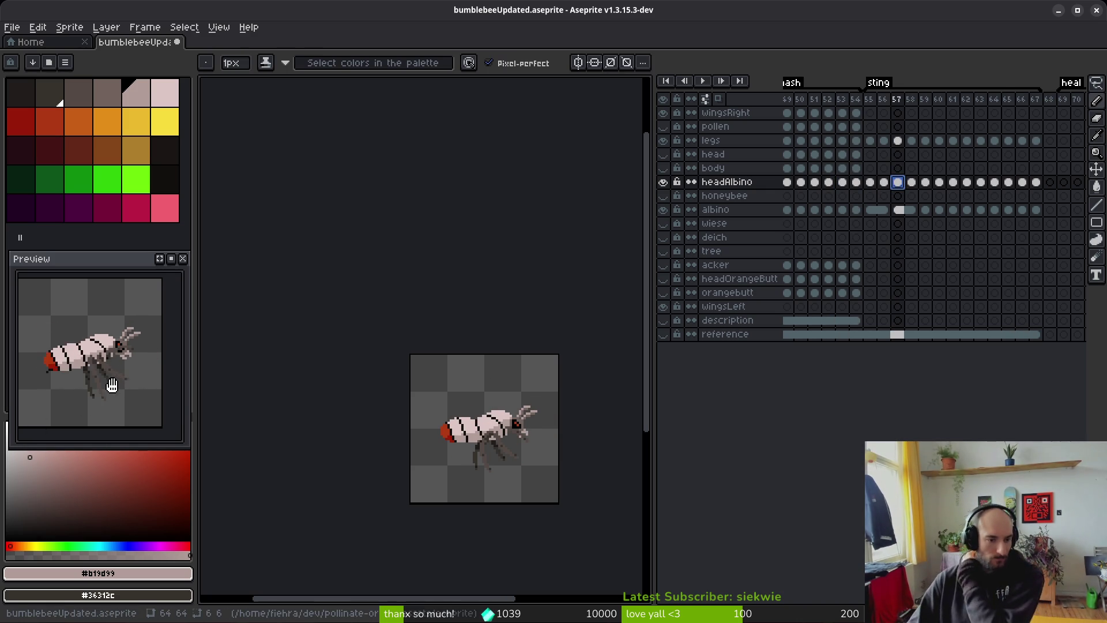
{"action": "left_click_drag", "start_coordinate": [95, 375], "coordinate": [119, 392]}
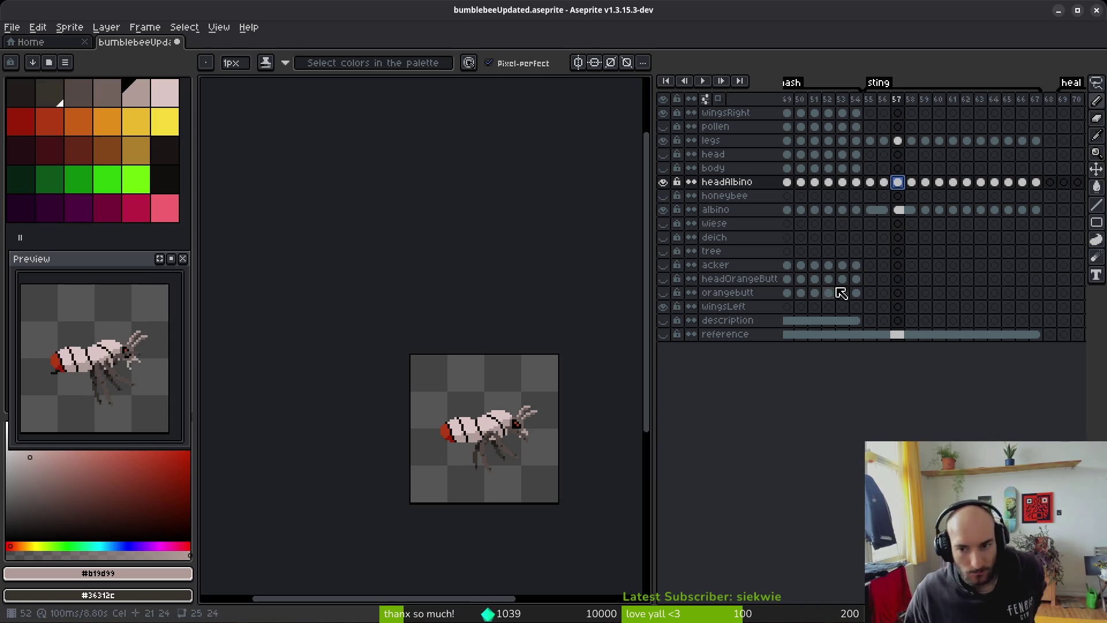
Step: Clear the head cel selection and return to frame 62 in the timeline
{"action": "left_click", "coordinate": [884, 182]}
{"action": "left_click", "coordinate": [882, 197]}
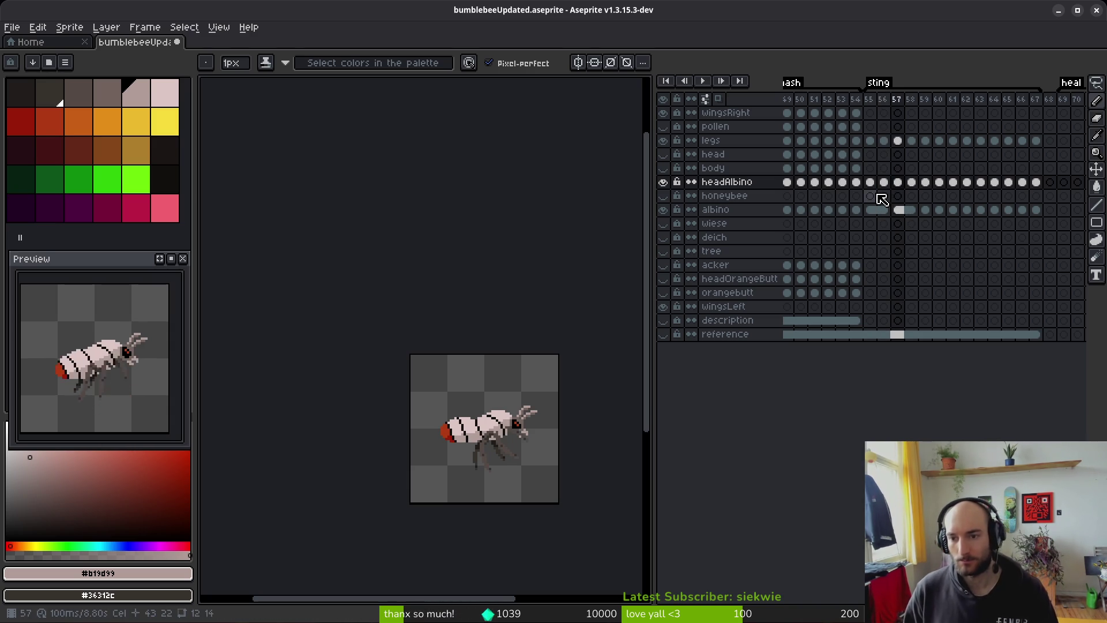
{"action": "key", "text": "Right"}
{"action": "key", "text": "Right"}
{"action": "key", "text": "Right"}
{"action": "key", "text": "Right"}
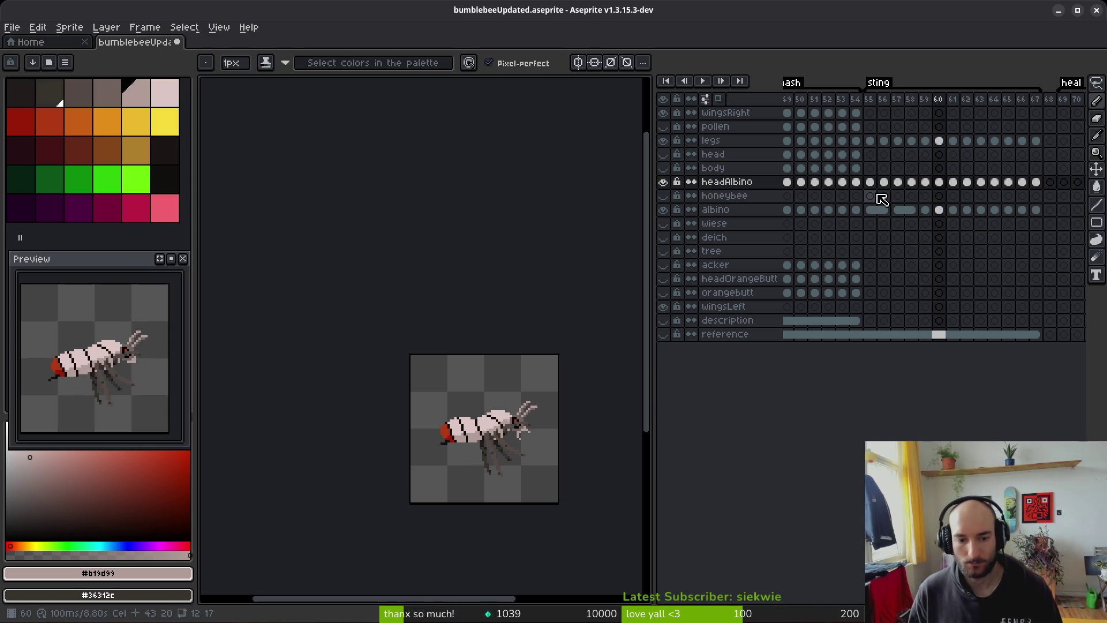
{"action": "key", "text": "Left"}
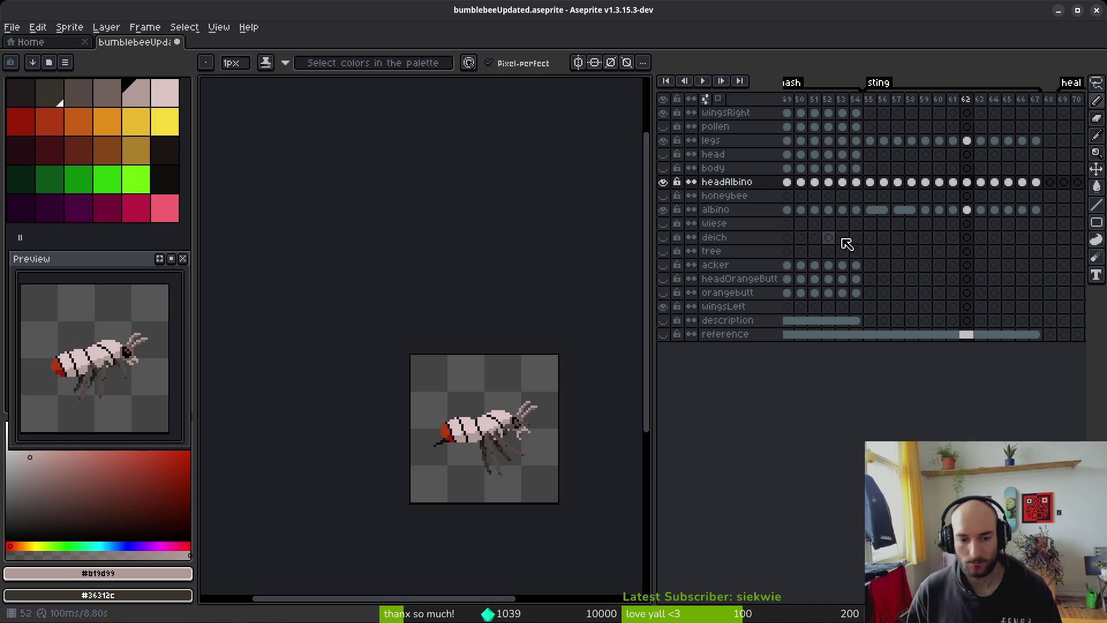
{"action": "scroll", "coordinate": [973, 197], "scroll_direction": "right", "scroll_amount": 2}
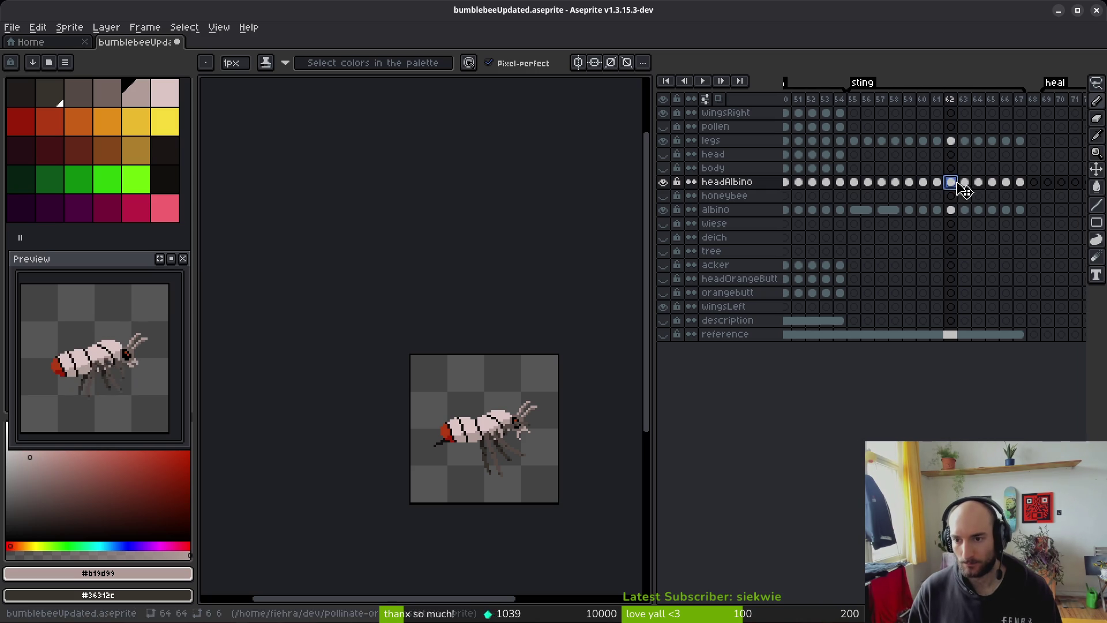
Step: Insert a new frame after frame 62 and select the legs cel
{"action": "key", "text": "alt+shift+n"}
{"action": "left_click_drag", "start_coordinate": [951, 182], "coordinate": [965, 182]}
{"action": "left_click", "coordinate": [951, 141]}
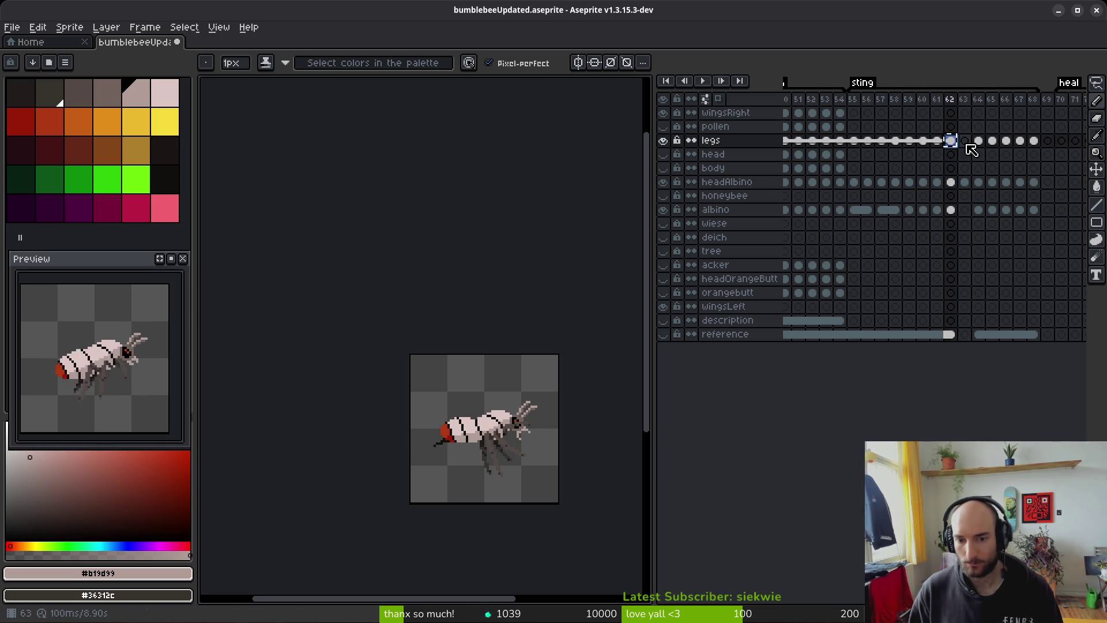